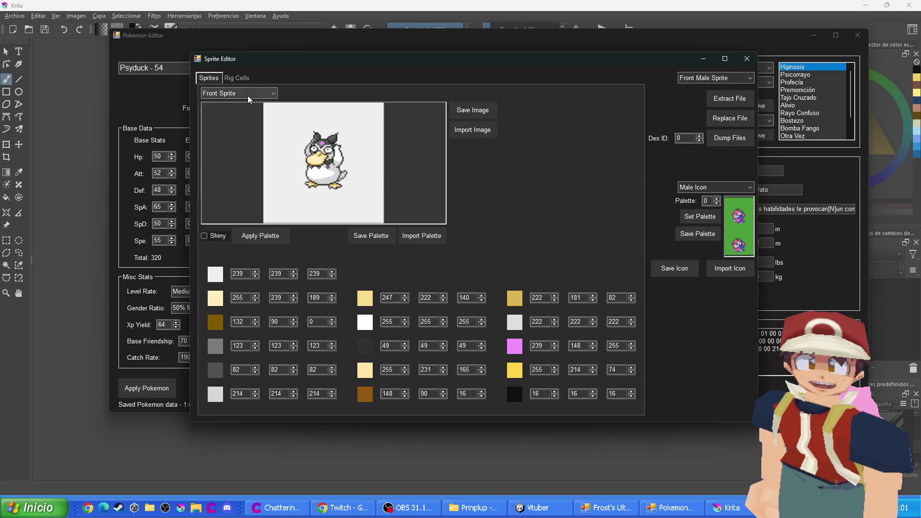
# Close Psyduck's Sprite Editor and load Crawdaunt into the Pokémon editor
pyautogui.scroll(-1, 246, 99)
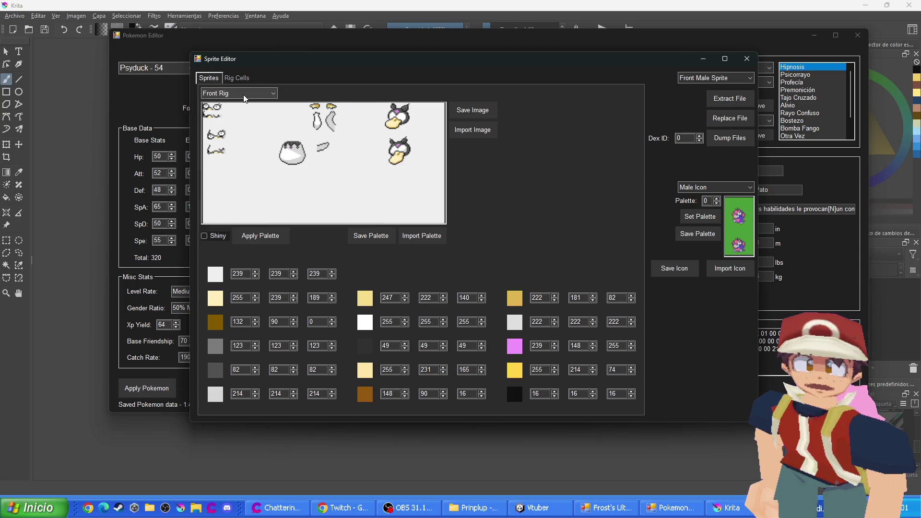
pyautogui.scroll(1, 243, 98)
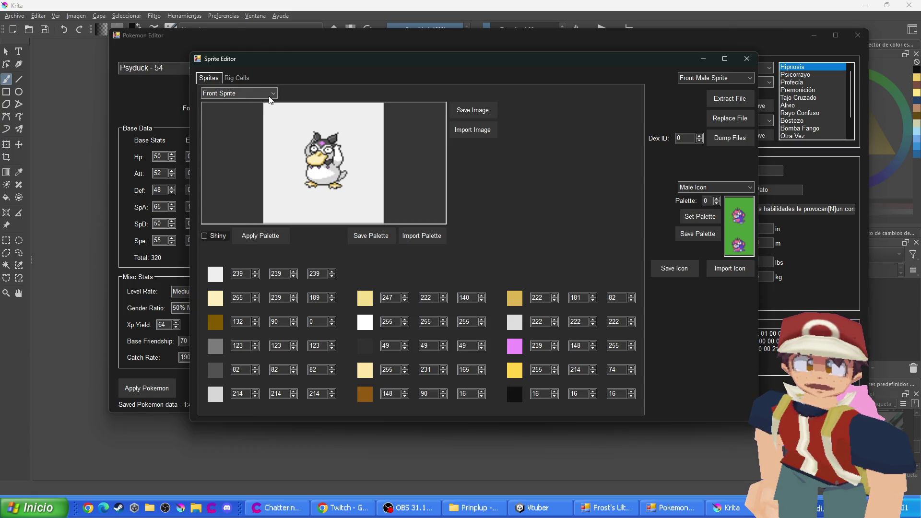
pyautogui.click(747, 60)
pyautogui.click(168, 71)
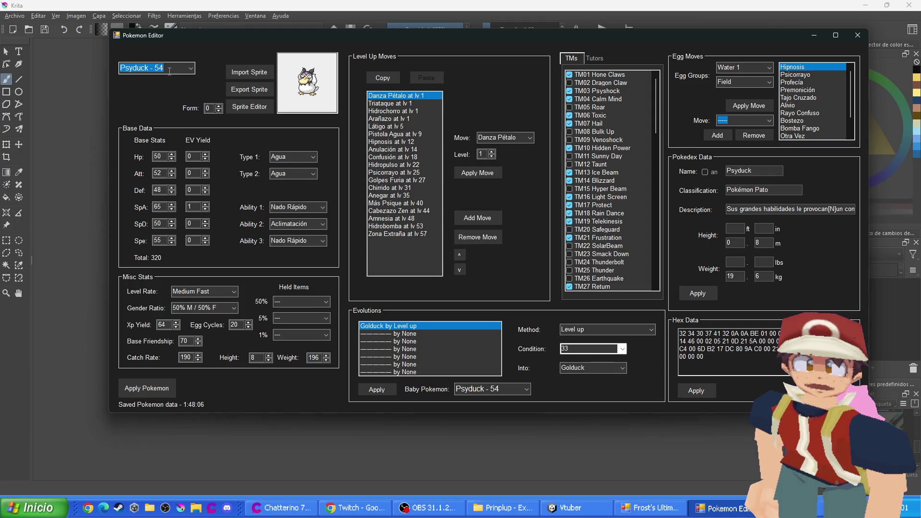
pyautogui.write('cra')
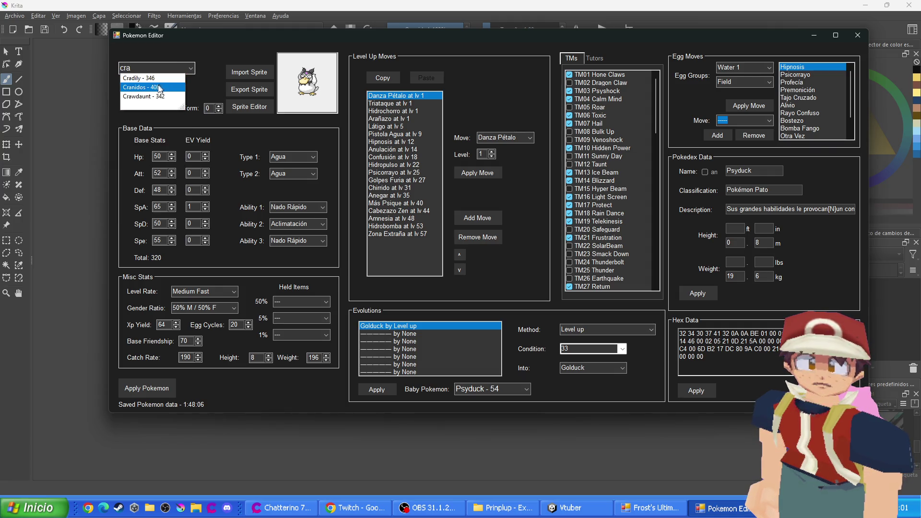
pyautogui.click(159, 96)
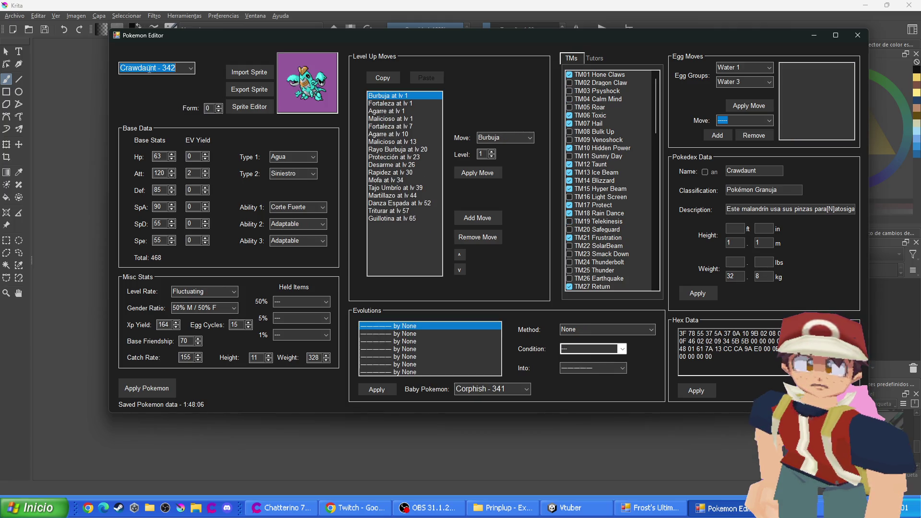
# Load Empoleon - 395 by typing 'em' and open its Sprite Editor
pyautogui.scroll(1, 150, 68)
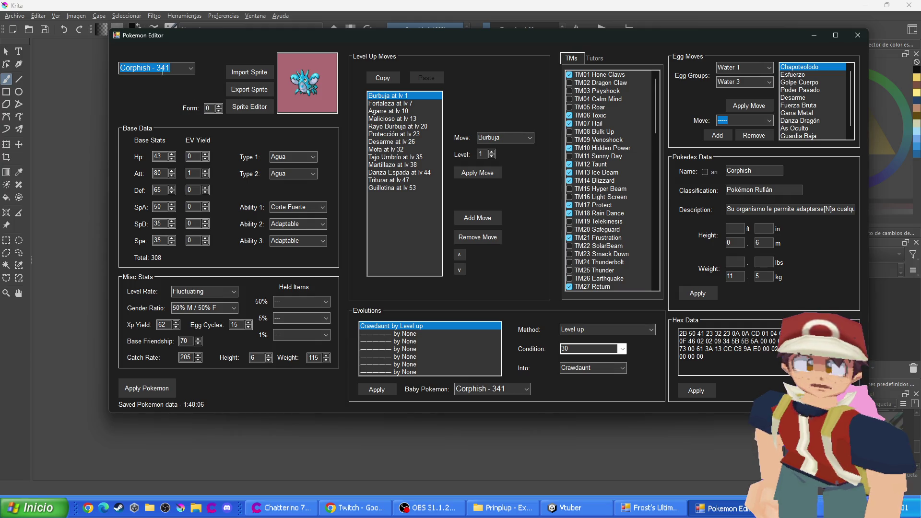
pyautogui.scroll(-1, 165, 69)
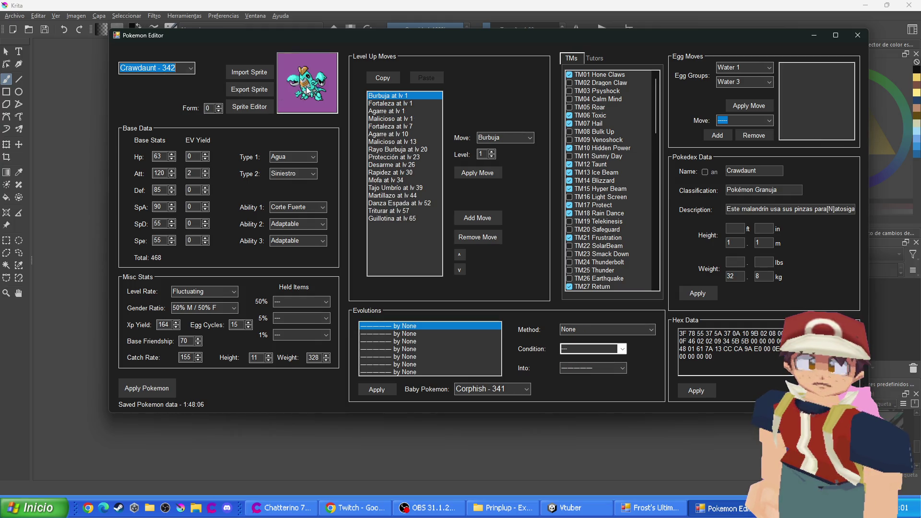
pyautogui.scroll(1, 178, 69)
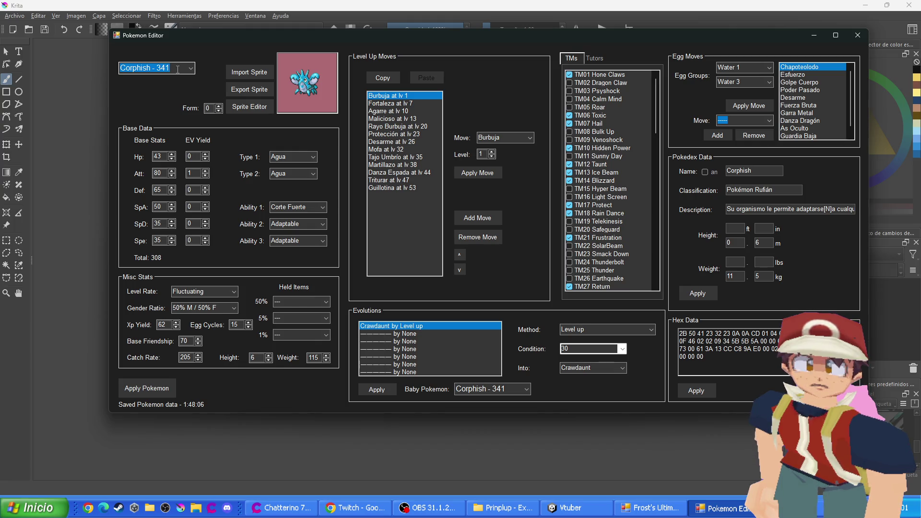
pyautogui.write('em')
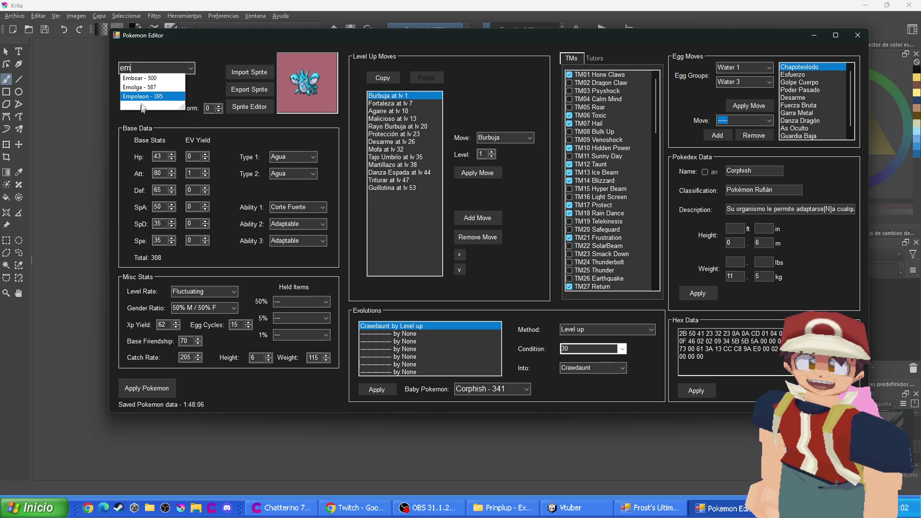
pyautogui.click(146, 97)
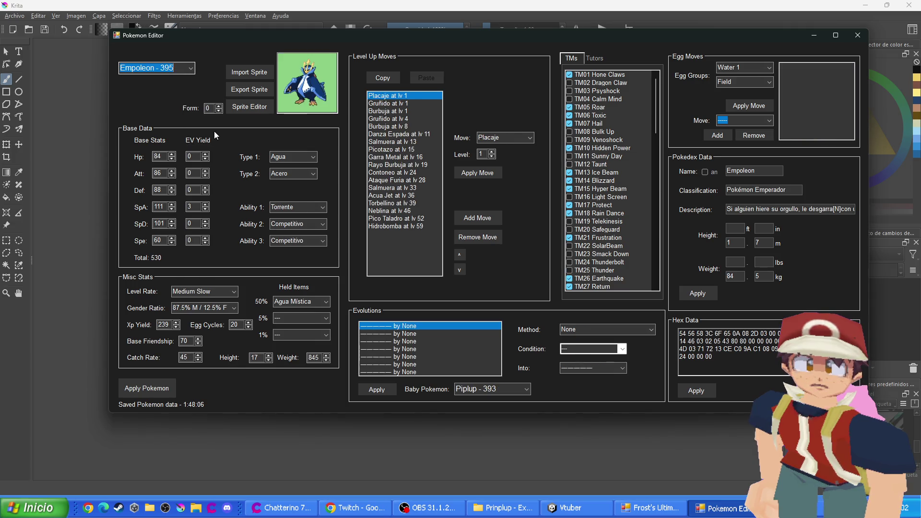
pyautogui.click(233, 108)
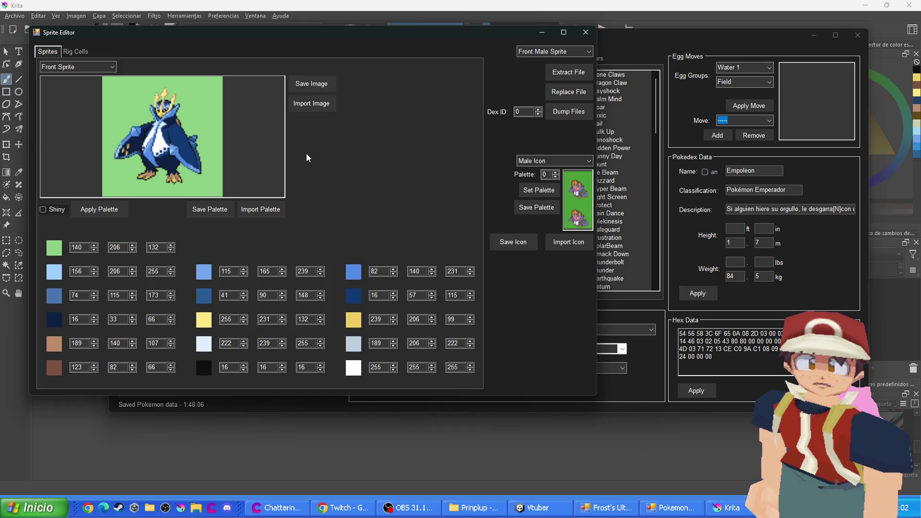
# Save the front sprite as a PNG into a new Empoleon folder under Pokemons
pyautogui.click(319, 89)
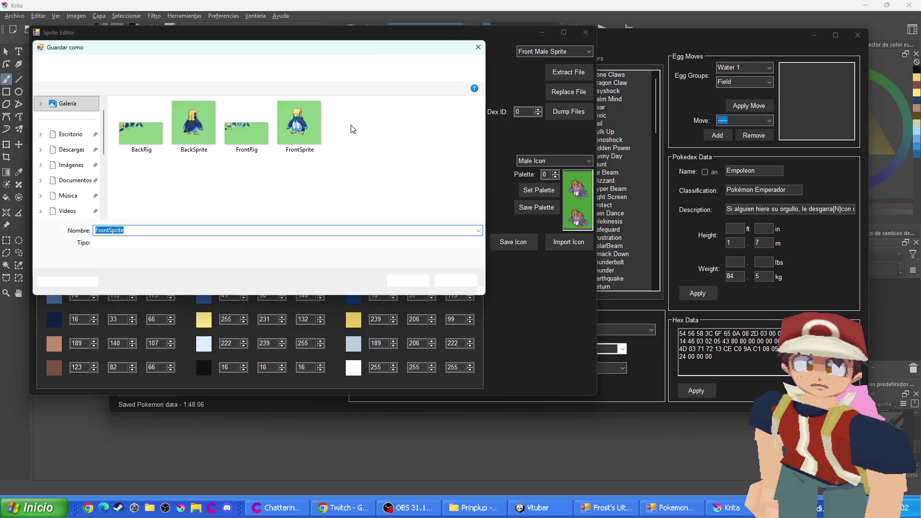
pyautogui.click(270, 68)
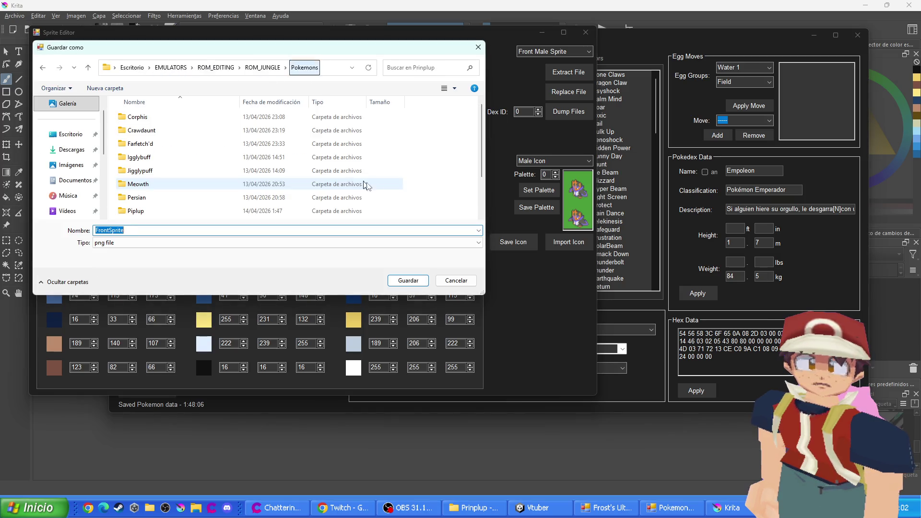
pyautogui.rightClick(435, 171)
pyautogui.moveTo(468, 290)
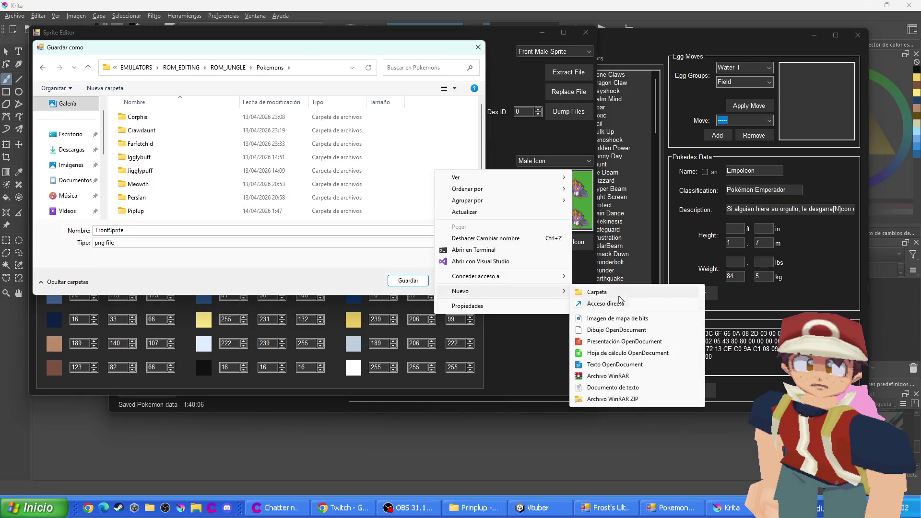
pyautogui.click(618, 292)
pyautogui.write('e')
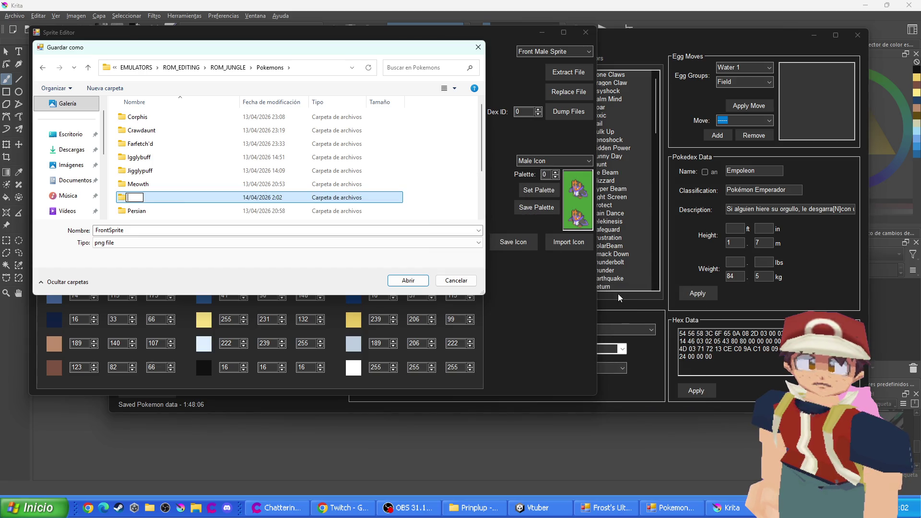
pyautogui.write('mpoleon')
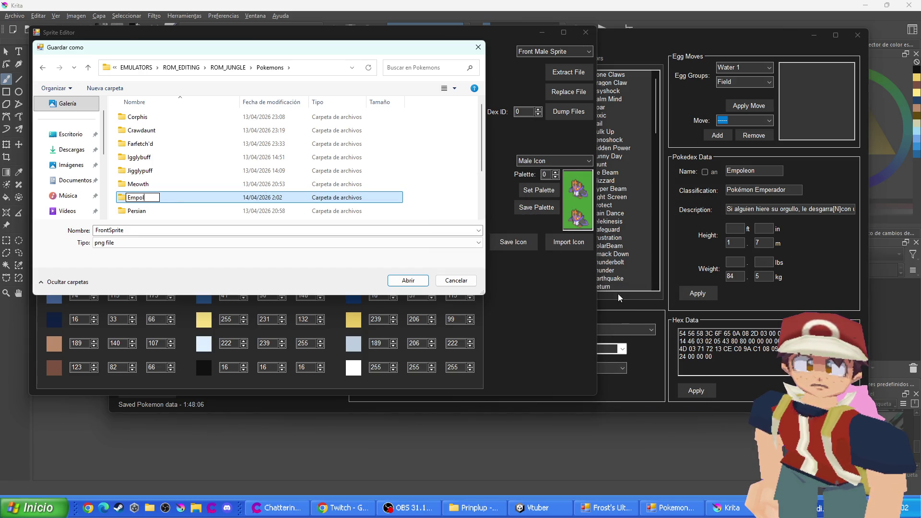
pyautogui.press('BackSpace')
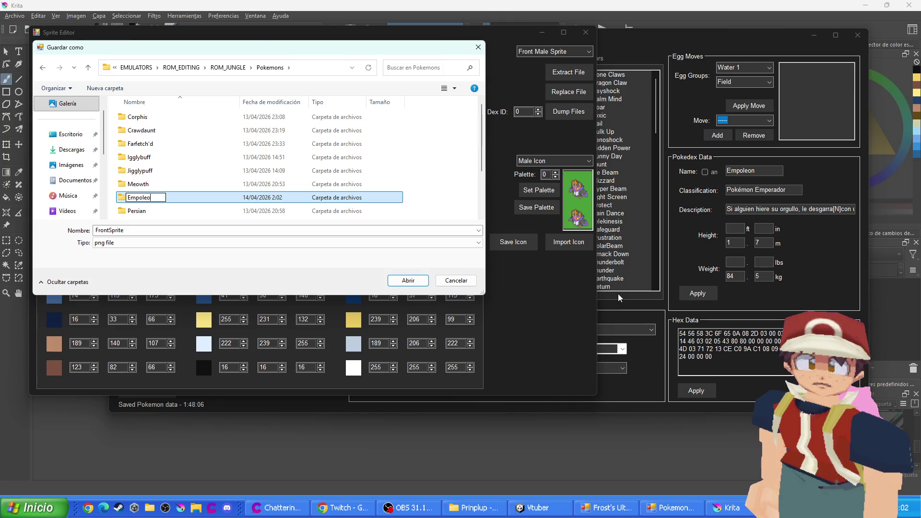
pyautogui.press('Return')
pyautogui.press('Return')
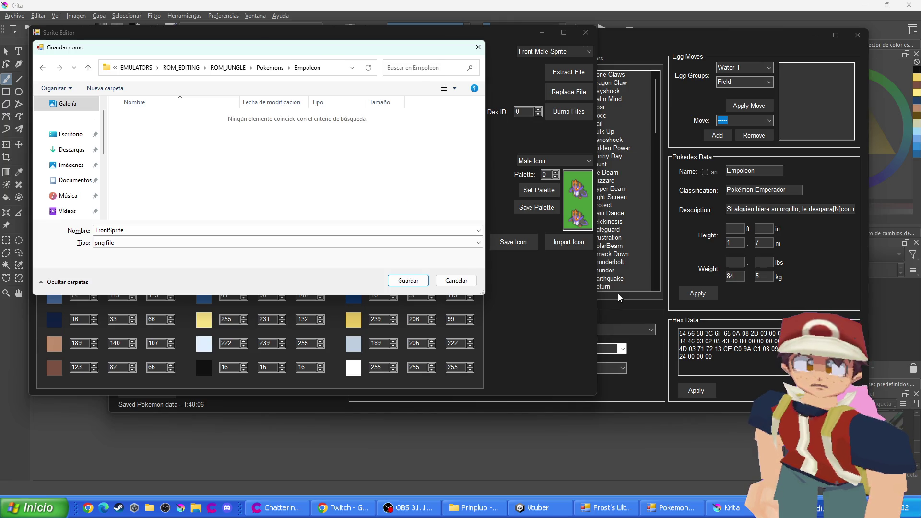
pyautogui.click(407, 281)
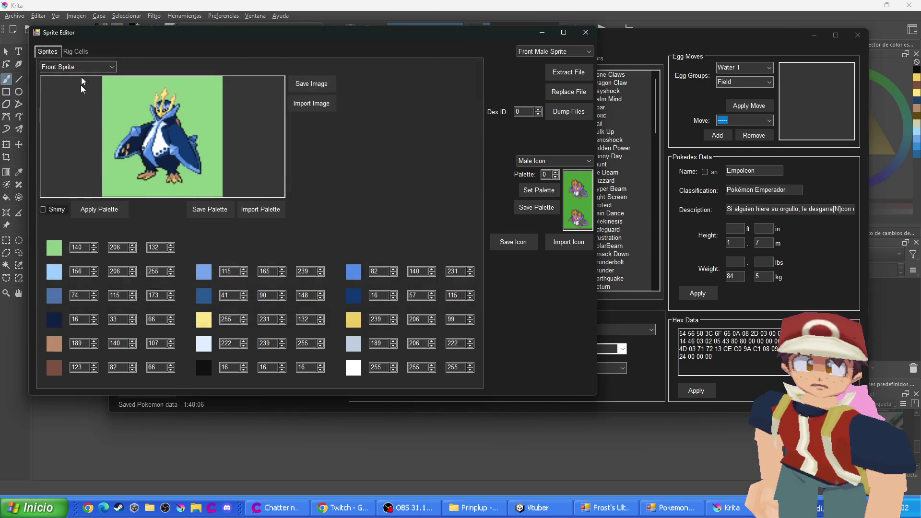
# Save the front rig, back sprite and back rig PNGs there, then close the editors
pyautogui.scroll(-1, 83, 68)
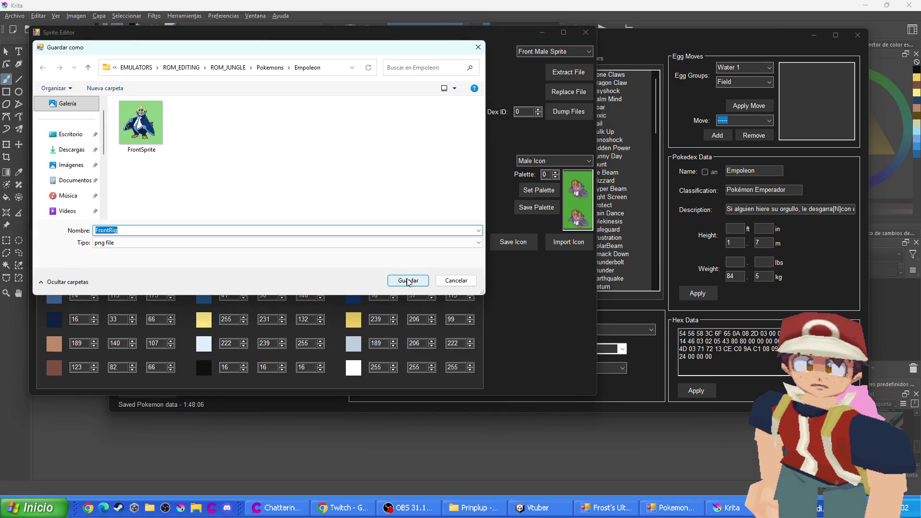
pyautogui.click(410, 282)
pyautogui.scroll(-1, 93, 66)
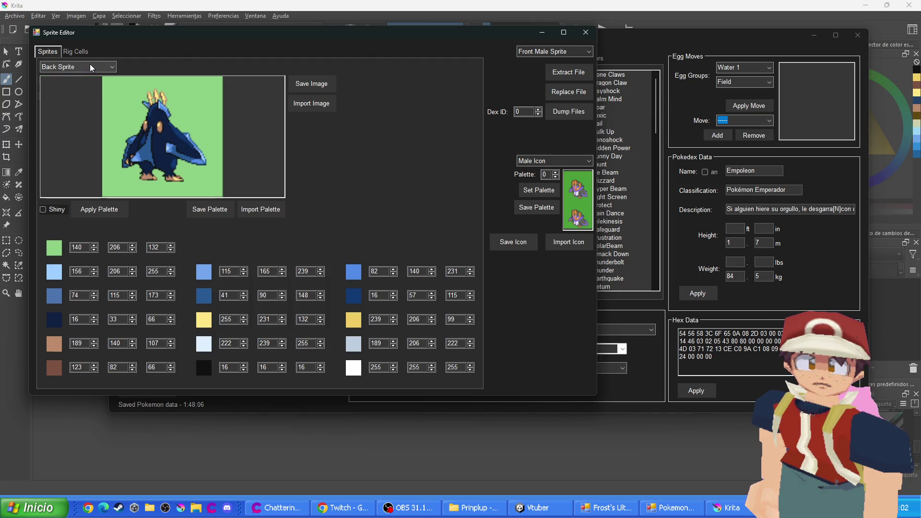
pyautogui.click(311, 85)
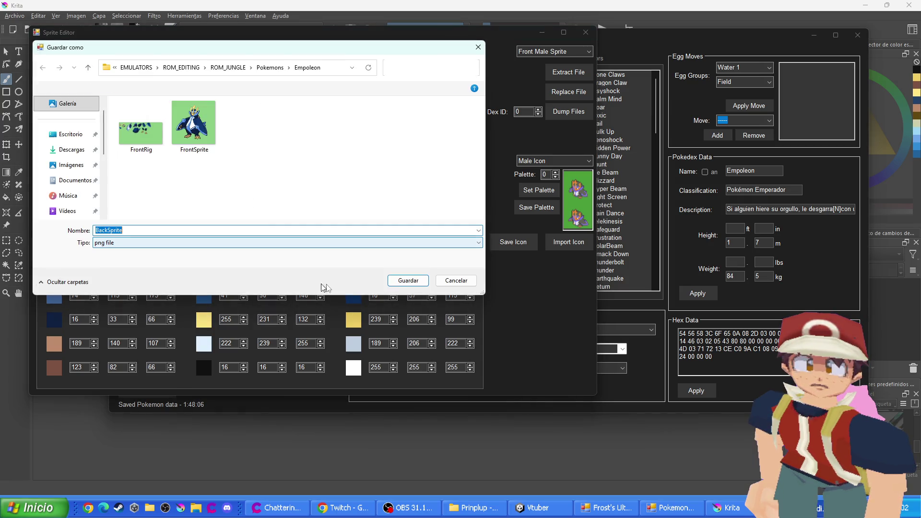
pyautogui.click(408, 281)
pyautogui.scroll(-1, 80, 70)
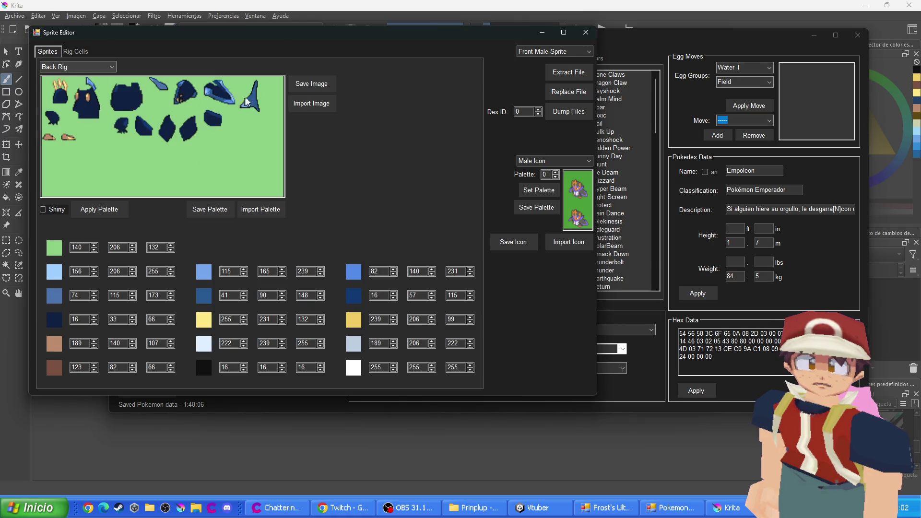
pyautogui.click(311, 84)
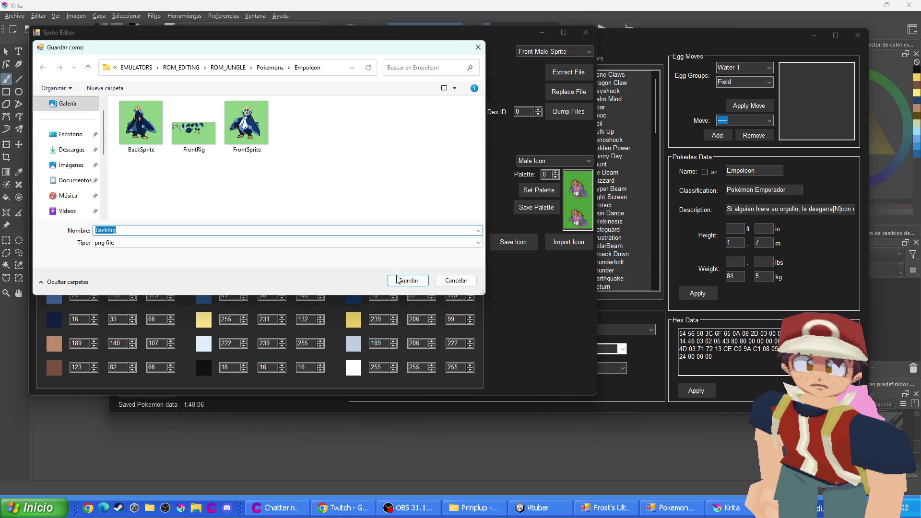
pyautogui.click(408, 280)
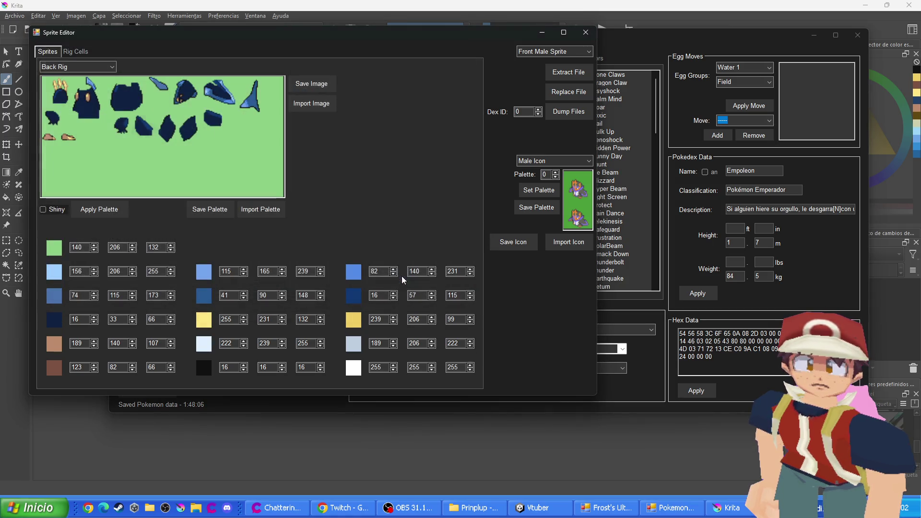
pyautogui.click(586, 32)
pyautogui.click(504, 508)
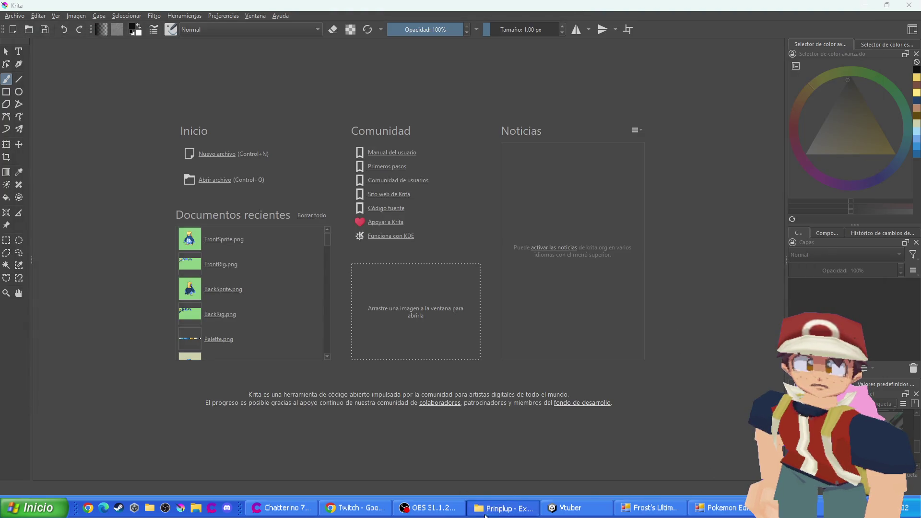
# Open the Empoleon folder and drag its four PNGs into Krita
pyautogui.hotkey('alt', 'Up')
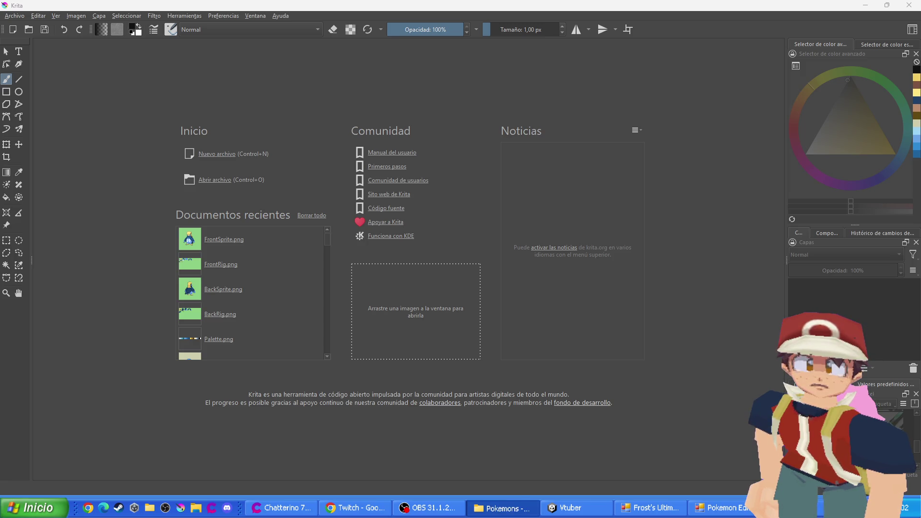
pyautogui.press('Return')
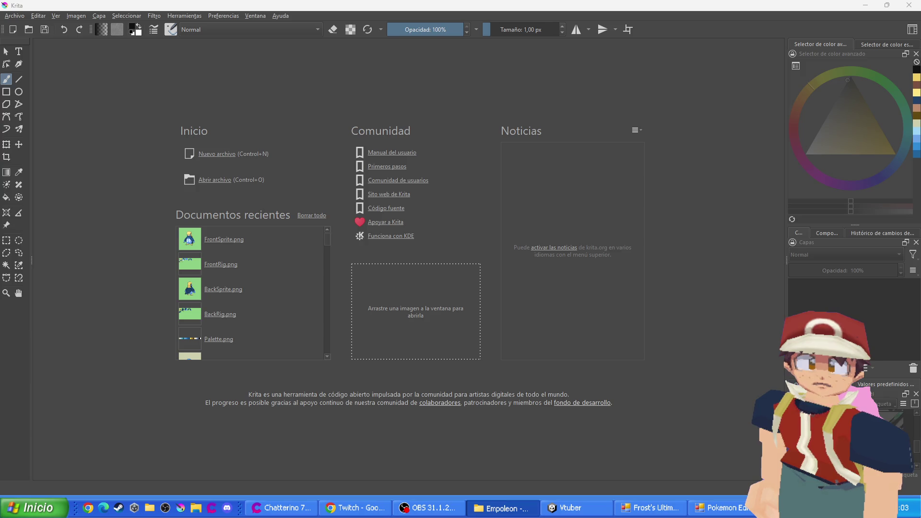
pyautogui.moveTo(0, 285)
pyautogui.mouseDown()
pyautogui.moveTo(114, 283)
pyautogui.moveTo(272, 206)
pyautogui.mouseUp()
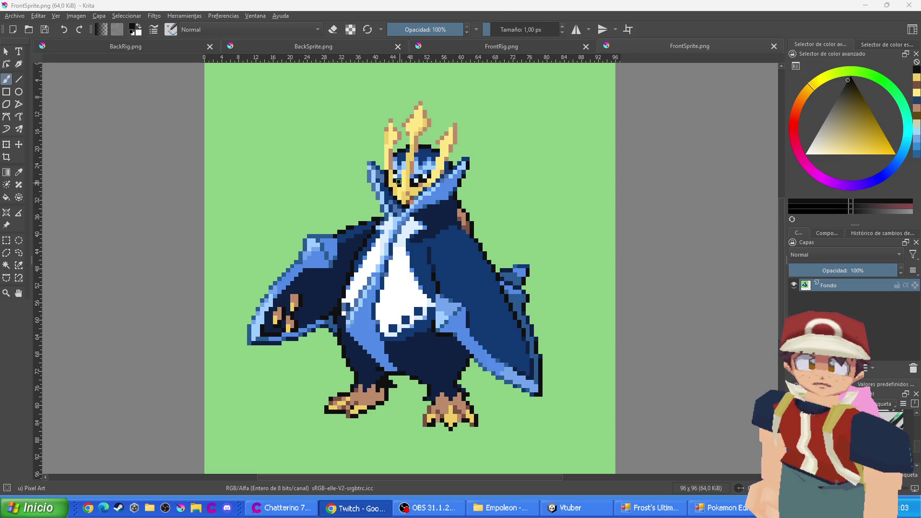
# Zoom into FrontRig's head piece and add a new paint layer above Fondo
pyautogui.click(520, 46)
pyautogui.moveTo(201, 180); pyautogui.dragTo(476, 240)
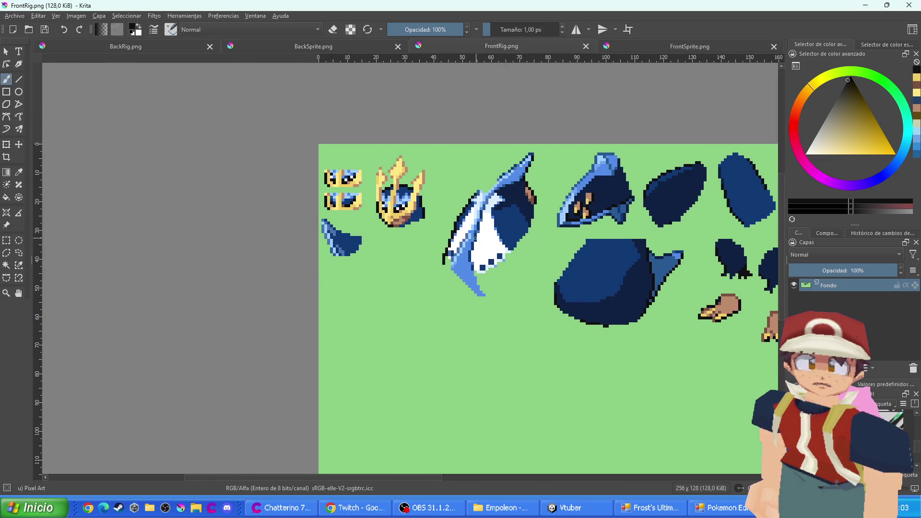
pyautogui.scroll(2, 412, 208)
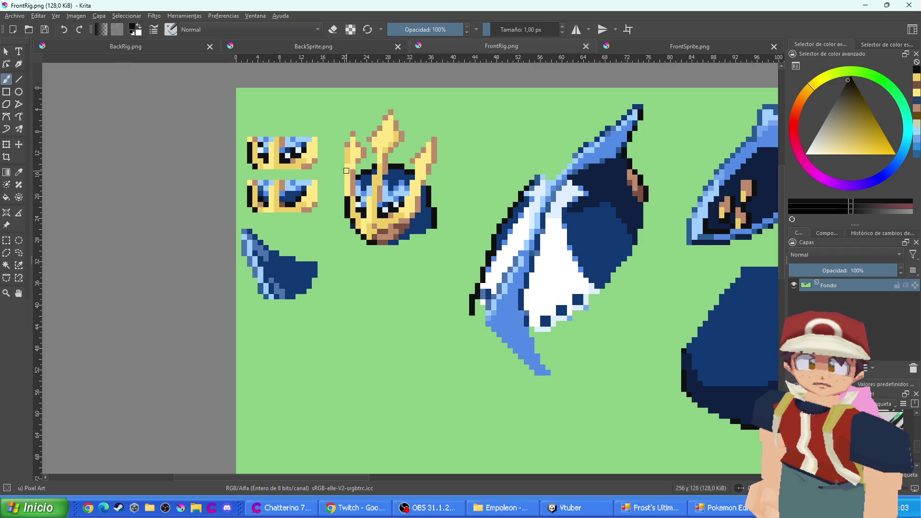
pyautogui.scroll(1, 430, 189)
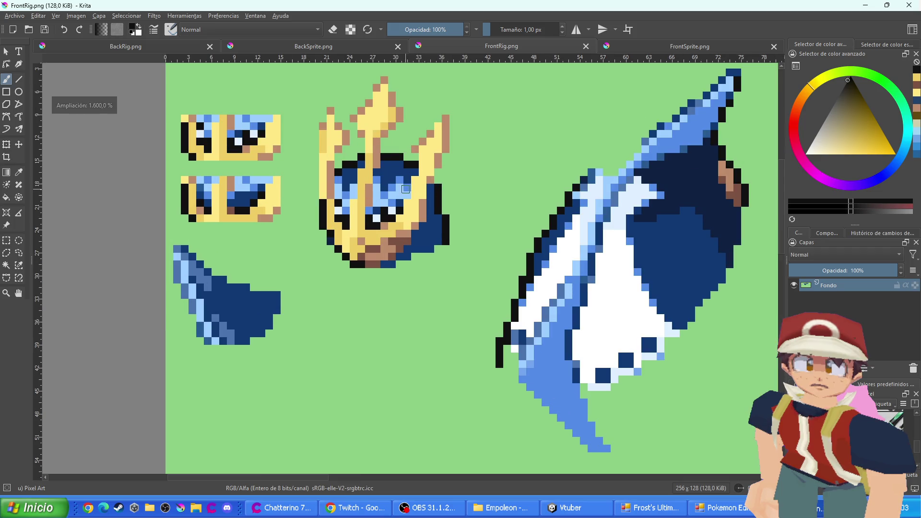
pyautogui.scroll(1, 408, 192)
pyautogui.moveTo(352, 163); pyautogui.dragTo(417, 251)
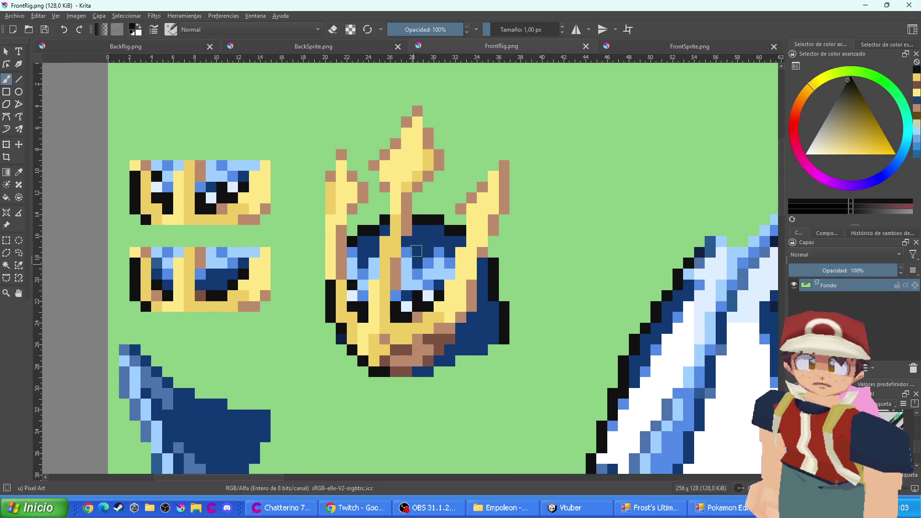
pyautogui.press('Insert')
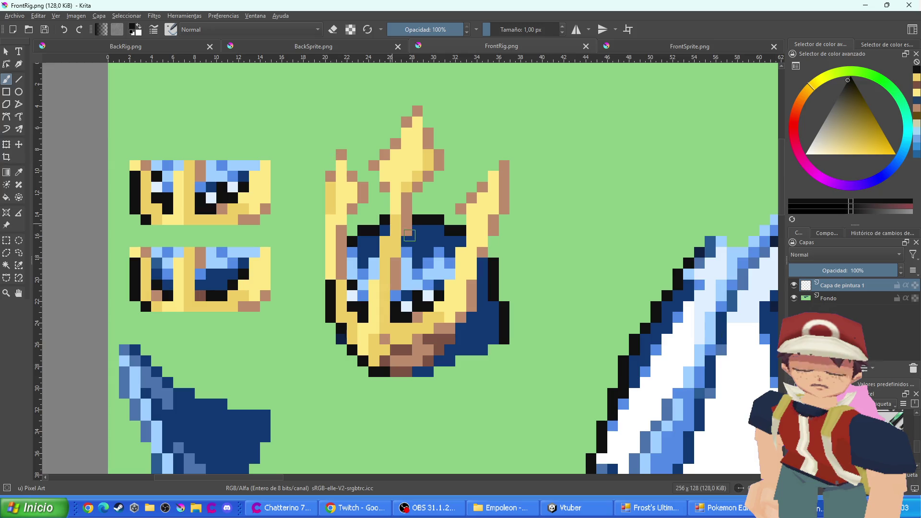
# Draw a brown line across the helmet and paint its dark blue area yellow
pyautogui.keyDown('ctrl'); pyautogui.click(461, 251); pyautogui.keyUp('ctrl')
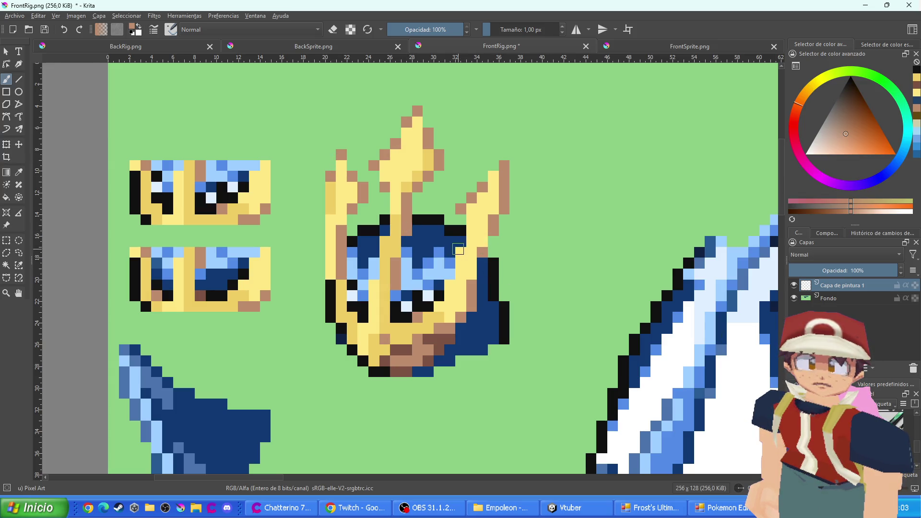
pyautogui.moveTo(482, 254)
pyautogui.mouseDown()
pyautogui.moveTo(331, 254)
pyautogui.moveTo(338, 217)
pyautogui.moveTo(370, 191)
pyautogui.moveTo(439, 180)
pyautogui.moveTo(484, 211)
pyautogui.moveTo(506, 279)
pyautogui.mouseUp()
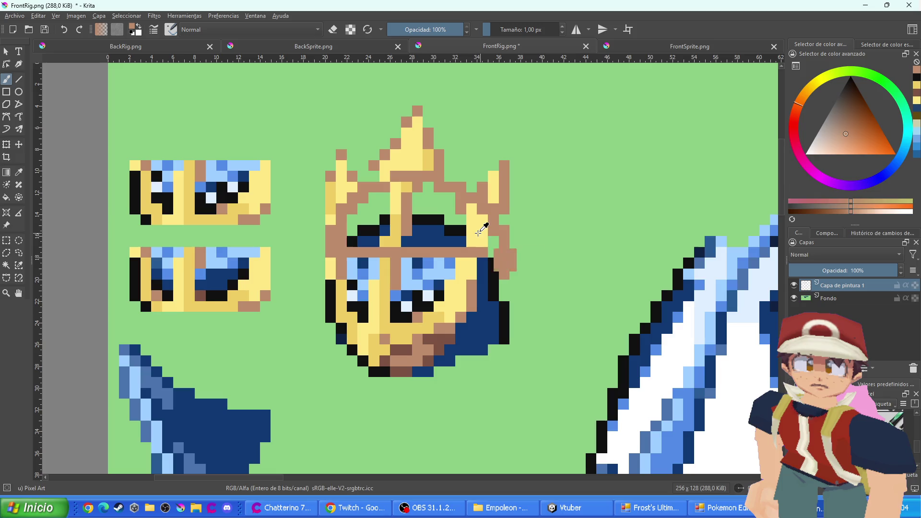
pyautogui.keyDown('ctrl'); pyautogui.click(489, 242); pyautogui.keyUp('ctrl')
pyautogui.moveTo(436, 234)
pyautogui.mouseDown()
pyautogui.moveTo(341, 239)
pyautogui.moveTo(372, 196)
pyautogui.moveTo(421, 187)
pyautogui.moveTo(471, 211)
pyautogui.moveTo(461, 228)
pyautogui.moveTo(444, 202)
pyautogui.moveTo(435, 218)
pyautogui.moveTo(404, 220)
pyautogui.moveTo(411, 238)
pyautogui.moveTo(362, 236)
pyautogui.moveTo(382, 220)
pyautogui.moveTo(374, 208)
pyautogui.moveTo(422, 204)
pyautogui.moveTo(410, 202)
pyautogui.mouseUp()
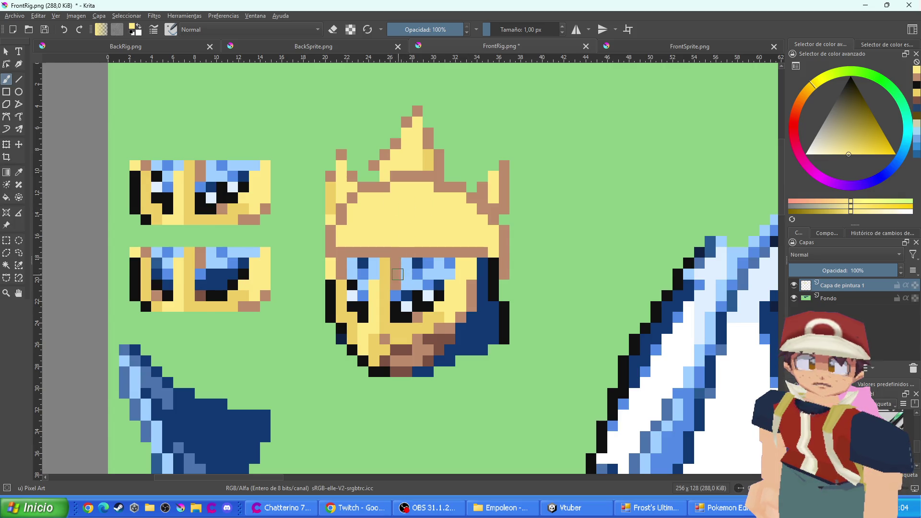
pyautogui.scroll(1, 364, 238)
pyautogui.scroll(-5, 379, 247)
pyautogui.scroll(5, 392, 257)
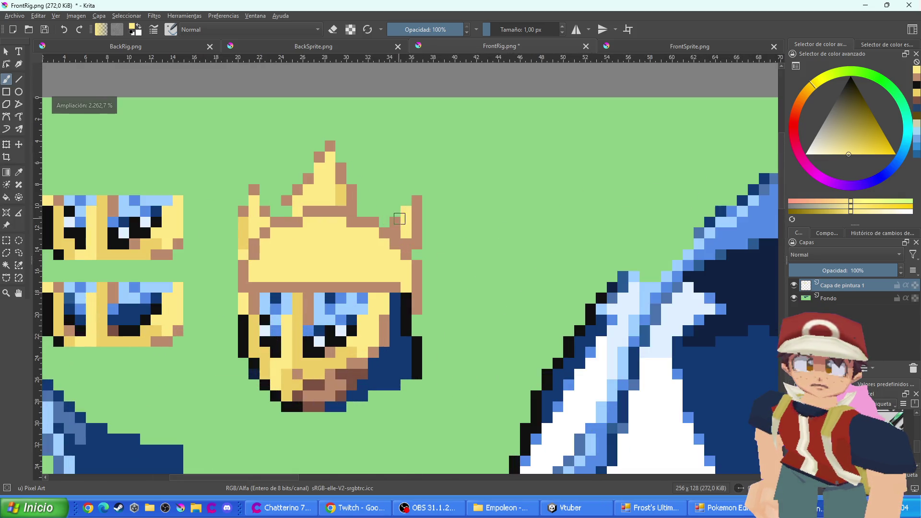
# Paint out the crown's right spike in background green and shade the cap's right brim darker yellow
pyautogui.keyDown('ctrl'); pyautogui.click(465, 250); pyautogui.keyUp('ctrl')
pyautogui.moveTo(406, 235)
pyautogui.mouseDown()
pyautogui.moveTo(392, 227)
pyautogui.moveTo(412, 222)
pyautogui.moveTo(411, 195)
pyautogui.moveTo(294, 199)
pyautogui.moveTo(325, 191)
pyautogui.moveTo(320, 181)
pyautogui.moveTo(339, 165)
pyautogui.moveTo(331, 154)
pyautogui.moveTo(302, 203)
pyautogui.moveTo(255, 234)
pyautogui.moveTo(248, 250)
pyautogui.moveTo(252, 188)
pyautogui.moveTo(263, 214)
pyautogui.moveTo(251, 215)
pyautogui.moveTo(228, 275)
pyautogui.mouseUp()
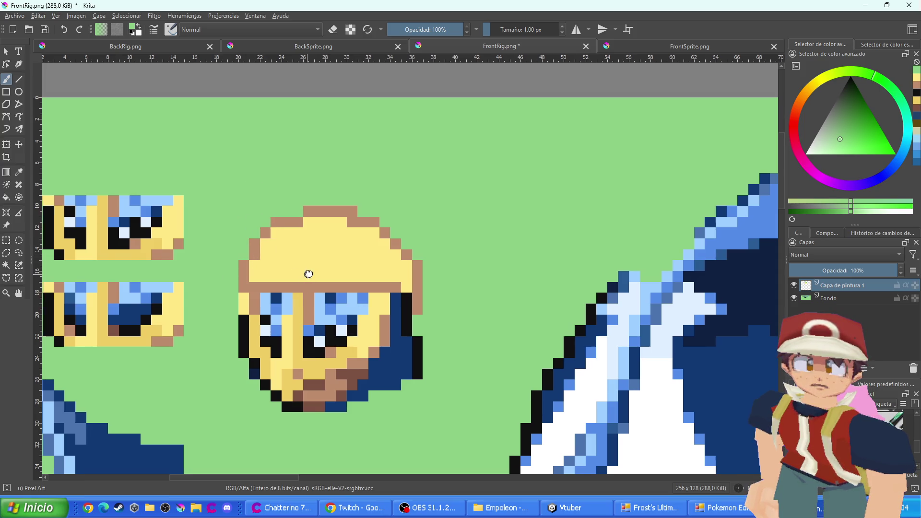
pyautogui.moveTo(301, 274); pyautogui.dragTo(365, 245)
pyautogui.keyDown('ctrl'); pyautogui.click(404, 326); pyautogui.keyUp('ctrl')
pyautogui.scroll(1, 501, 206)
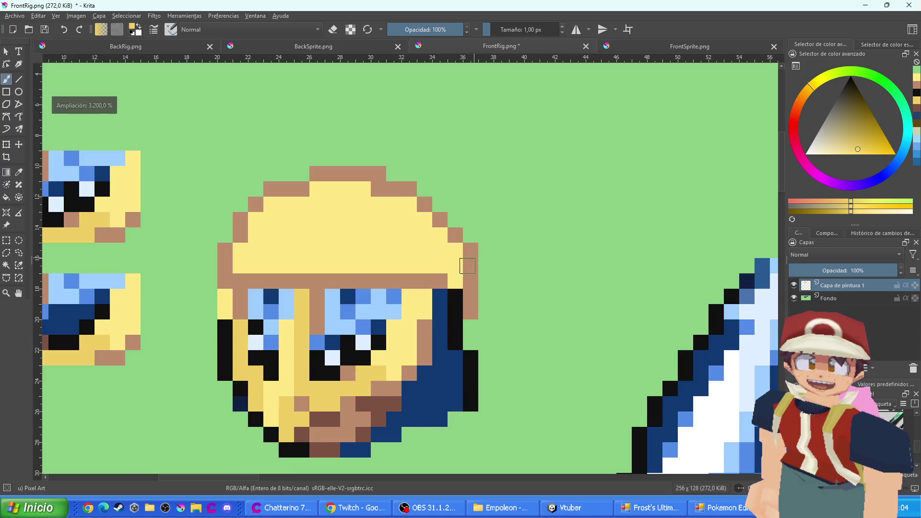
pyautogui.moveTo(456, 285)
pyautogui.mouseDown()
pyautogui.moveTo(456, 247)
pyautogui.moveTo(411, 269)
pyautogui.moveTo(440, 241)
pyautogui.moveTo(376, 265)
pyautogui.moveTo(273, 263)
pyautogui.moveTo(273, 250)
pyautogui.moveTo(242, 255)
pyautogui.moveTo(258, 255)
pyautogui.mouseUp()
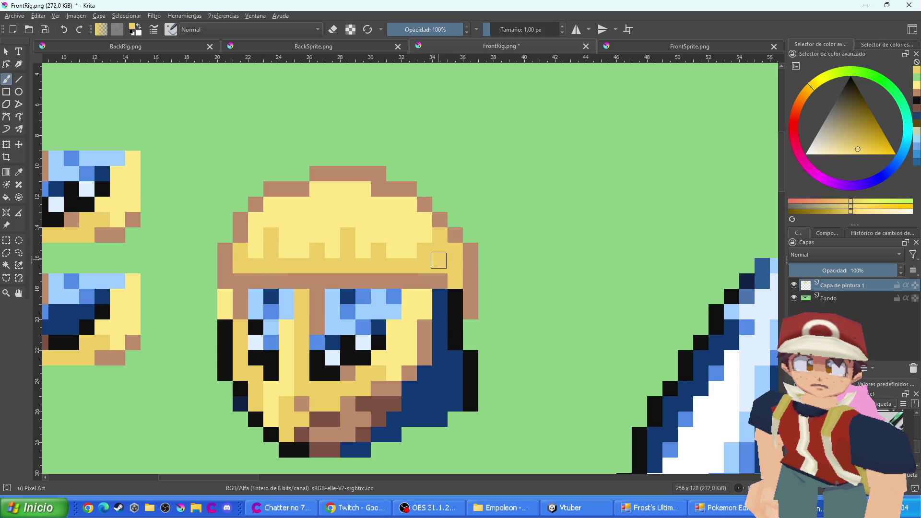
# Recolour a pixel near the mouth brown and darken the hair's right outline
pyautogui.keyDown('ctrl'); pyautogui.click(316, 400); pyautogui.keyUp('ctrl')
pyautogui.click(335, 424)
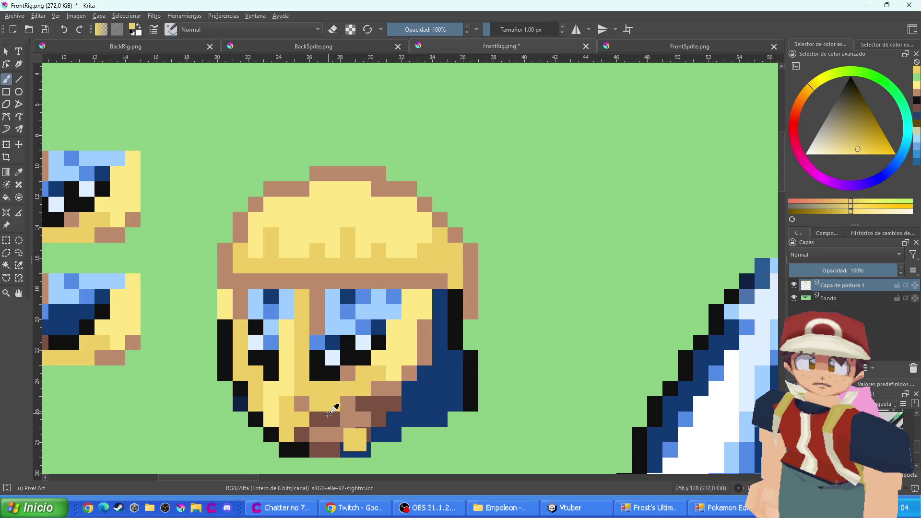
pyautogui.moveTo(466, 287)
pyautogui.mouseDown()
pyautogui.moveTo(471, 267)
pyautogui.moveTo(456, 235)
pyautogui.moveTo(412, 197)
pyautogui.moveTo(370, 189)
pyautogui.moveTo(363, 204)
pyautogui.moveTo(307, 175)
pyautogui.moveTo(300, 187)
pyautogui.moveTo(245, 199)
pyautogui.mouseUp()
# Paint two hair pixels light skin-brown
pyautogui.keyDown('ctrl'); pyautogui.click(243, 217); pyautogui.keyUp('ctrl')
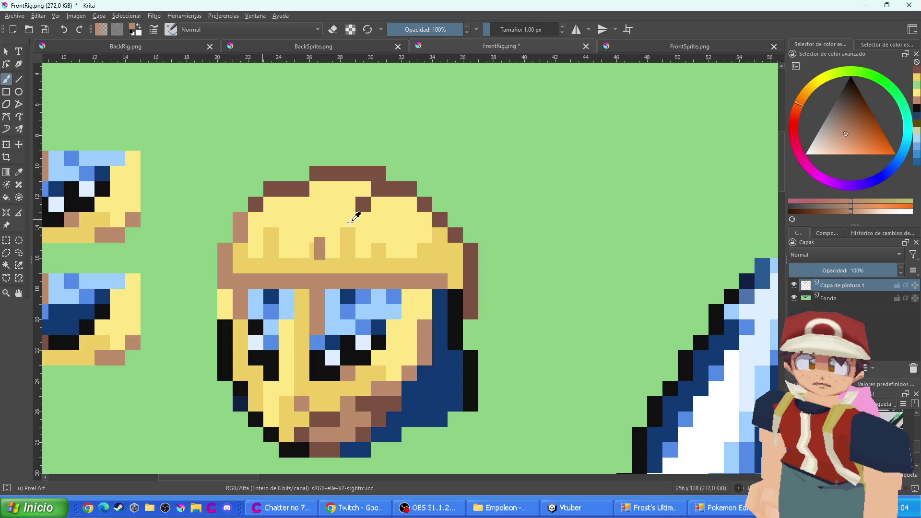
pyautogui.click(379, 204)
pyautogui.click(363, 204)
pyautogui.hotkey('ctrl', 'z')
pyautogui.hotkey('ctrl', 'z')
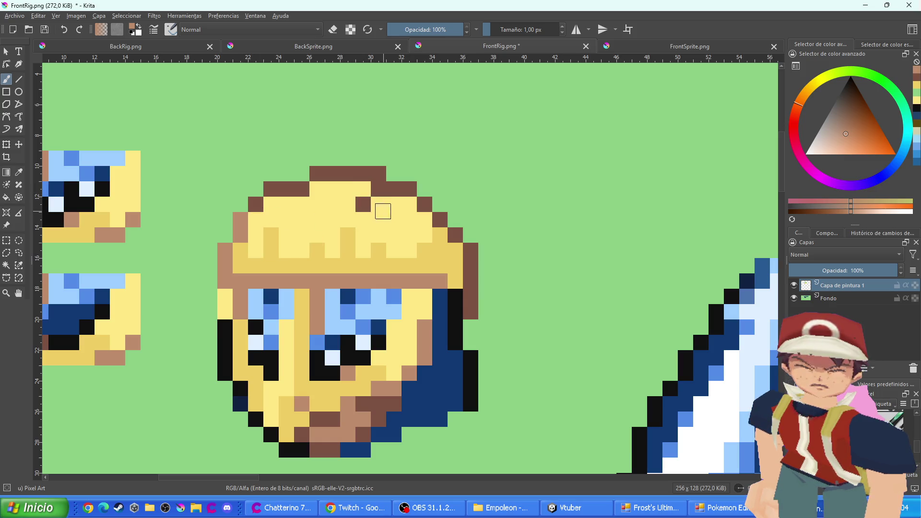
pyautogui.moveTo(364, 202); pyautogui.dragTo(363, 188)
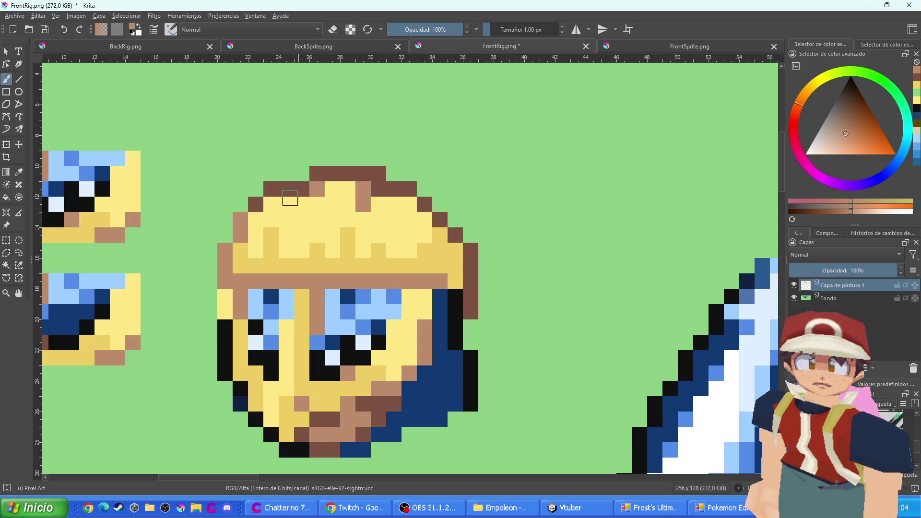
pyautogui.scroll(-5, 301, 203)
pyautogui.scroll(4, 371, 247)
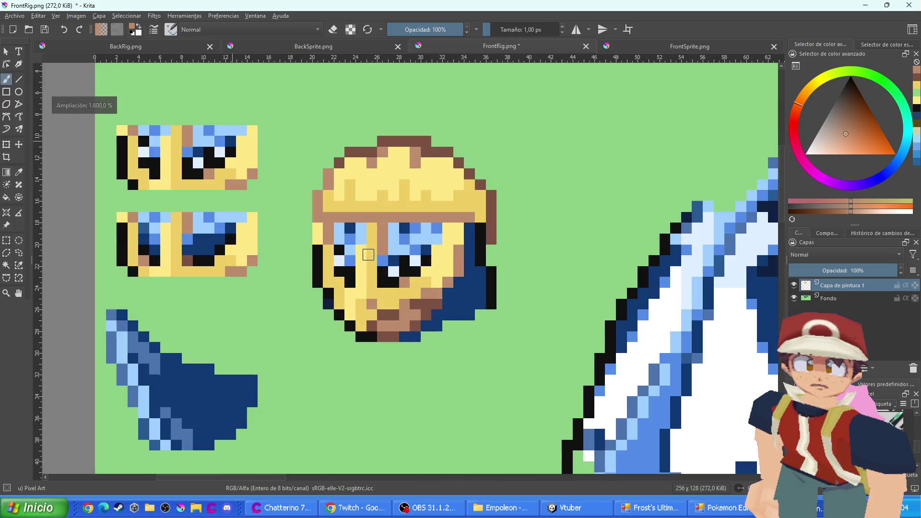
pyautogui.scroll(1, 395, 251)
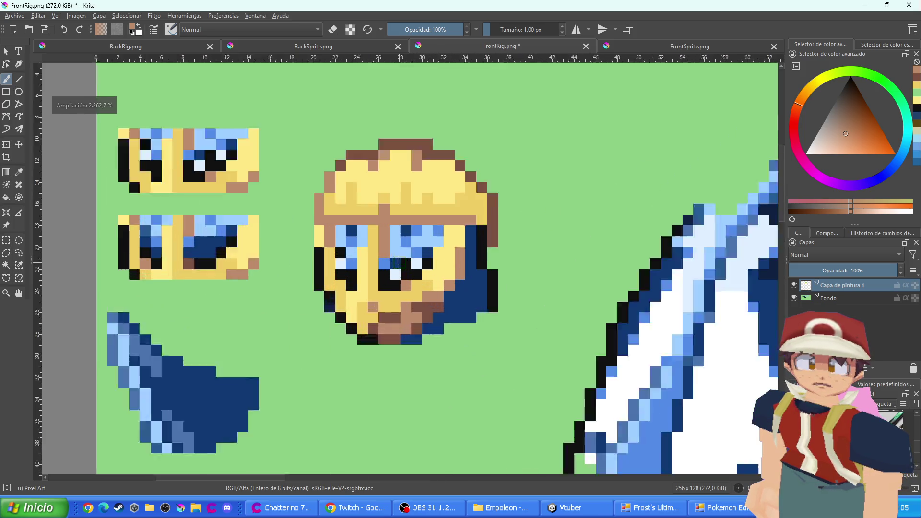
# Draw a dark reddish-brown line between the eyes
pyautogui.keyDown('ctrl'); pyautogui.click(532, 191); pyautogui.keyUp('ctrl')
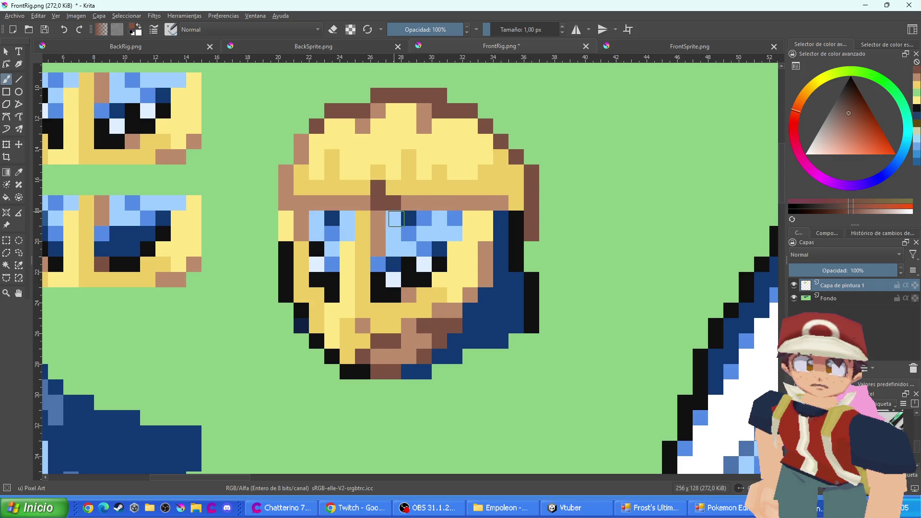
pyautogui.moveTo(385, 214); pyautogui.dragTo(378, 188)
pyautogui.scroll(-3, 381, 219)
pyautogui.scroll(2, 379, 220)
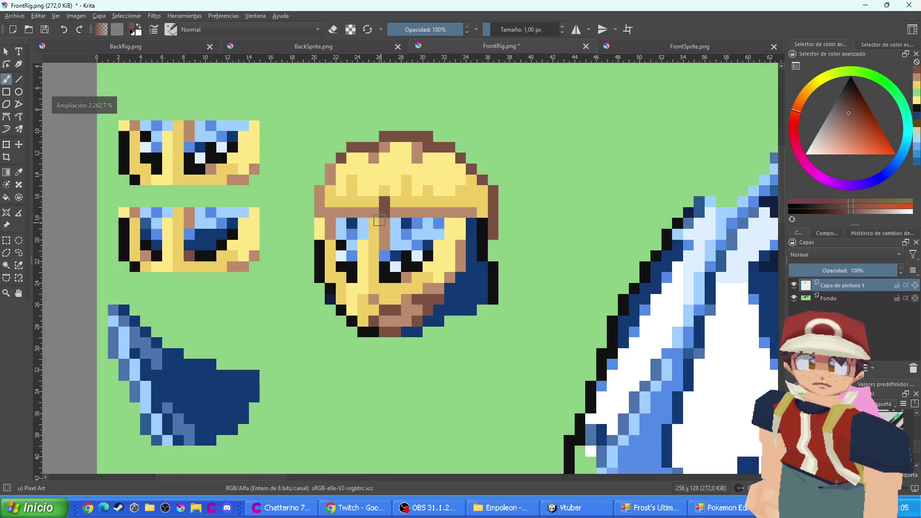
pyautogui.scroll(-4, 383, 221)
pyautogui.scroll(3, 408, 248)
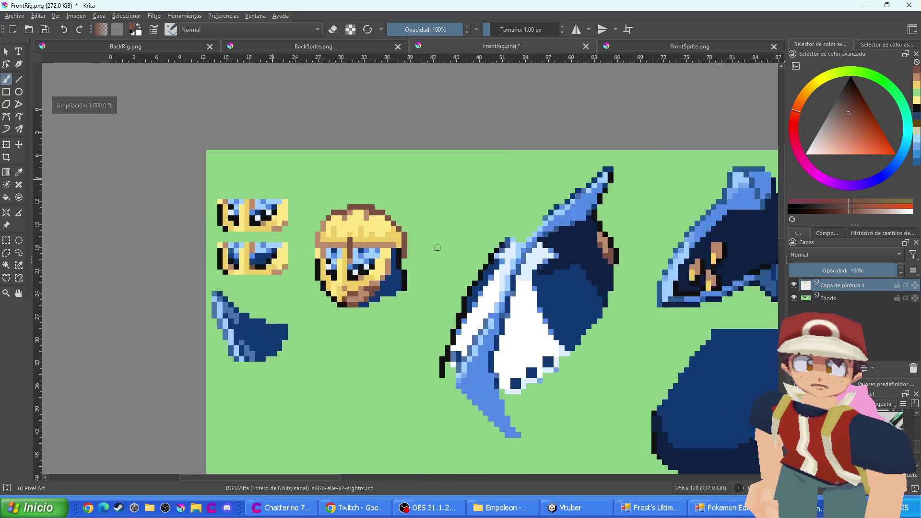
pyautogui.scroll(-1, 384, 247)
pyautogui.scroll(2, 393, 242)
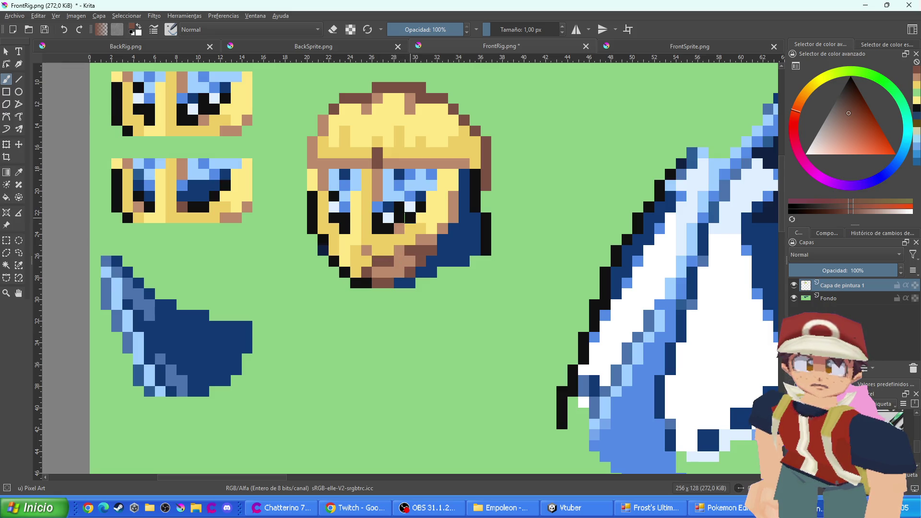
pyautogui.scroll(2, 422, 240)
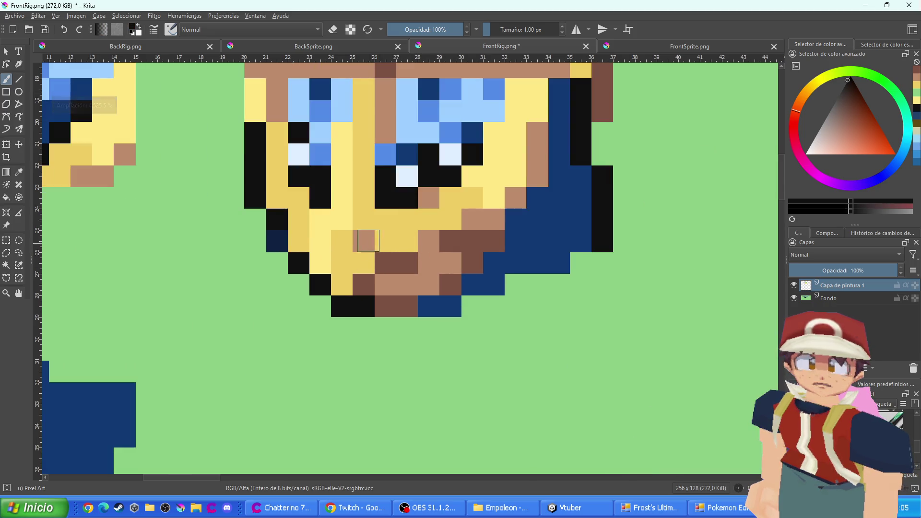
# Draw a diagonal black mouth line of four pixels
pyautogui.click(364, 241)
pyautogui.click(385, 263)
pyautogui.click(364, 285)
pyautogui.click(341, 284)
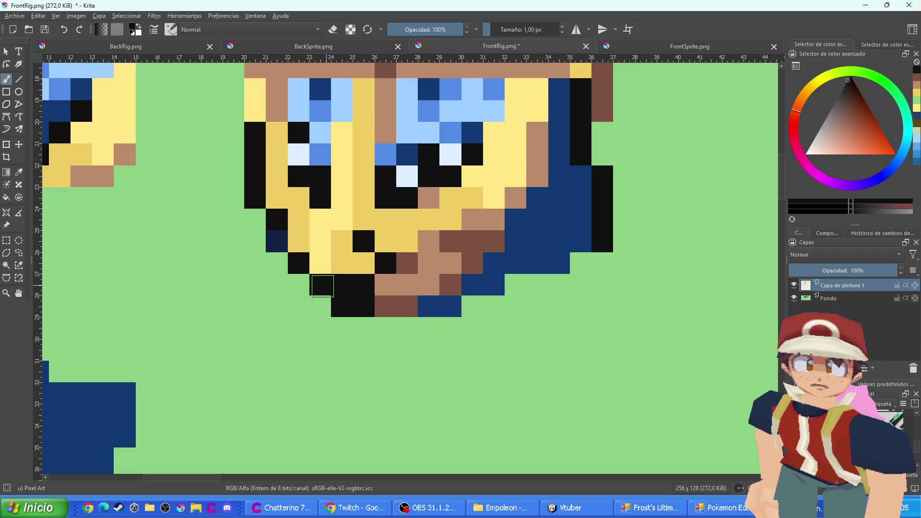
pyautogui.scroll(-4, 312, 250)
pyautogui.scroll(2, 331, 311)
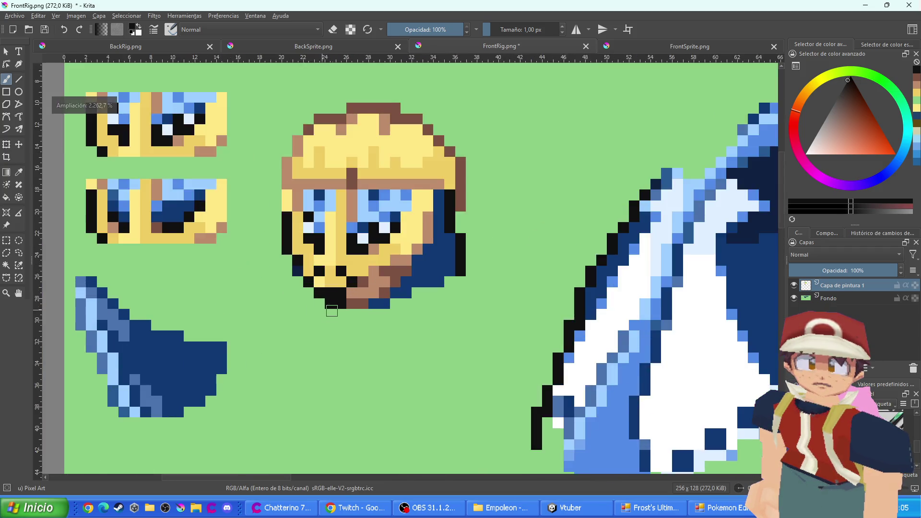
pyautogui.scroll(2, 331, 311)
# Turn the black chin pixel brown and switch to the FrontSprite document
pyautogui.keyDown('ctrl'); pyautogui.click(389, 294); pyautogui.keyUp('ctrl')
pyautogui.click(342, 299)
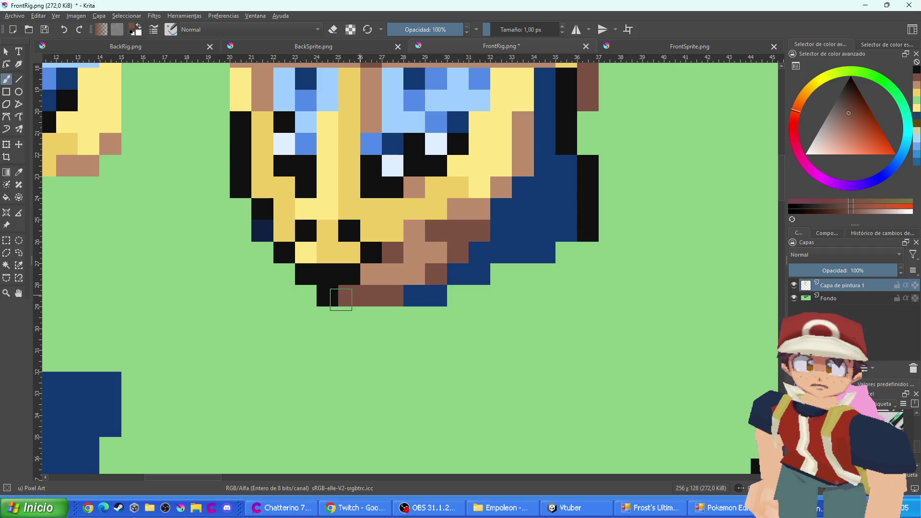
pyautogui.scroll(-3, 343, 303)
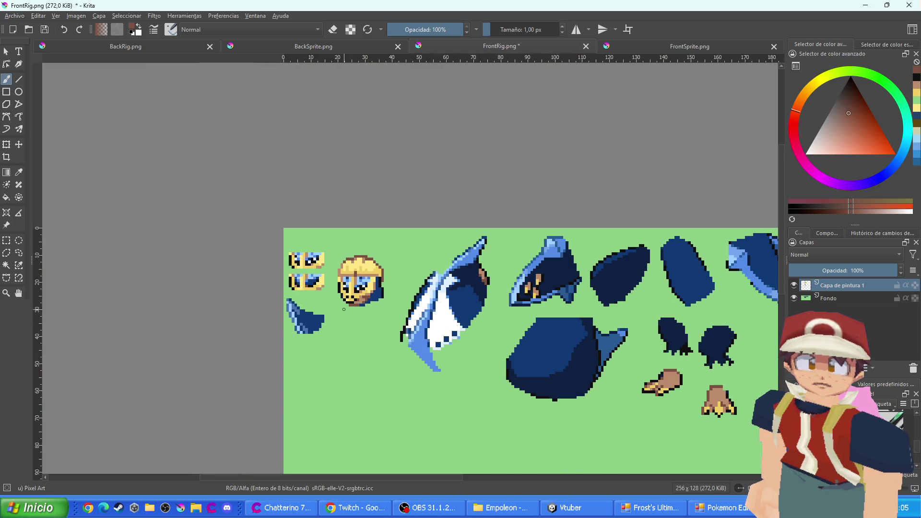
pyautogui.scroll(-1, 344, 310)
pyautogui.scroll(1, 355, 307)
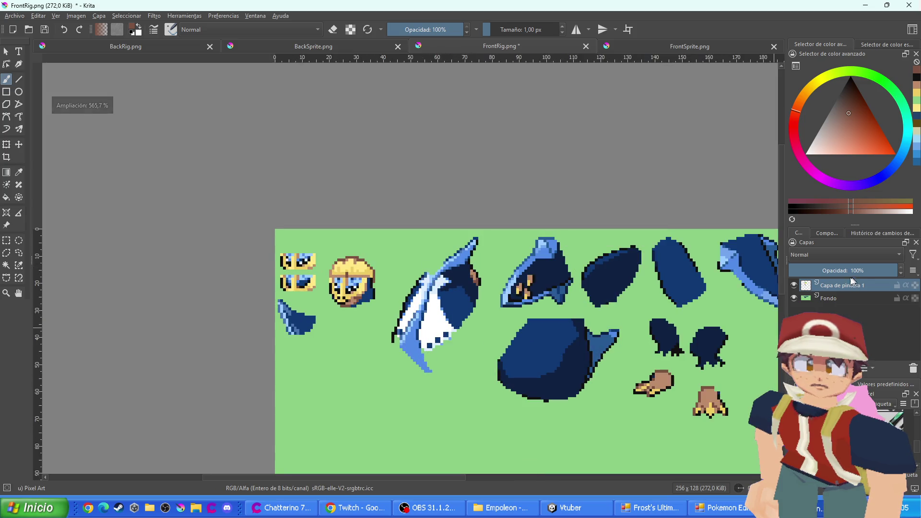
pyautogui.click(661, 48)
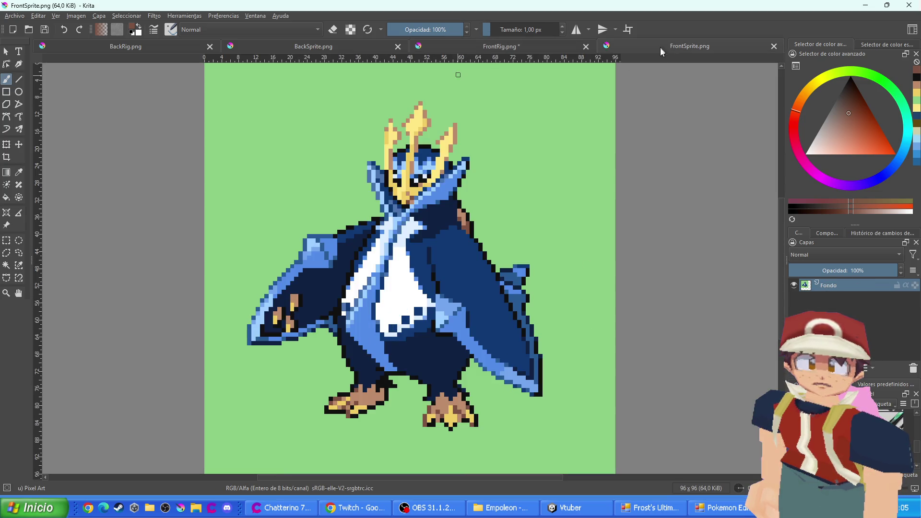
# Paste the yellow cap pieces and position them on the penguin's head
pyautogui.hotkey('ctrl', 'v')
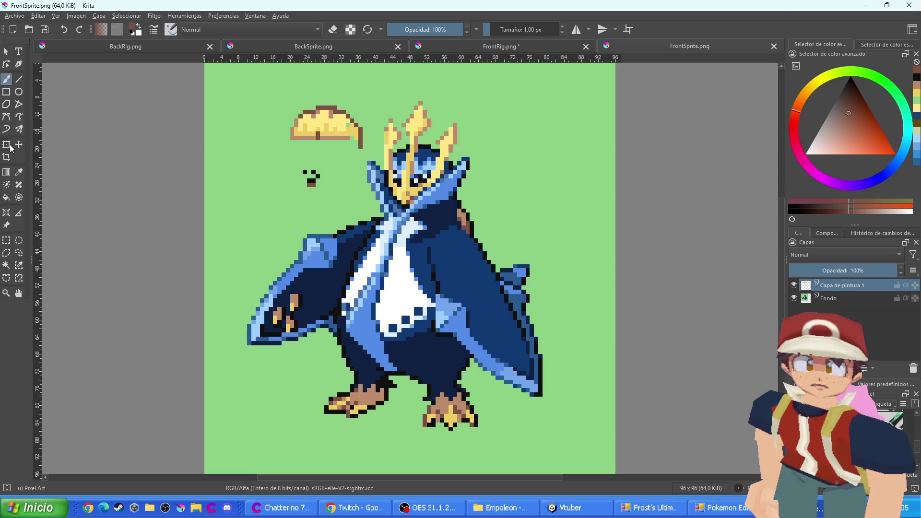
pyautogui.click(11, 146)
pyautogui.scroll(2, 298, 158)
pyautogui.moveTo(298, 158)
pyautogui.mouseDown()
pyautogui.moveTo(412, 175)
pyautogui.moveTo(462, 215)
pyautogui.moveTo(463, 204)
pyautogui.mouseUp()
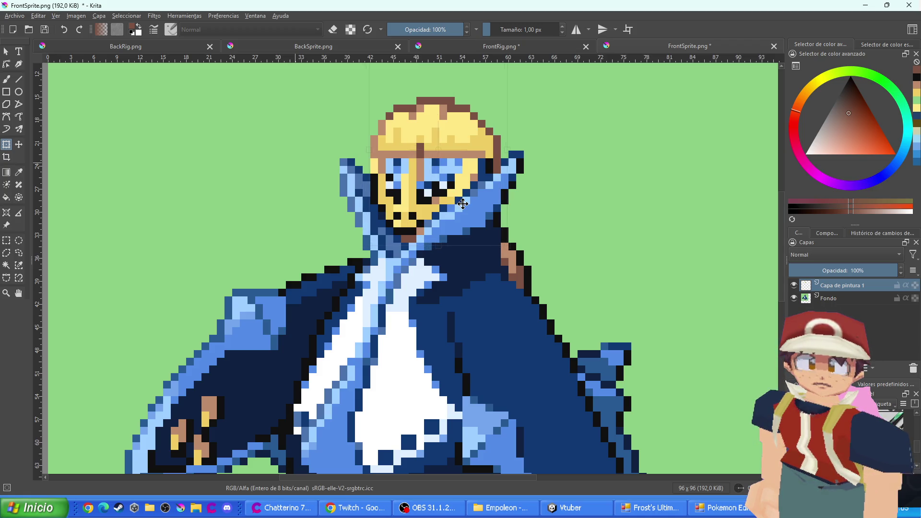
pyautogui.scroll(-5, 463, 203)
pyautogui.scroll(4, 480, 203)
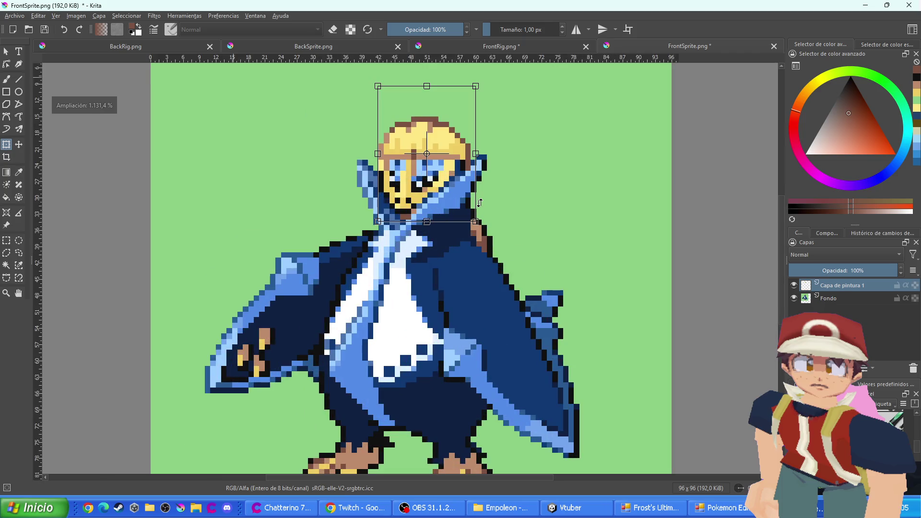
pyautogui.press('Return')
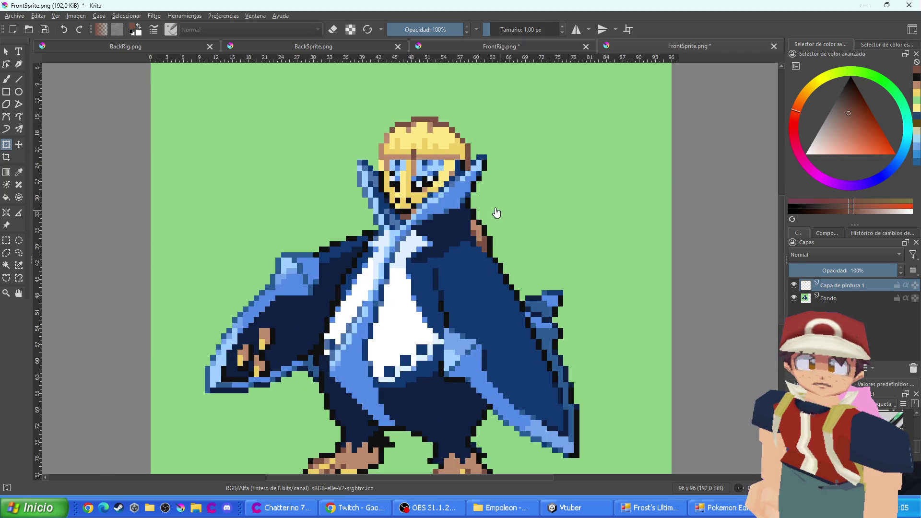
pyautogui.scroll(3, 404, 173)
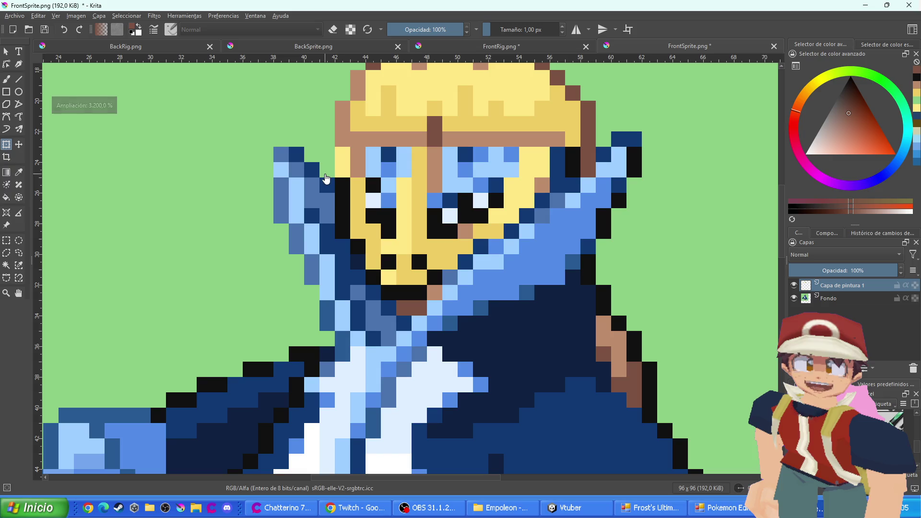
# Save FrontSprite.png with the PNG export settings, then save FrontRig.png
pyautogui.press('b')
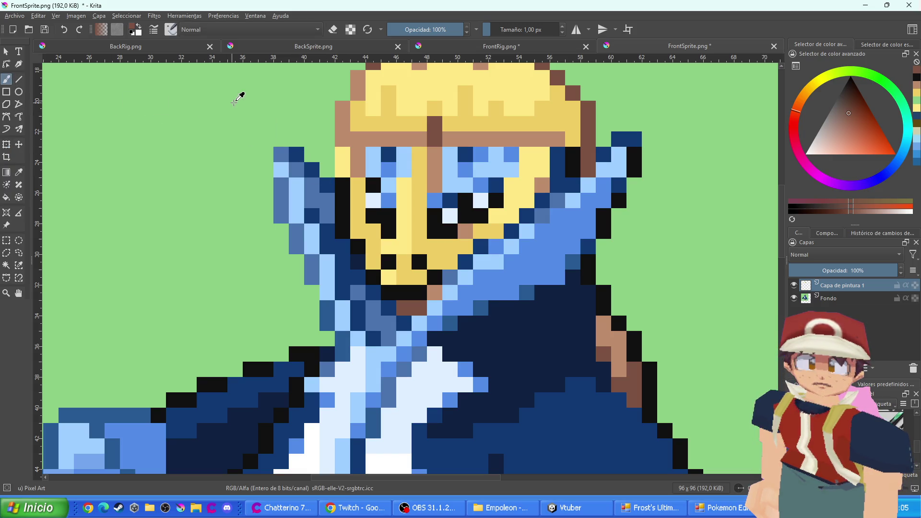
pyautogui.keyDown('ctrl'); pyautogui.click(235, 102); pyautogui.keyUp('ctrl')
pyautogui.moveTo(310, 135); pyautogui.dragTo(277, 166)
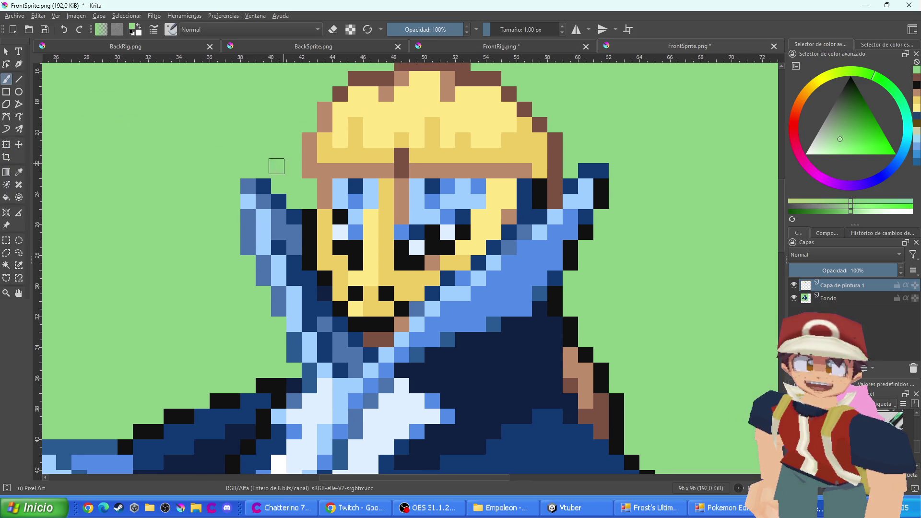
pyautogui.scroll(-5, 277, 166)
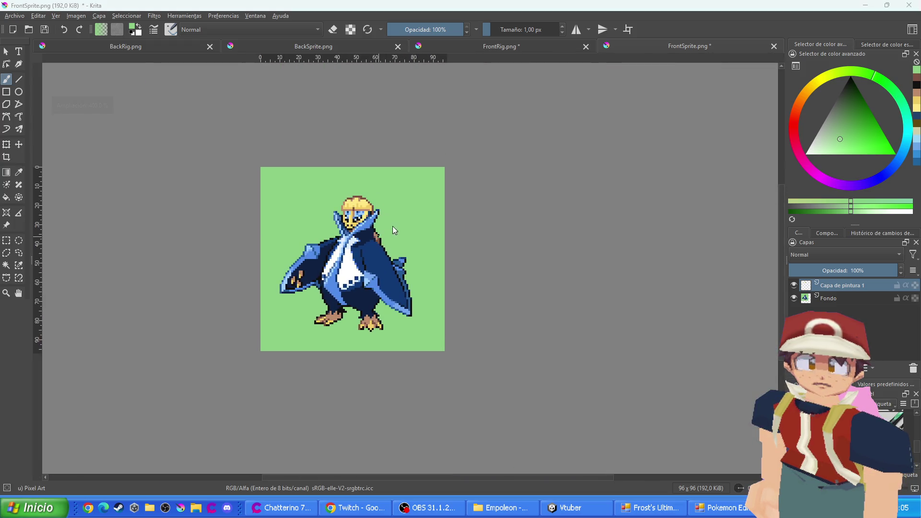
pyautogui.hotkey('ctrl', 's')
pyautogui.press('Return')
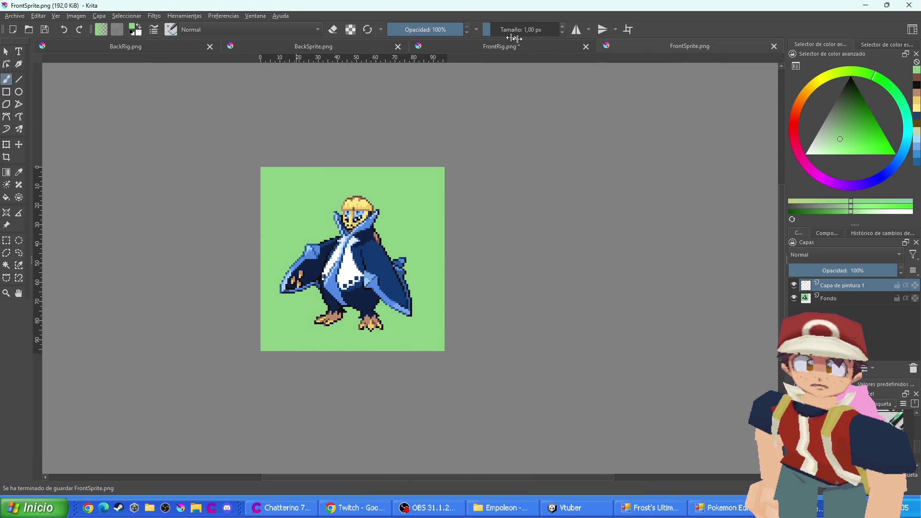
pyautogui.click(518, 46)
pyautogui.hotkey('ctrl', 's')
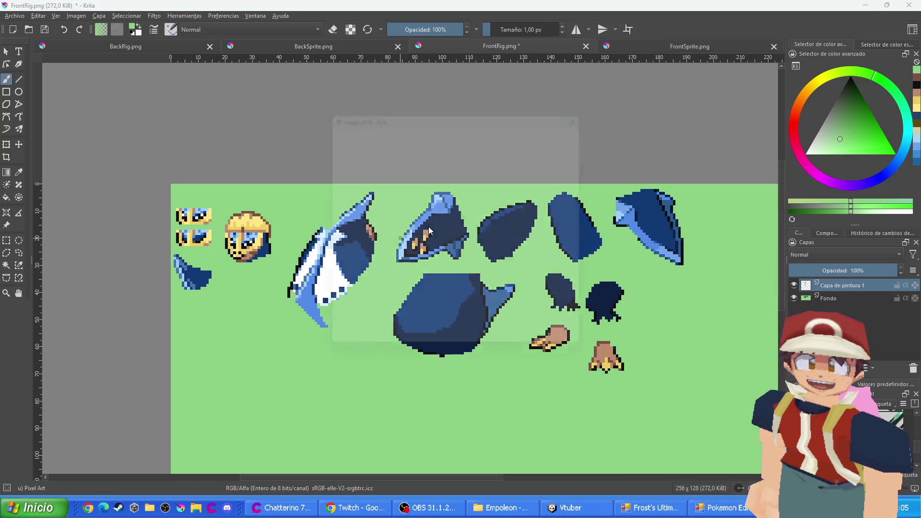
# Confirm FrontRig's PNG export, then paint BackSprite's head yellow over the blue
pyautogui.press('Return')
pyautogui.click(293, 46)
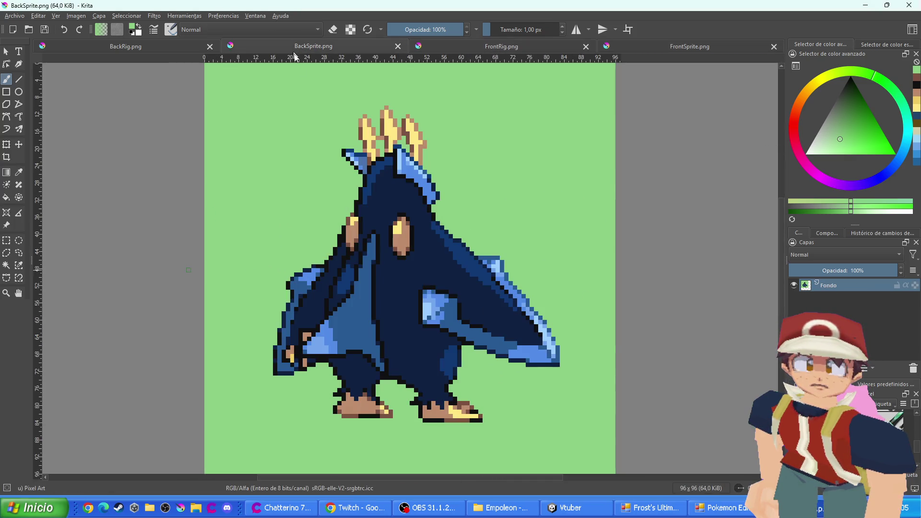
pyautogui.scroll(3, 387, 152)
pyautogui.moveTo(407, 133); pyautogui.dragTo(431, 181)
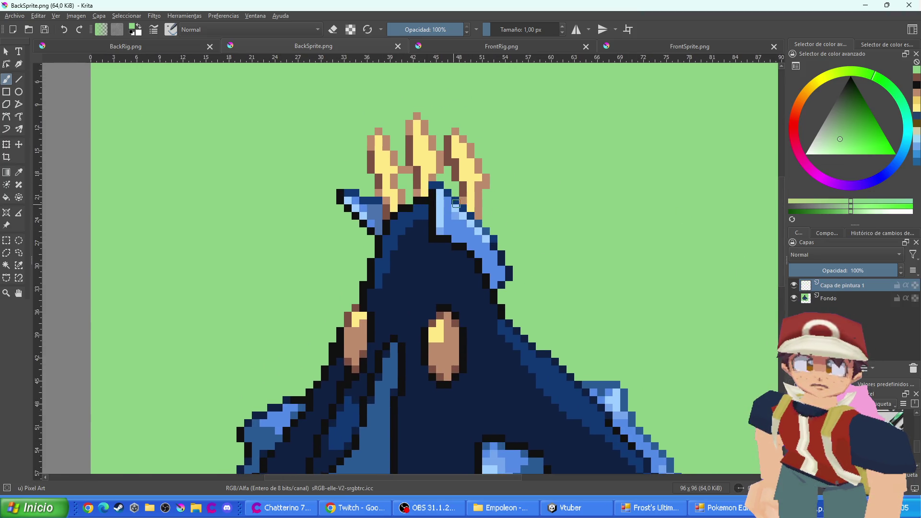
pyautogui.keyDown('ctrl'); pyautogui.click(468, 192); pyautogui.keyUp('ctrl')
pyautogui.click(465, 204)
pyautogui.scroll(1, 466, 202)
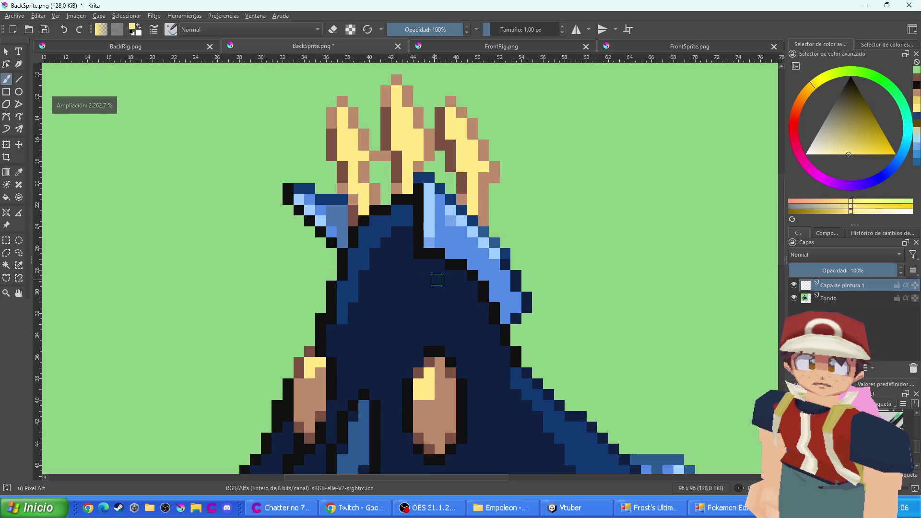
pyautogui.moveTo(462, 275)
pyautogui.mouseDown()
pyautogui.moveTo(461, 307)
pyautogui.moveTo(342, 307)
pyautogui.moveTo(341, 249)
pyautogui.moveTo(367, 206)
pyautogui.moveTo(408, 189)
pyautogui.moveTo(403, 264)
pyautogui.moveTo(397, 202)
pyautogui.moveTo(380, 207)
pyautogui.moveTo(360, 278)
pyautogui.moveTo(344, 289)
pyautogui.moveTo(333, 271)
pyautogui.moveTo(333, 302)
pyautogui.moveTo(372, 293)
pyautogui.moveTo(411, 268)
pyautogui.moveTo(447, 285)
pyautogui.moveTo(420, 293)
pyautogui.moveTo(432, 253)
pyautogui.mouseUp()
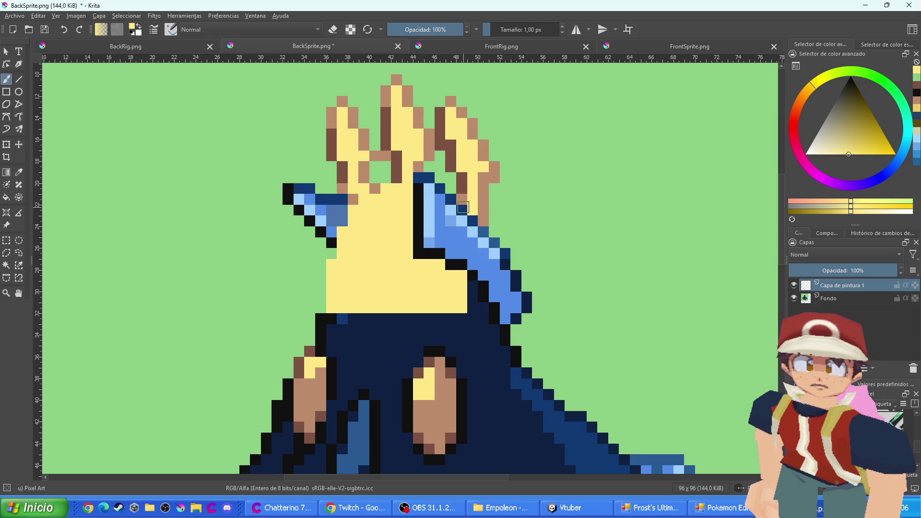
pyautogui.click(461, 198)
pyautogui.moveTo(445, 185); pyautogui.dragTo(435, 183)
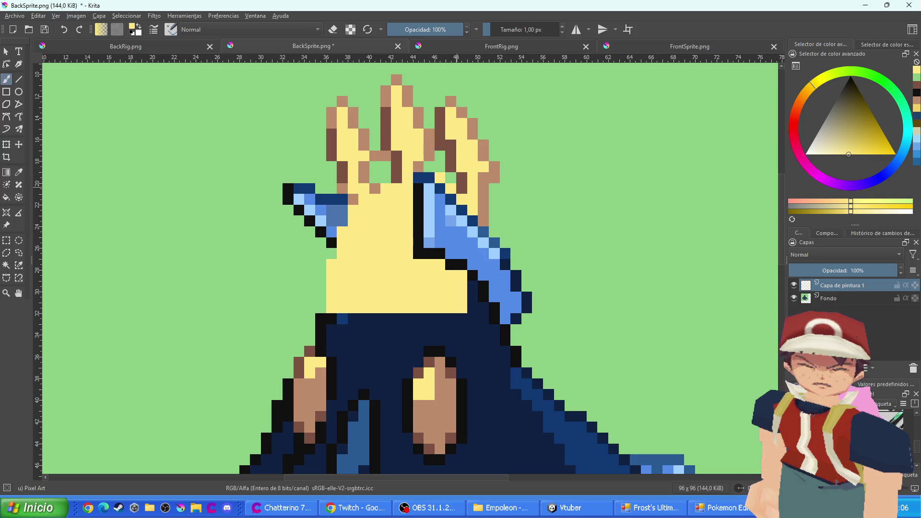
# Outline the yellow patch in dark brown and paint out the right crown spike in green
pyautogui.keyDown('ctrl'); pyautogui.click(466, 181); pyautogui.keyUp('ctrl')
pyautogui.moveTo(323, 307); pyautogui.dragTo(321, 272)
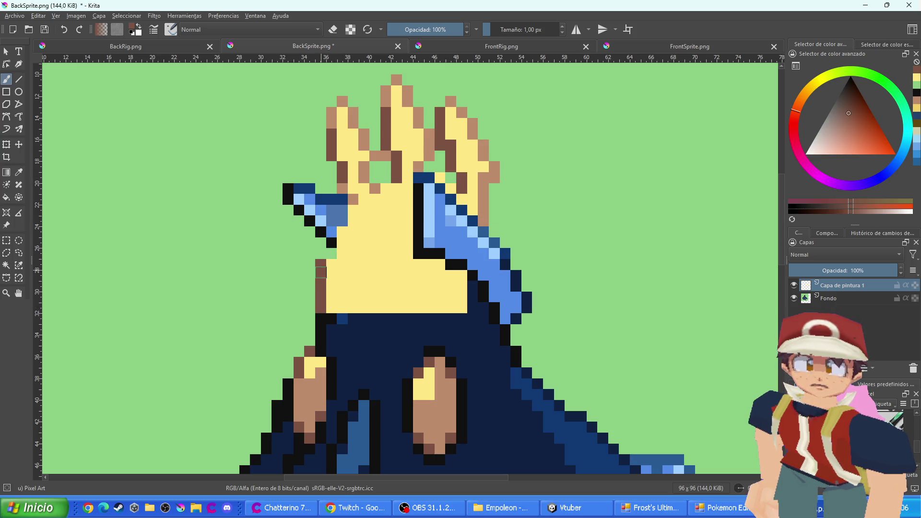
pyautogui.moveTo(339, 319)
pyautogui.mouseDown()
pyautogui.moveTo(450, 318)
pyautogui.moveTo(472, 302)
pyautogui.moveTo(473, 286)
pyautogui.mouseUp()
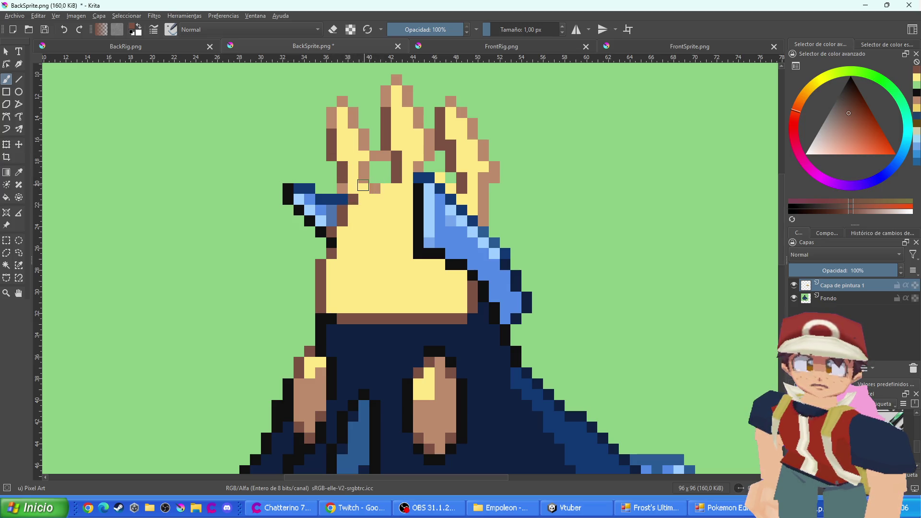
pyautogui.moveTo(373, 179); pyautogui.dragTo(408, 181)
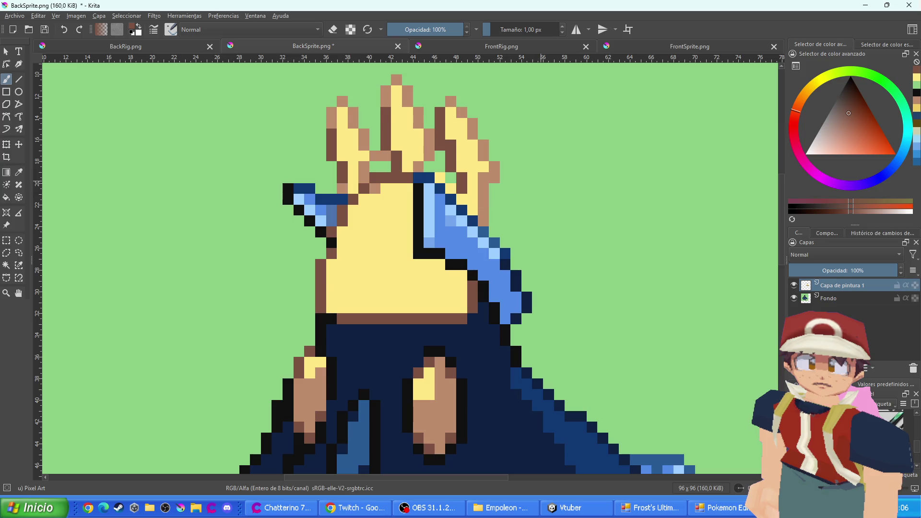
pyautogui.keyDown('ctrl'); pyautogui.click(503, 196); pyautogui.keyUp('ctrl')
pyautogui.moveTo(490, 203)
pyautogui.mouseDown()
pyautogui.moveTo(475, 192)
pyautogui.moveTo(492, 173)
pyautogui.moveTo(458, 162)
pyautogui.moveTo(398, 164)
pyautogui.moveTo(342, 178)
pyautogui.moveTo(344, 187)
pyautogui.moveTo(336, 144)
pyautogui.moveTo(339, 158)
pyautogui.moveTo(363, 149)
pyautogui.moveTo(434, 150)
pyautogui.mouseUp()
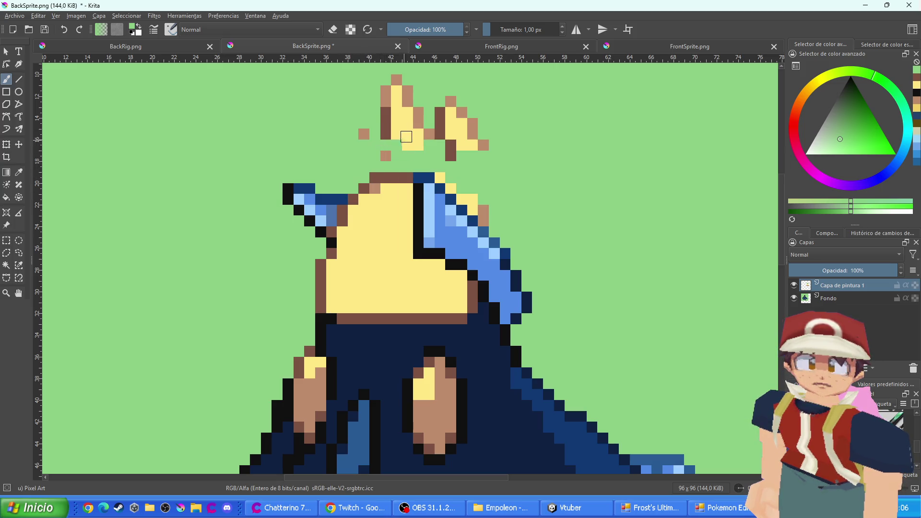
# Paint out the stray left crown spike and crest pixels on the back sprite's head
pyautogui.moveTo(384, 155)
pyautogui.mouseDown()
pyautogui.moveTo(364, 138)
pyautogui.moveTo(413, 120)
pyautogui.moveTo(402, 103)
pyautogui.mouseUp()
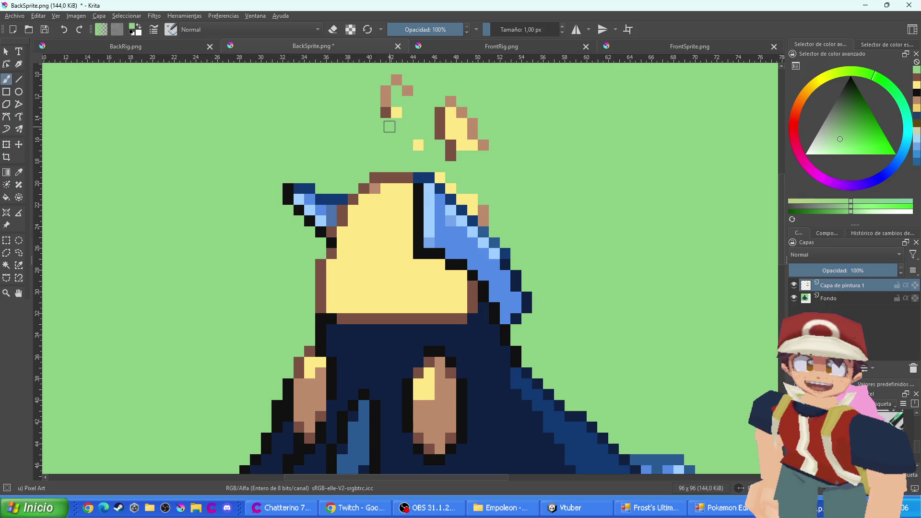
pyautogui.moveTo(405, 115)
pyautogui.mouseDown()
pyautogui.moveTo(406, 124)
pyautogui.moveTo(393, 82)
pyautogui.moveTo(466, 142)
pyautogui.moveTo(456, 102)
pyautogui.moveTo(449, 106)
pyautogui.mouseUp()
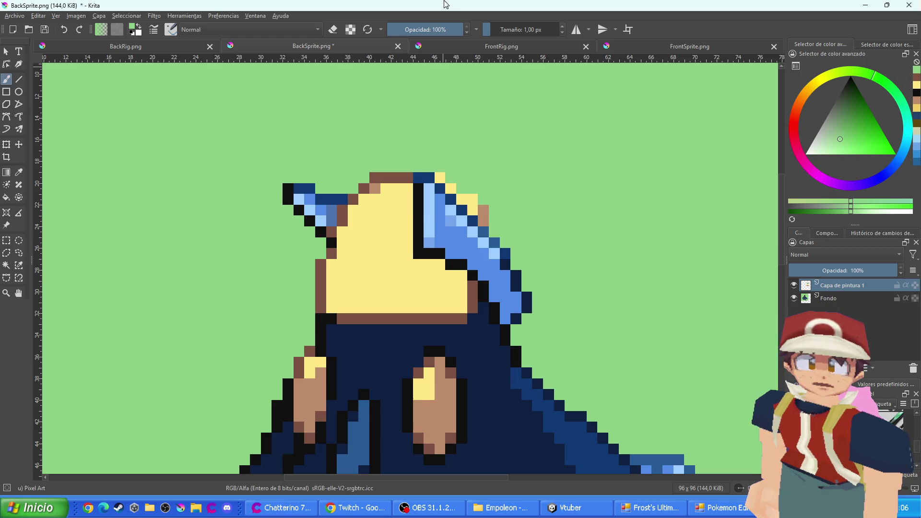
pyautogui.scroll(1, 475, 222)
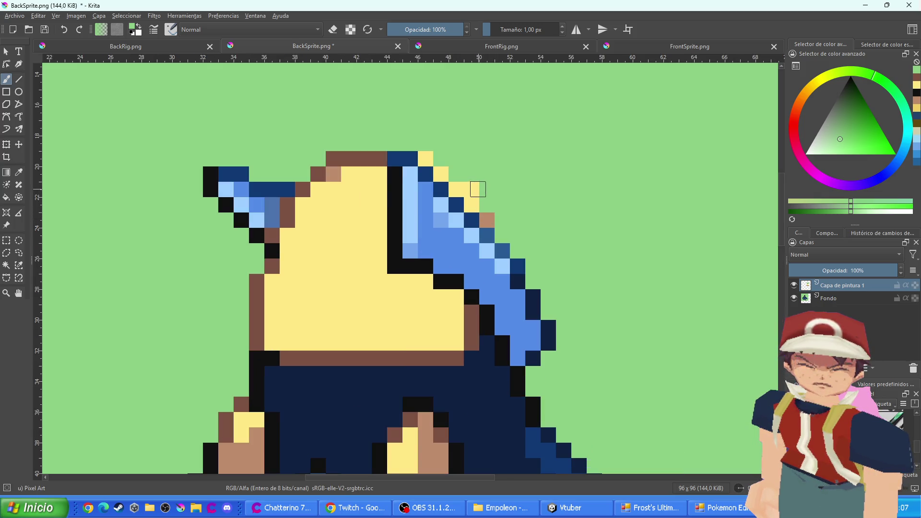
pyautogui.scroll(-4, 528, 221)
pyautogui.scroll(4, 528, 221)
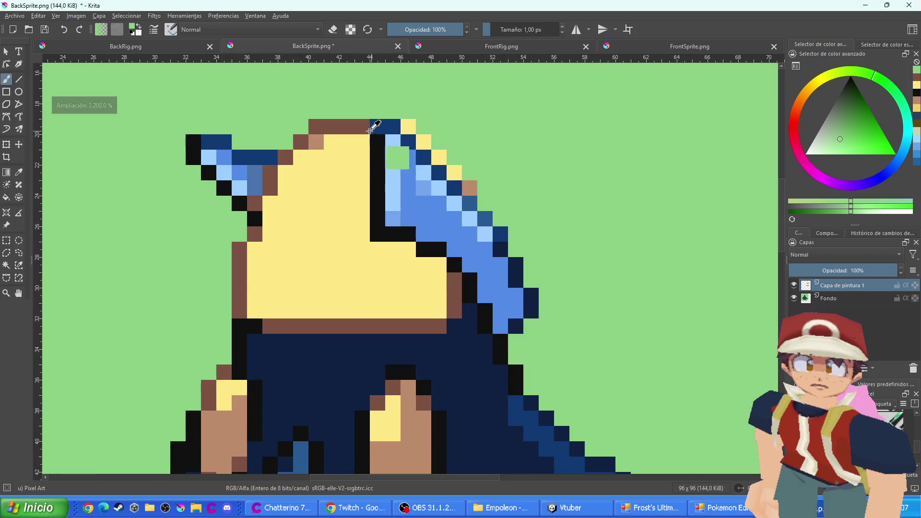
# Try a green row across the yellow patch, then undo it
pyautogui.keyDown('ctrl'); pyautogui.click(414, 127); pyautogui.keyUp('ctrl')
pyautogui.keyDown('ctrl'); pyautogui.click(439, 124); pyautogui.keyUp('ctrl')
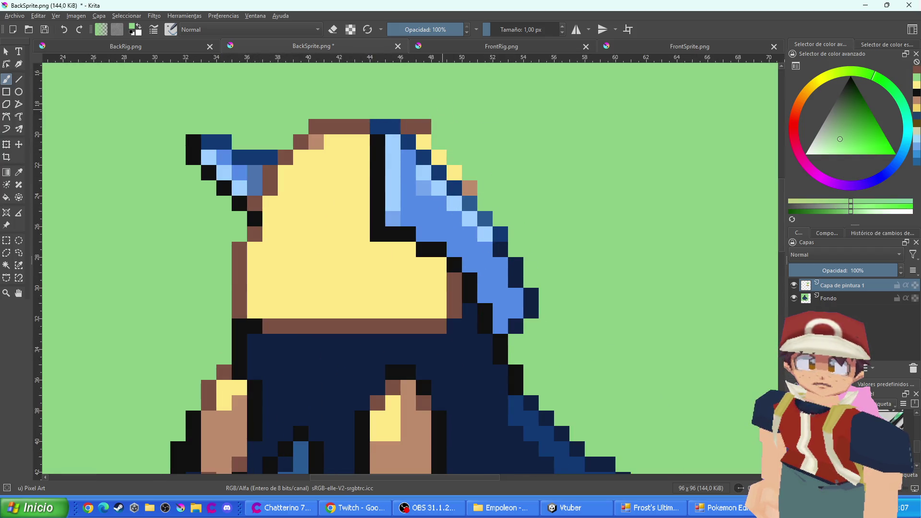
pyautogui.scroll(-5, 479, 181)
pyautogui.scroll(3, 467, 197)
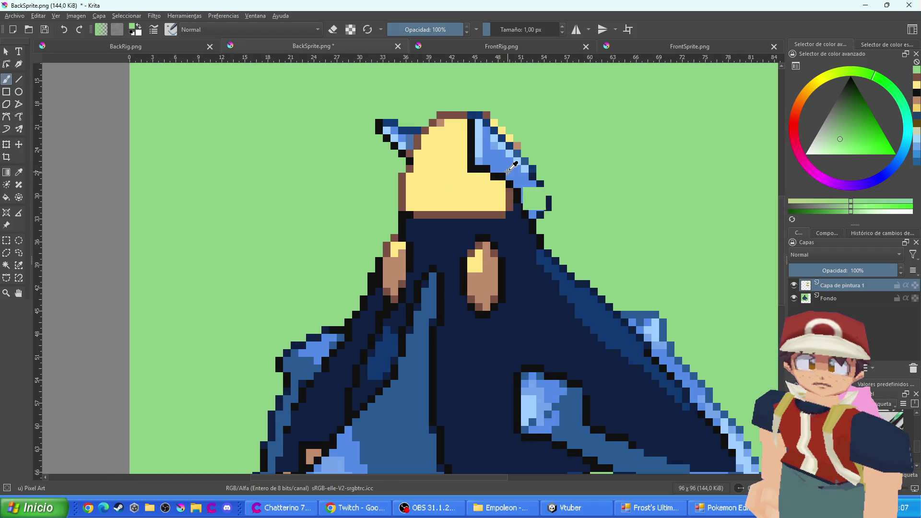
pyautogui.scroll(2, 509, 166)
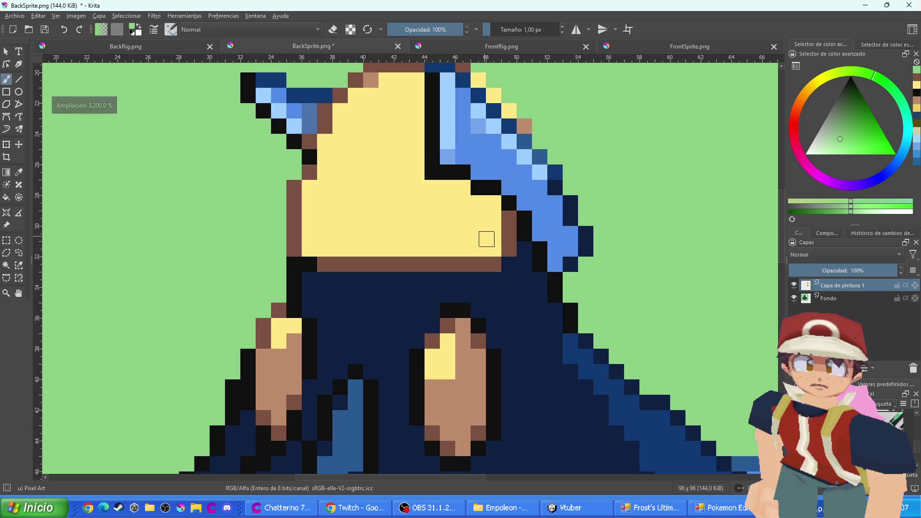
pyautogui.moveTo(495, 249); pyautogui.dragTo(401, 249)
pyautogui.hotkey('ctrl', 'z')
pyautogui.hotkey('ctrl', 'z')
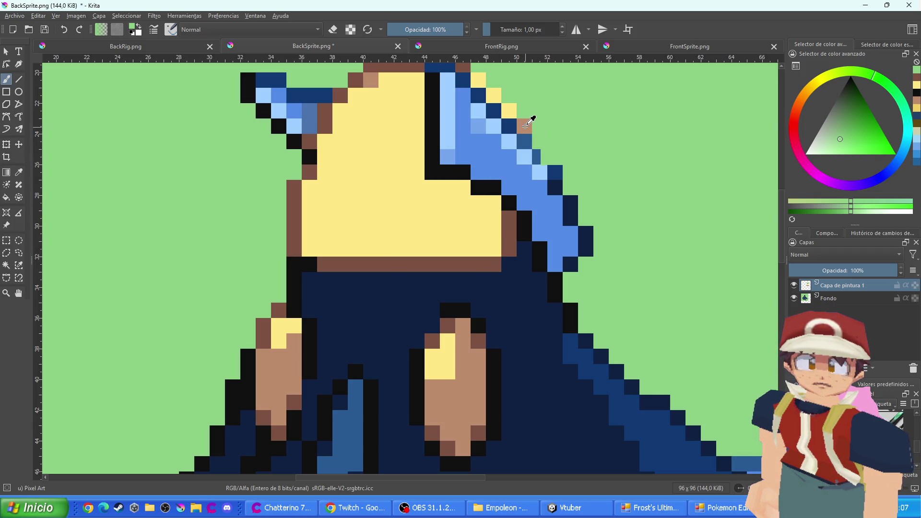
# Shade the yellow patch's bottom, left edge and lower-right edge light brown
pyautogui.keyDown('ctrl'); pyautogui.click(524, 125); pyautogui.keyUp('ctrl')
pyautogui.moveTo(492, 244); pyautogui.dragTo(311, 244)
pyautogui.moveTo(310, 186); pyautogui.dragTo(313, 241)
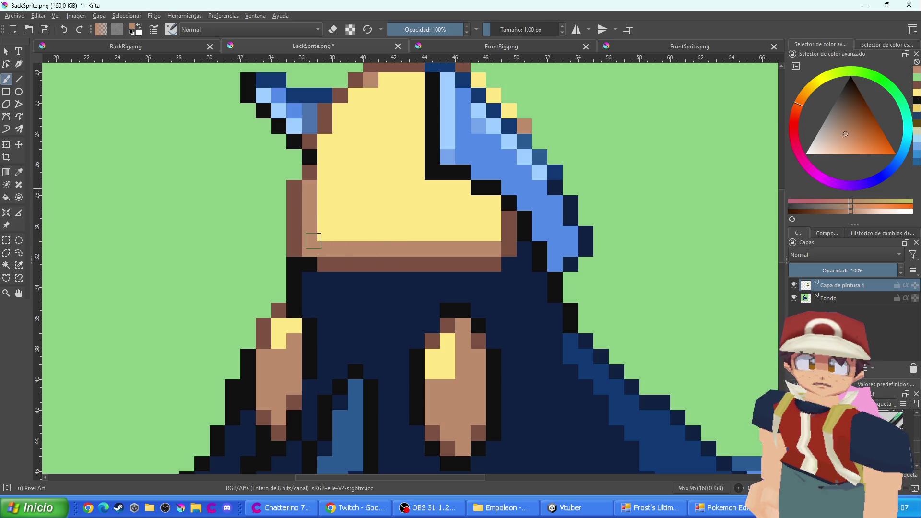
pyautogui.moveTo(477, 214)
pyautogui.mouseDown()
pyautogui.moveTo(467, 197)
pyautogui.moveTo(442, 188)
pyautogui.mouseUp()
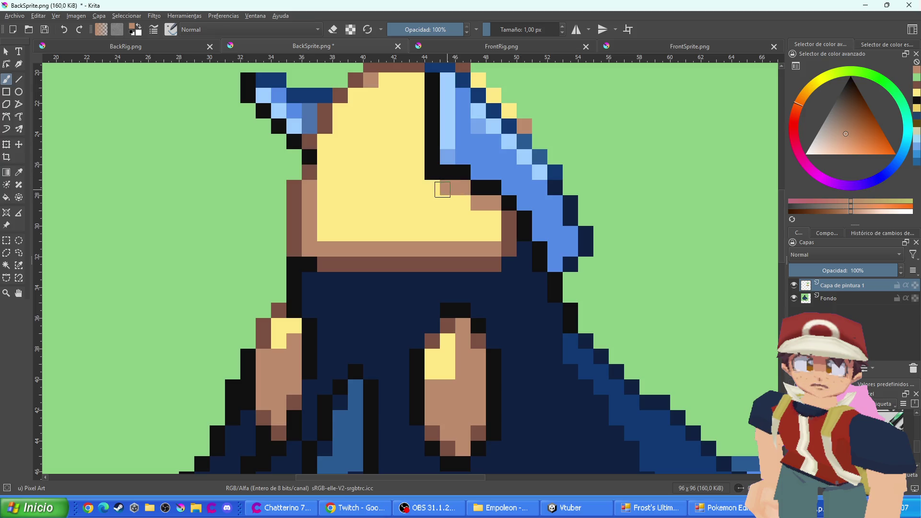
pyautogui.scroll(-1, 413, 155)
pyautogui.scroll(-1, 411, 152)
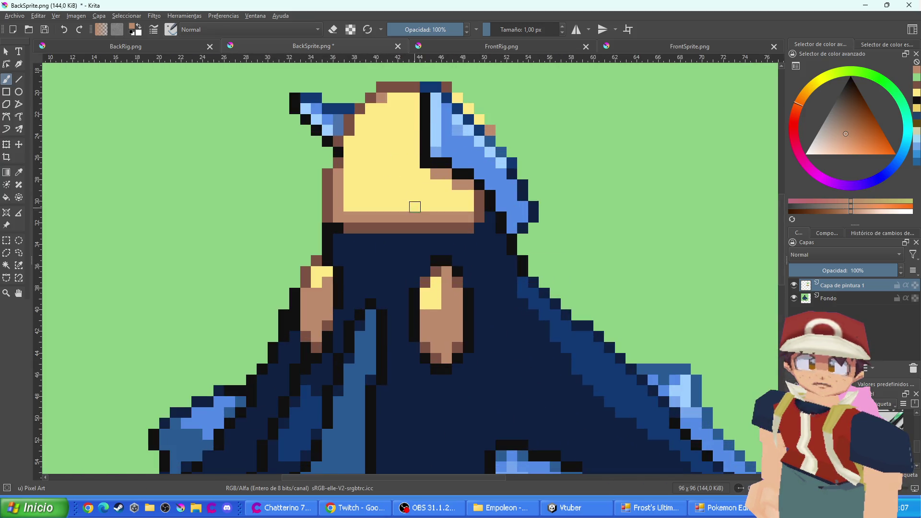
# Add light-brown shading inside the patch, undoing the last brown strand
pyautogui.moveTo(366, 204); pyautogui.dragTo(370, 161)
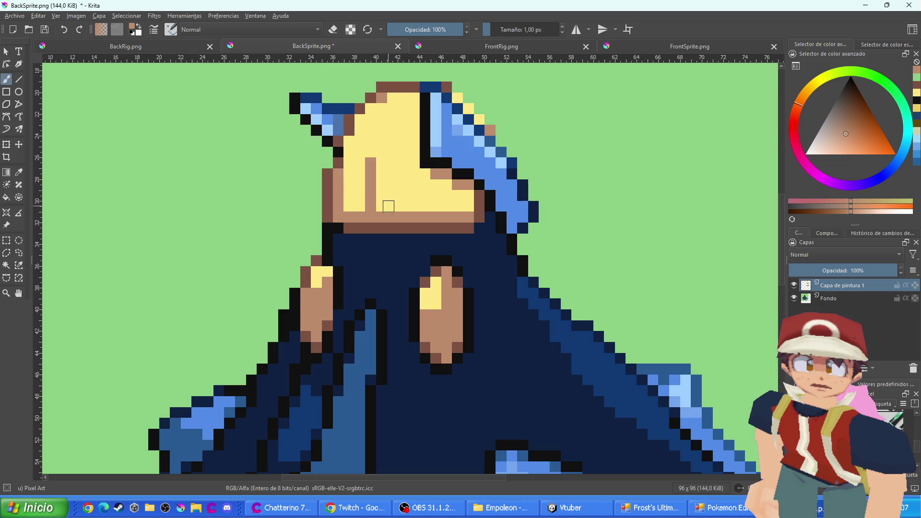
pyautogui.moveTo(388, 206); pyautogui.dragTo(391, 192)
pyautogui.click(414, 207)
pyautogui.moveTo(451, 210); pyautogui.dragTo(445, 180)
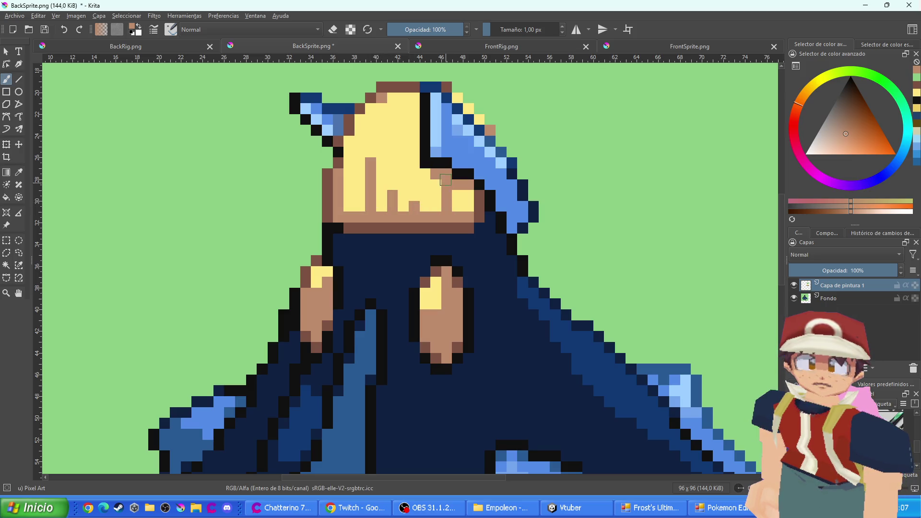
pyautogui.scroll(-4, 461, 207)
pyautogui.scroll(5, 461, 207)
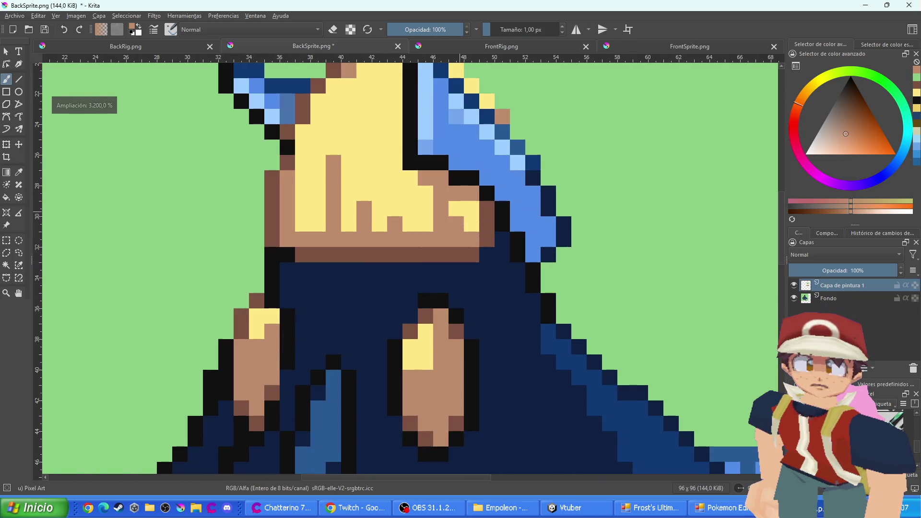
pyautogui.hotkey('ctrl', 'z')
pyautogui.scroll(-5, 463, 228)
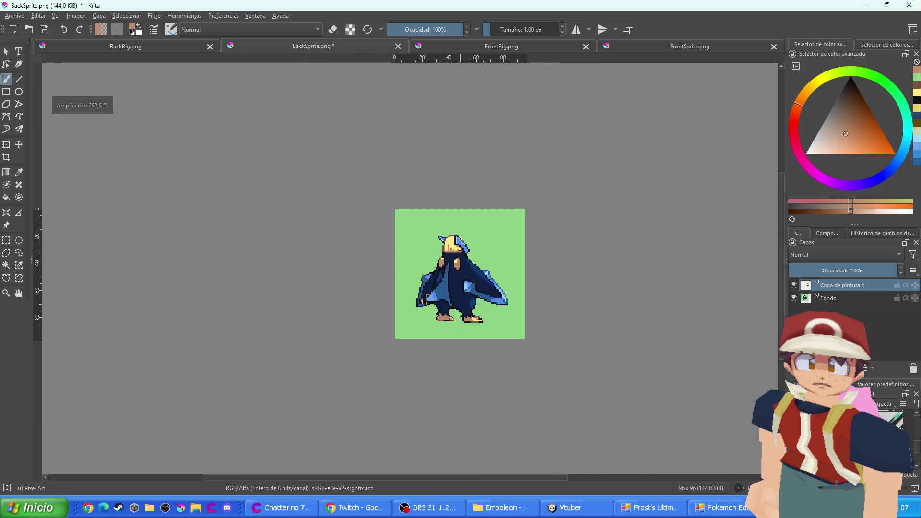
pyautogui.scroll(3, 454, 250)
# Sample the yellow hair colour from the FrontRig sheet and return to BackSprite
pyautogui.click(446, 41)
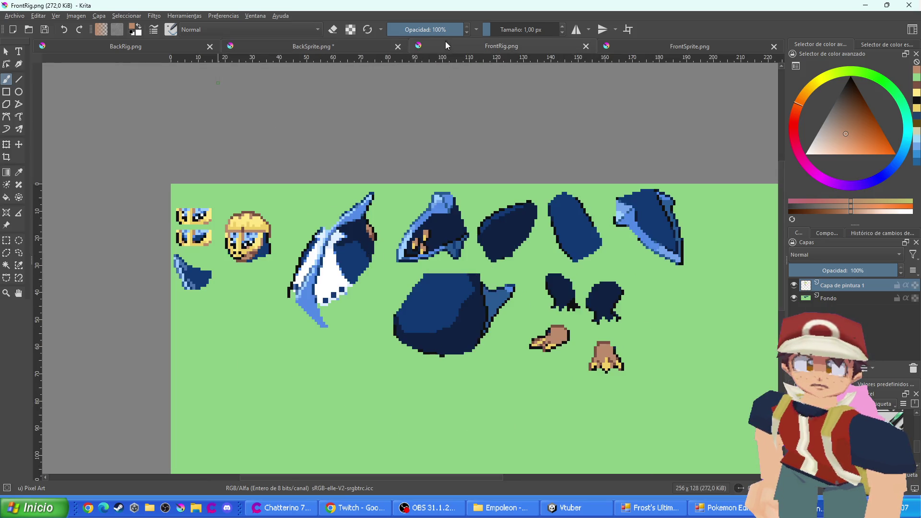
pyautogui.scroll(5, 263, 241)
pyautogui.keyDown('ctrl'); pyautogui.click(189, 206); pyautogui.keyUp('ctrl')
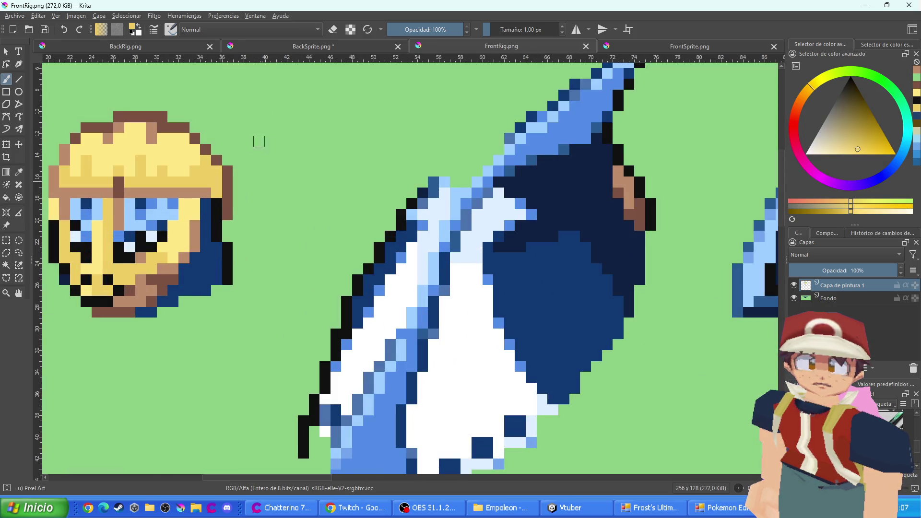
pyautogui.click(304, 48)
pyautogui.scroll(4, 410, 225)
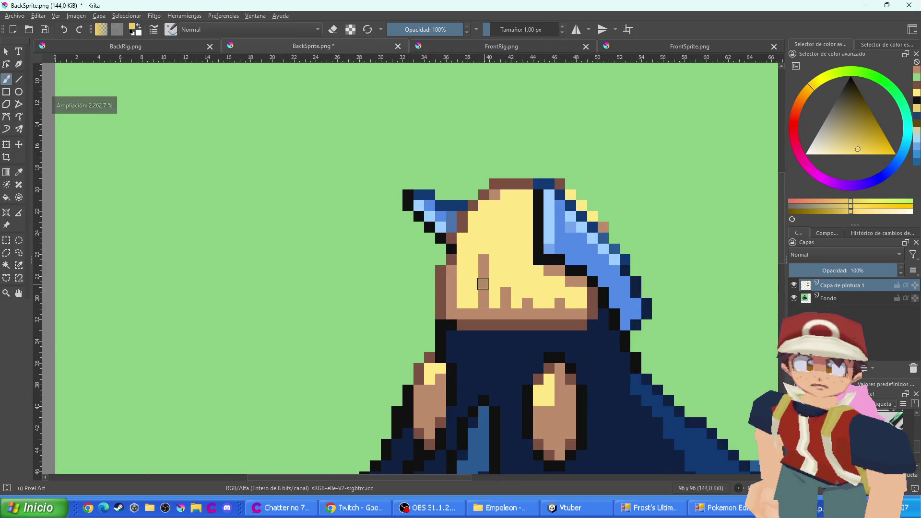
# Paint darker yellow strands across the top and lower rows of the back sprite's hair
pyautogui.moveTo(524, 197)
pyautogui.mouseDown()
pyautogui.moveTo(485, 211)
pyautogui.moveTo(468, 250)
pyautogui.moveTo(469, 298)
pyautogui.moveTo(495, 301)
pyautogui.mouseUp()
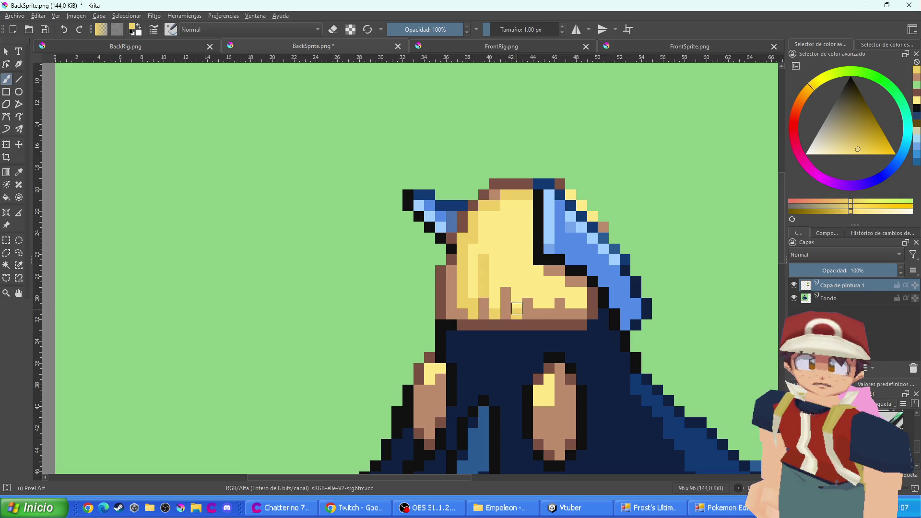
pyautogui.moveTo(556, 310); pyautogui.dragTo(581, 312)
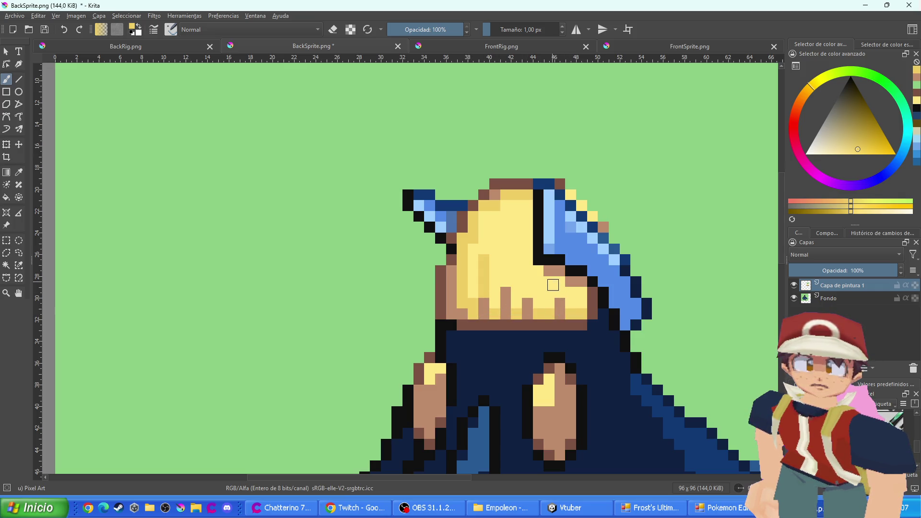
pyautogui.click(557, 292)
pyautogui.moveTo(528, 292); pyautogui.dragTo(506, 260)
pyautogui.moveTo(516, 207); pyautogui.dragTo(517, 218)
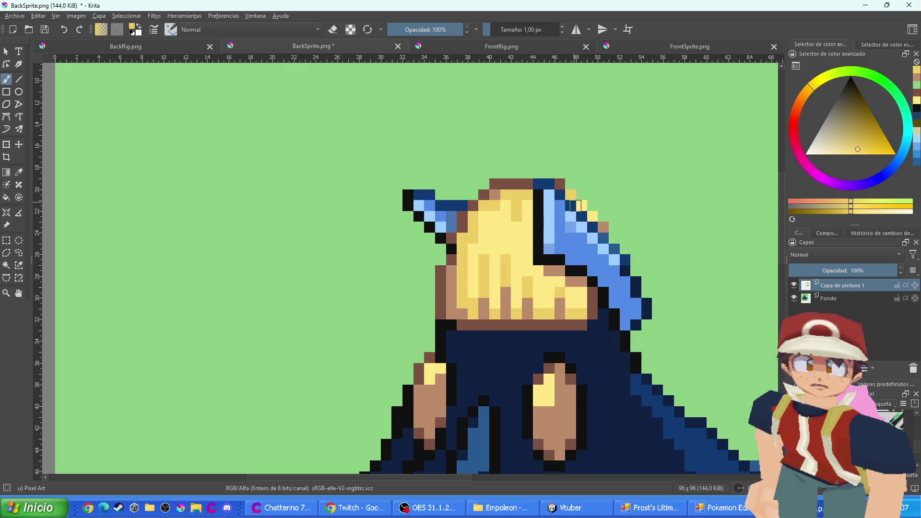
pyautogui.scroll(-5, 534, 267)
pyautogui.scroll(1, 544, 289)
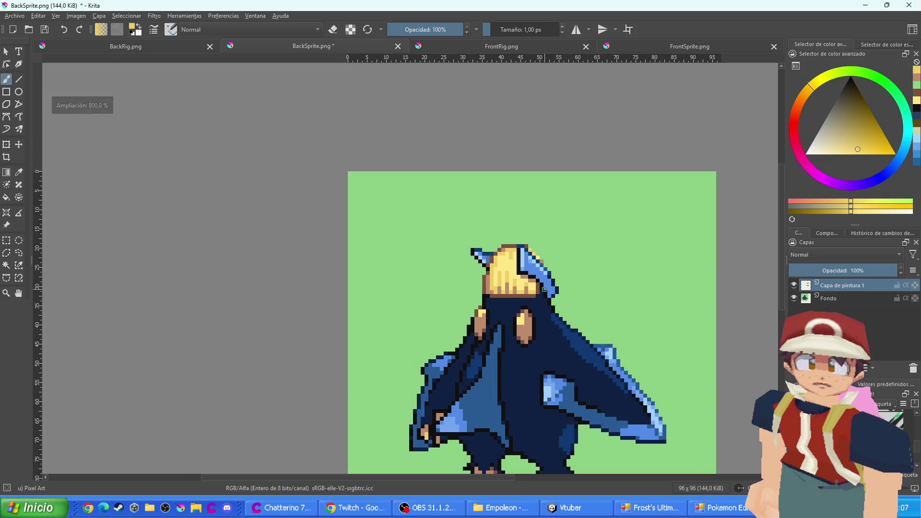
pyautogui.click(176, 47)
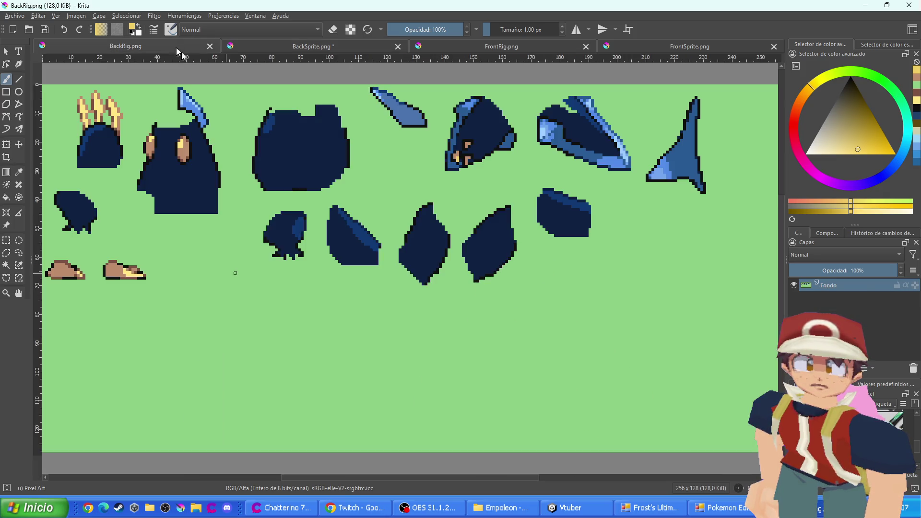
# Paste the shaded hair and move it onto the back rig's left head piece
pyautogui.hotkey('ctrl', 'v')
pyautogui.moveTo(213, 190); pyautogui.dragTo(536, 272)
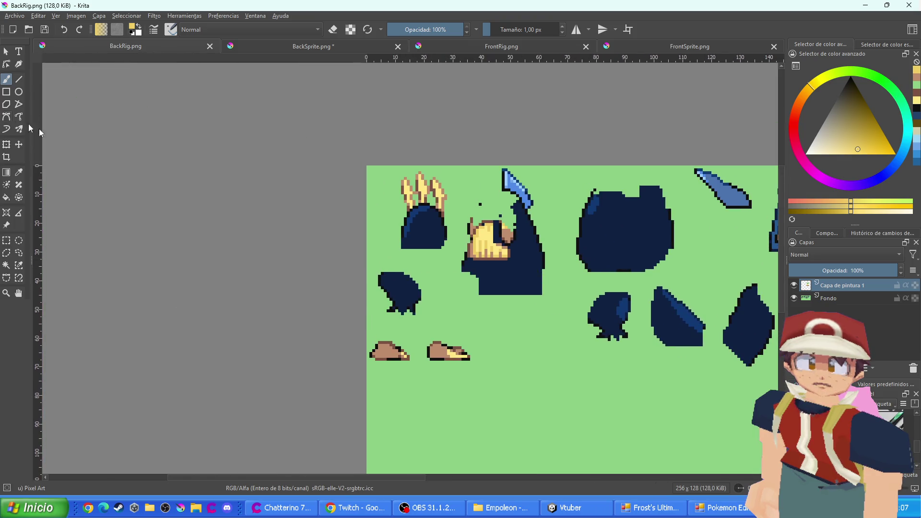
pyautogui.click(6, 144)
pyautogui.scroll(3, 426, 229)
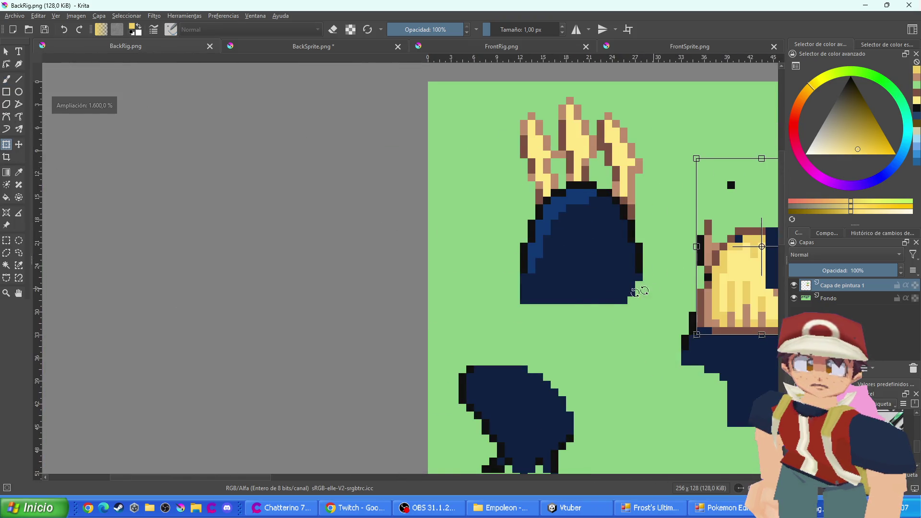
pyautogui.moveTo(638, 292); pyautogui.dragTo(375, 306)
pyautogui.moveTo(480, 313)
pyautogui.mouseDown()
pyautogui.moveTo(299, 262)
pyautogui.moveTo(298, 247)
pyautogui.moveTo(294, 253)
pyautogui.mouseUp()
pyautogui.scroll(1, 293, 254)
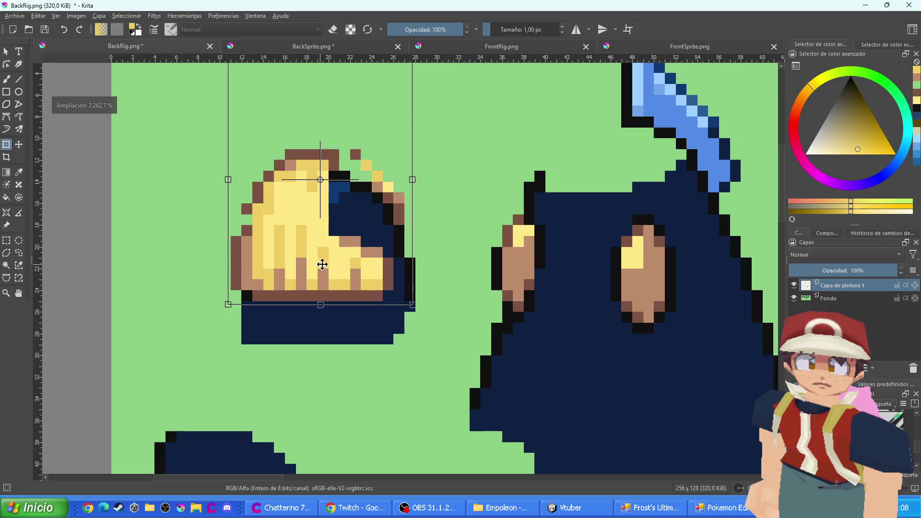
pyautogui.click(6, 79)
# Touch up the pasted hair with brown edge pixels and yellow over leftover blue and green gaps
pyautogui.scroll(1, 363, 263)
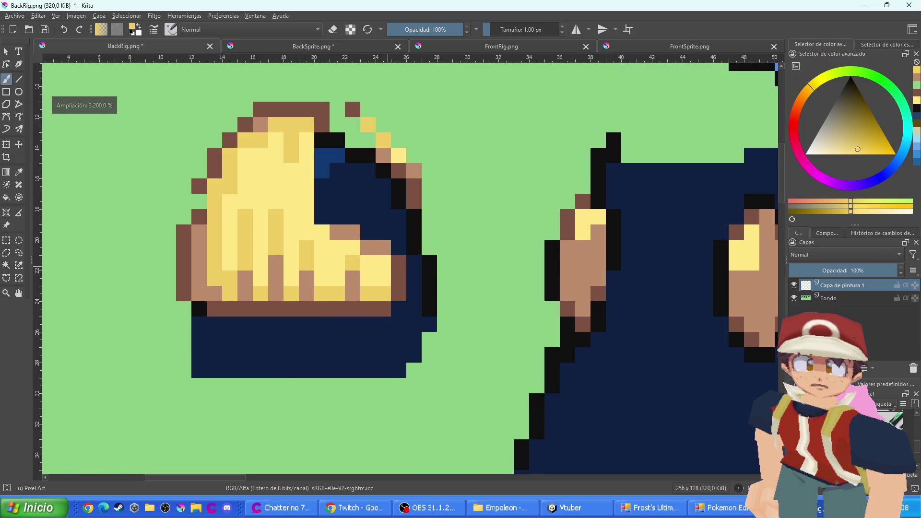
pyautogui.keyDown('ctrl'); pyautogui.click(401, 263); pyautogui.keyUp('ctrl')
pyautogui.moveTo(399, 247); pyautogui.dragTo(399, 235)
pyautogui.keyDown('ctrl'); pyautogui.click(389, 260); pyautogui.keyUp('ctrl')
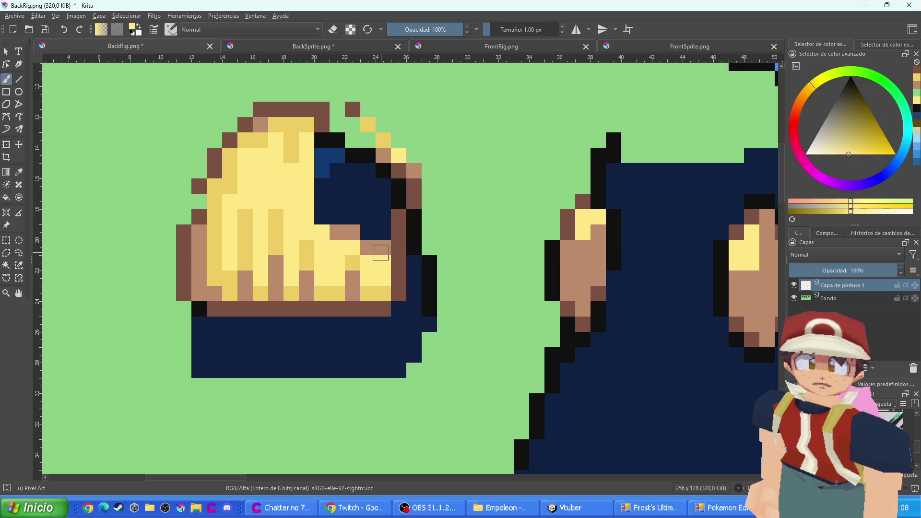
pyautogui.moveTo(384, 249)
pyautogui.mouseDown()
pyautogui.moveTo(378, 206)
pyautogui.moveTo(388, 189)
pyautogui.moveTo(352, 144)
pyautogui.moveTo(322, 138)
pyautogui.moveTo(337, 125)
pyautogui.moveTo(338, 207)
pyautogui.moveTo(323, 206)
pyautogui.moveTo(362, 239)
pyautogui.moveTo(369, 181)
pyautogui.moveTo(337, 218)
pyautogui.moveTo(353, 148)
pyautogui.mouseUp()
pyautogui.click(322, 155)
pyautogui.keyDown('ctrl'); pyautogui.click(353, 108); pyautogui.keyUp('ctrl')
pyautogui.click(337, 109)
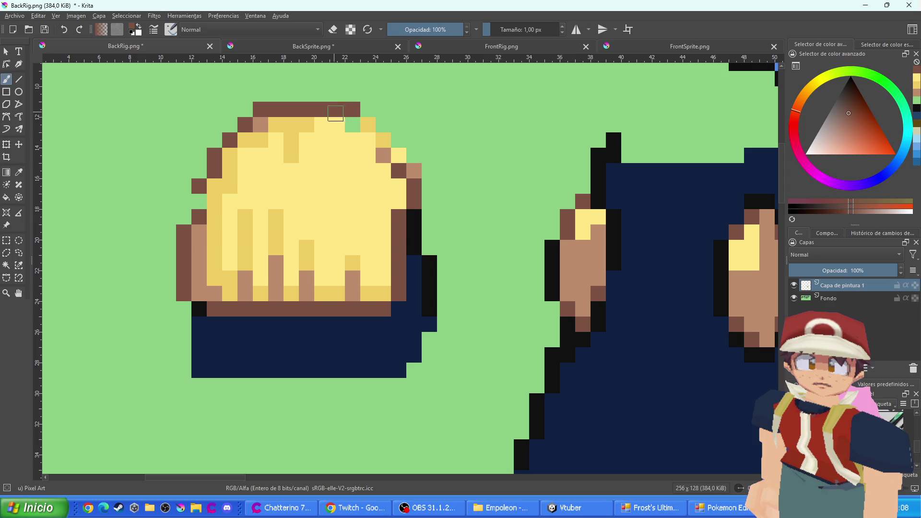
pyautogui.keyDown('ctrl'); pyautogui.click(343, 134); pyautogui.keyUp('ctrl')
pyautogui.click(352, 124)
pyautogui.moveTo(366, 118); pyautogui.dragTo(322, 110)
# Shade the lower strands, paint stray pink and brown pixels light yellow, and save BackRig.png
pyautogui.moveTo(382, 278); pyautogui.dragTo(383, 232)
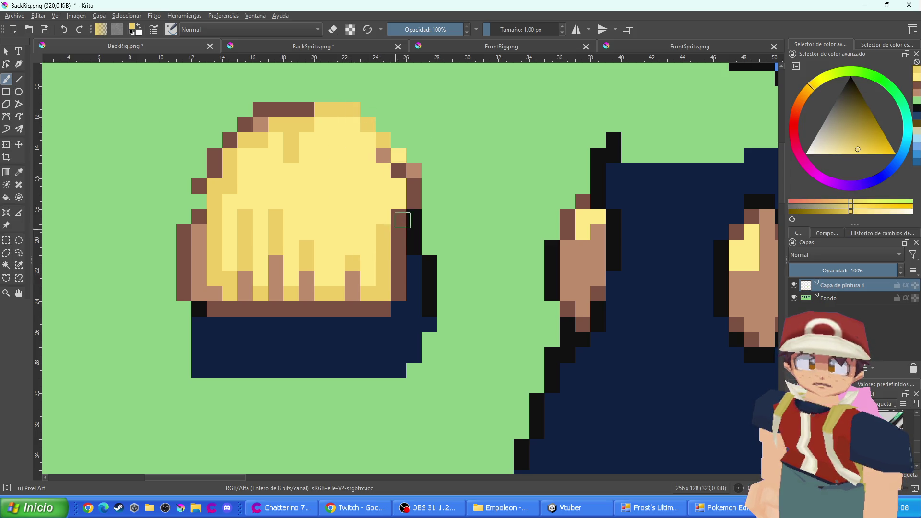
pyautogui.keyDown('ctrl'); pyautogui.click(398, 156); pyautogui.keyUp('ctrl')
pyautogui.click(385, 154)
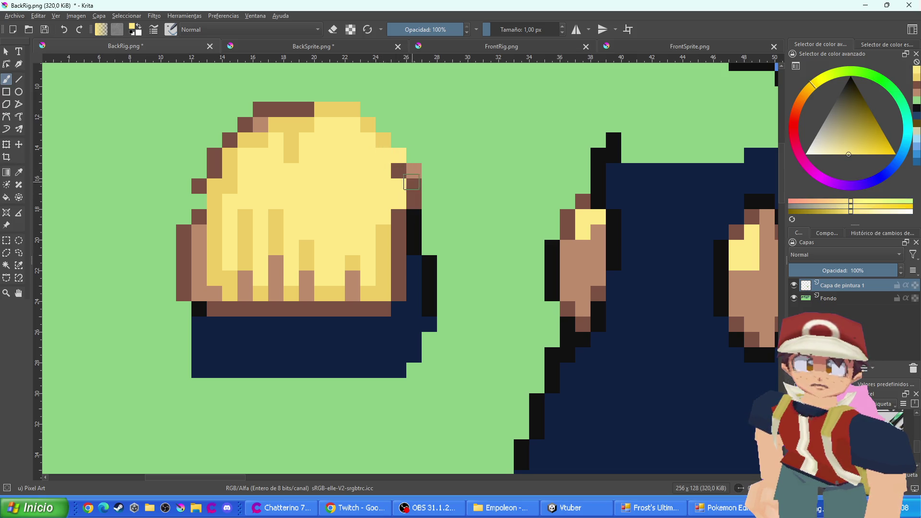
pyautogui.click(399, 171)
pyautogui.keyDown('ctrl'); pyautogui.click(414, 171); pyautogui.keyUp('ctrl')
pyautogui.scroll(-4, 419, 247)
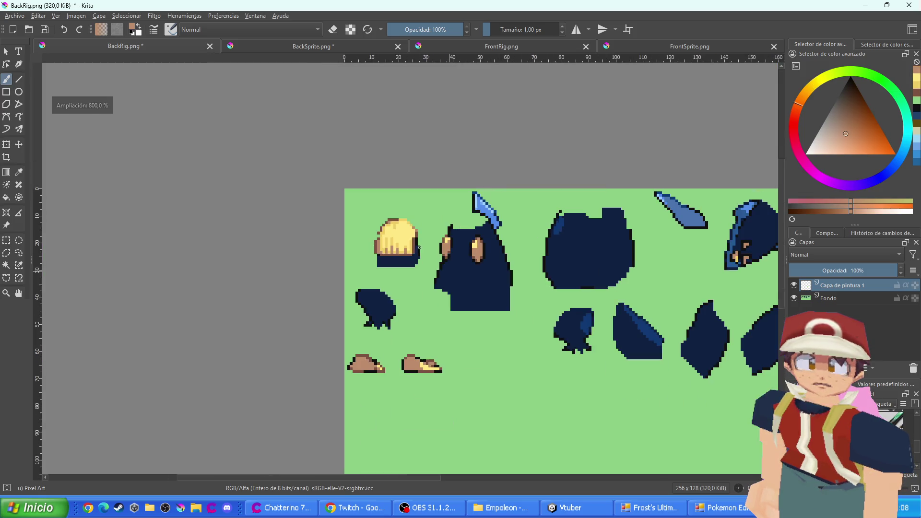
pyautogui.scroll(5, 382, 236)
pyautogui.keyDown('ctrl'); pyautogui.click(354, 198); pyautogui.keyUp('ctrl')
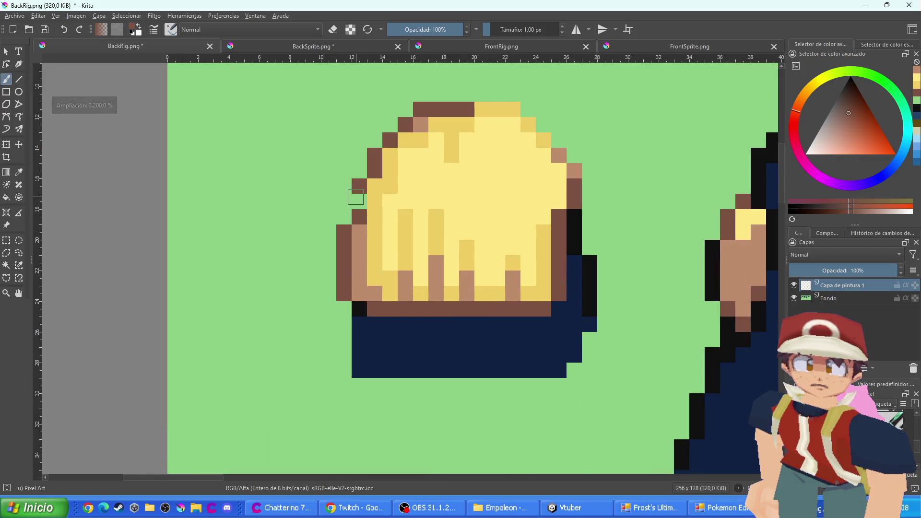
pyautogui.scroll(-10, 480, 255)
pyautogui.hotkey('ctrl', 's')
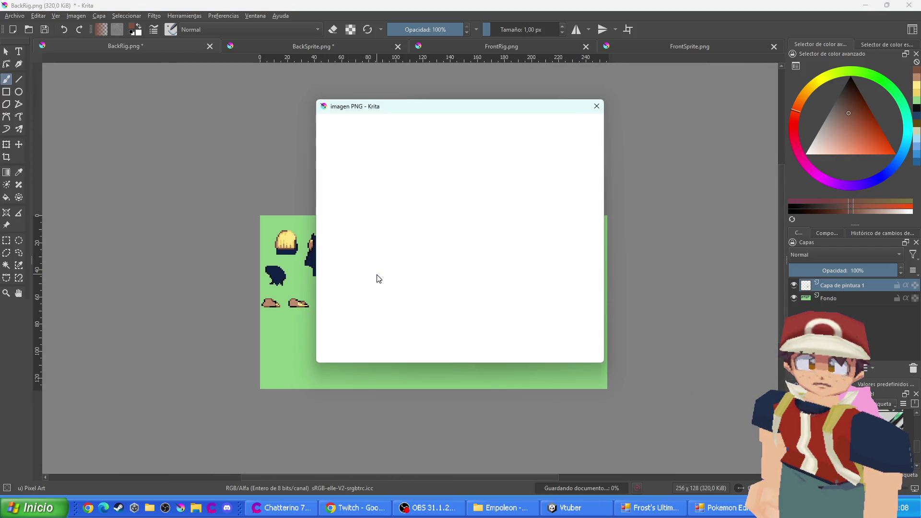
# Confirm the PNG export for BackRig.png, then save BackSprite.png as well
pyautogui.press('Return')
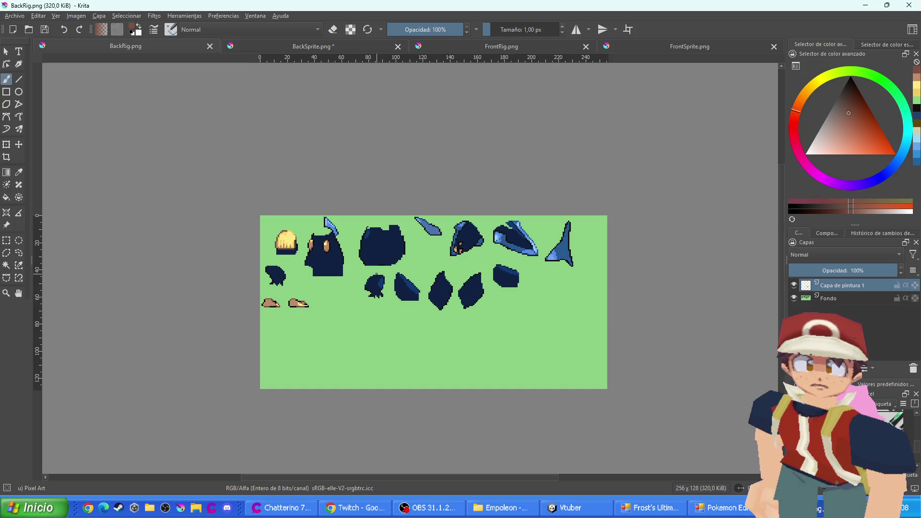
pyautogui.click(333, 48)
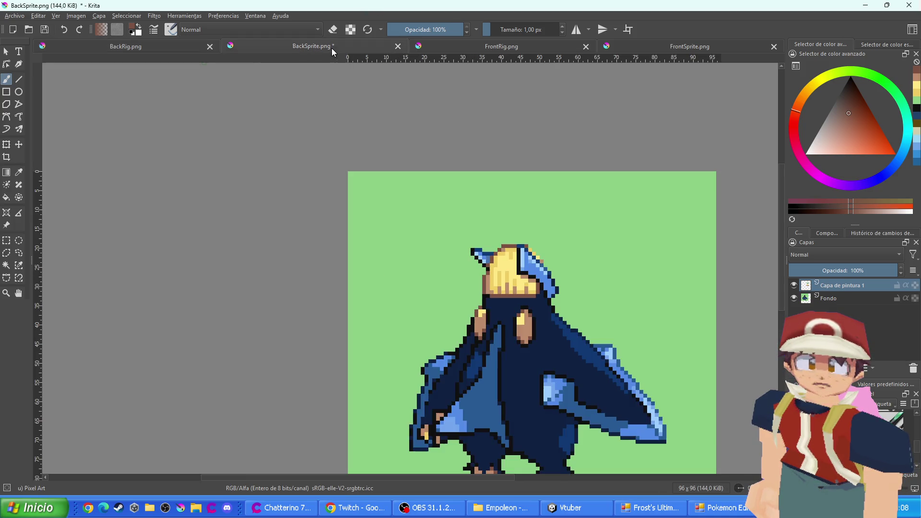
pyautogui.hotkey('ctrl', 's')
pyautogui.press('Return')
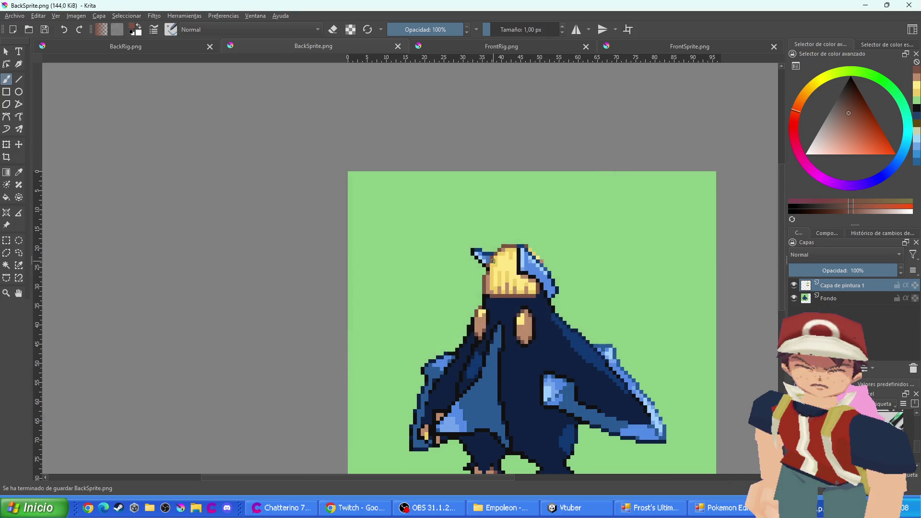
# Look over the front sprite and return to the FrontRig sheet
pyautogui.click(503, 44)
pyautogui.click(655, 44)
pyautogui.scroll(3, 457, 184)
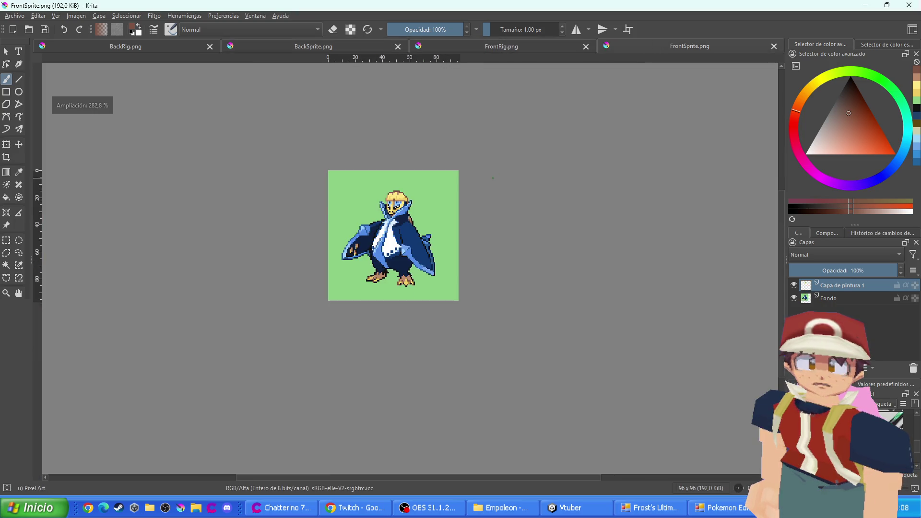
pyautogui.scroll(1, 413, 188)
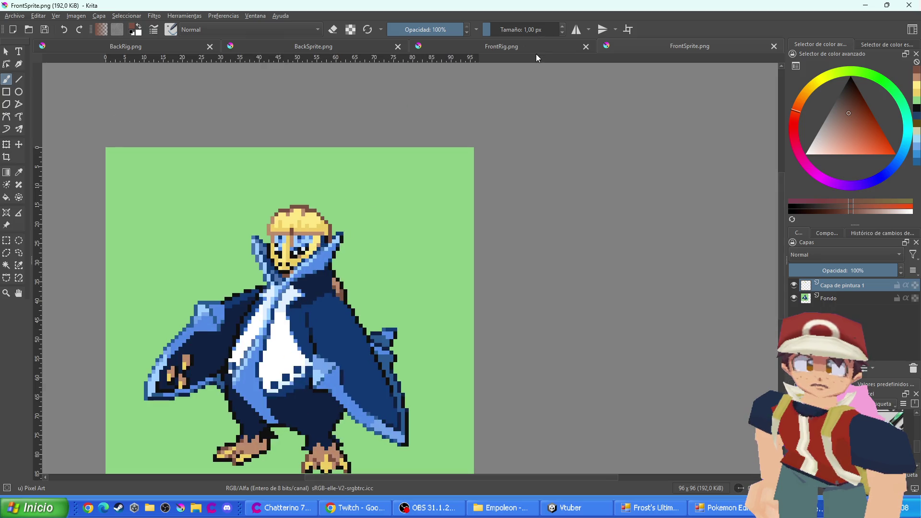
pyautogui.click(499, 46)
# Add black pixels around the face's eyes and the upper eye piece on FrontRig
pyautogui.scroll(-2, 450, 139)
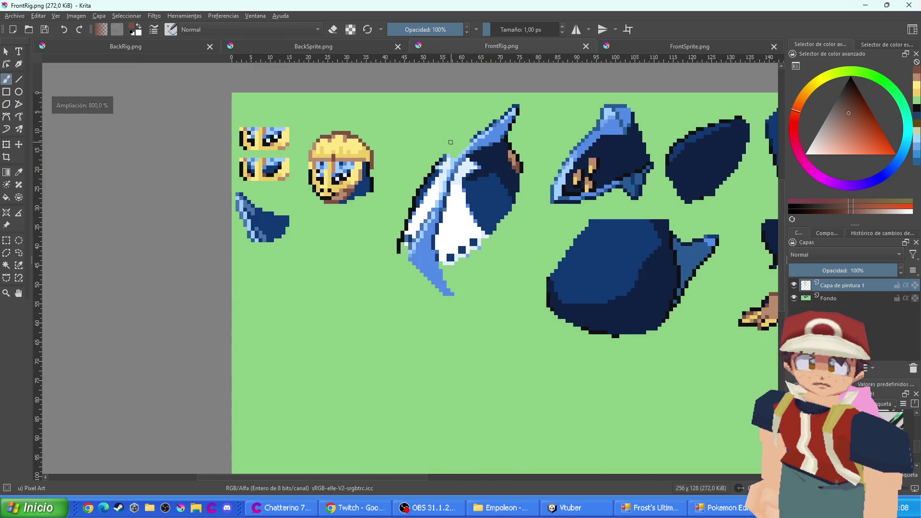
pyautogui.scroll(-1, 493, 128)
pyautogui.scroll(3, 346, 145)
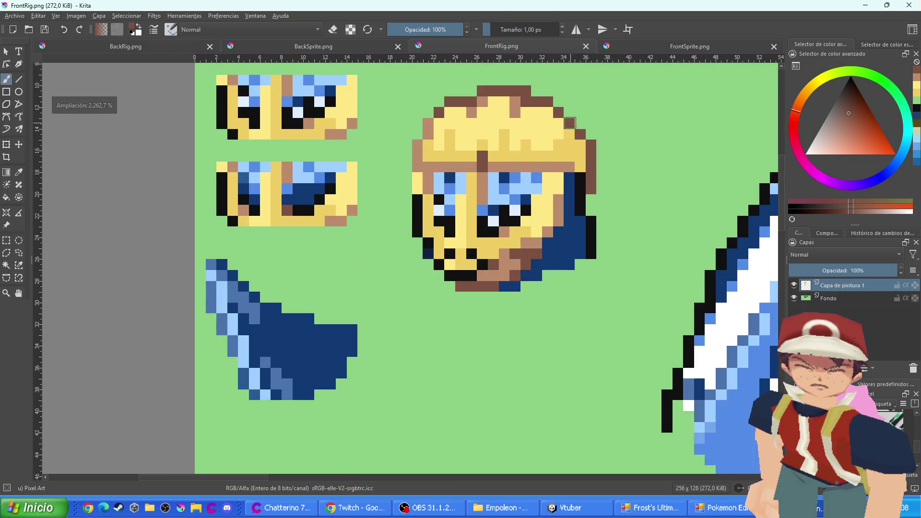
pyautogui.keyDown('ctrl'); pyautogui.click(528, 203); pyautogui.keyUp('ctrl')
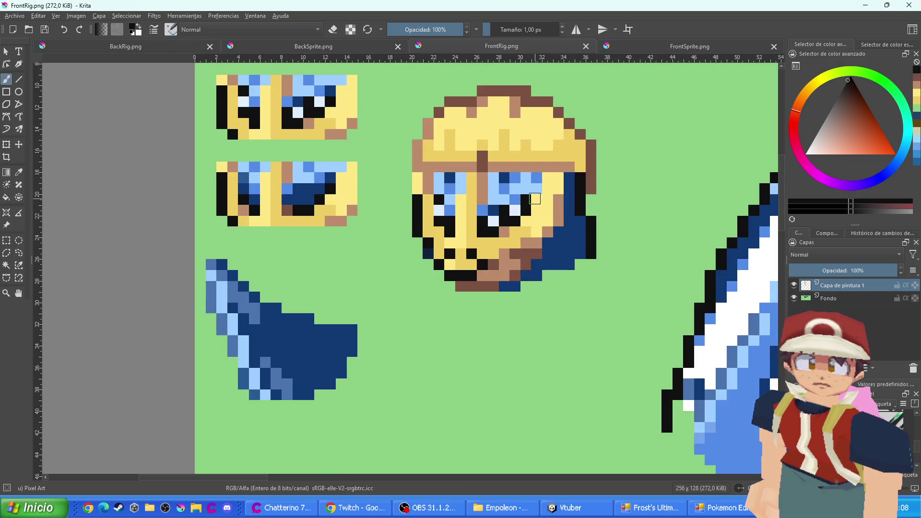
pyautogui.click(536, 199)
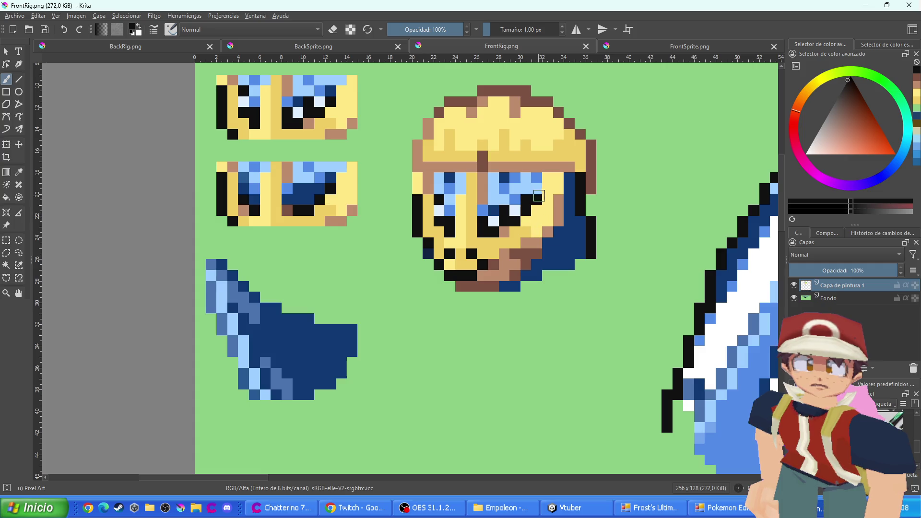
pyautogui.click(429, 201)
pyautogui.scroll(-2, 435, 230)
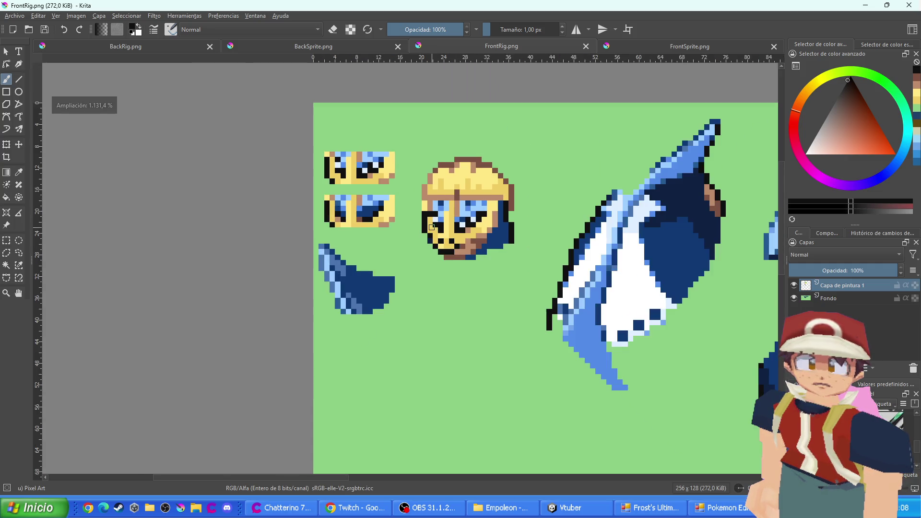
pyautogui.scroll(2, 363, 176)
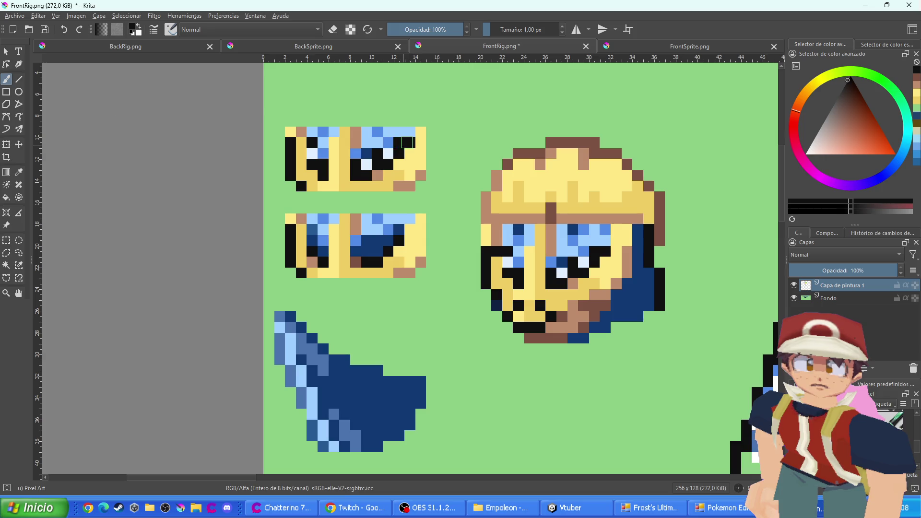
pyautogui.click(301, 143)
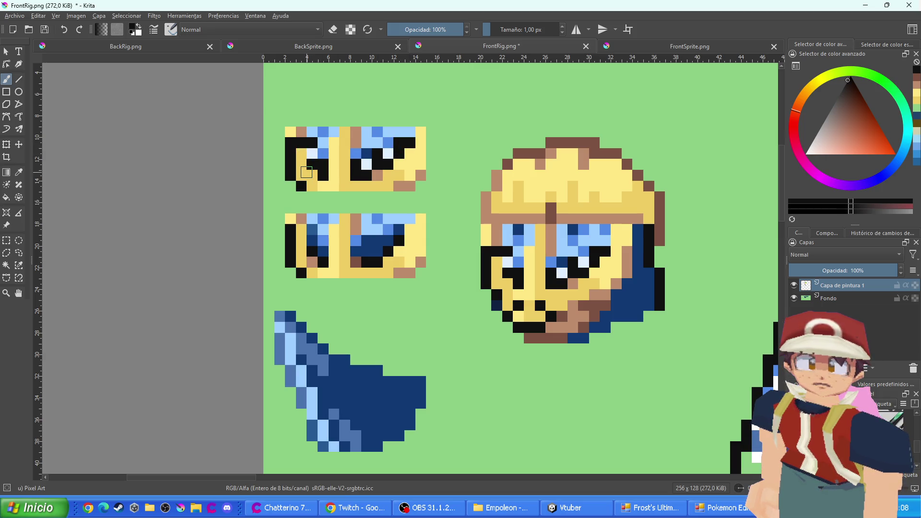
# Save FrontRig.png, accepting the PNG options, and switch to BackSprite.png
pyautogui.scroll(-5, 301, 155)
pyautogui.scroll(5, 290, 201)
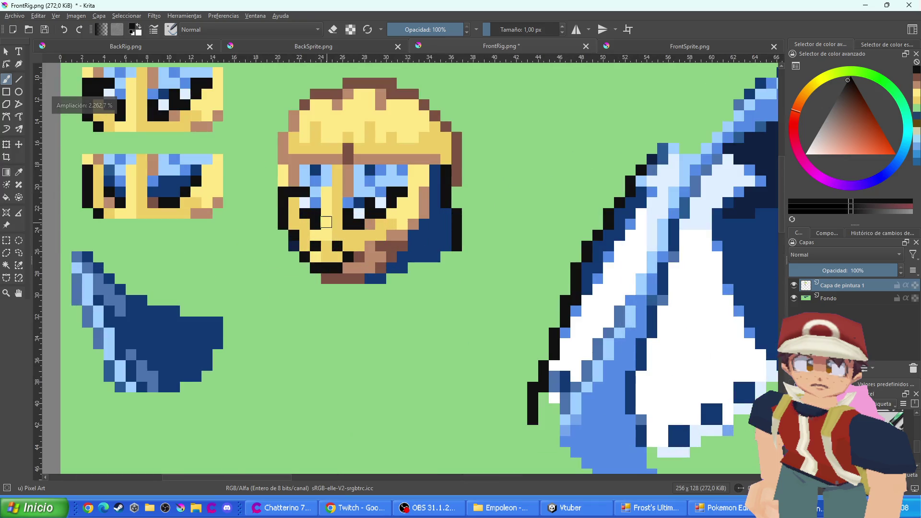
pyautogui.scroll(-5, 290, 201)
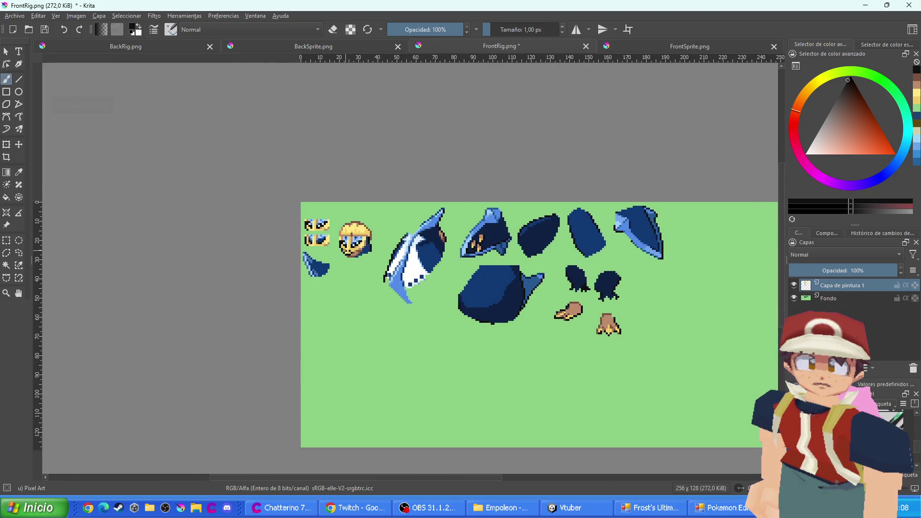
pyautogui.scroll(3, 342, 220)
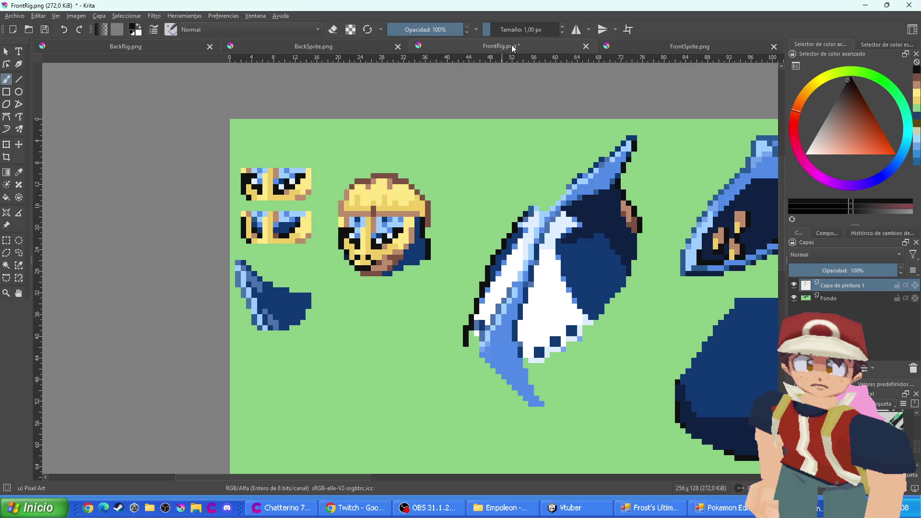
pyautogui.hotkey('ctrl', 's')
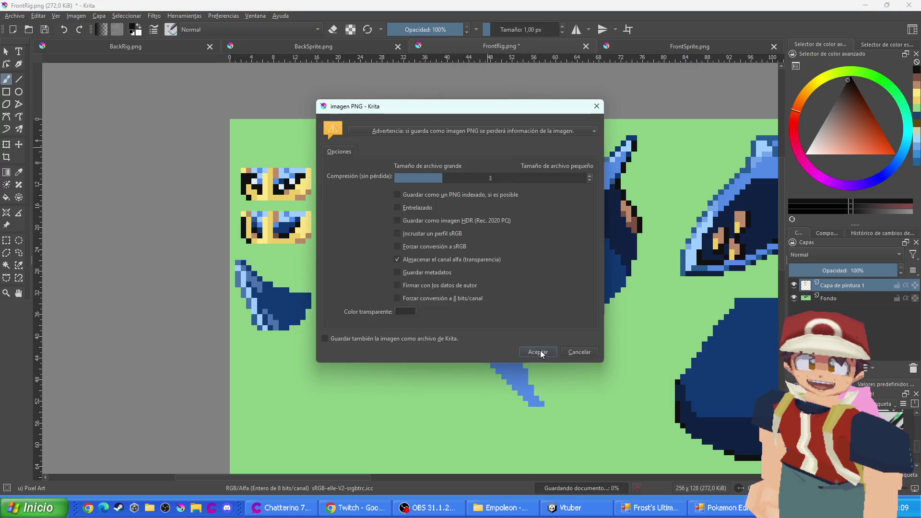
pyautogui.click(541, 352)
pyautogui.click(366, 48)
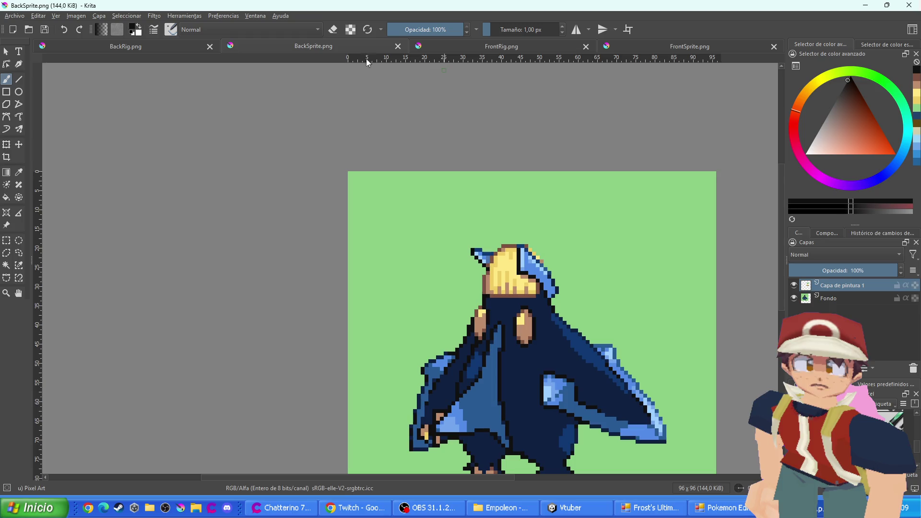
# Inspect the penguin's face on FrontSprite.png up close and re-save the image
pyautogui.click(638, 50)
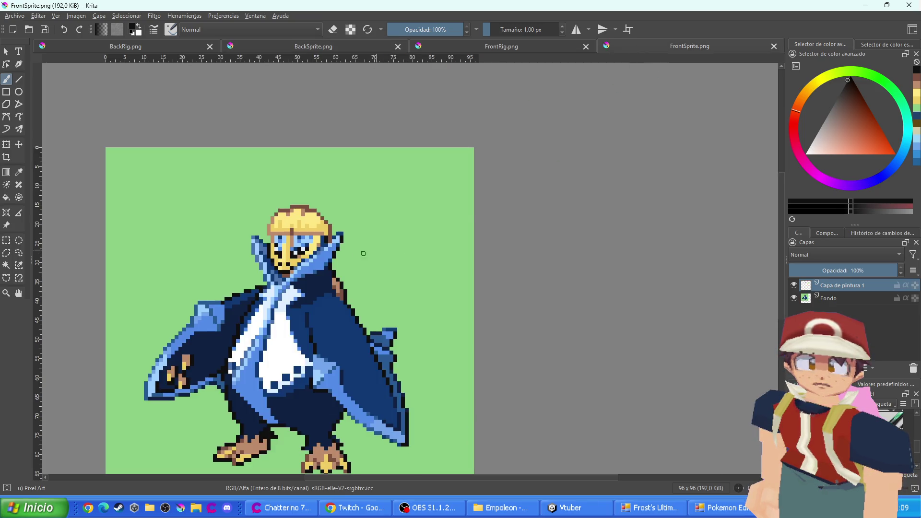
pyautogui.scroll(5, 292, 230)
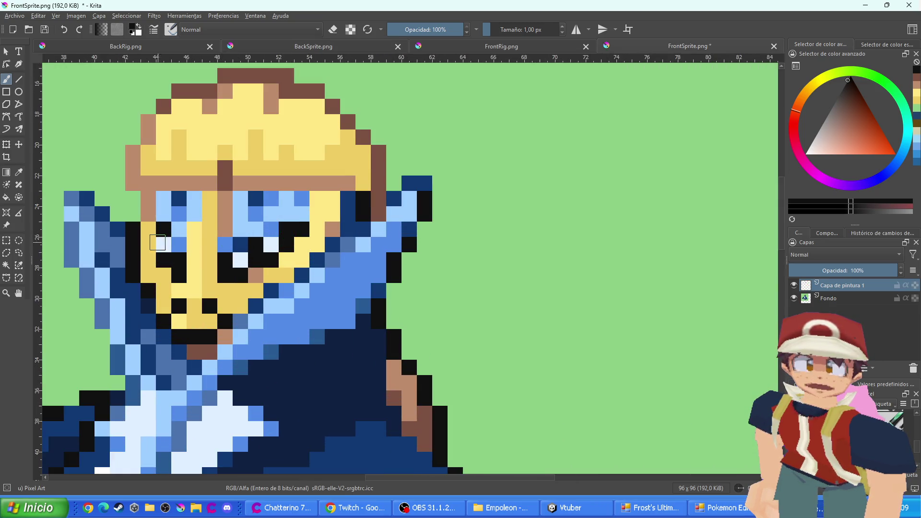
pyautogui.scroll(-4, 245, 288)
pyautogui.moveTo(228, 301); pyautogui.dragTo(332, 314)
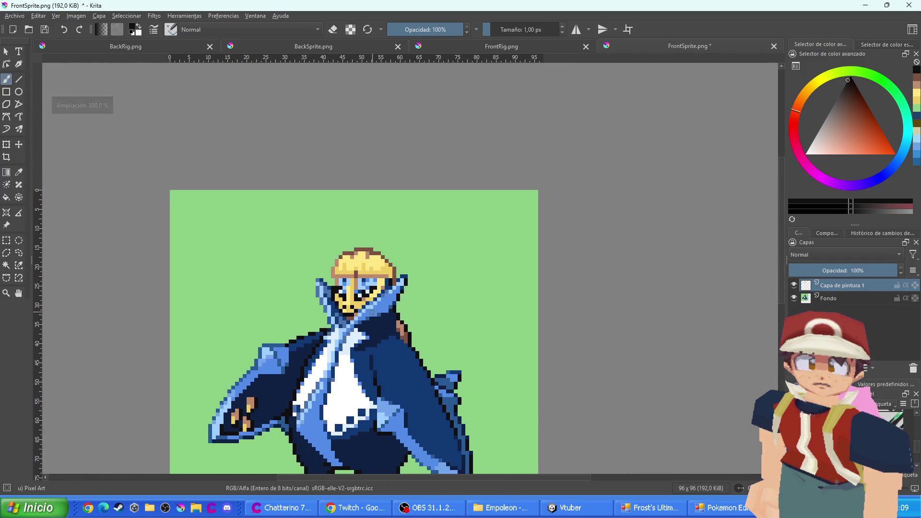
pyautogui.hotkey('ctrl', 's')
pyautogui.scroll(-3, 387, 350)
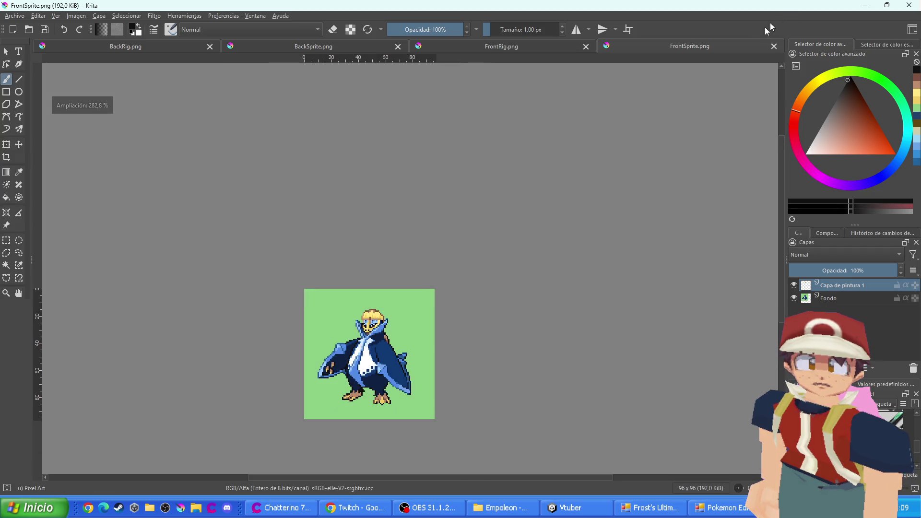
# Close the FrontSprite, BackSprite, FrontRig and BackRig images in Krita
pyautogui.click(775, 47)
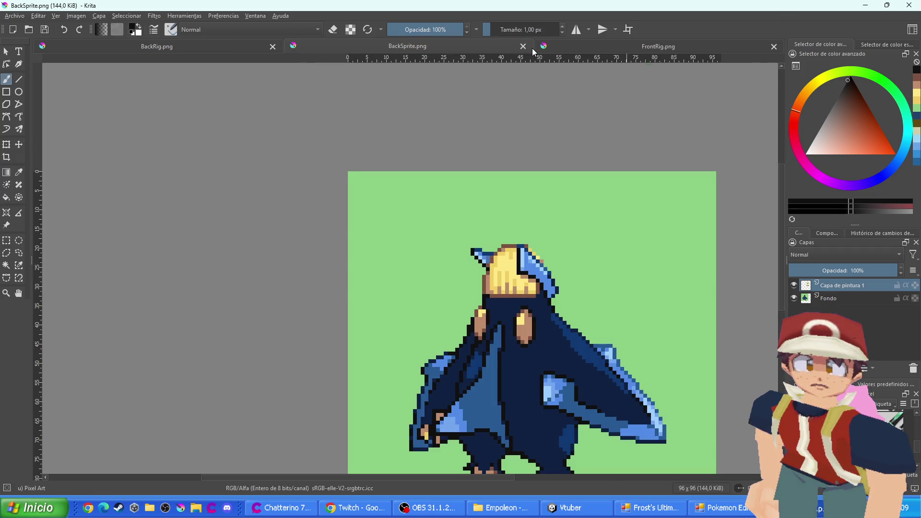
pyautogui.click(523, 47)
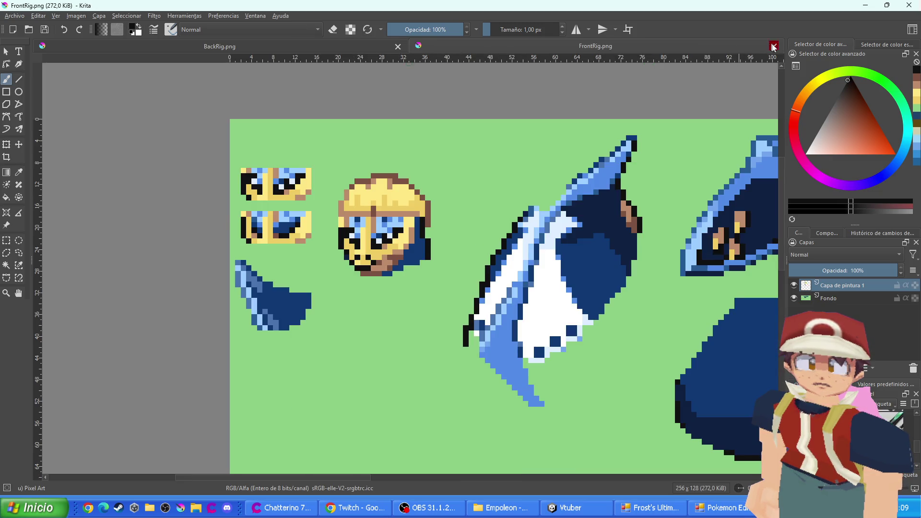
pyautogui.click(774, 46)
pyautogui.click(774, 46)
# Switch to the Pokemon Editor window and open Empoleon's Sprite Editor
pyautogui.hotkey('alt', 'Tab')
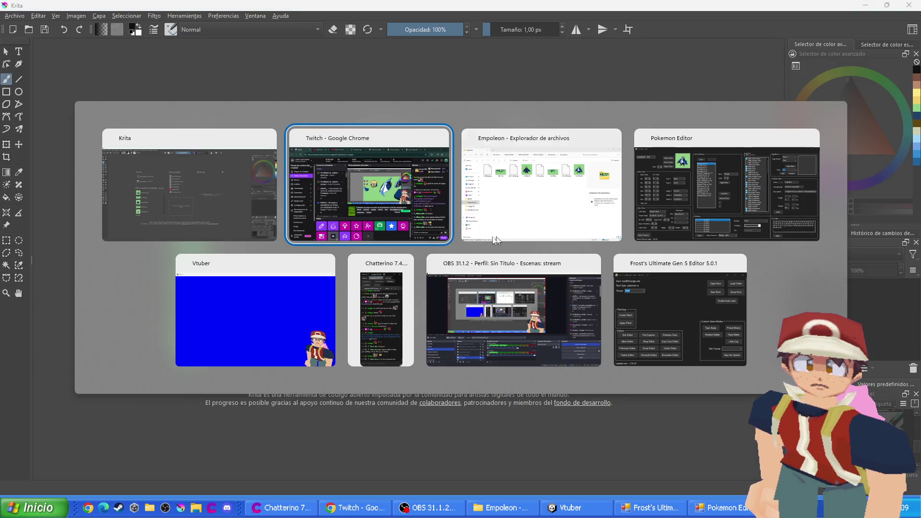
pyautogui.click(691, 175)
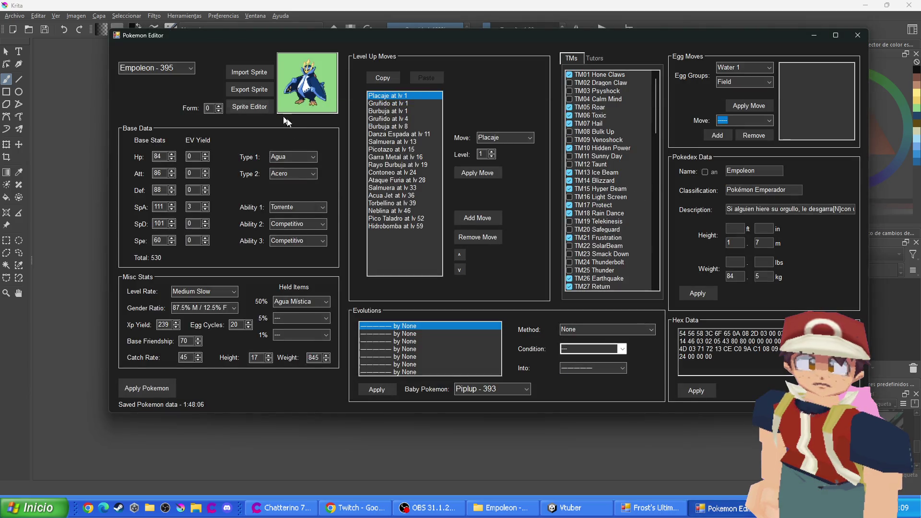
pyautogui.click(258, 106)
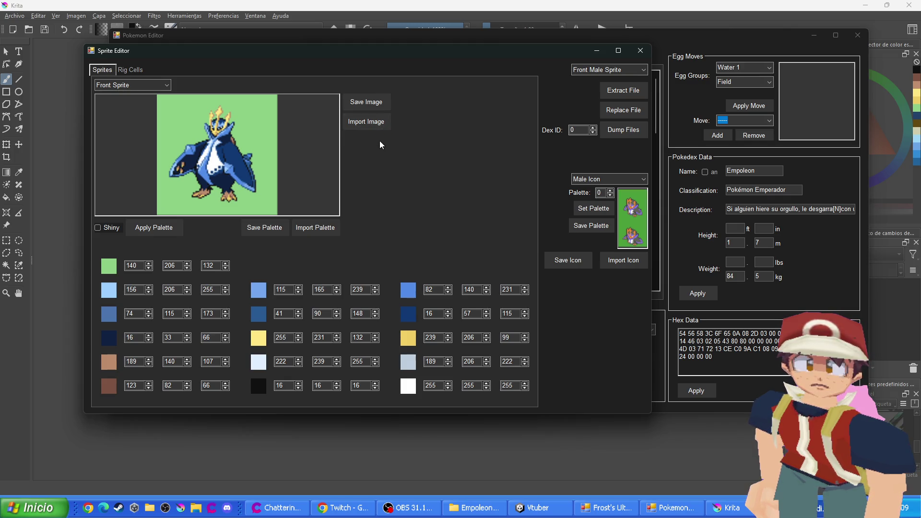
# Import the edited FrontSprite and FrontRig PNGs into the sprite editor
pyautogui.click(355, 120)
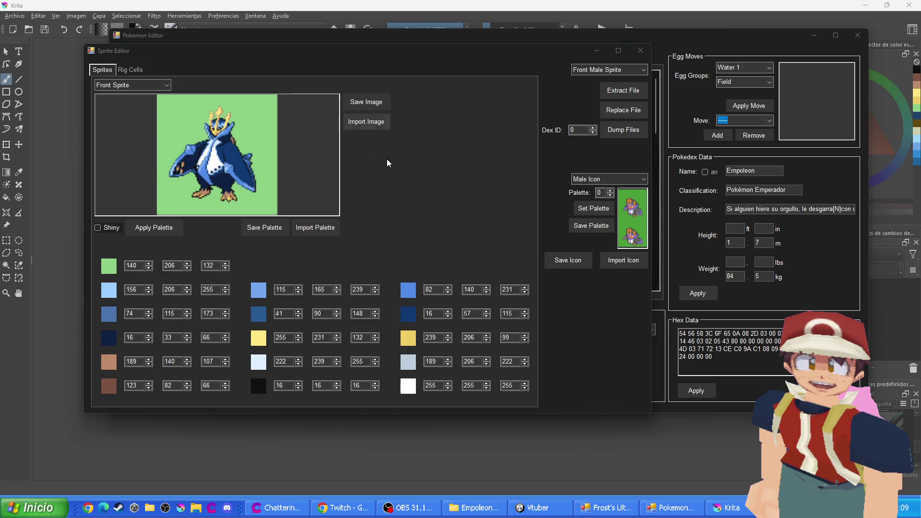
pyautogui.doubleClick(357, 144)
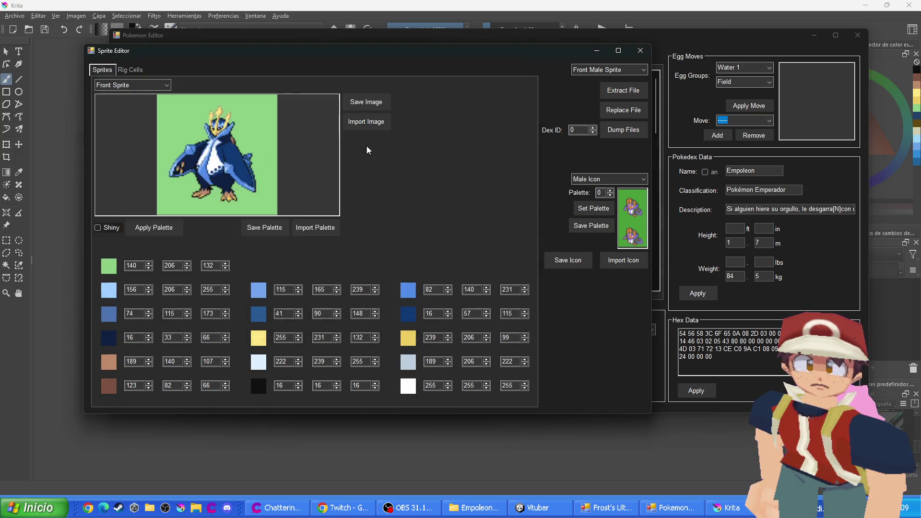
pyautogui.scroll(-1, 154, 87)
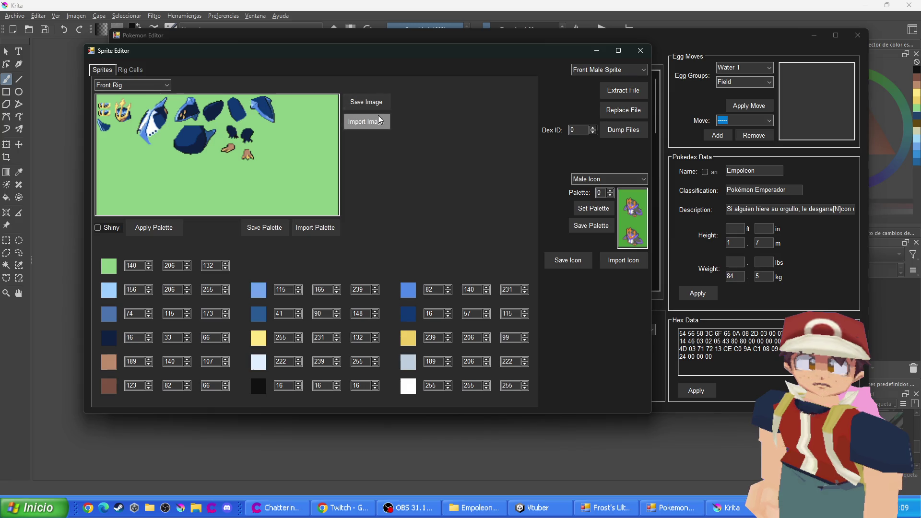
pyautogui.click(362, 126)
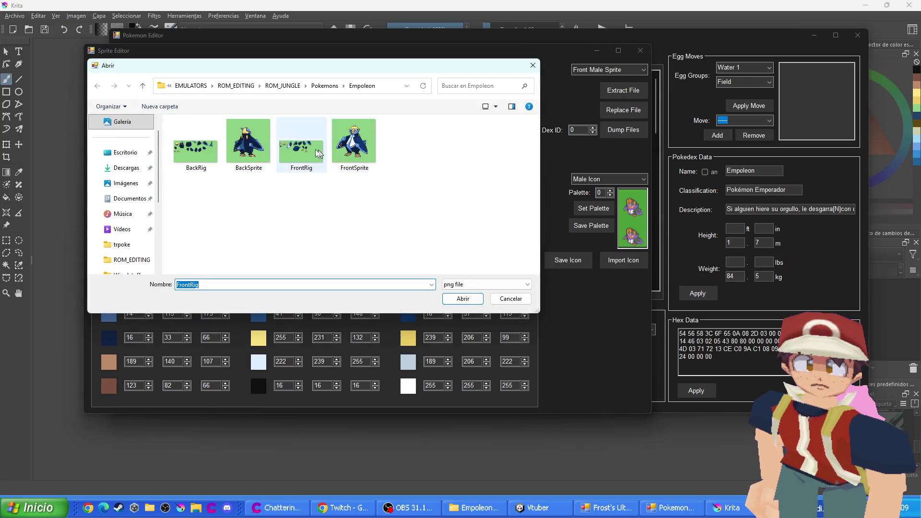
pyautogui.doubleClick(303, 150)
pyautogui.scroll(-1, 154, 91)
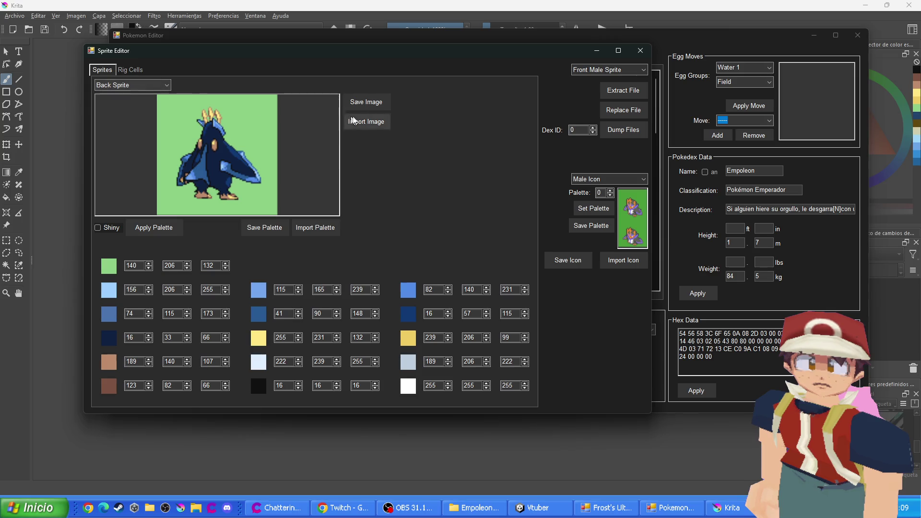
# Import the BackSprite and BackRig PNGs, then close the sprite editor
pyautogui.click(211, 149)
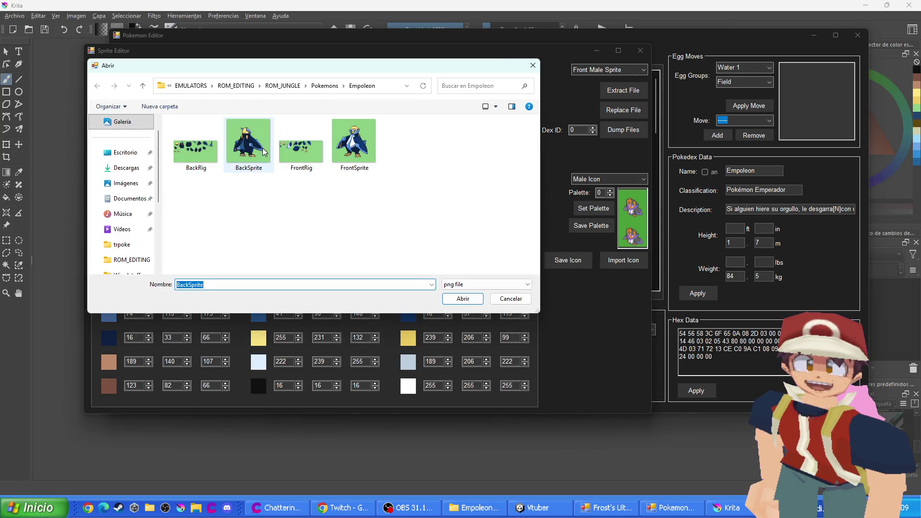
pyautogui.doubleClick(252, 150)
pyautogui.scroll(-1, 154, 90)
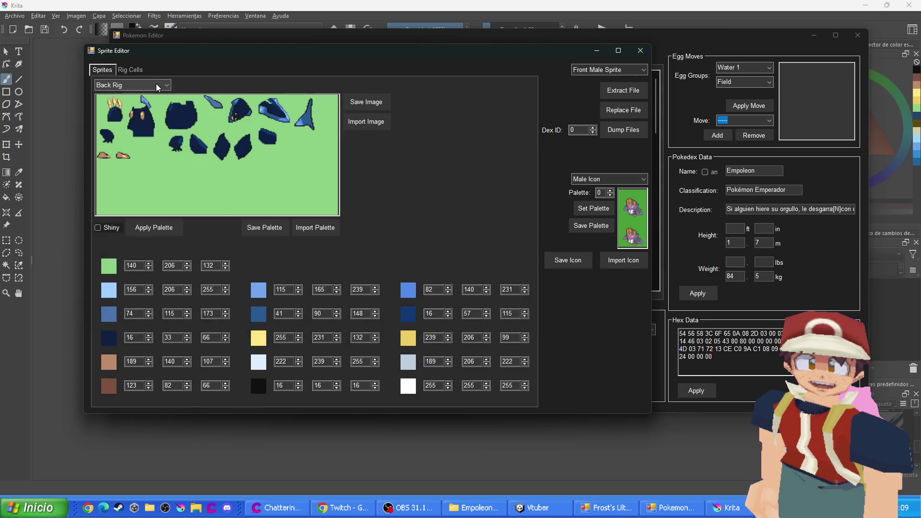
pyautogui.click(376, 121)
pyautogui.doubleClick(195, 141)
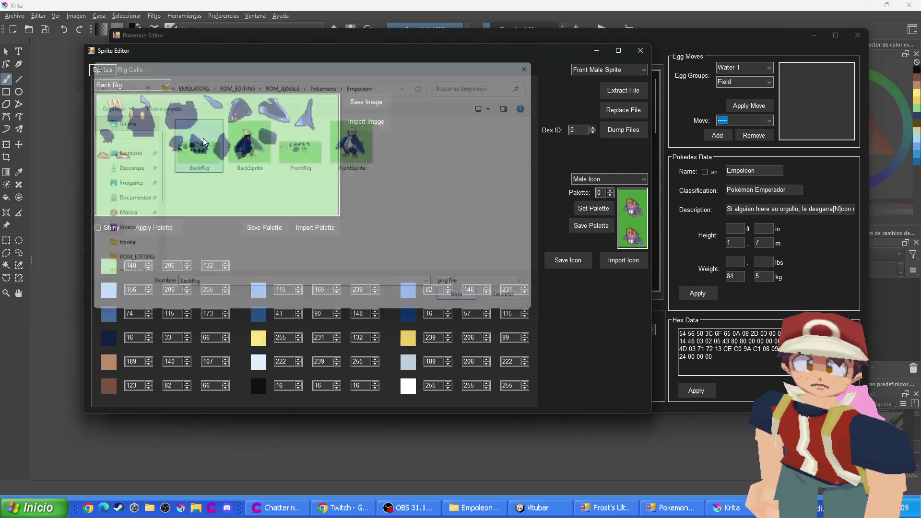
pyautogui.click(640, 51)
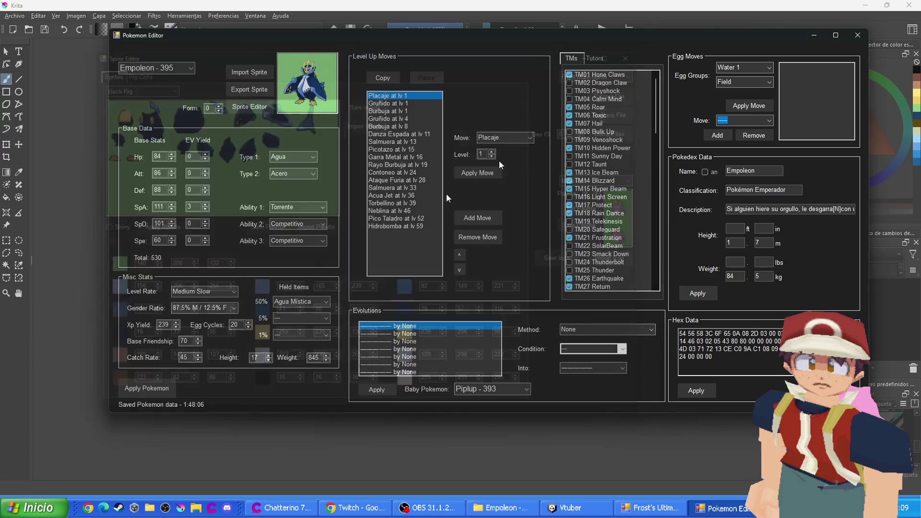
# Scroll the species box to Piplup and apply its Pokémon data
pyautogui.scroll(2, 165, 67)
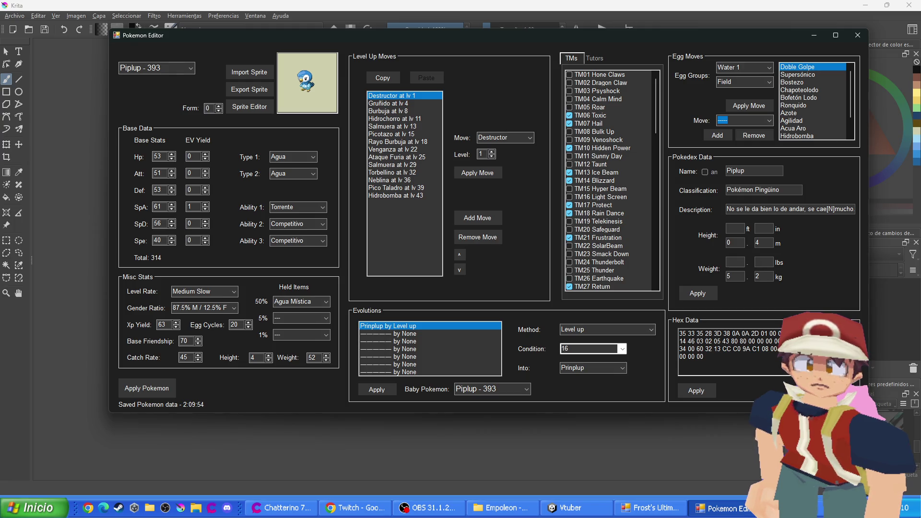
pyautogui.scroll(-1, 171, 67)
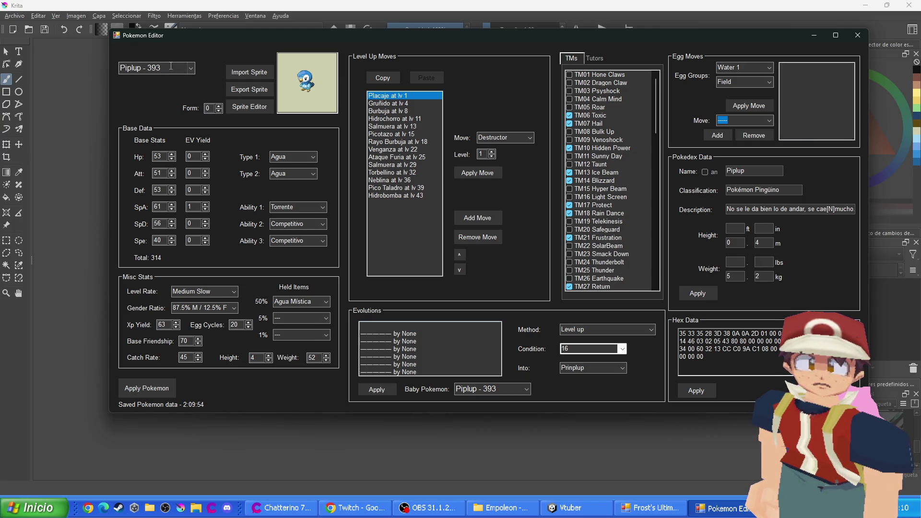
pyautogui.scroll(-1, 171, 67)
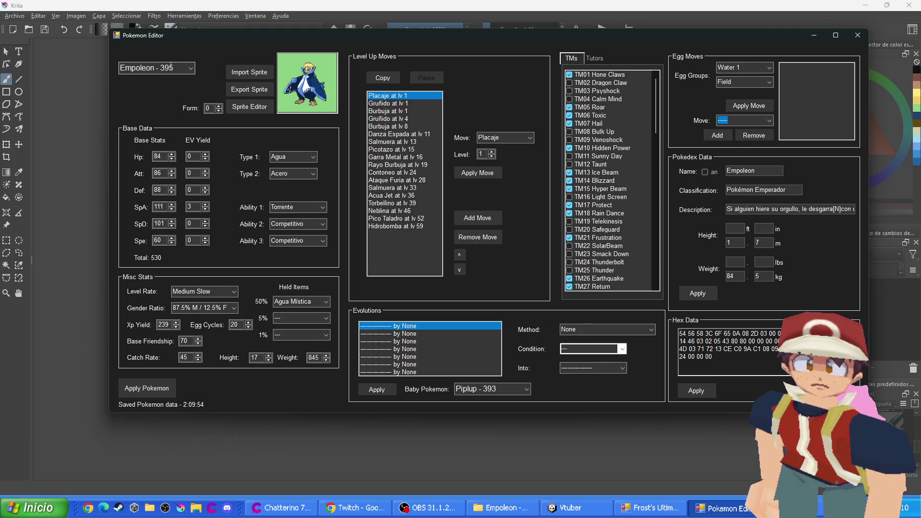
pyautogui.scroll(1, 171, 67)
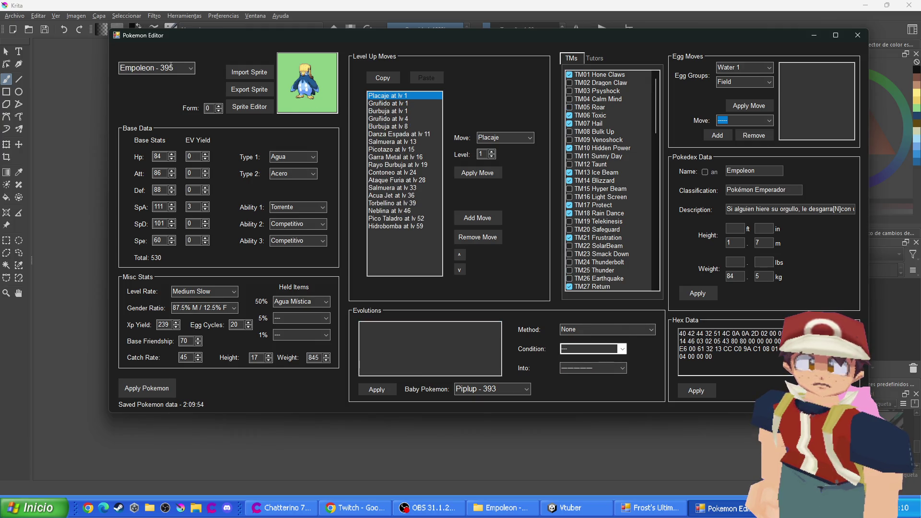
pyautogui.scroll(-1, 170, 67)
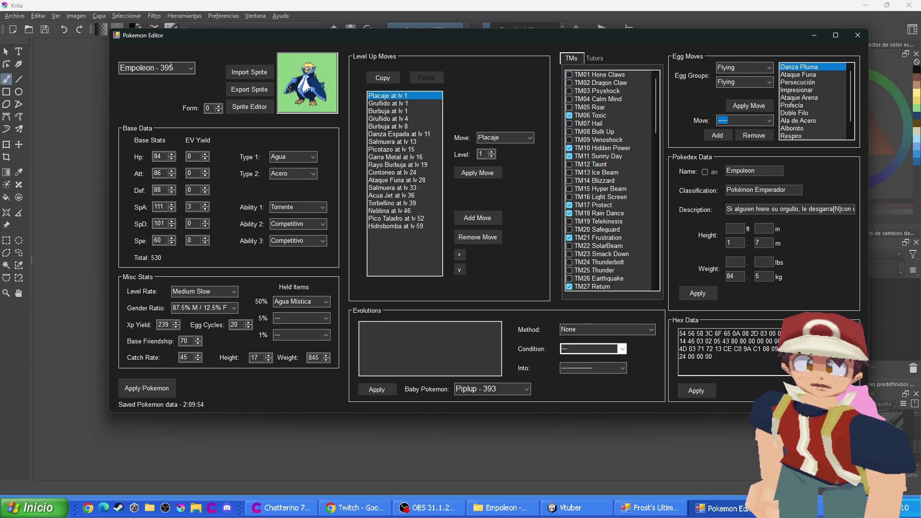
pyautogui.scroll(-1, 171, 68)
pyautogui.scroll(1, 171, 67)
pyautogui.scroll(1, 170, 67)
pyautogui.scroll(-1, 171, 67)
pyautogui.scroll(1, 171, 67)
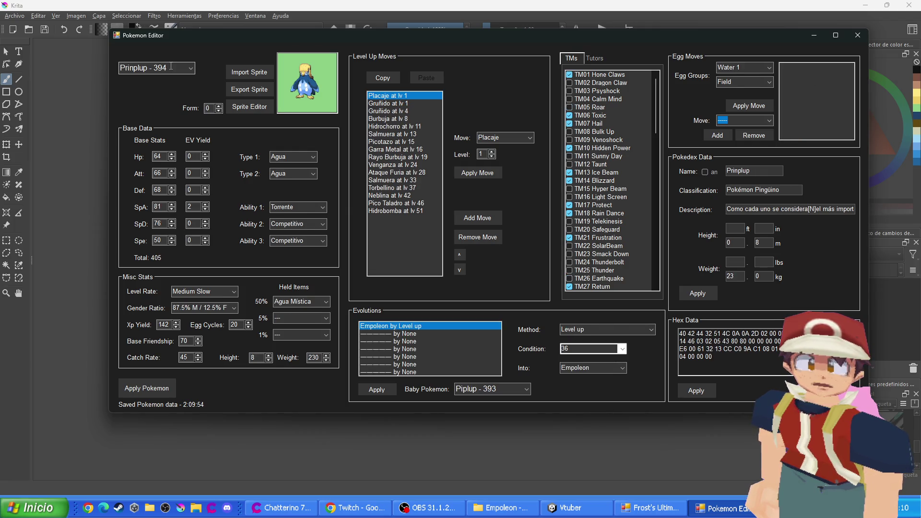
pyautogui.scroll(1, 171, 67)
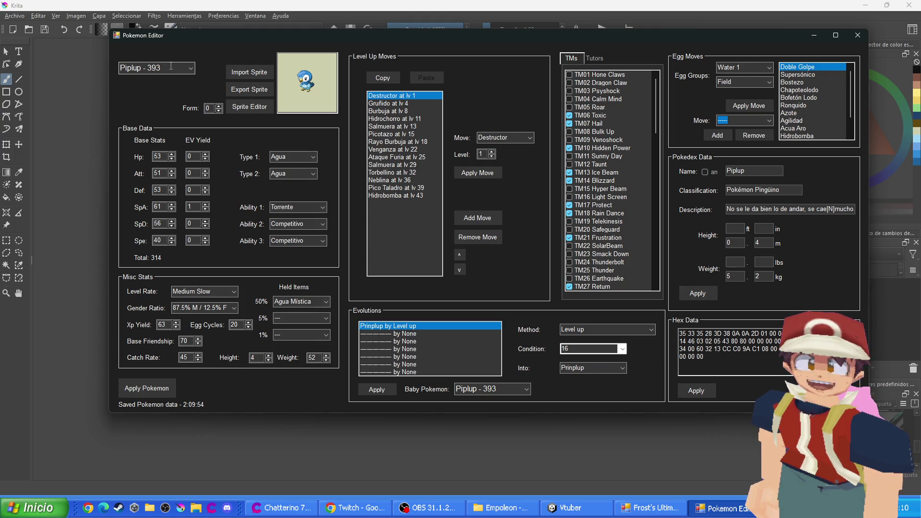
pyautogui.scroll(-2, 171, 65)
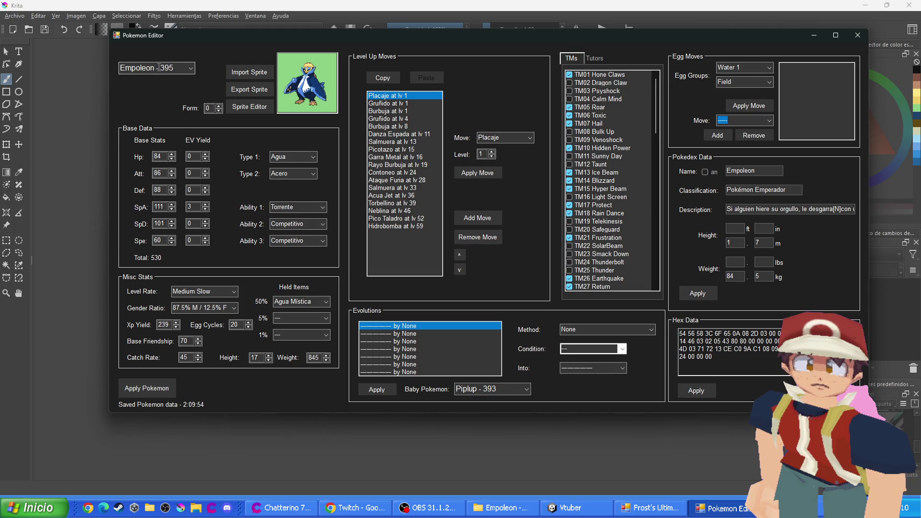
pyautogui.scroll(1, 155, 68)
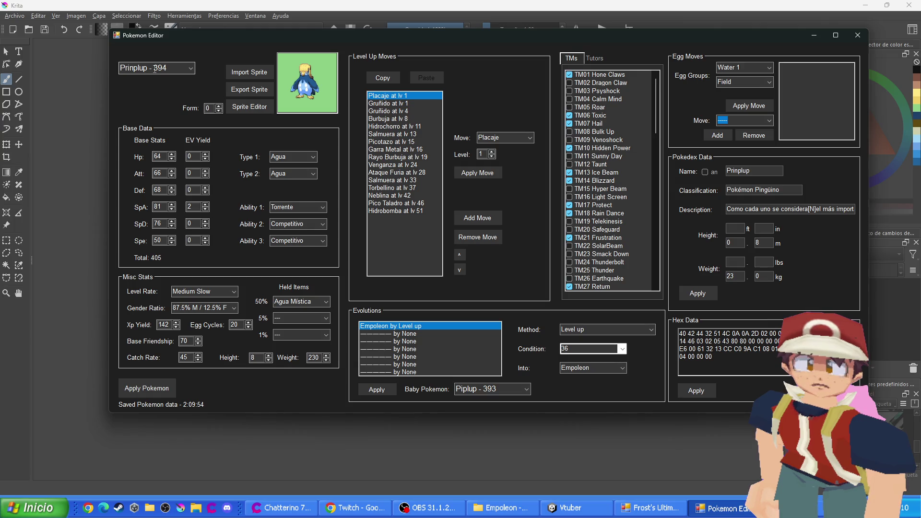
pyautogui.scroll(1, 155, 69)
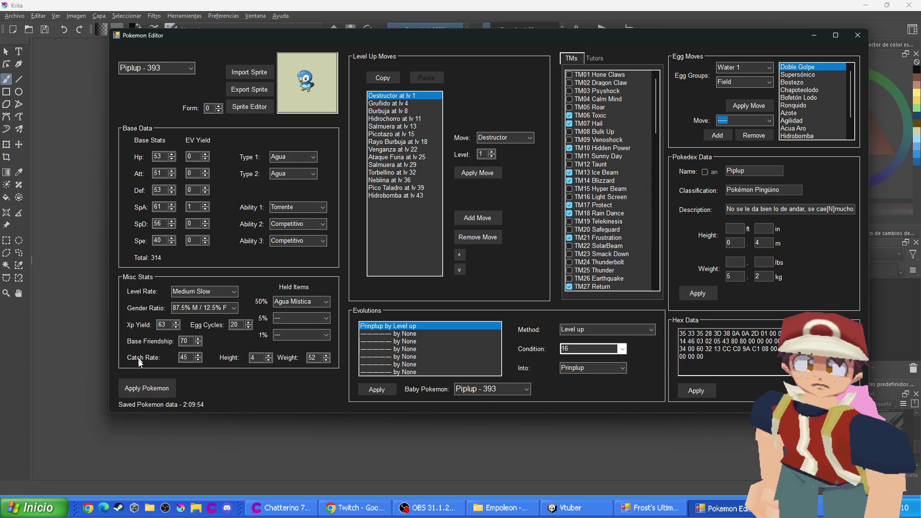
pyautogui.click(142, 387)
# Apply the Pokémon data for Prinplup and then Empoleon
pyautogui.scroll(-1, 193, 69)
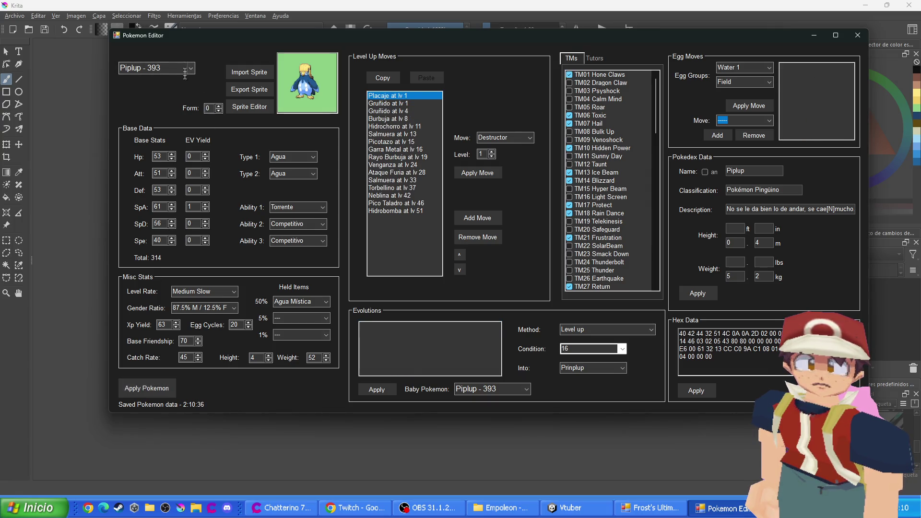
pyautogui.click(144, 387)
pyautogui.scroll(-1, 172, 66)
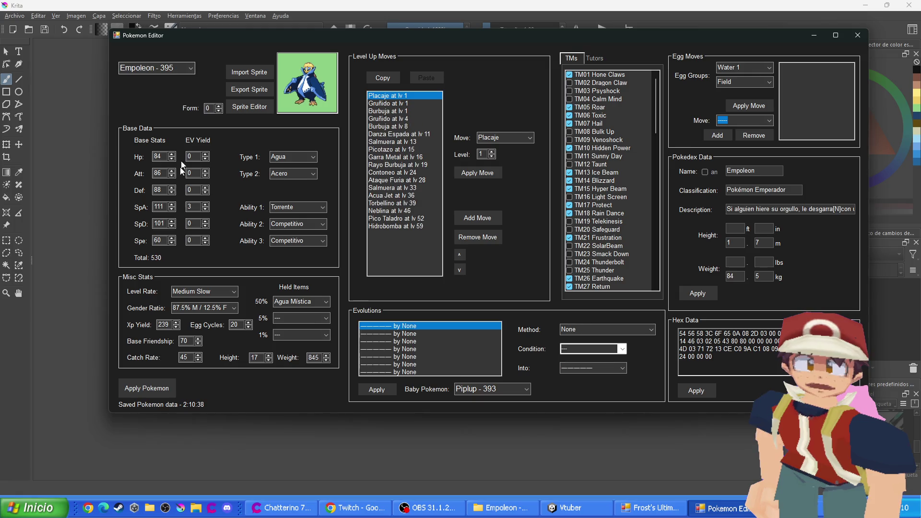
pyautogui.click(155, 390)
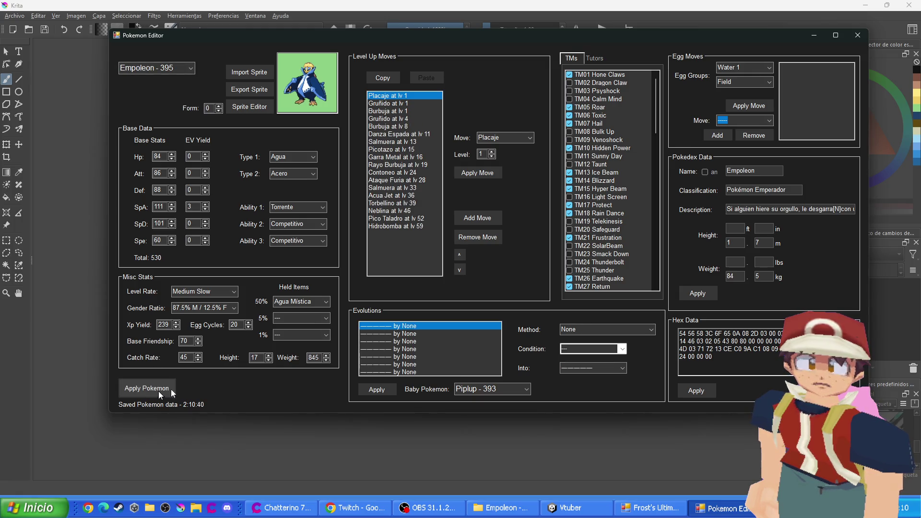
# Close the Pokémon editor and start saving the ROM from the main editor window
pyautogui.click(858, 41)
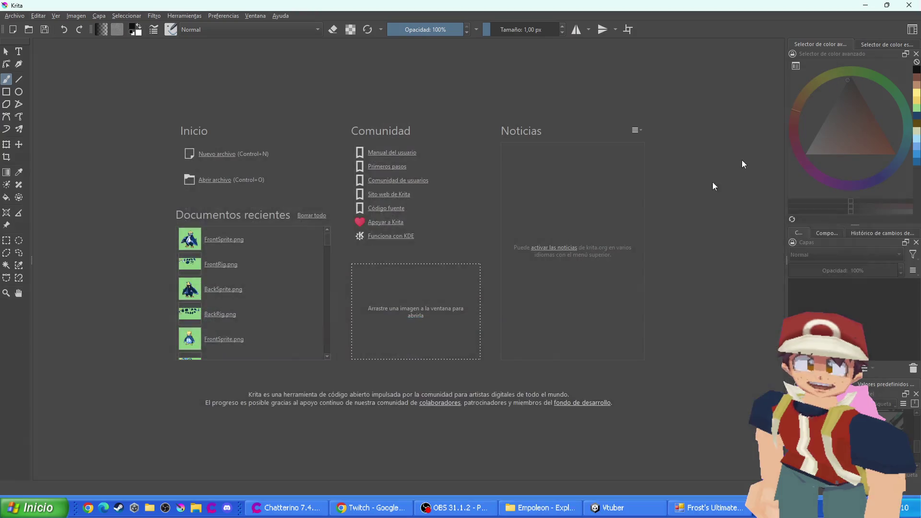
pyautogui.click(709, 508)
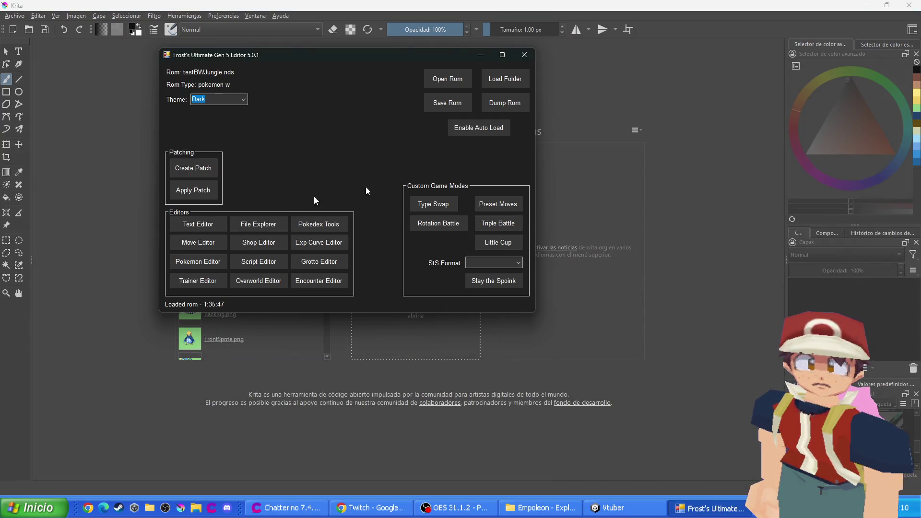
pyautogui.click(460, 101)
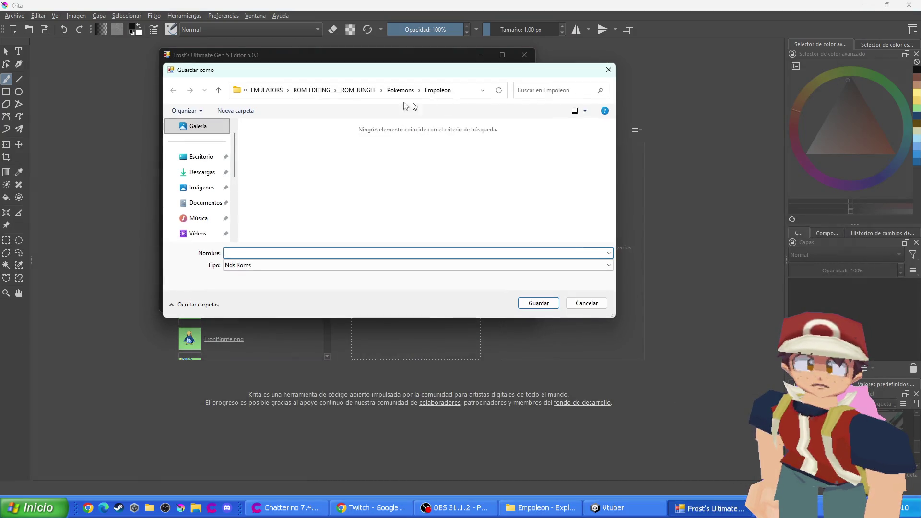
pyautogui.moveTo(294, 72); pyautogui.dragTo(546, 116)
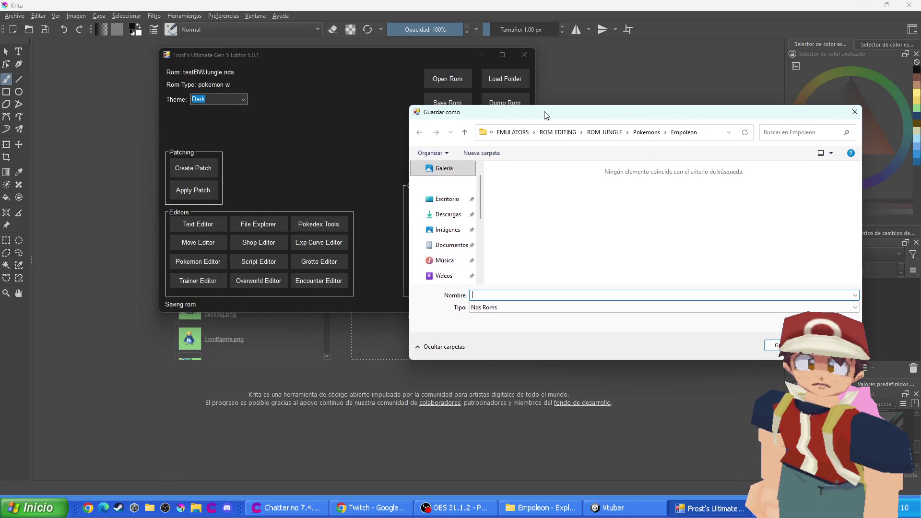
# Save the ROM over testBWJungle.nds in the ROM_EDITING folder, confirming the overwrite
pyautogui.click(604, 133)
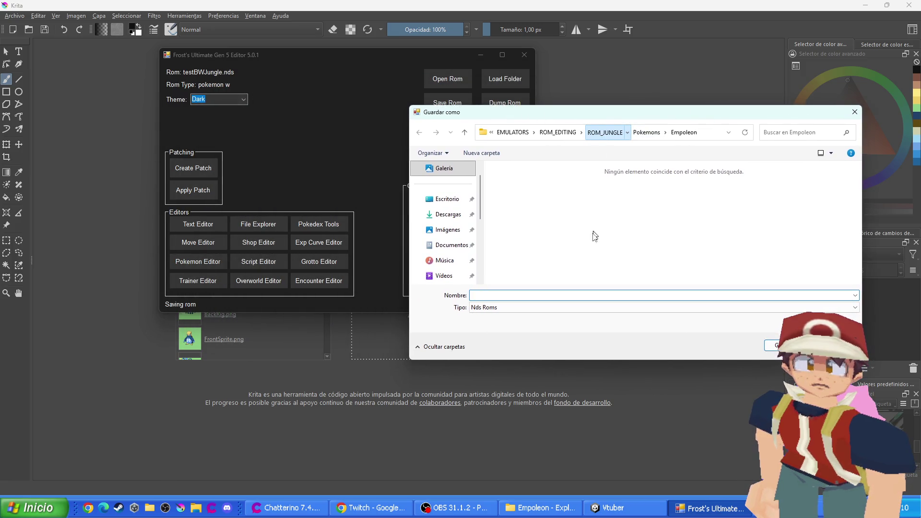
pyautogui.click(592, 133)
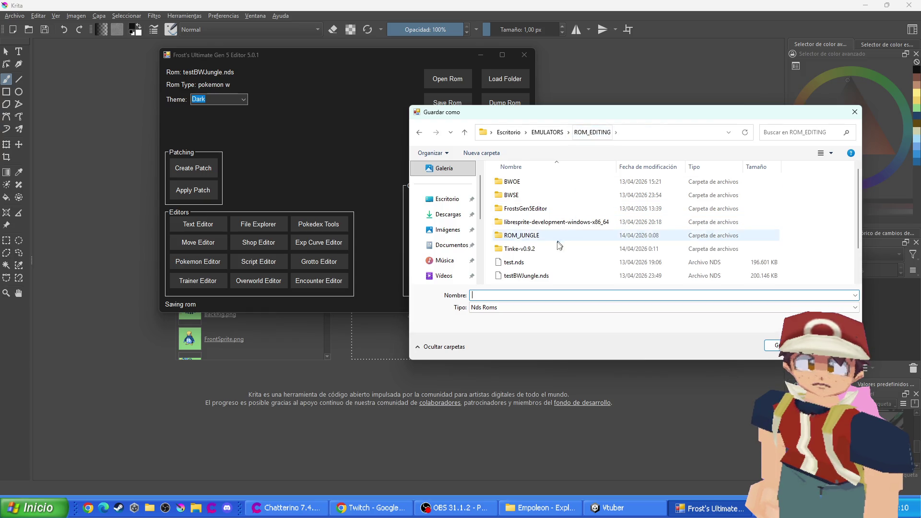
pyautogui.scroll(-1, 536, 266)
pyautogui.click(542, 239)
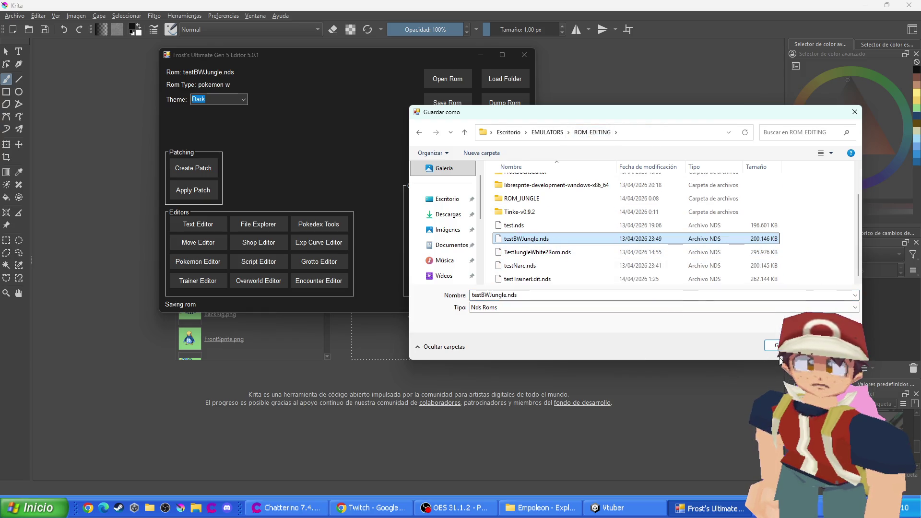
pyautogui.click(771, 346)
pyautogui.click(496, 251)
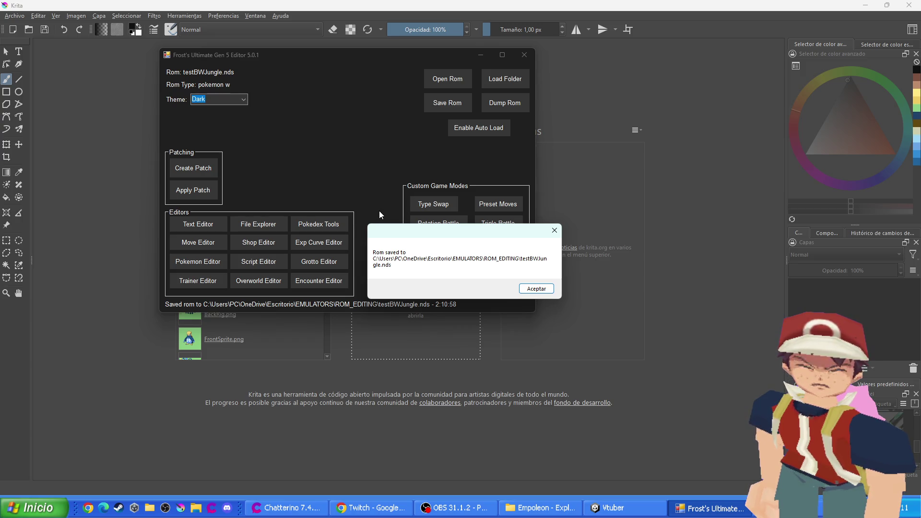
pyautogui.click(536, 288)
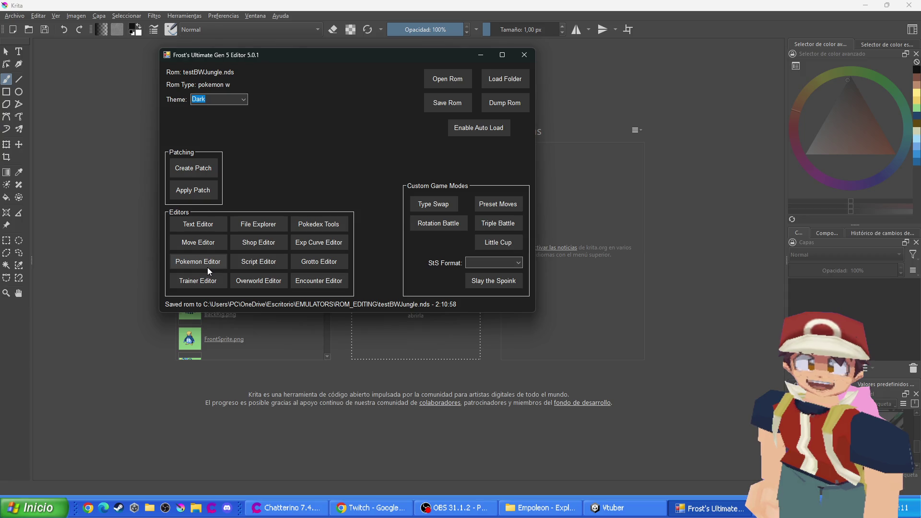
# Load Glaceon - 471 by searching 'glac', open its Sprite Editor, and begin saving its palette
pyautogui.click(207, 267)
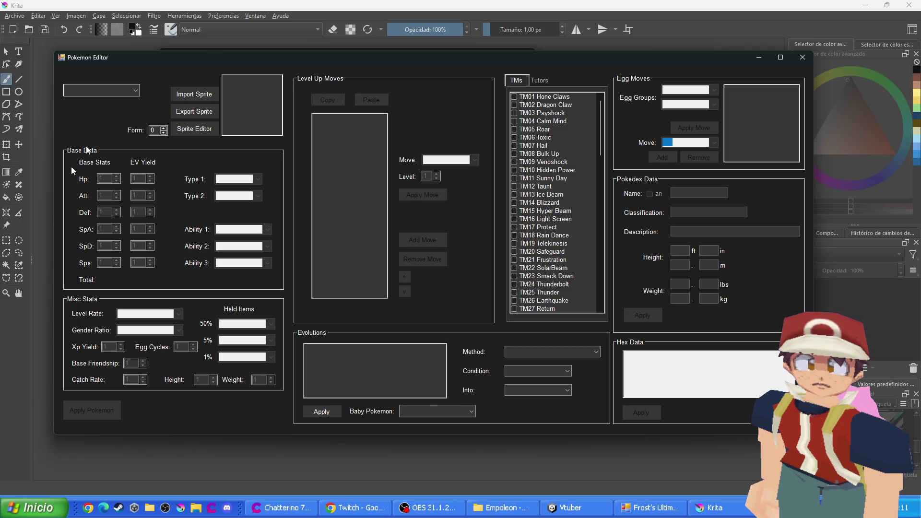
pyautogui.hotkey('ctrl', 't')
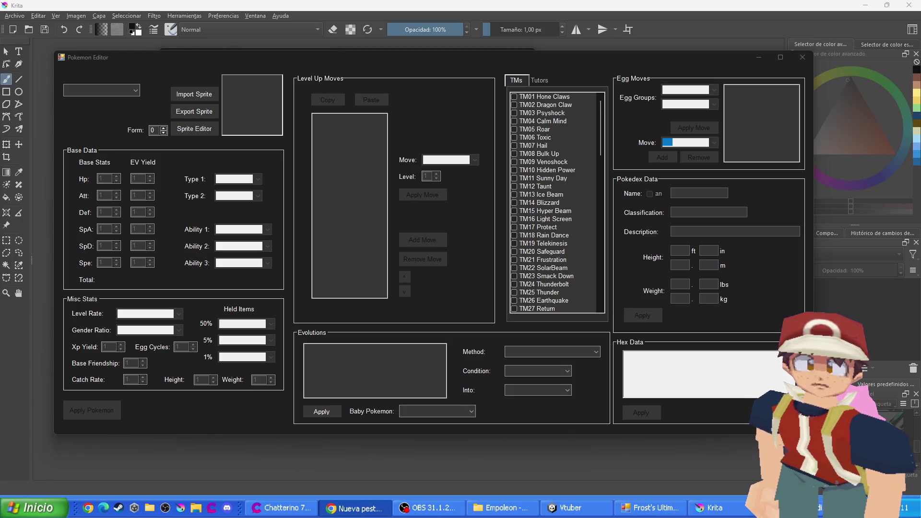
pyautogui.click(136, 91)
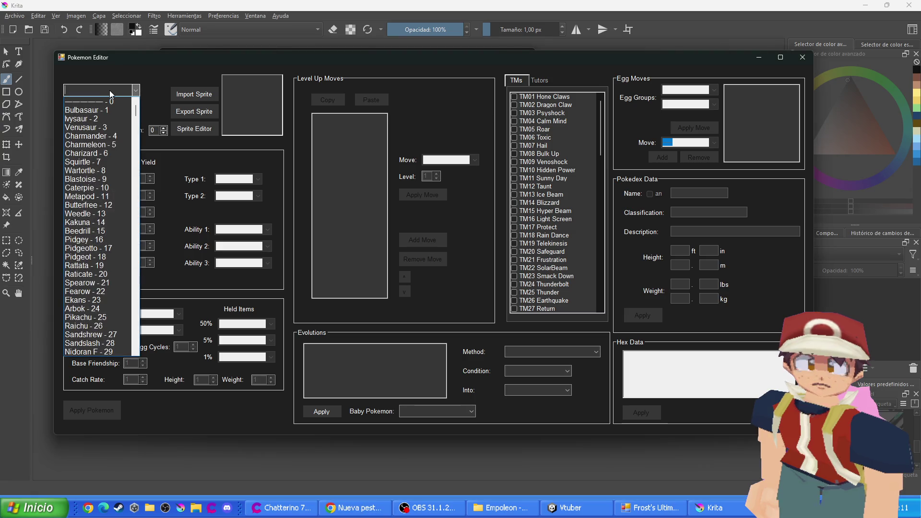
pyautogui.write('glac')
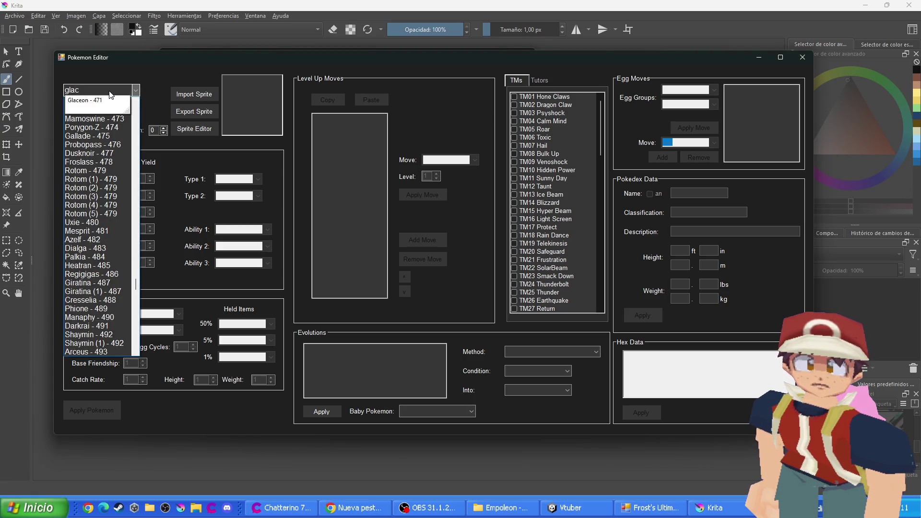
pyautogui.click(97, 99)
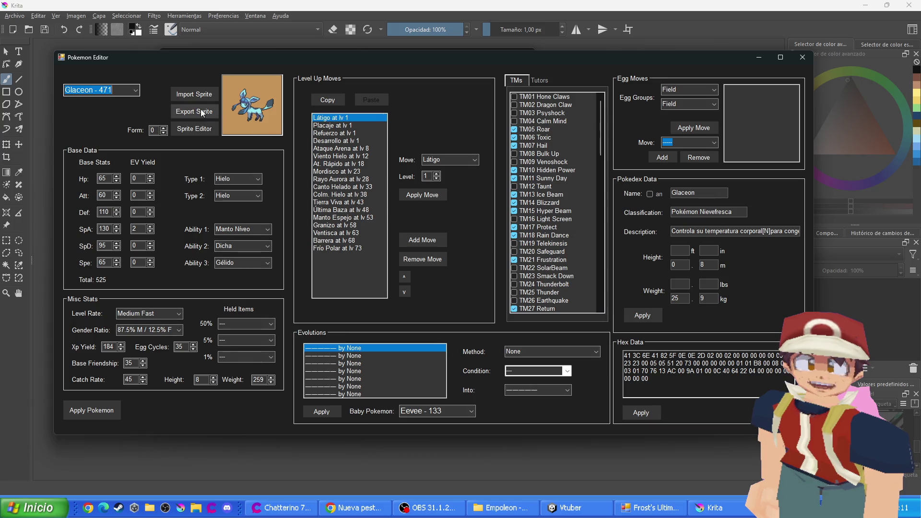
pyautogui.click(191, 128)
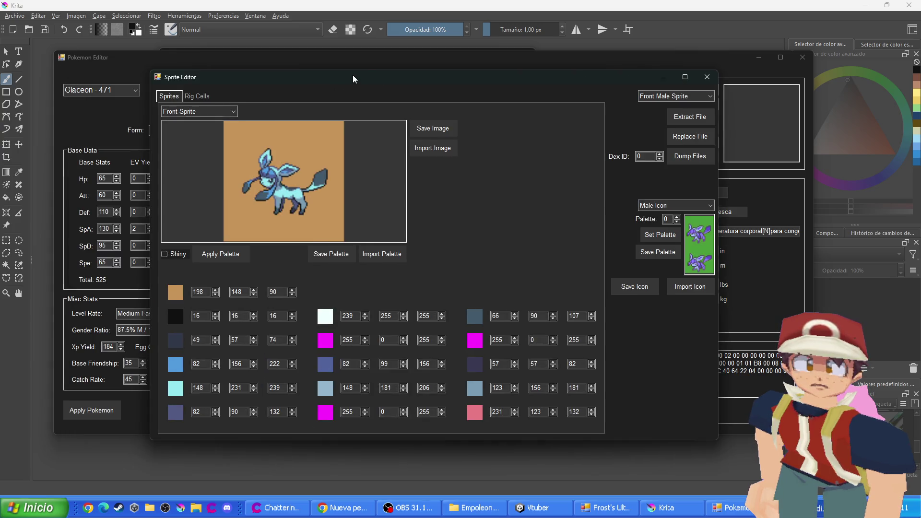
pyautogui.moveTo(353, 78); pyautogui.dragTo(455, 81)
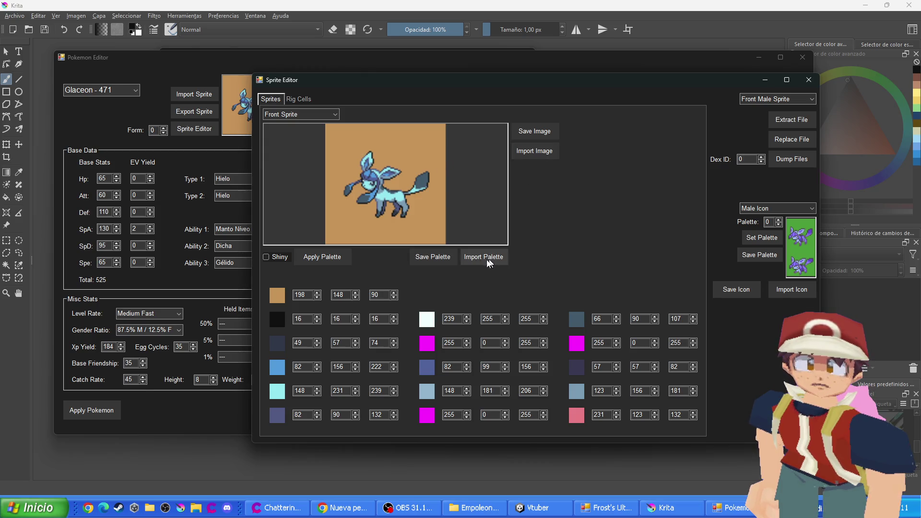
pyautogui.click(438, 257)
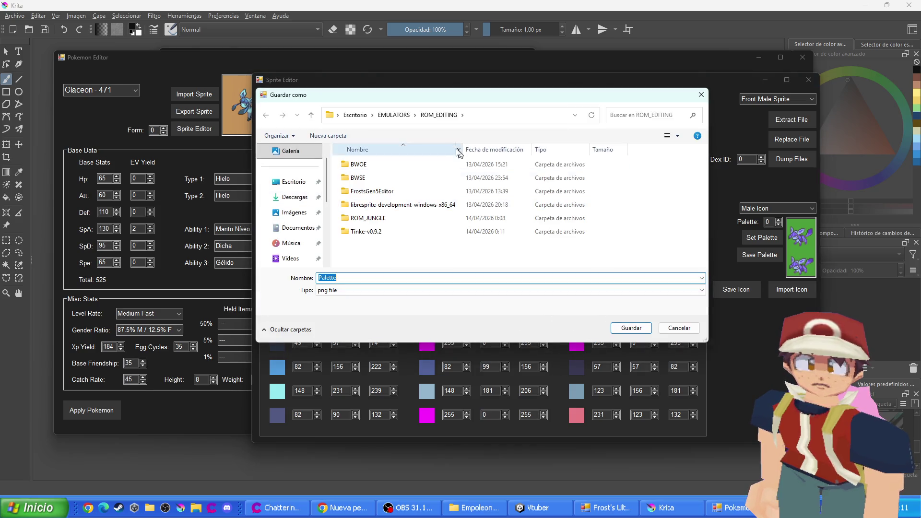
# Create a new Glaceon folder under ROM_JUNGLE's Pokemons folder and save the palette there
pyautogui.doubleClick(366, 218)
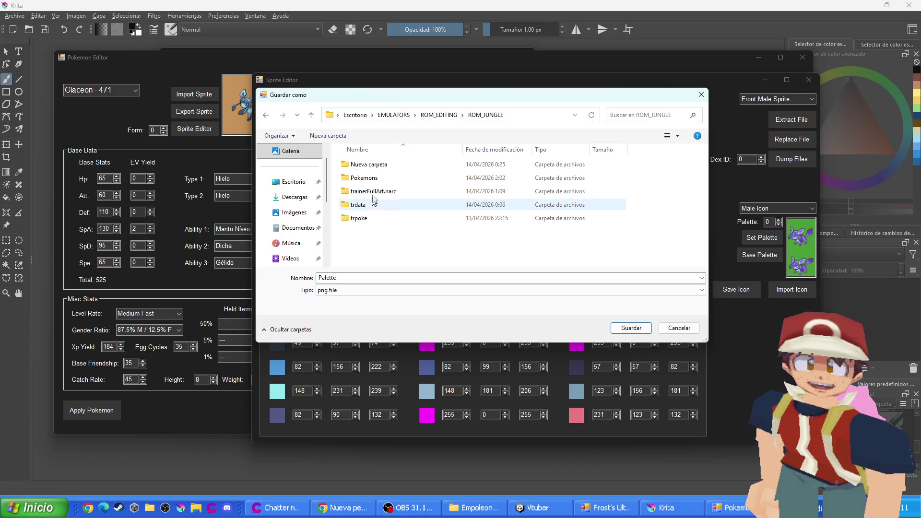
pyautogui.doubleClick(369, 177)
pyautogui.rightClick(640, 225)
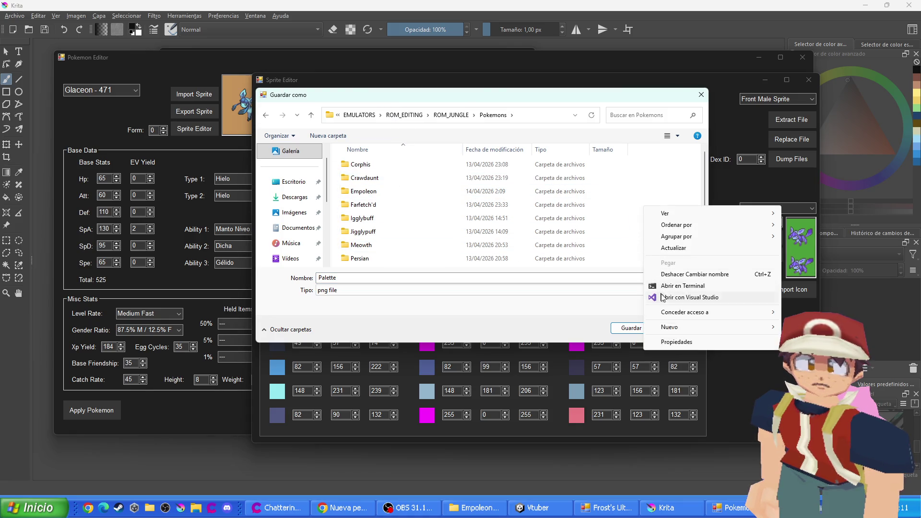
pyautogui.click(754, 326)
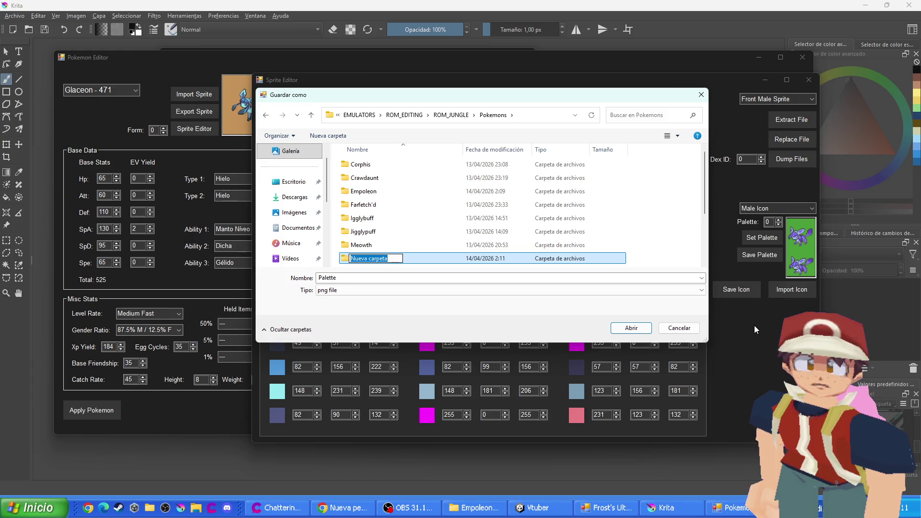
pyautogui.write('Glaceon')
pyautogui.press('Return')
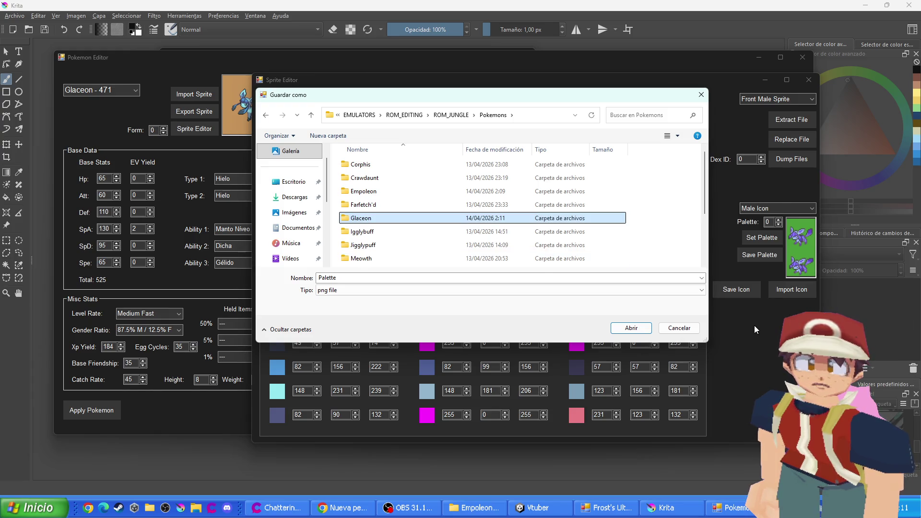
pyautogui.scroll(-2, 395, 235)
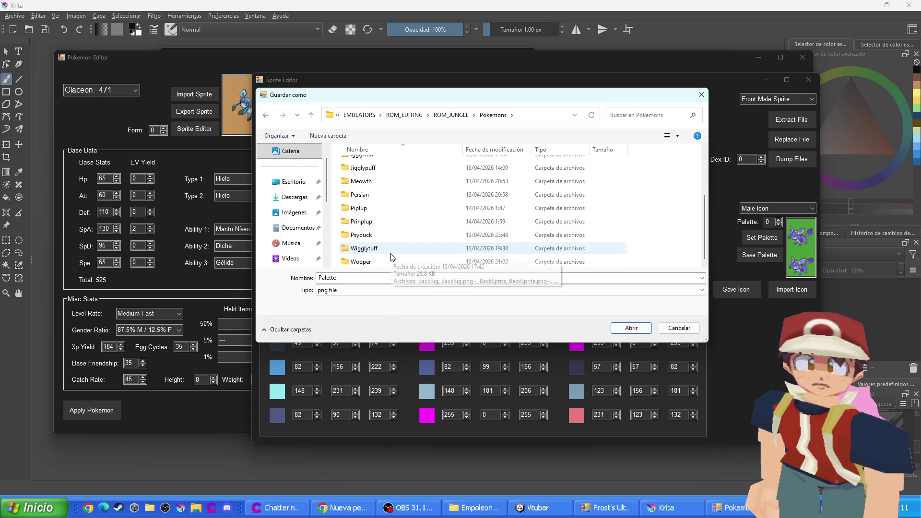
pyautogui.scroll(2, 372, 196)
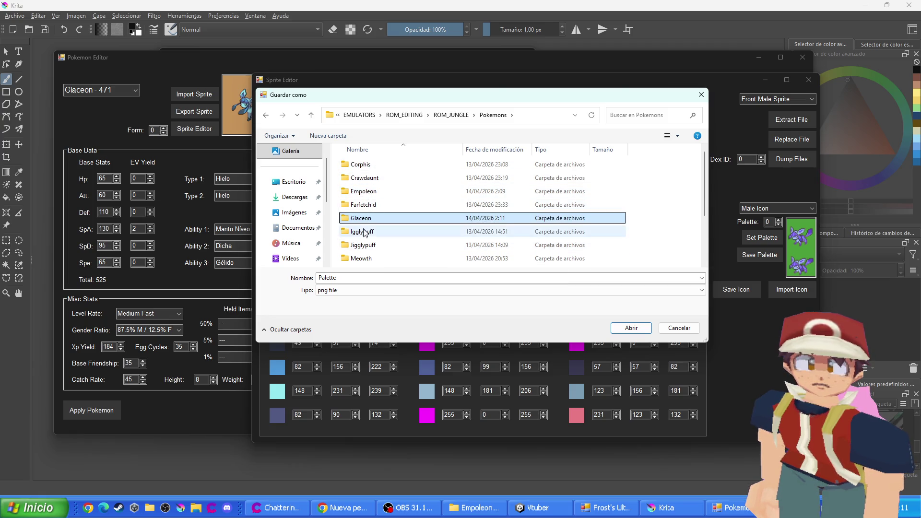
pyautogui.scroll(-1, 368, 244)
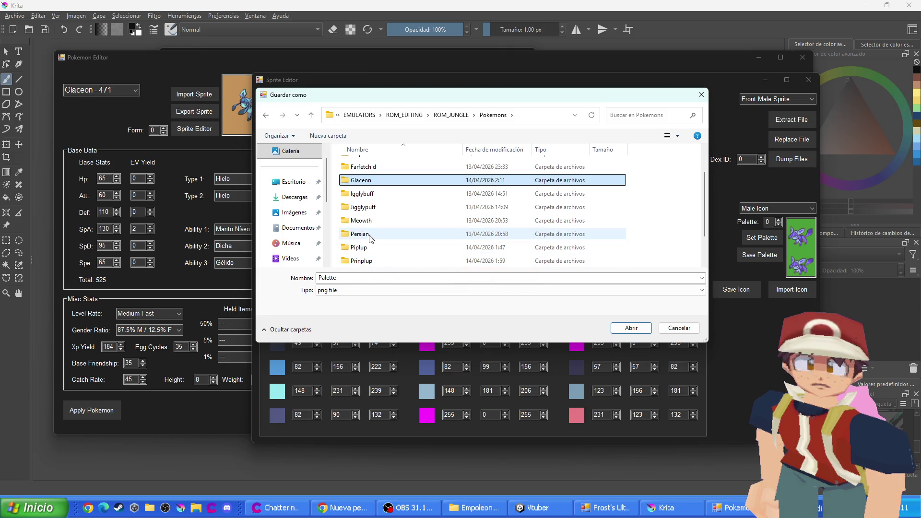
pyautogui.scroll(-1, 369, 240)
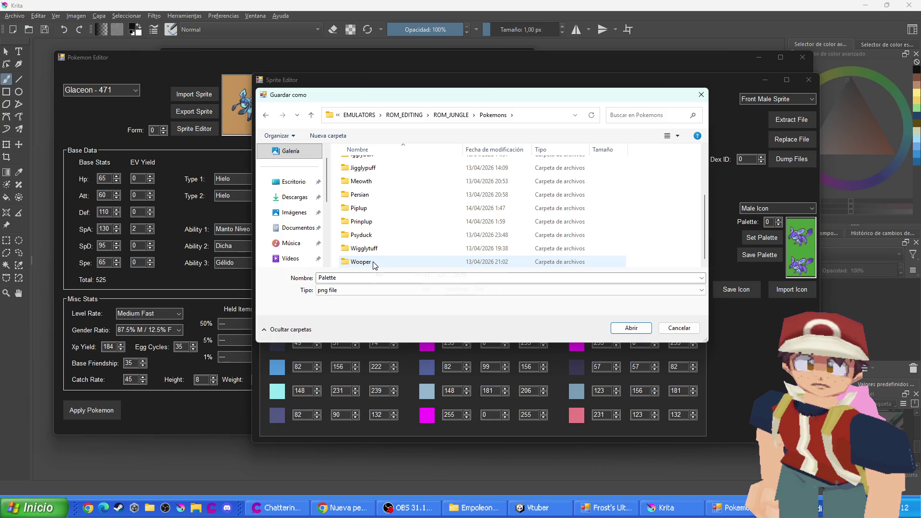
pyautogui.scroll(1, 397, 221)
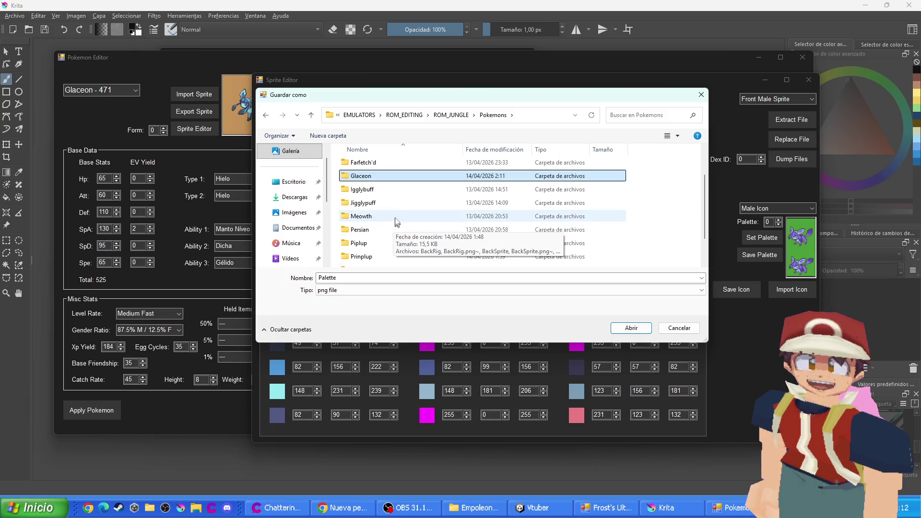
pyautogui.doubleClick(370, 180)
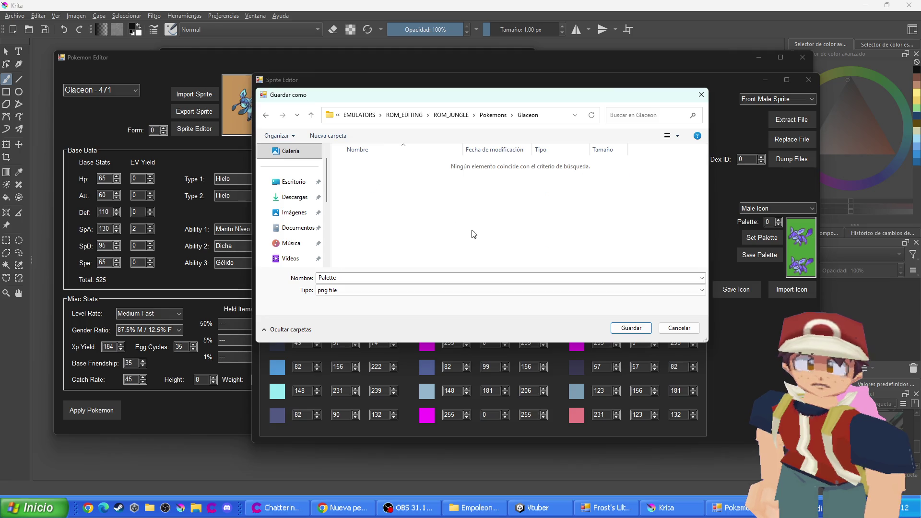
pyautogui.click(628, 331)
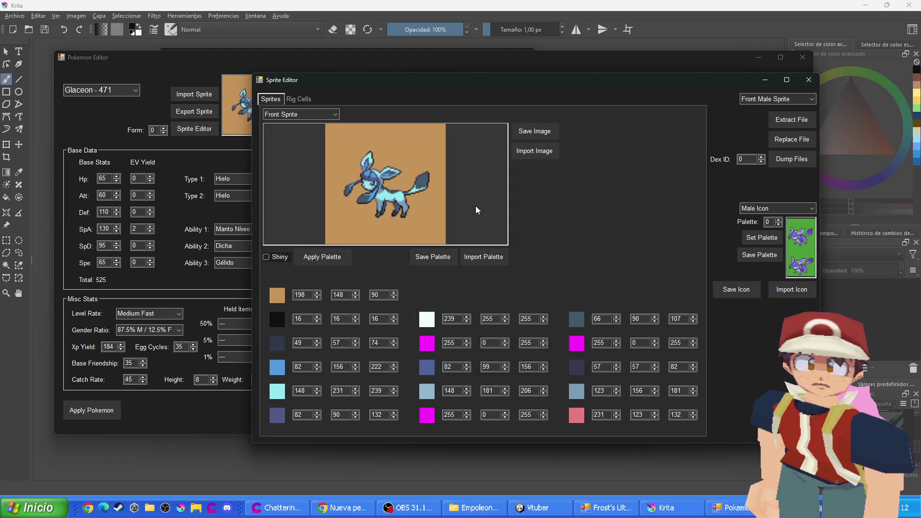
# Export the front sprite, front rig, back sprite and back rig as images into the Glaceon folder
pyautogui.click(527, 131)
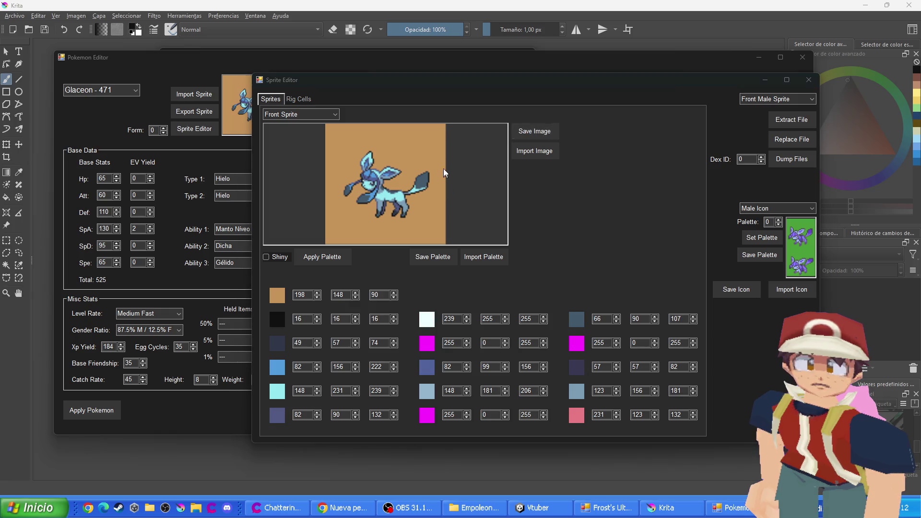
pyautogui.click(631, 330)
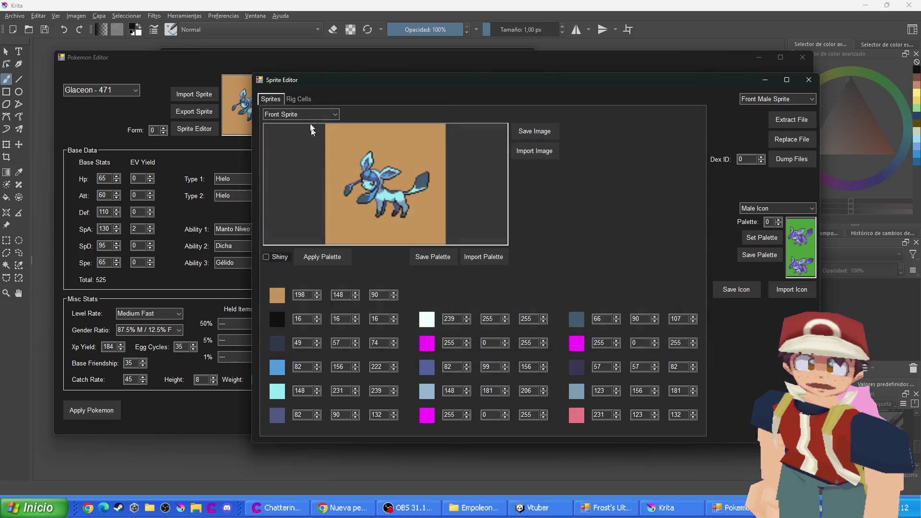
pyautogui.scroll(-1, 321, 116)
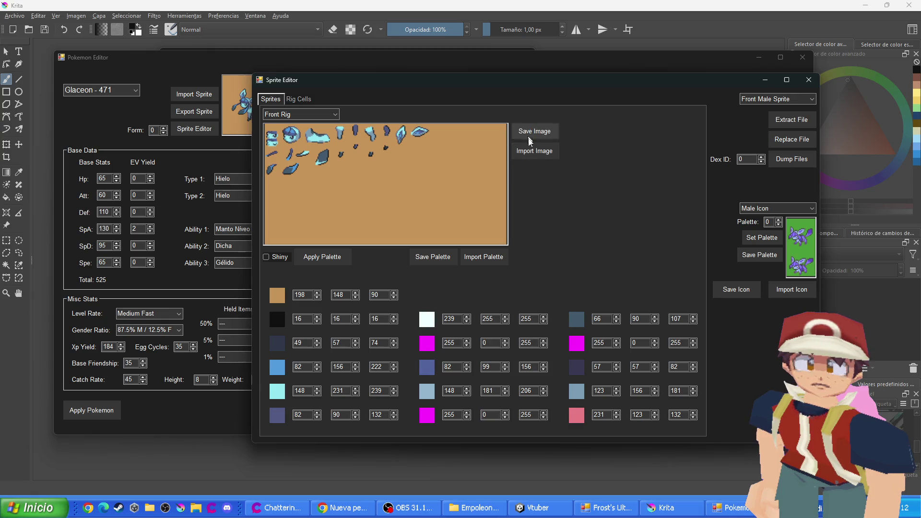
pyautogui.click(528, 132)
pyautogui.click(632, 329)
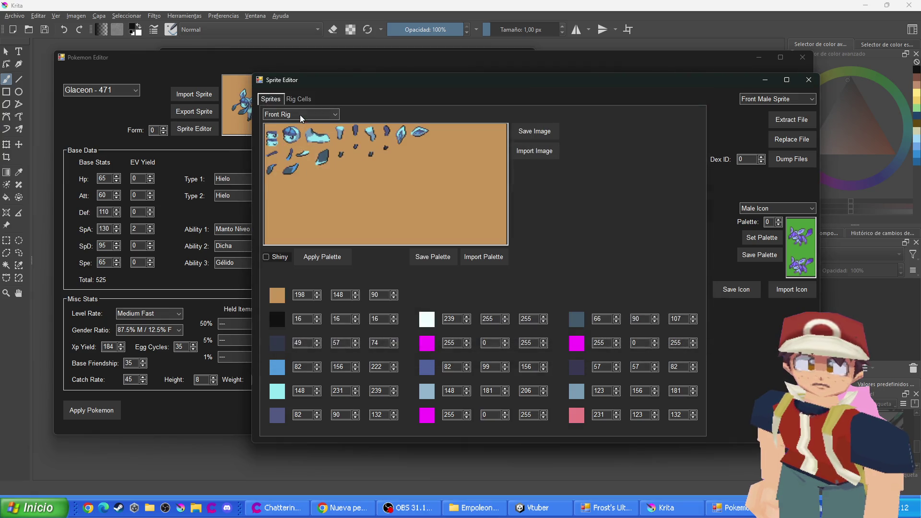
pyautogui.scroll(-1, 302, 118)
pyautogui.click(544, 134)
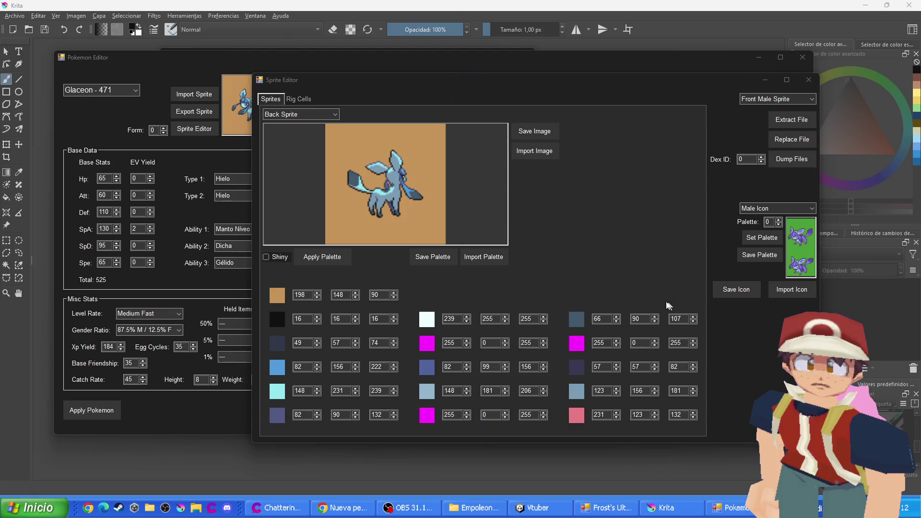
pyautogui.click(631, 331)
pyautogui.scroll(-1, 290, 114)
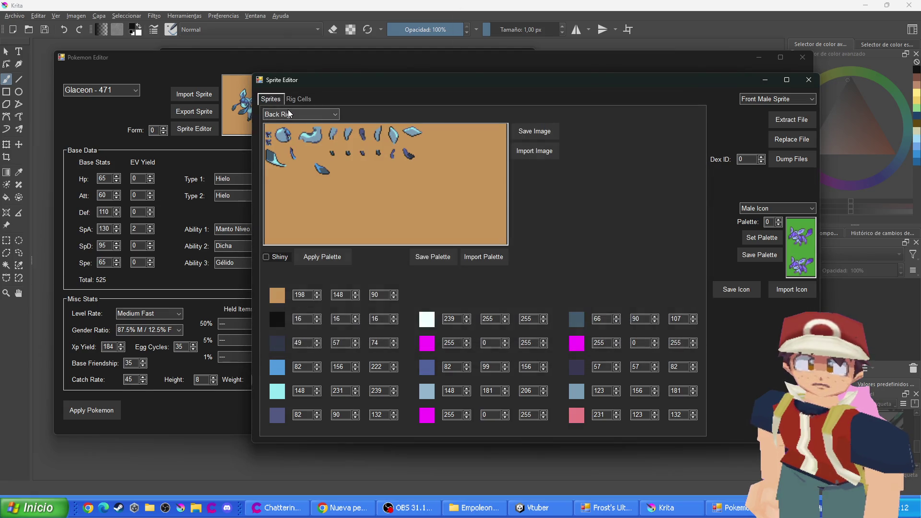
pyautogui.click(538, 133)
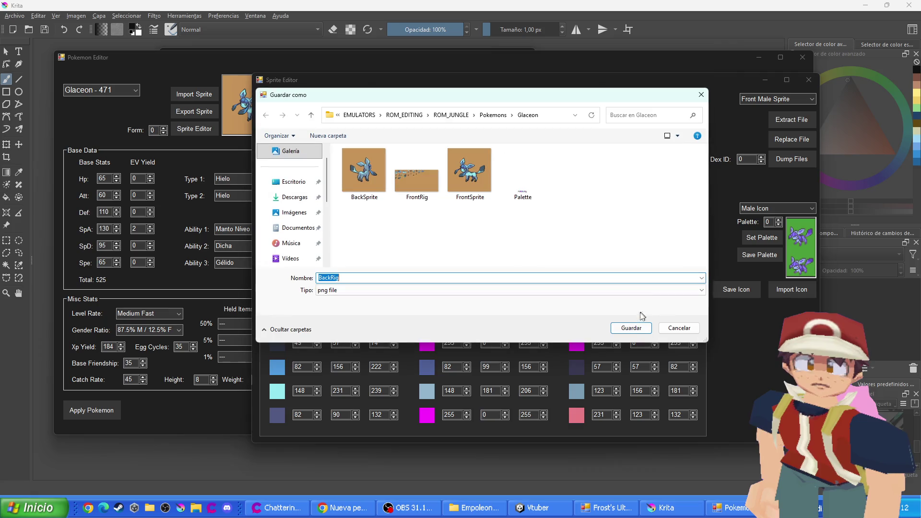
pyautogui.click(627, 330)
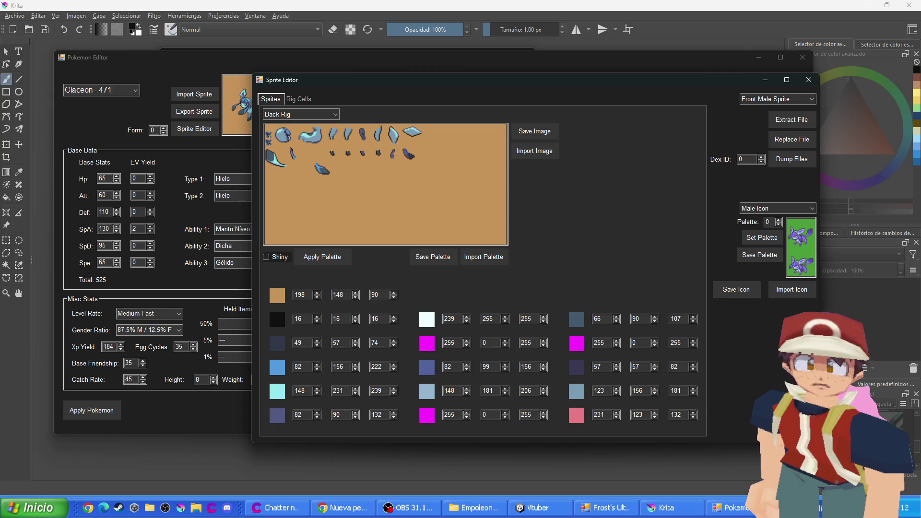
pyautogui.click(808, 79)
# Drag Glaceon's five exported PNGs from Explorer into Krita and view FrontSprite.png
pyautogui.click(803, 57)
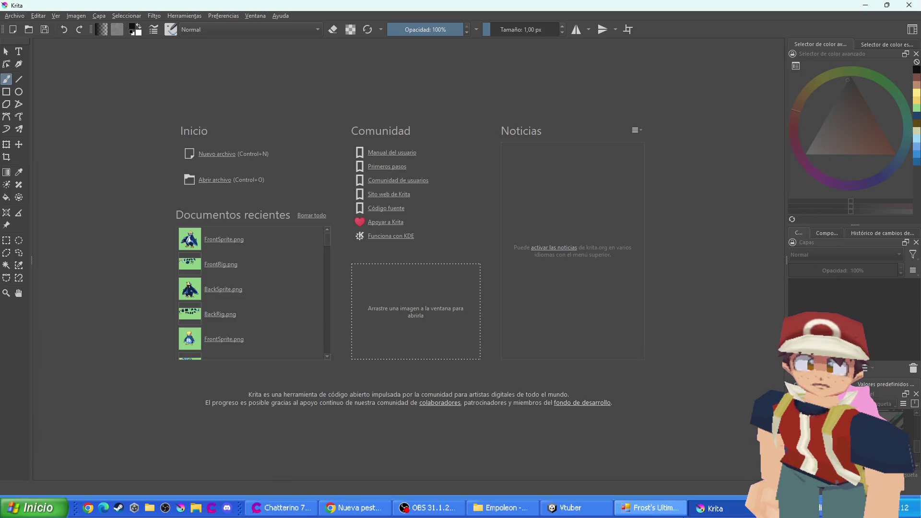
pyautogui.click(531, 513)
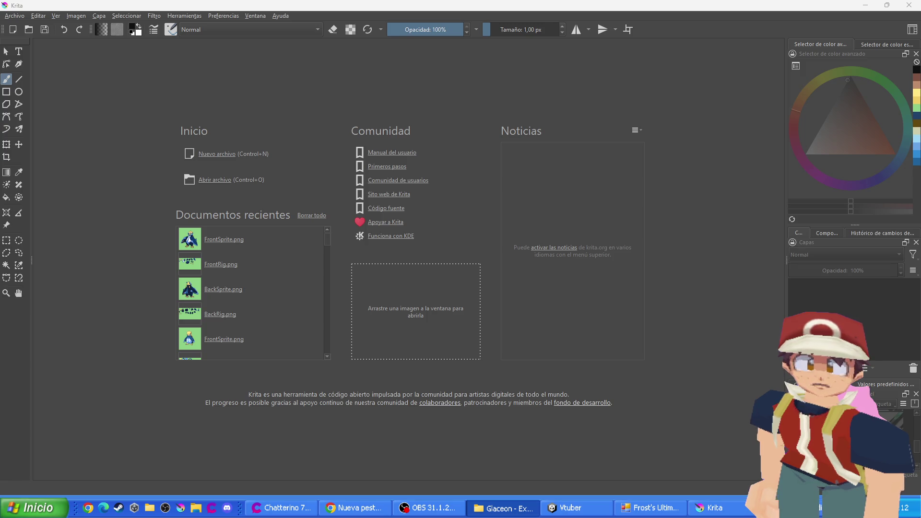
pyautogui.moveTo(0, 237)
pyautogui.mouseDown()
pyautogui.moveTo(246, 237)
pyautogui.moveTo(203, 221)
pyautogui.mouseUp()
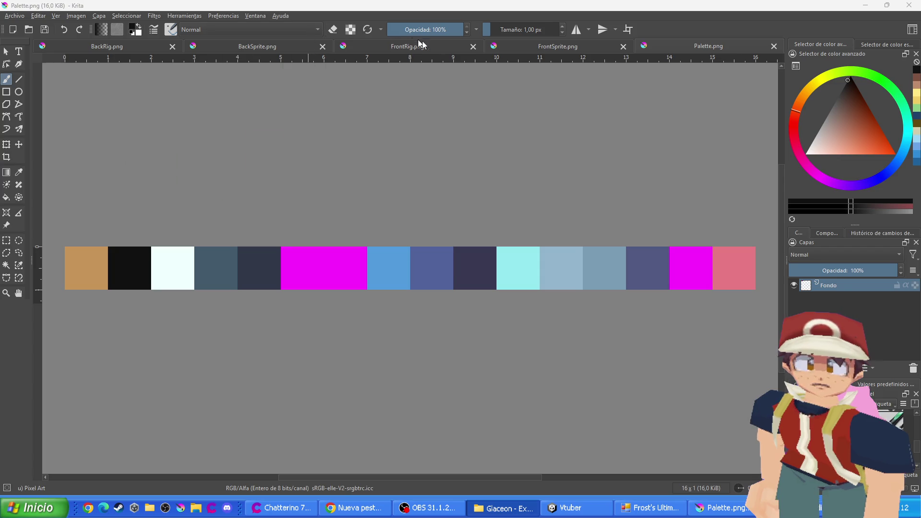
pyautogui.click(507, 42)
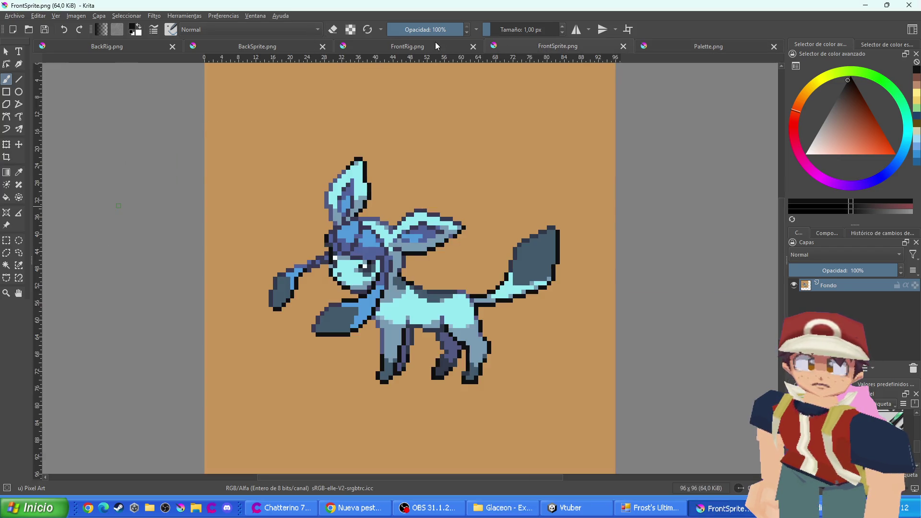
pyautogui.click(436, 41)
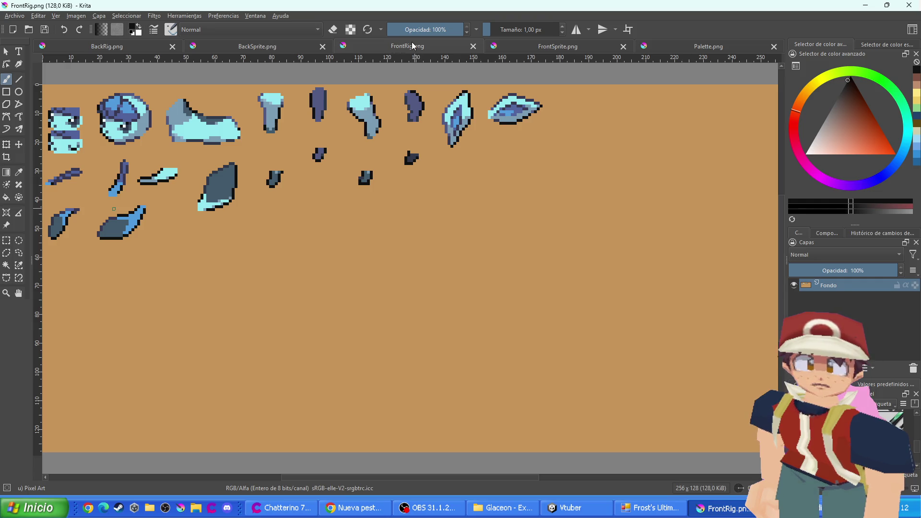
pyautogui.click(529, 49)
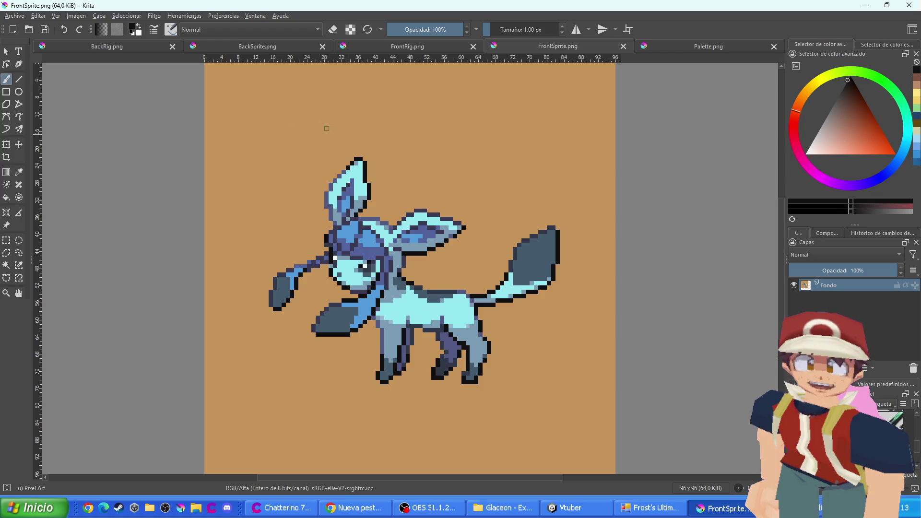
pyautogui.click(503, 508)
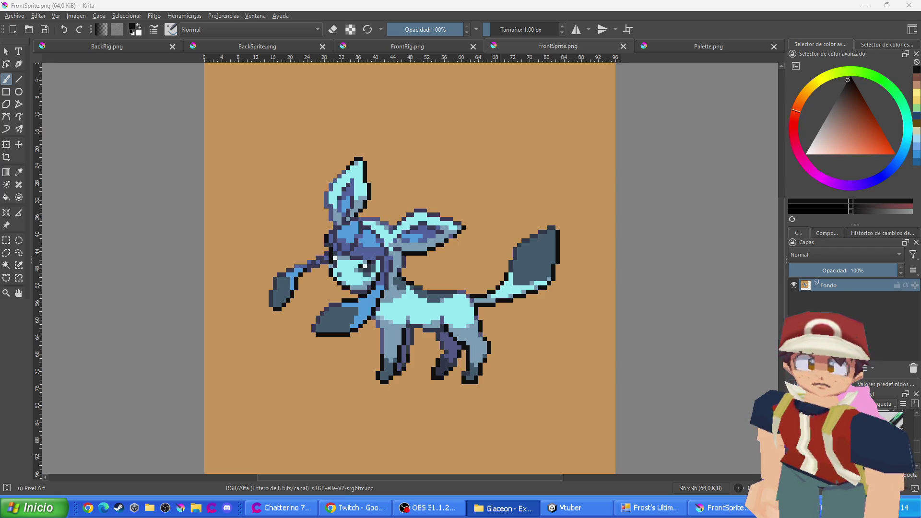
pyautogui.click(154, 15)
# Shift the Glaceon front sprite's hue to 145 with the HSV adjustment filter
pyautogui.moveTo(257, 50)
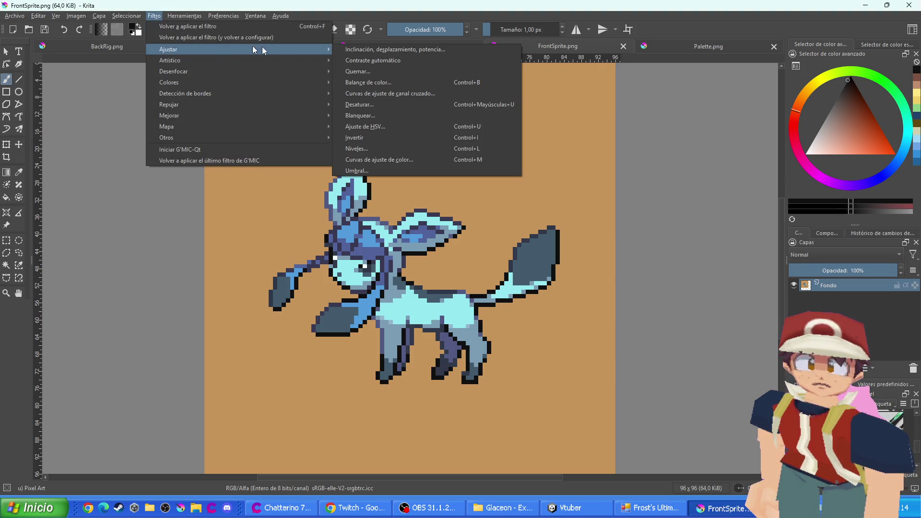
pyautogui.click(375, 126)
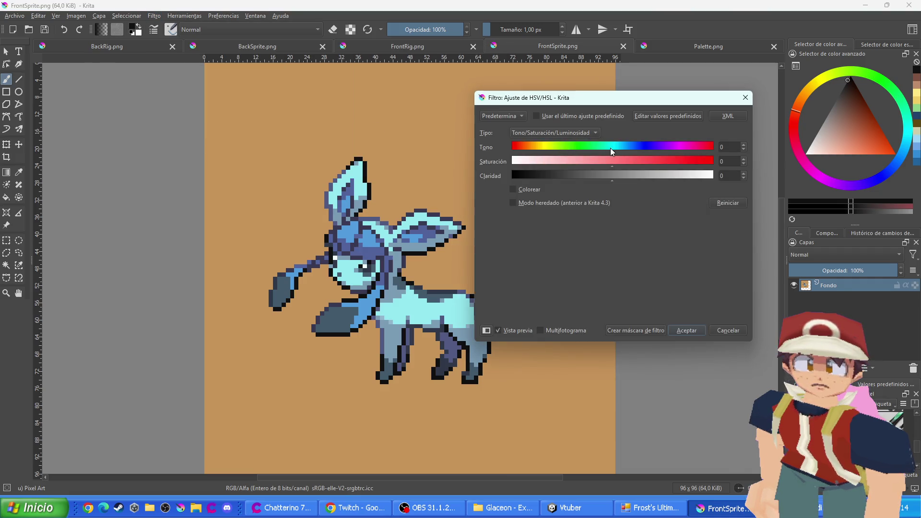
pyautogui.moveTo(610, 148)
pyautogui.mouseDown()
pyautogui.moveTo(493, 151)
pyautogui.moveTo(715, 149)
pyautogui.moveTo(695, 154)
pyautogui.mouseUp()
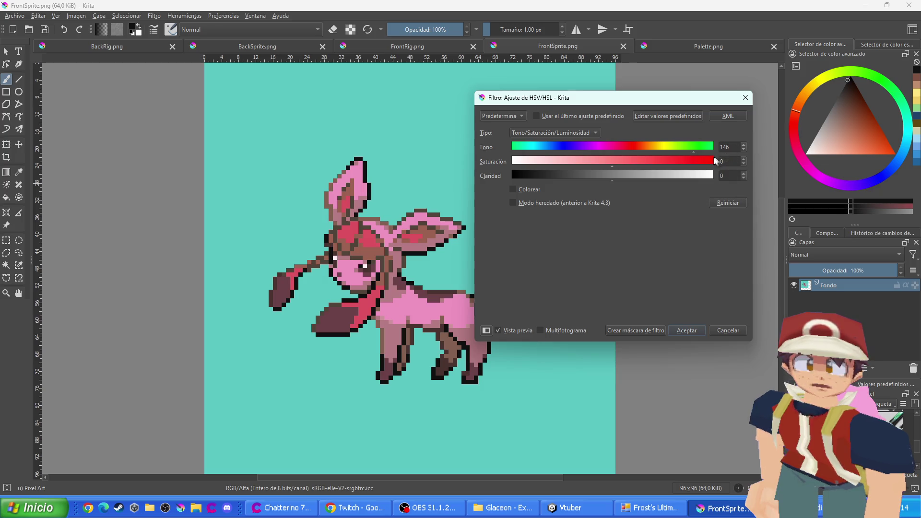
pyautogui.click(744, 152)
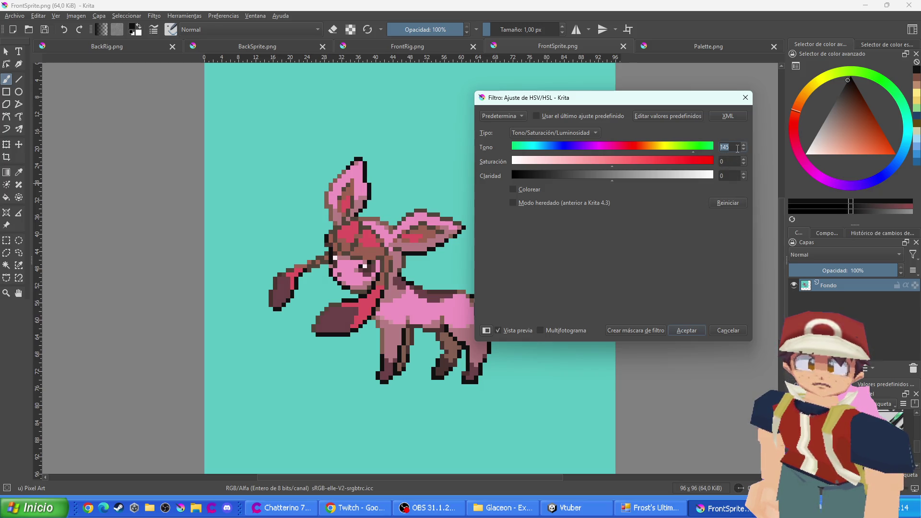
pyautogui.click(486, 331)
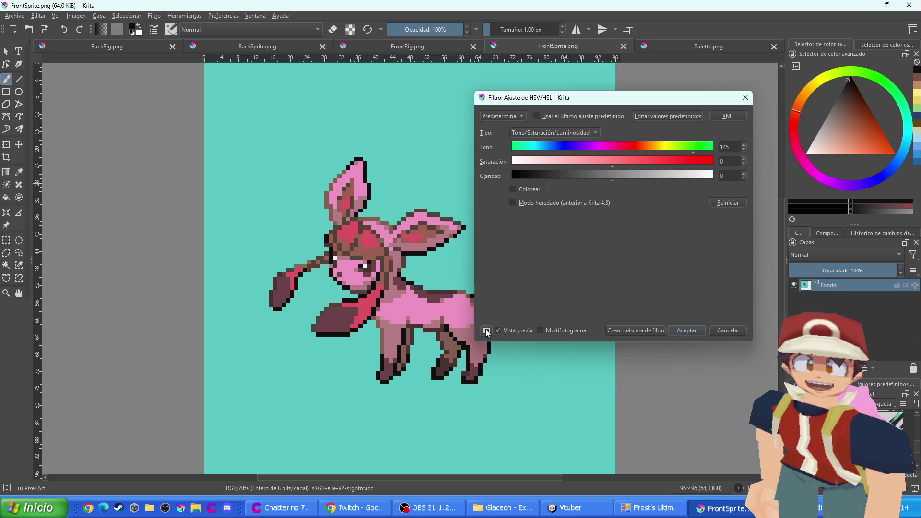
pyautogui.click(687, 330)
pyautogui.click(718, 47)
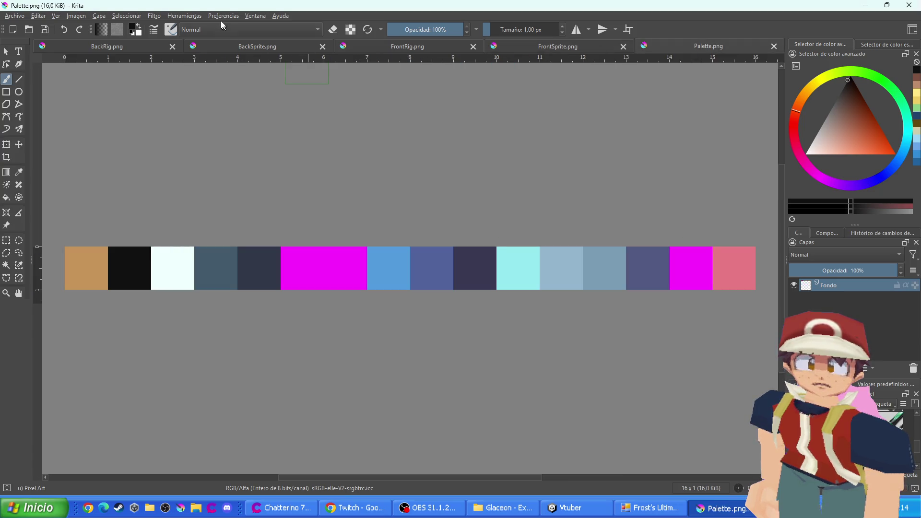
# Apply the pink hue shift to the palette image
pyautogui.click(154, 16)
pyautogui.moveTo(176, 50)
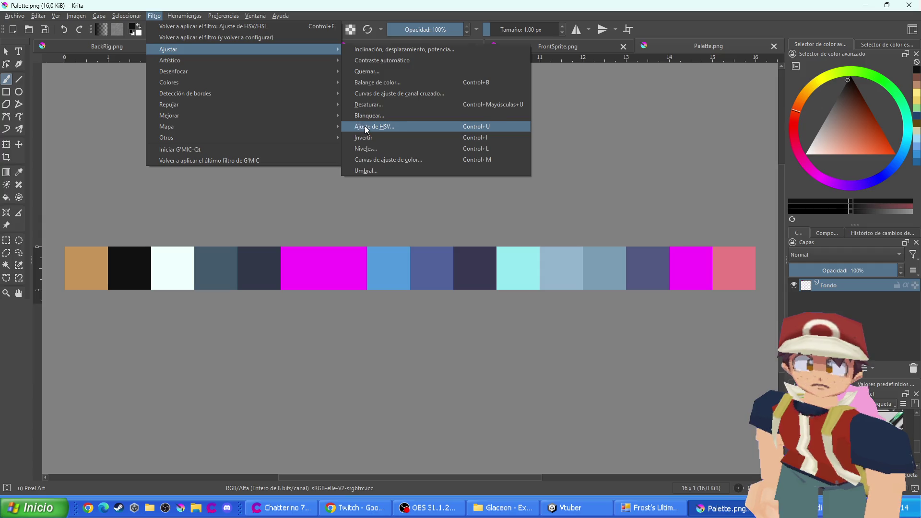
pyautogui.click(357, 127)
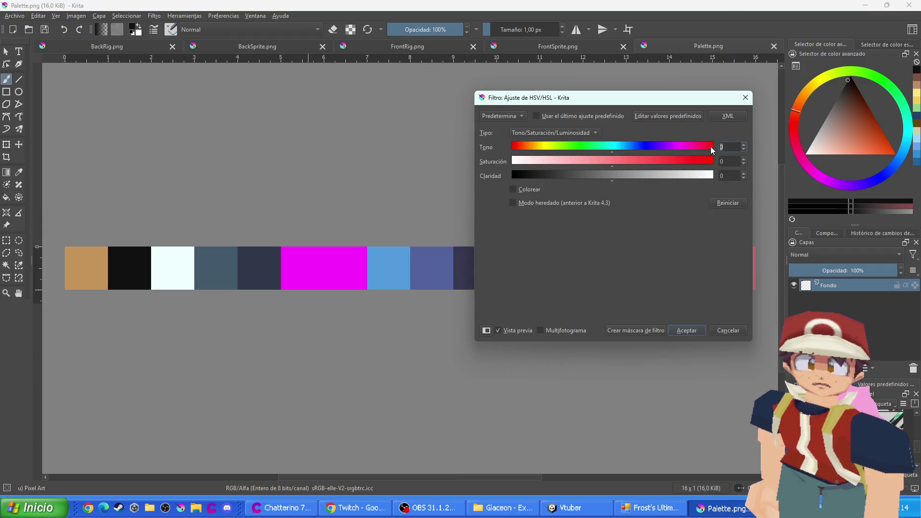
pyautogui.click(710, 146)
# Shift the FrontRig image's hue to 145
pyautogui.click(695, 329)
pyautogui.click(556, 47)
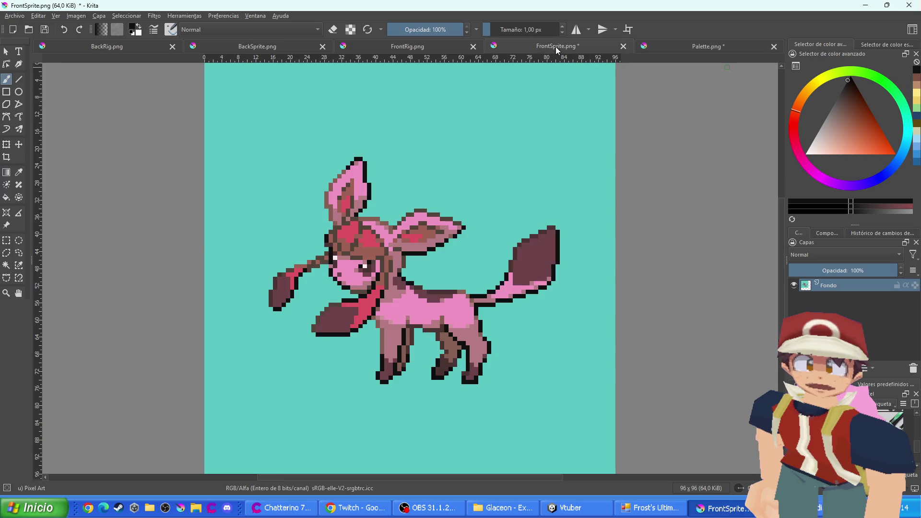
pyautogui.click(437, 45)
pyautogui.click(155, 16)
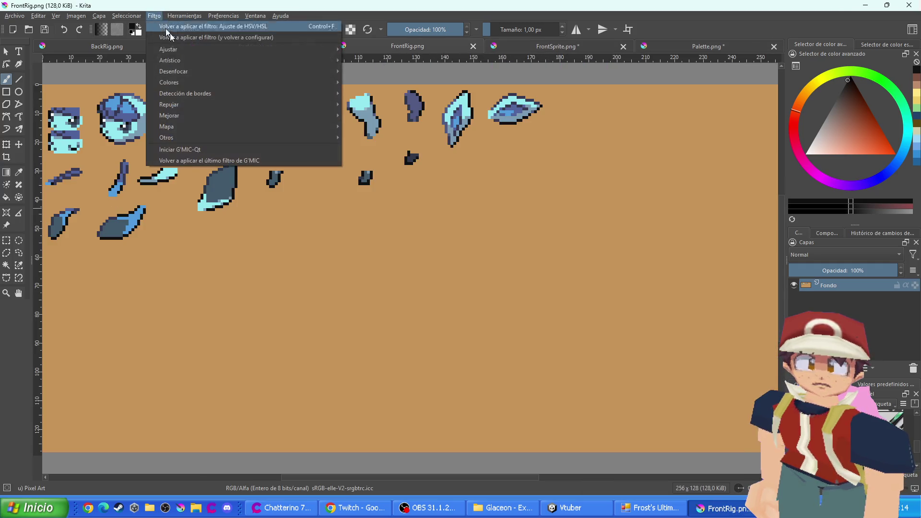
pyautogui.moveTo(197, 50)
pyautogui.click(404, 128)
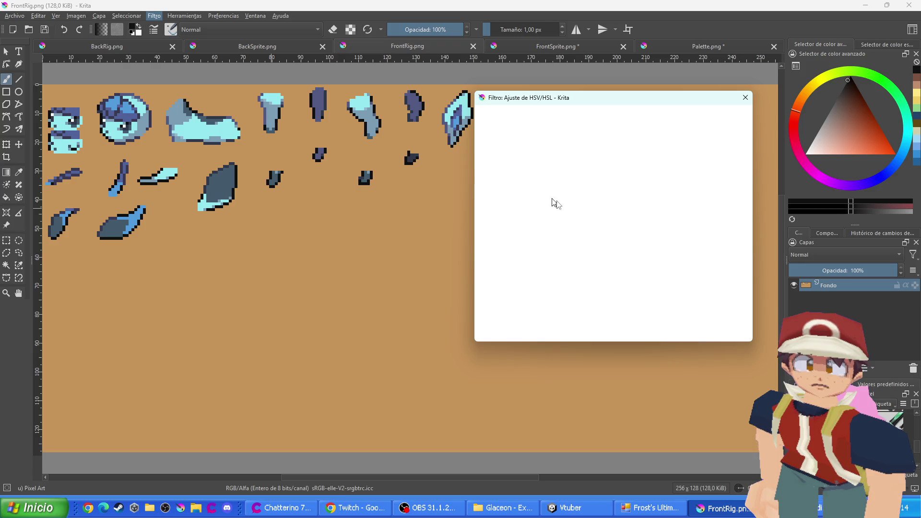
pyautogui.write('145')
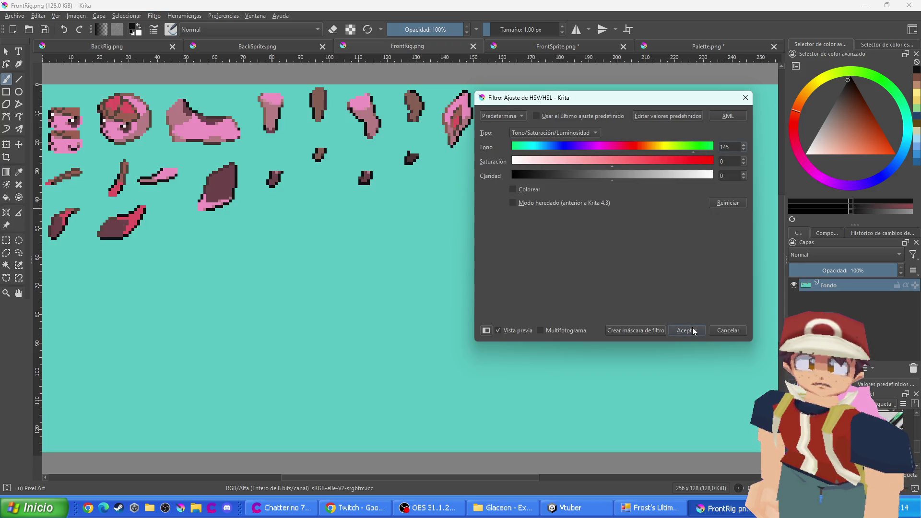
pyautogui.click(686, 330)
# Shift the BackRig image's hue to 140
pyautogui.click(120, 45)
pyautogui.click(155, 15)
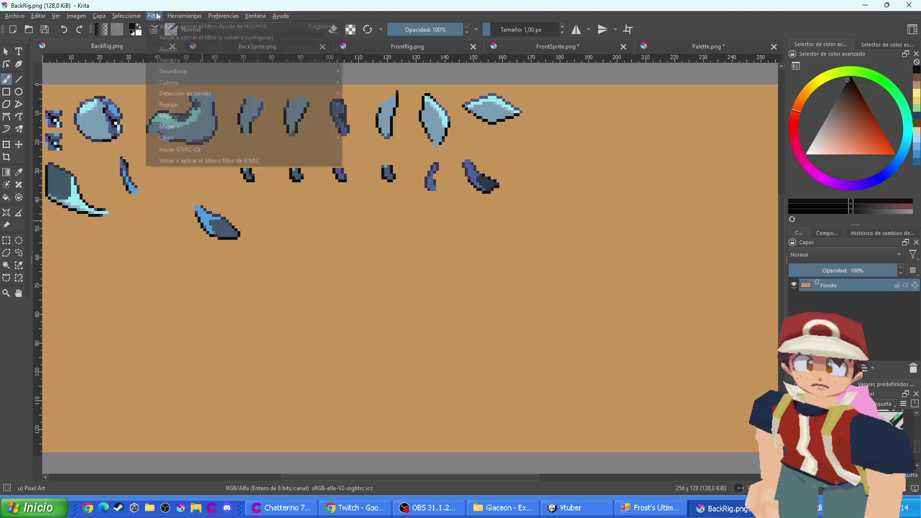
pyautogui.moveTo(171, 51)
pyautogui.click(376, 127)
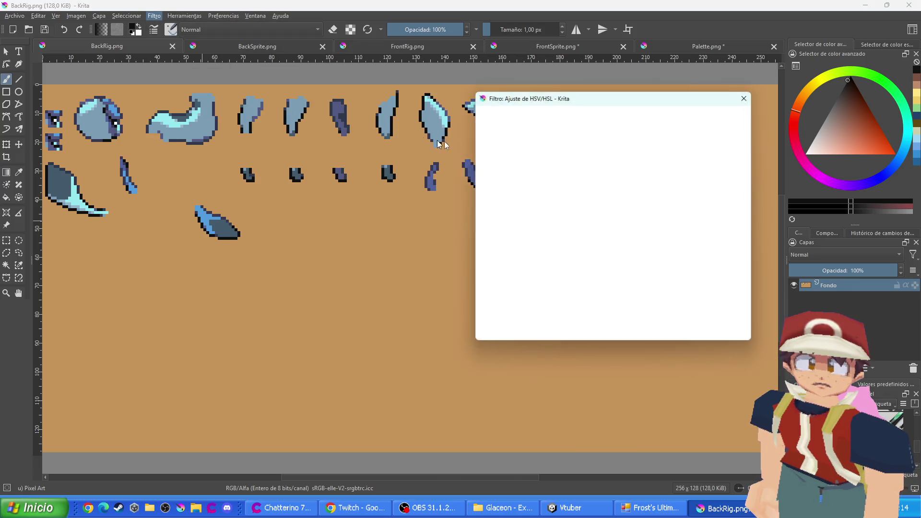
pyautogui.click(721, 146)
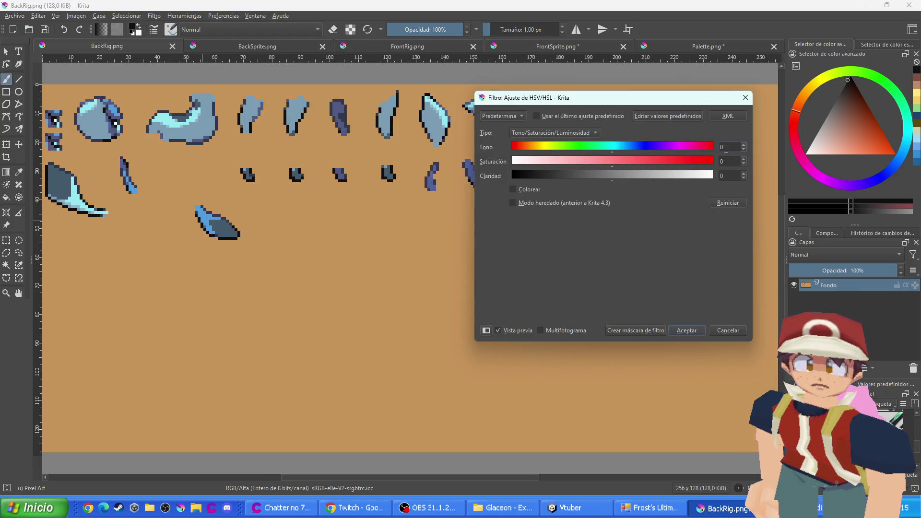
pyautogui.write('140')
pyautogui.click(686, 330)
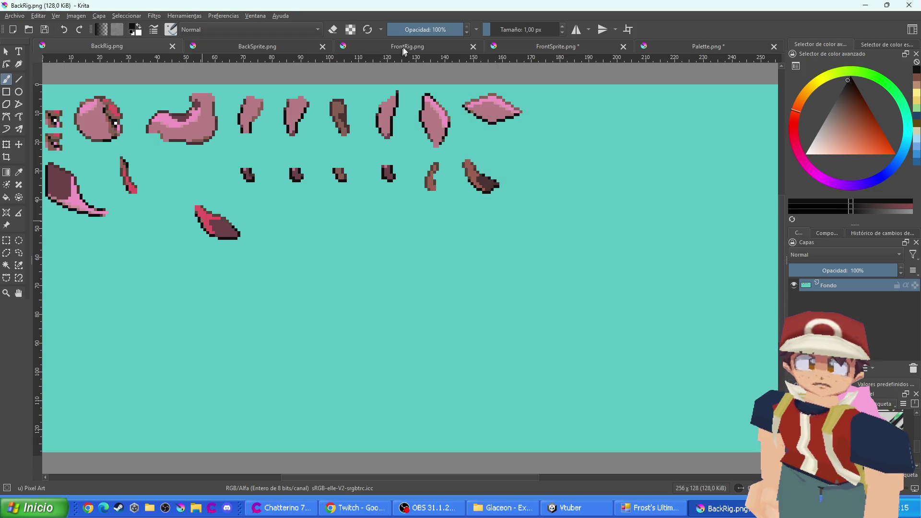
# Return to FrontSprite.png and reopen the HSV adjustment filter
pyautogui.click(405, 47)
pyautogui.click(522, 46)
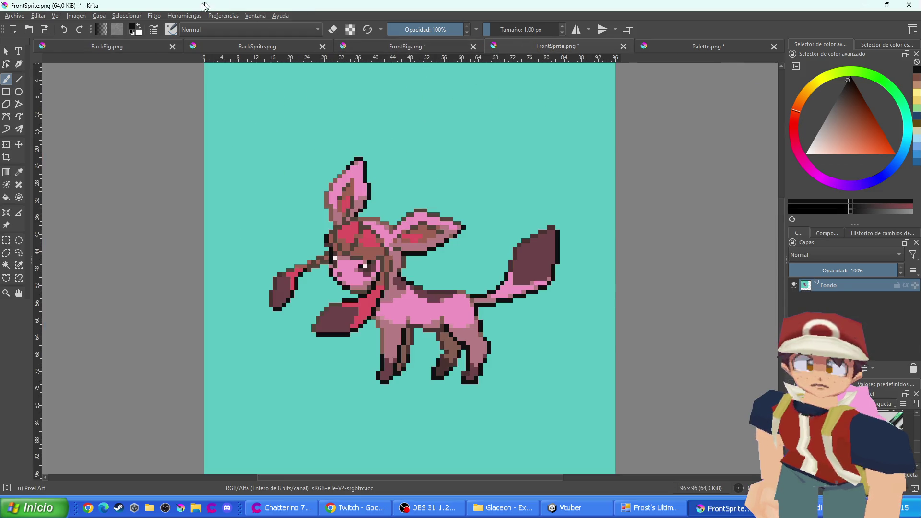
pyautogui.click(154, 16)
pyautogui.moveTo(192, 49)
pyautogui.click(384, 126)
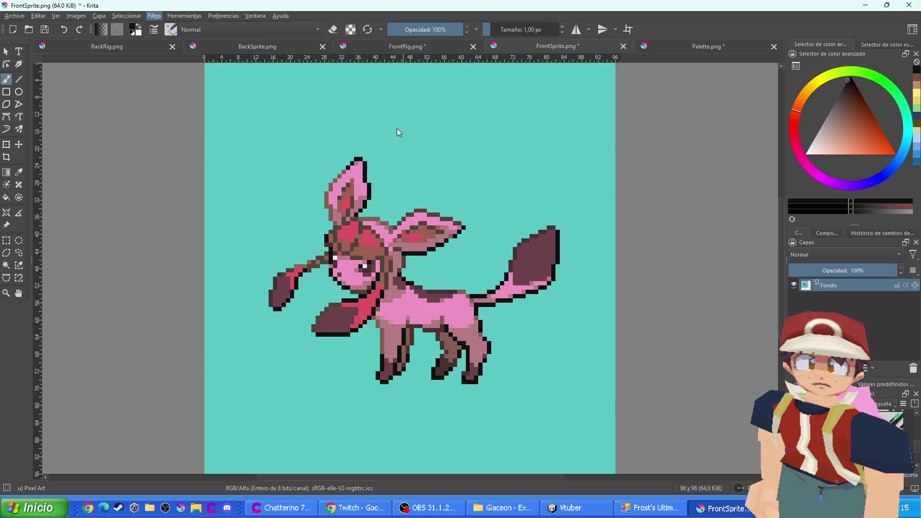
# Raise the saturation of the front sprite and the palette images
pyautogui.click(636, 161)
pyautogui.moveTo(637, 161)
pyautogui.mouseDown()
pyautogui.moveTo(689, 159)
pyautogui.moveTo(664, 160)
pyautogui.moveTo(671, 161)
pyautogui.mouseUp()
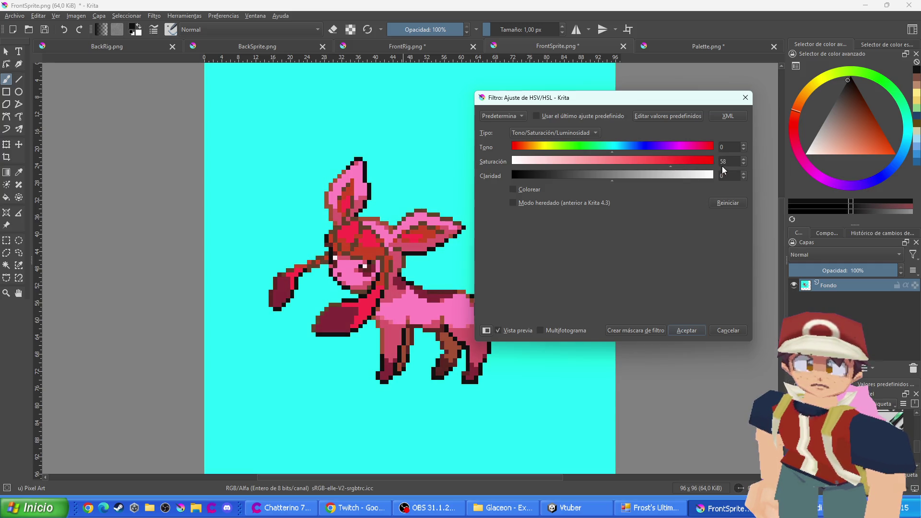
pyautogui.click(694, 332)
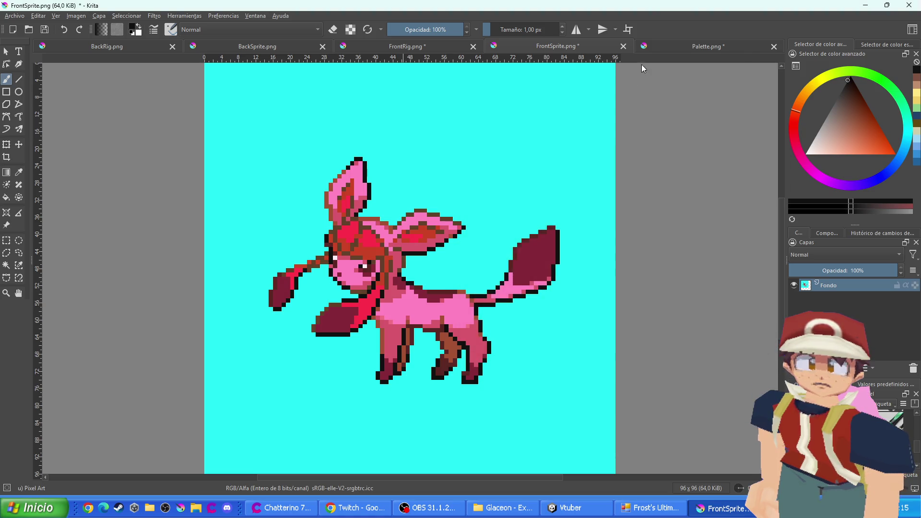
pyautogui.click(642, 47)
pyautogui.click(151, 18)
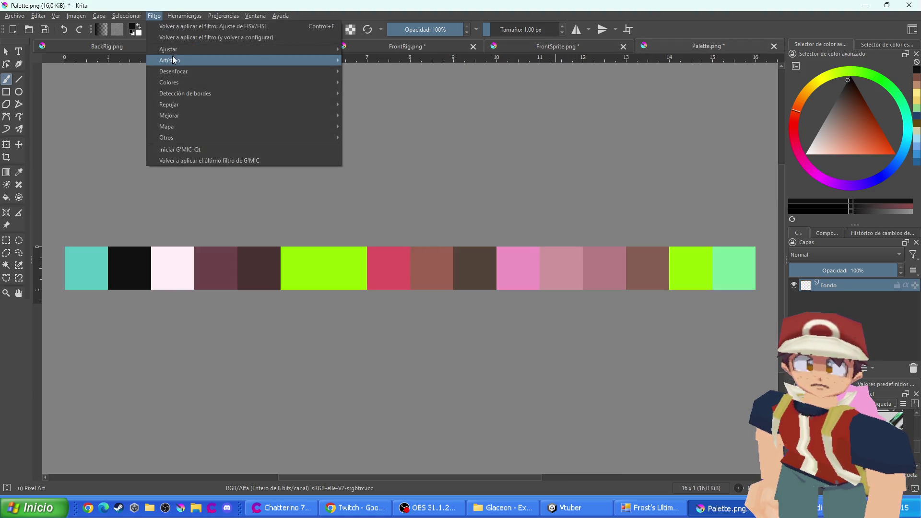
pyautogui.moveTo(191, 61)
pyautogui.click(367, 127)
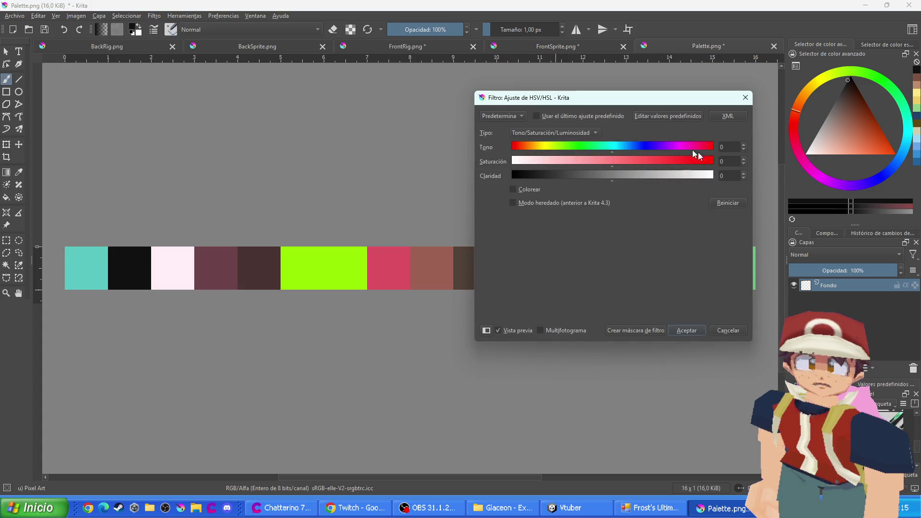
pyautogui.click(687, 330)
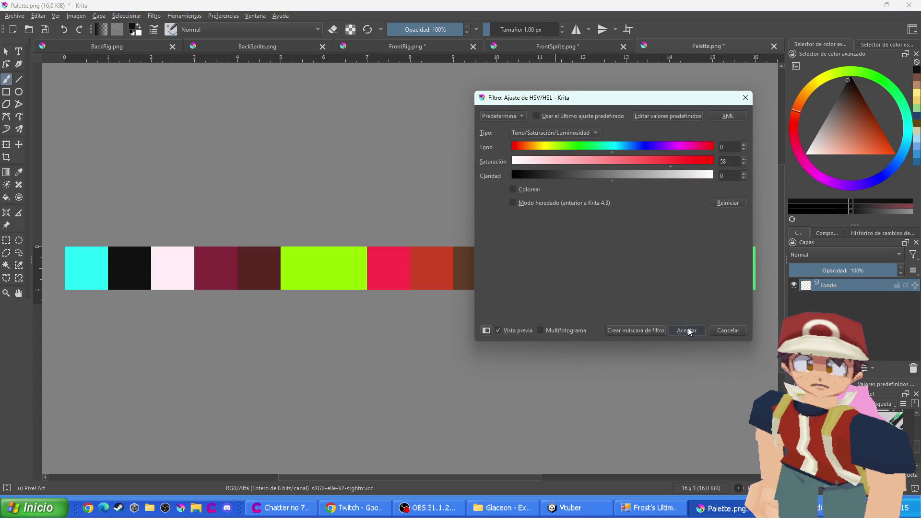
# Raise the FrontRig image's saturation by 58
pyautogui.click(418, 48)
pyautogui.click(154, 16)
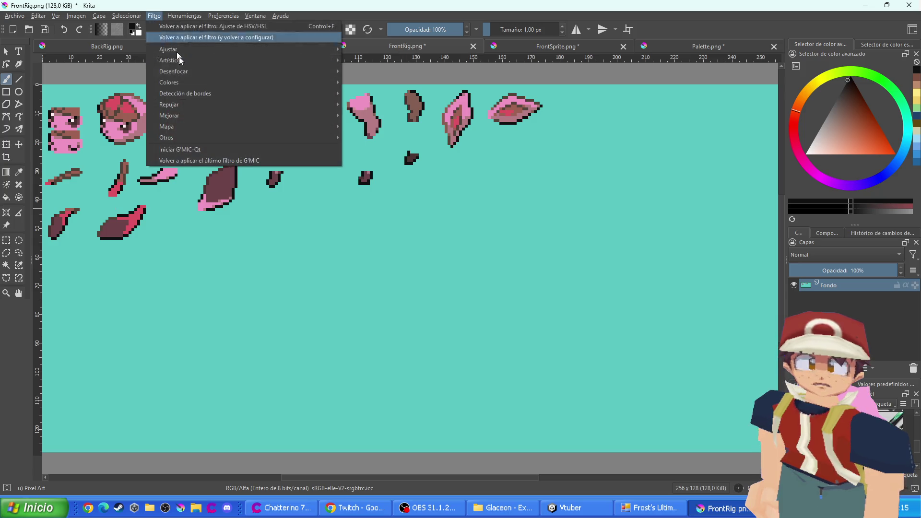
pyautogui.moveTo(221, 51)
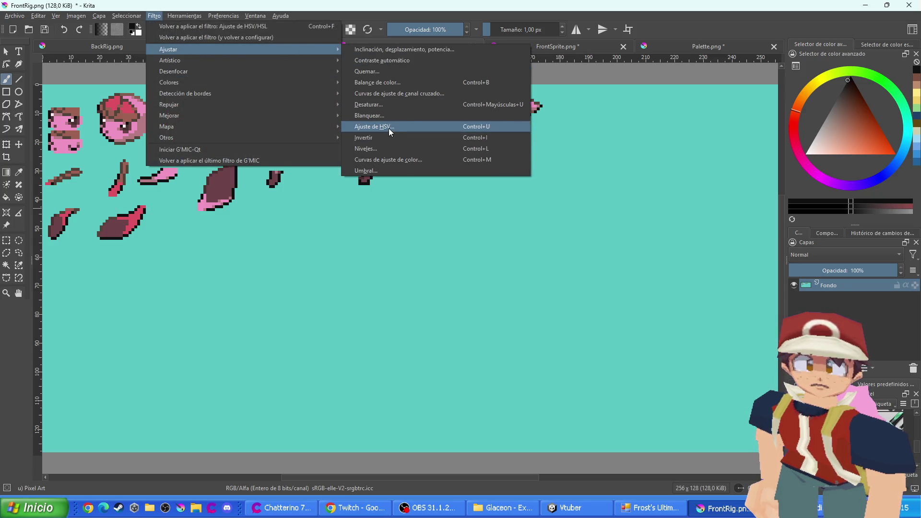
pyautogui.click(388, 128)
pyautogui.click(722, 161)
pyautogui.write('58')
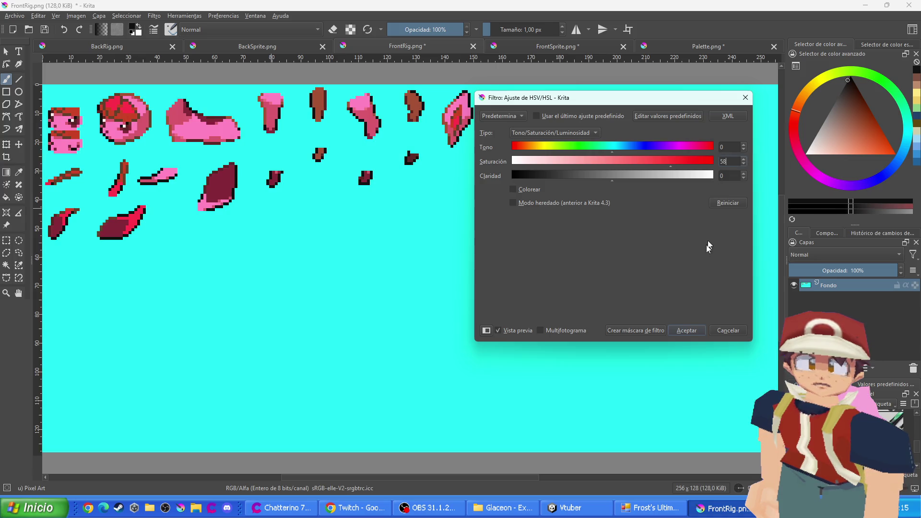
pyautogui.press('Return')
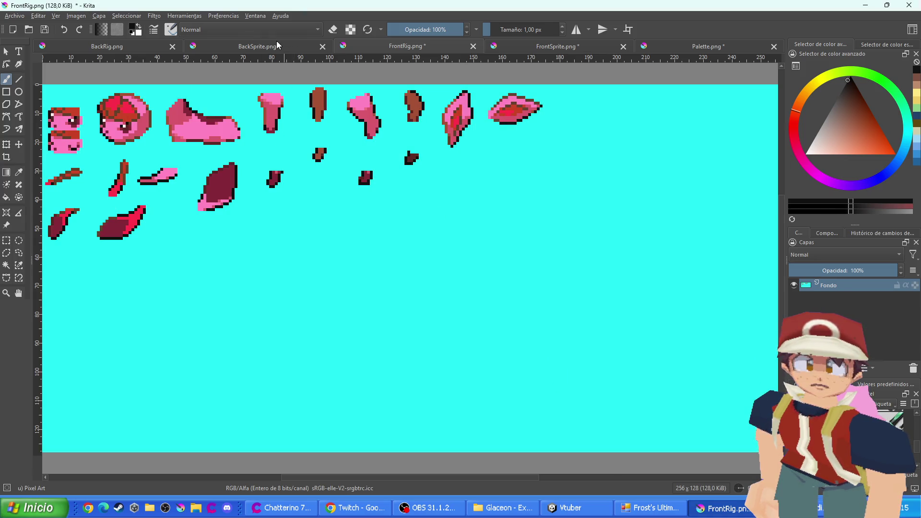
# Recolour the back sprite pink with hue 158 and a saturation boost
pyautogui.click(280, 46)
pyautogui.click(157, 18)
pyautogui.moveTo(369, 53)
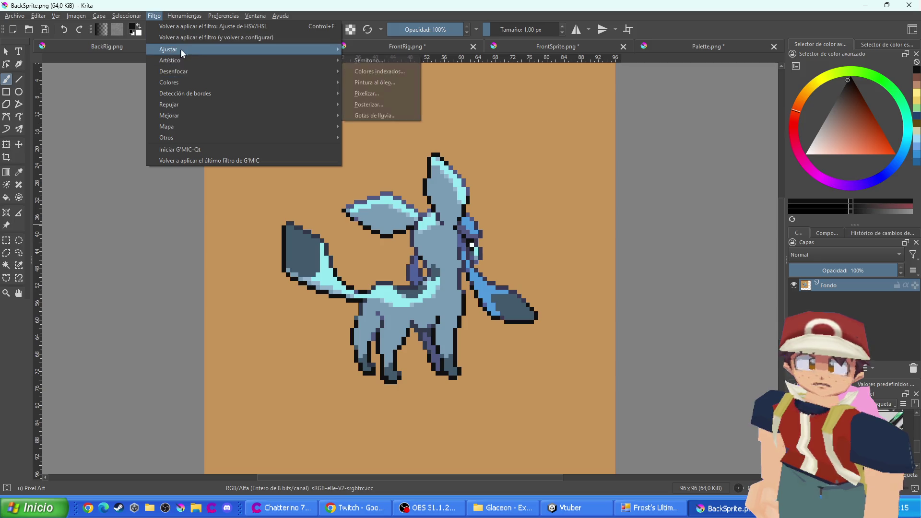
pyautogui.click(390, 133)
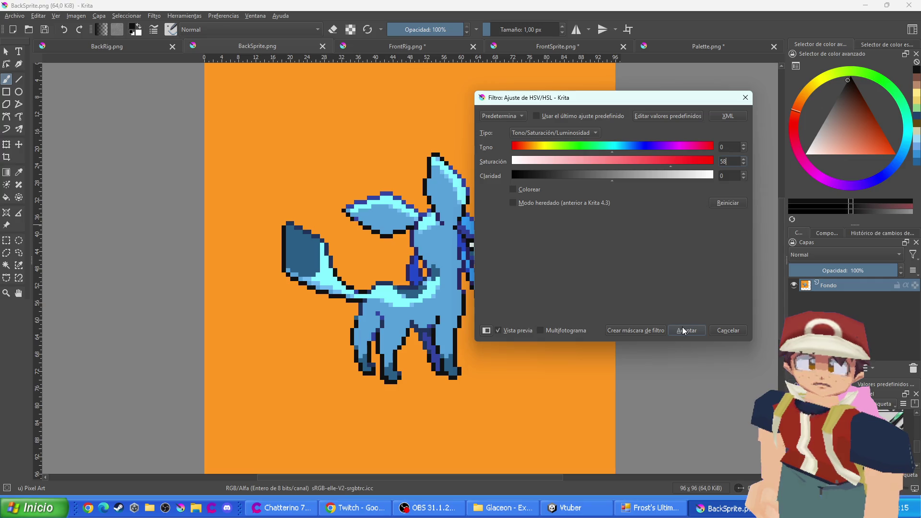
pyautogui.press('BackSpace')
pyautogui.press('BackSpace')
pyautogui.write('0')
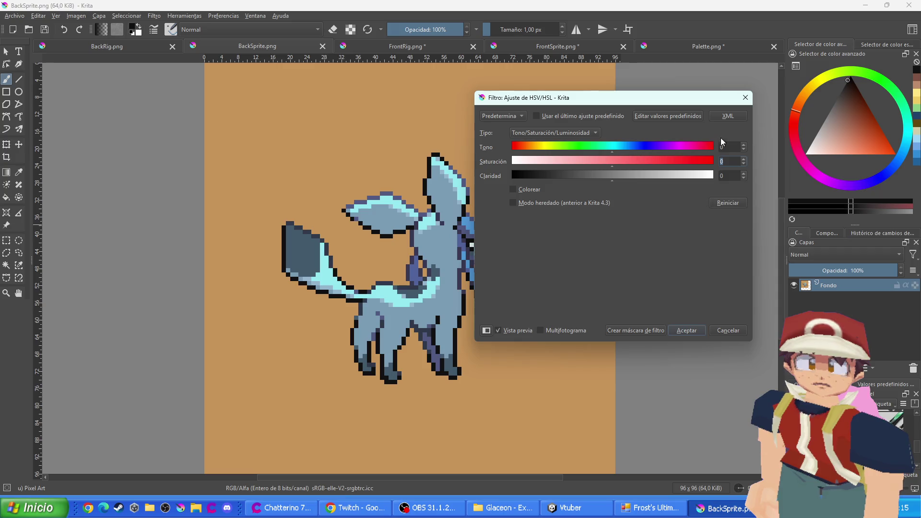
pyautogui.click(723, 144)
pyautogui.write('58')
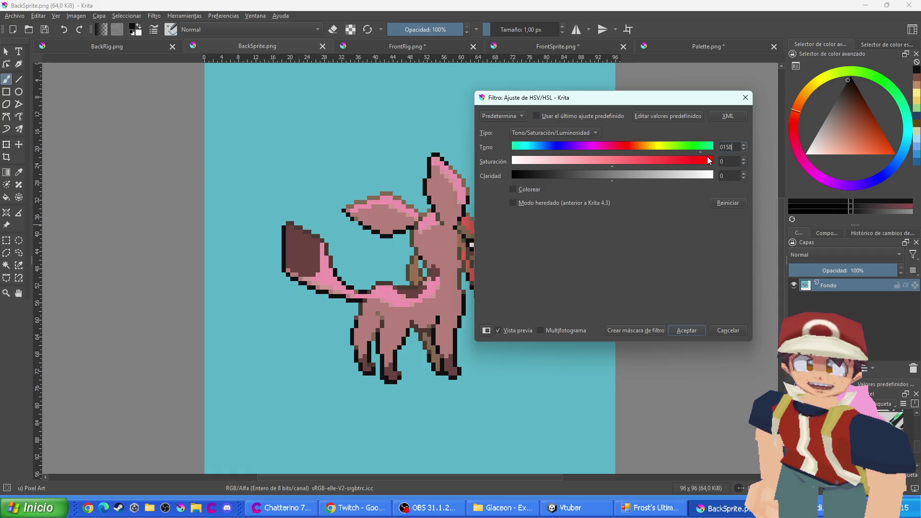
pyautogui.press('Tab')
pyautogui.write('50')
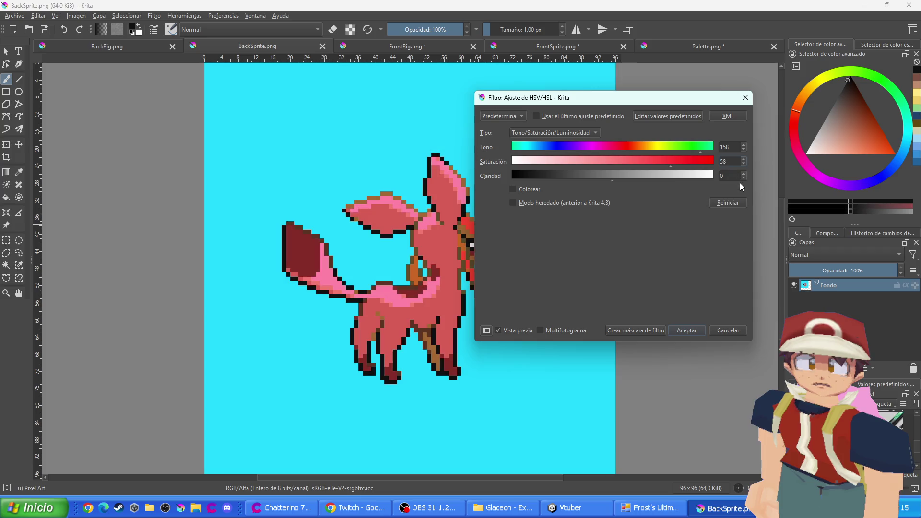
pyautogui.click(686, 330)
# Raise the BackRig image's saturation by 58, turning its background bright cyan
pyautogui.click(412, 47)
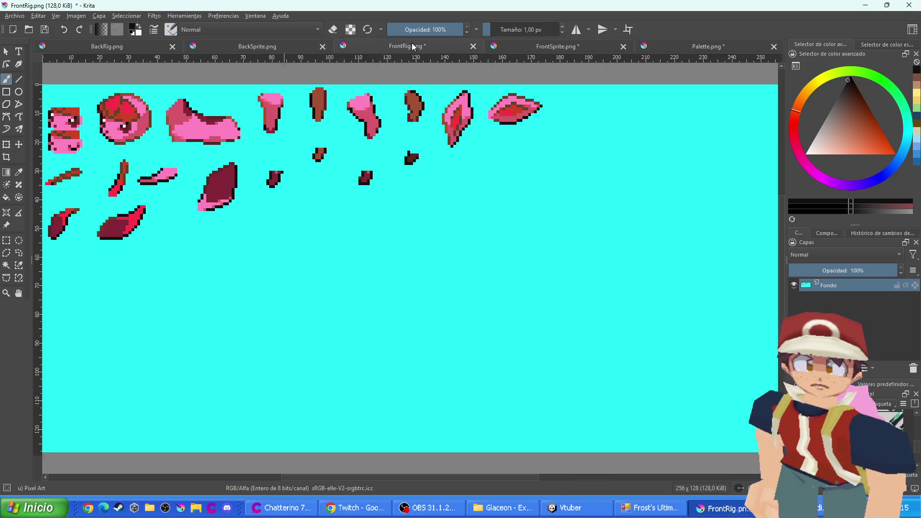
pyautogui.click(241, 50)
pyautogui.click(149, 47)
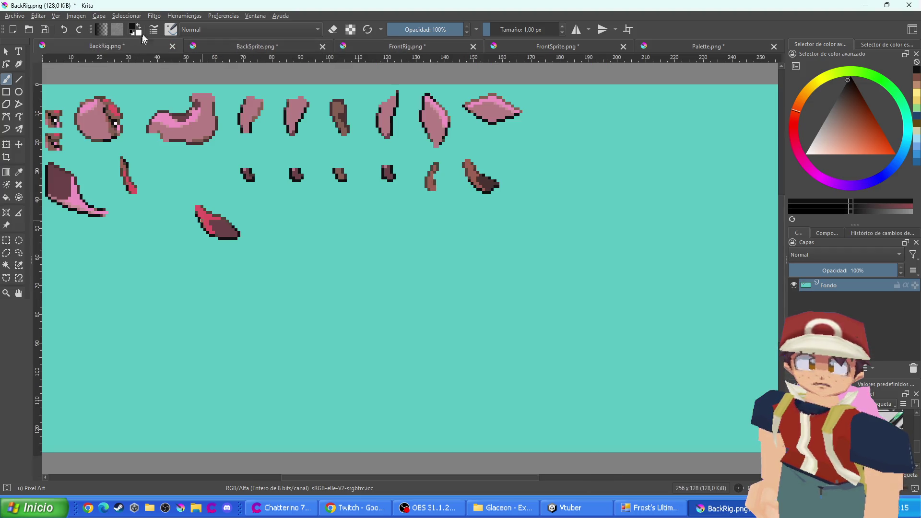
pyautogui.click(154, 16)
pyautogui.moveTo(175, 50)
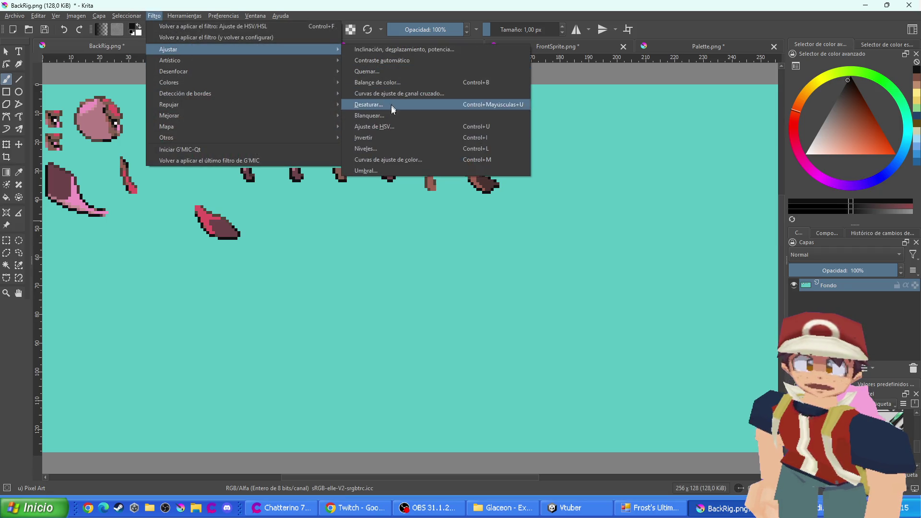
pyautogui.click(384, 128)
pyautogui.click(720, 162)
pyautogui.write('58')
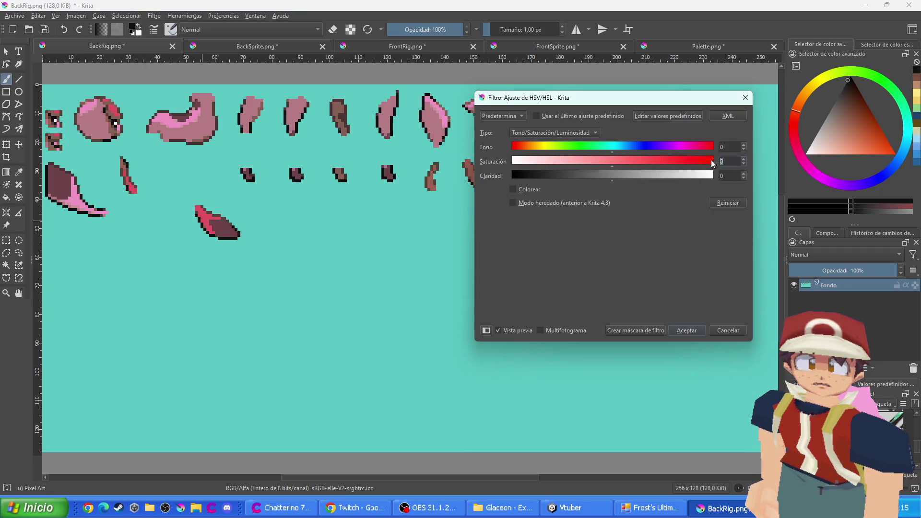
pyautogui.click(691, 331)
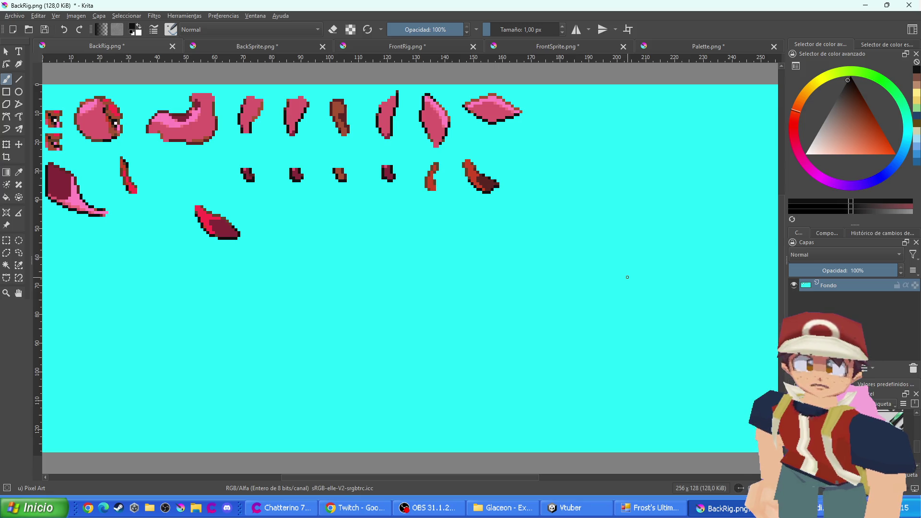
pyautogui.click(665, 44)
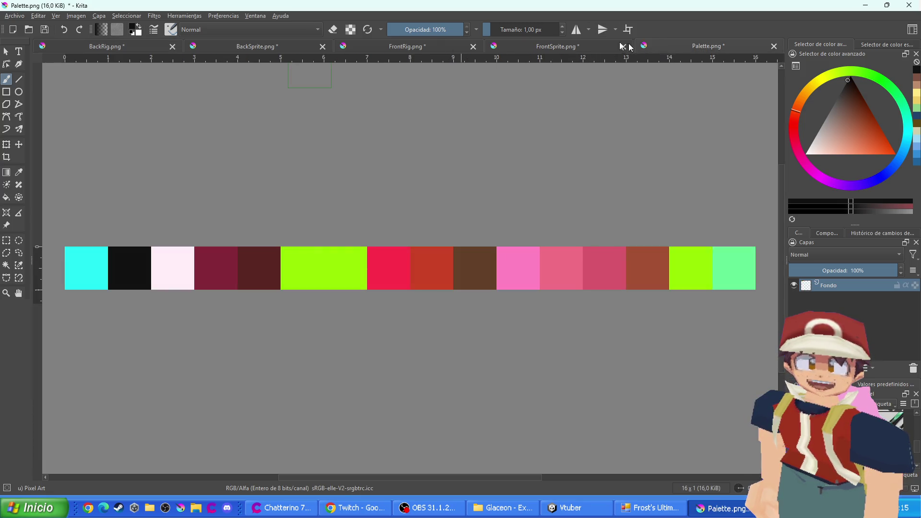
# Save BackRig.png and BackSprite.png, accepting the PNG options
pyautogui.click(585, 47)
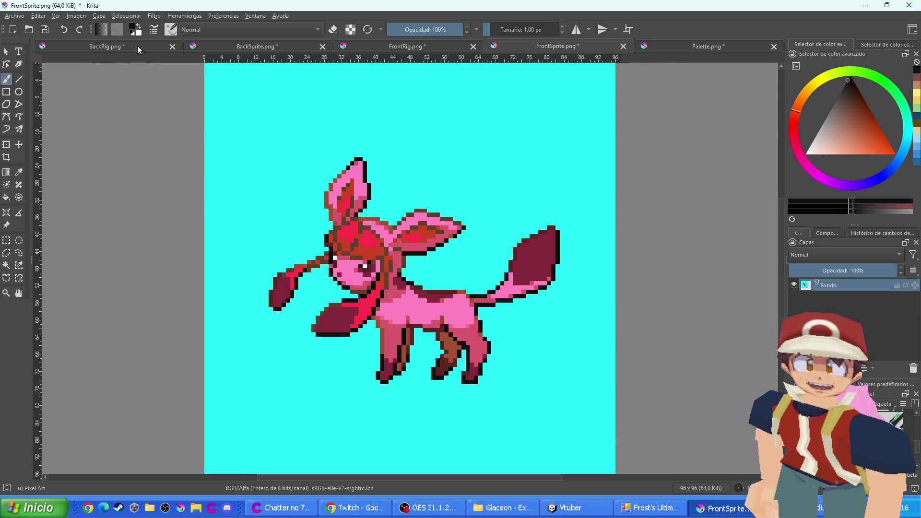
pyautogui.click(137, 45)
pyautogui.hotkey('ctrl', 's')
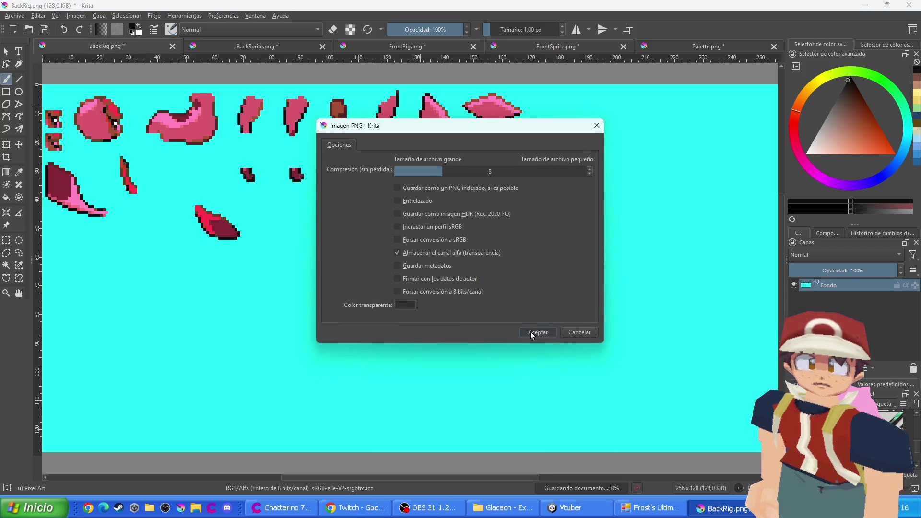
pyautogui.click(531, 332)
pyautogui.click(226, 47)
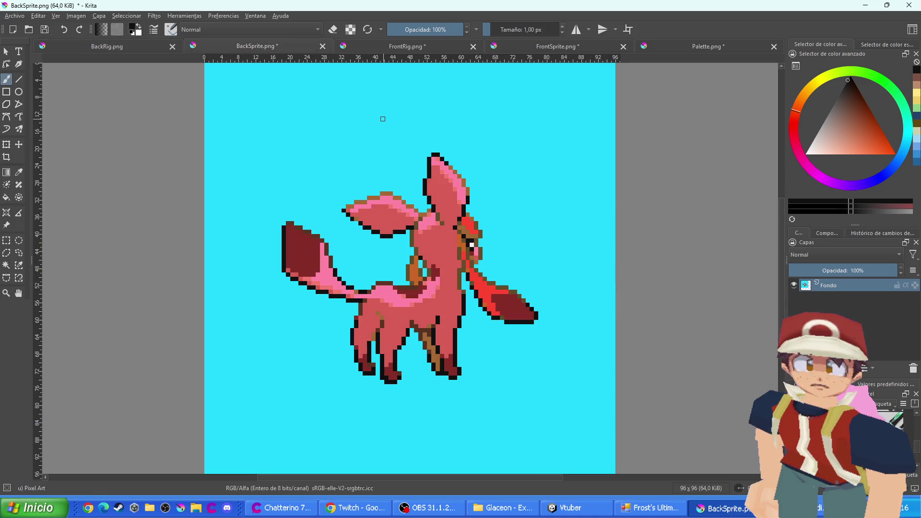
pyautogui.hotkey('ctrl', 's')
pyautogui.click(539, 333)
# Save FrontRig.png, FrontSprite.png and Palette.png with the default PNG options
pyautogui.click(406, 46)
pyautogui.hotkey('ctrl', 's')
pyautogui.click(539, 333)
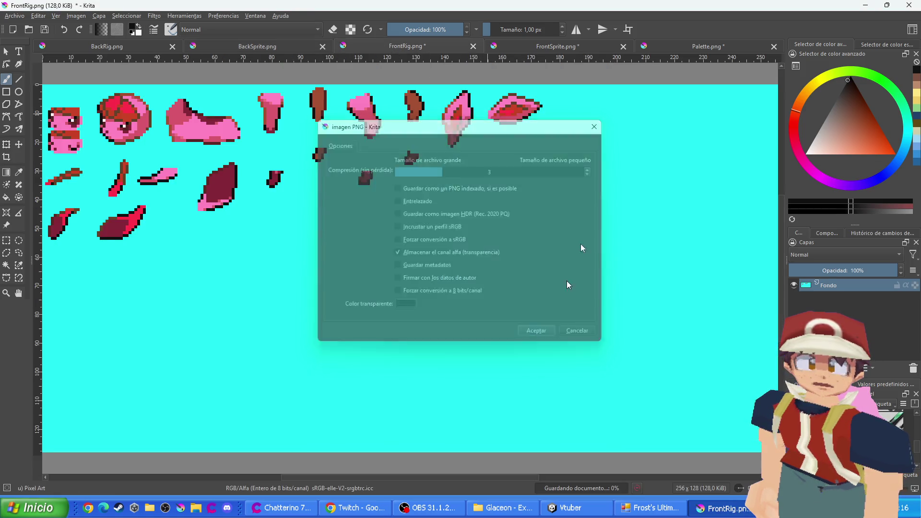
pyautogui.click(576, 47)
pyautogui.hotkey('ctrl', 's')
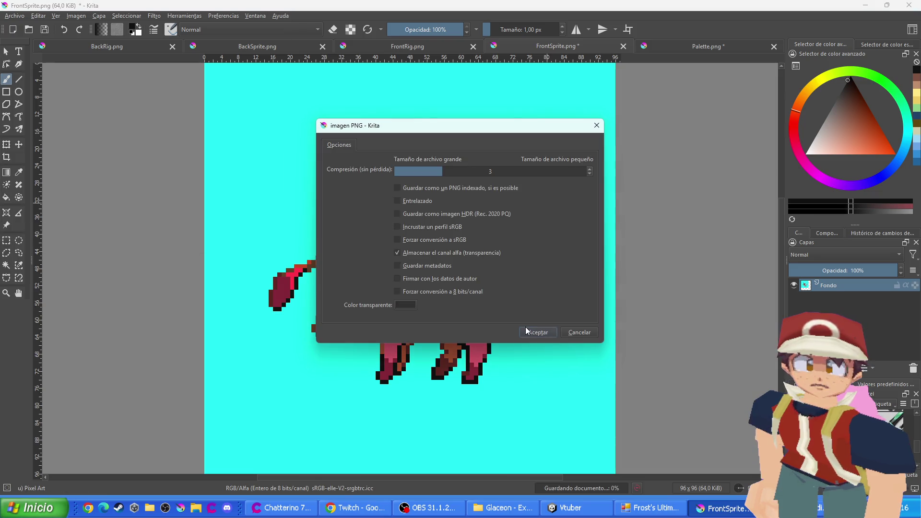
pyautogui.click(539, 333)
pyautogui.click(678, 43)
pyautogui.hotkey('ctrl', 's')
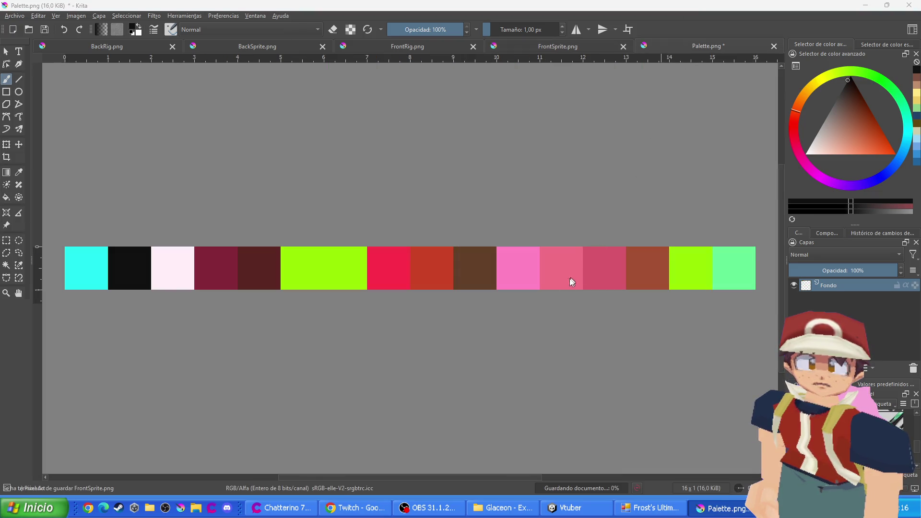
pyautogui.click(544, 330)
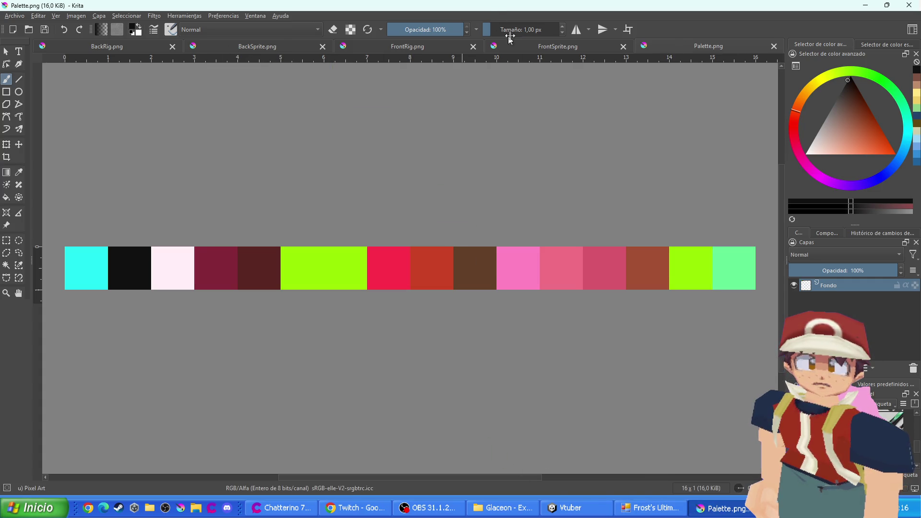
pyautogui.click(527, 44)
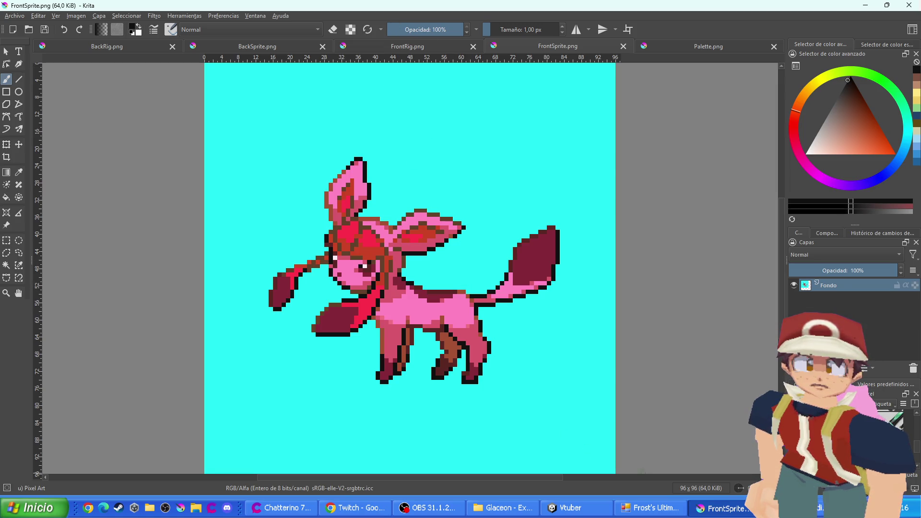
# Review the BackSprite and FrontRig images, then bring Frost's Ultimate Gen 5 Editor forward
pyautogui.click(241, 44)
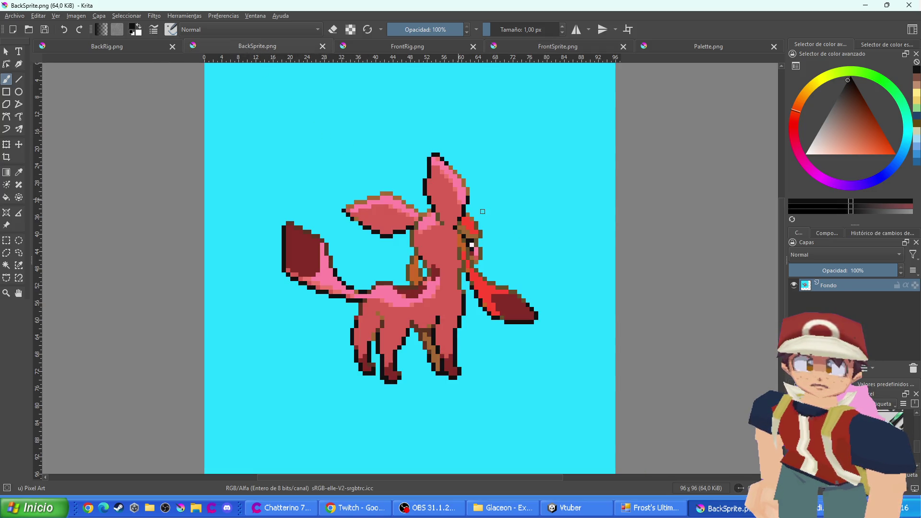
pyautogui.click(425, 46)
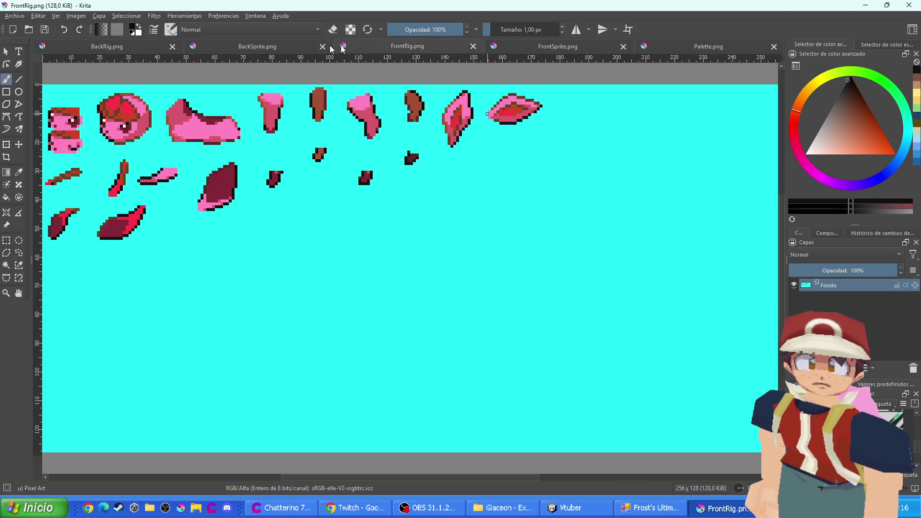
pyautogui.click(265, 48)
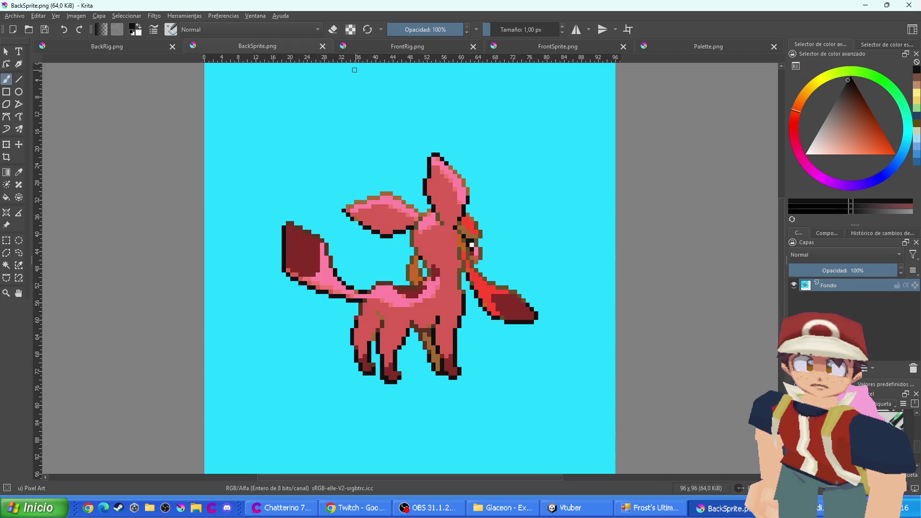
pyautogui.click(669, 508)
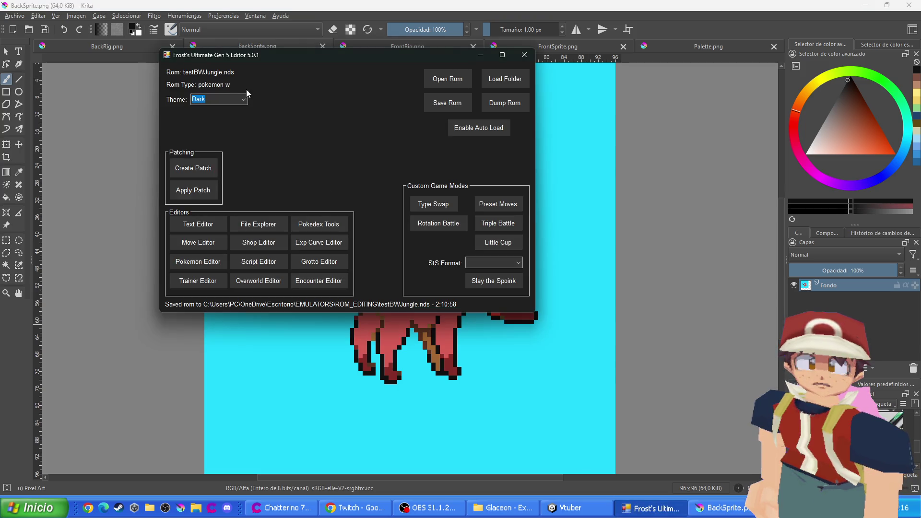
# Import the pink Palette image from the Glaceon folder into Glaceon's Sprite Editor
pyautogui.click(198, 261)
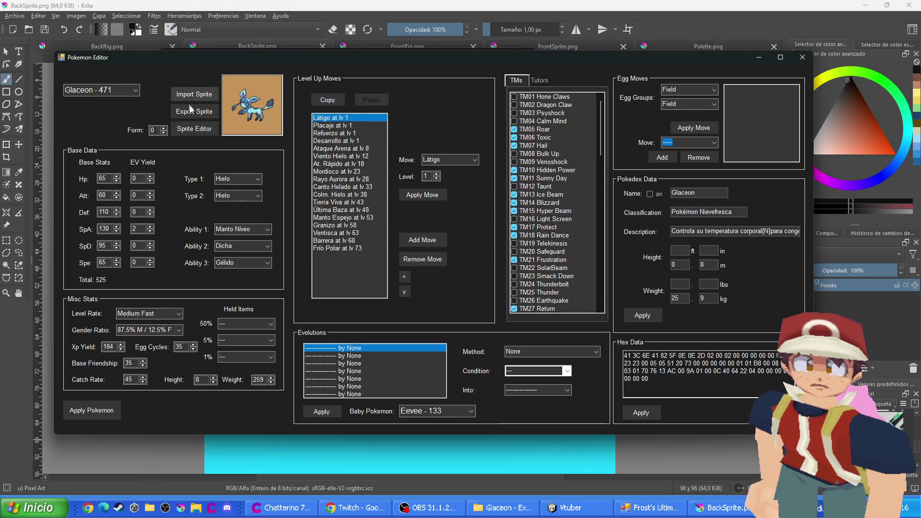
pyautogui.click(247, 134)
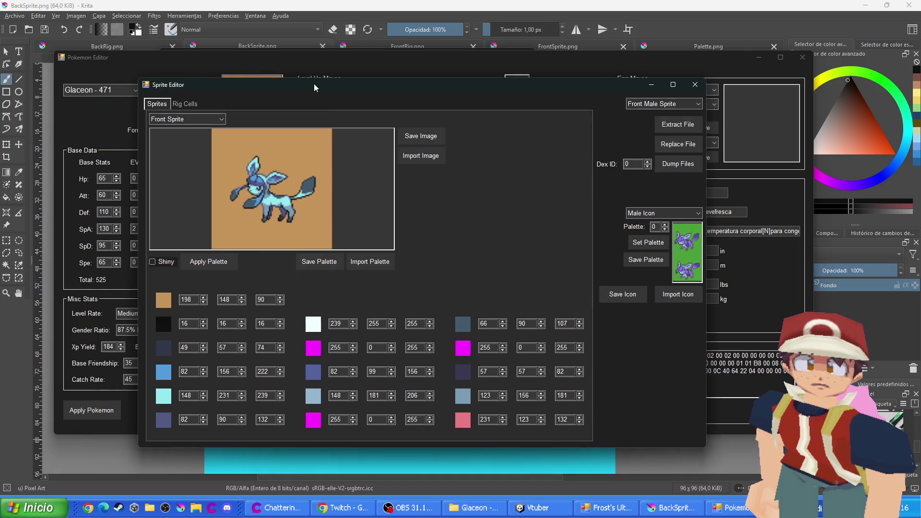
pyautogui.moveTo(313, 87); pyautogui.dragTo(340, 83)
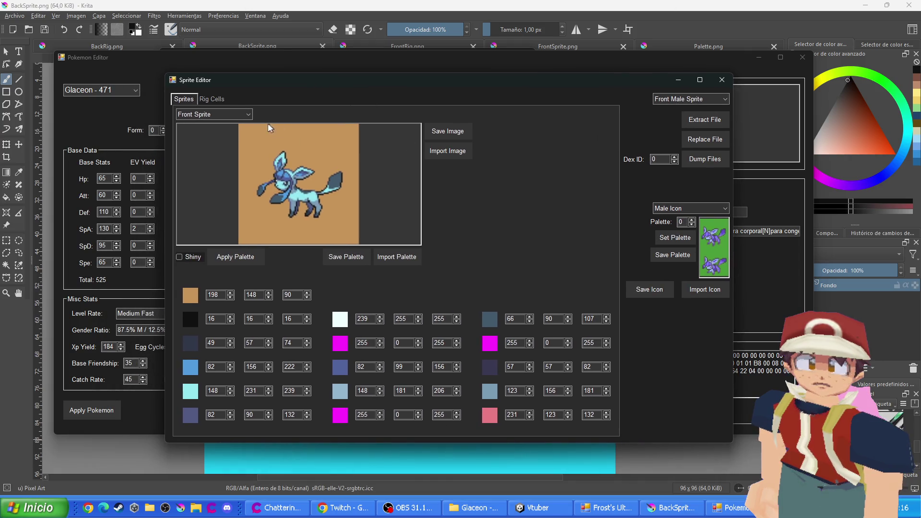
pyautogui.click(459, 156)
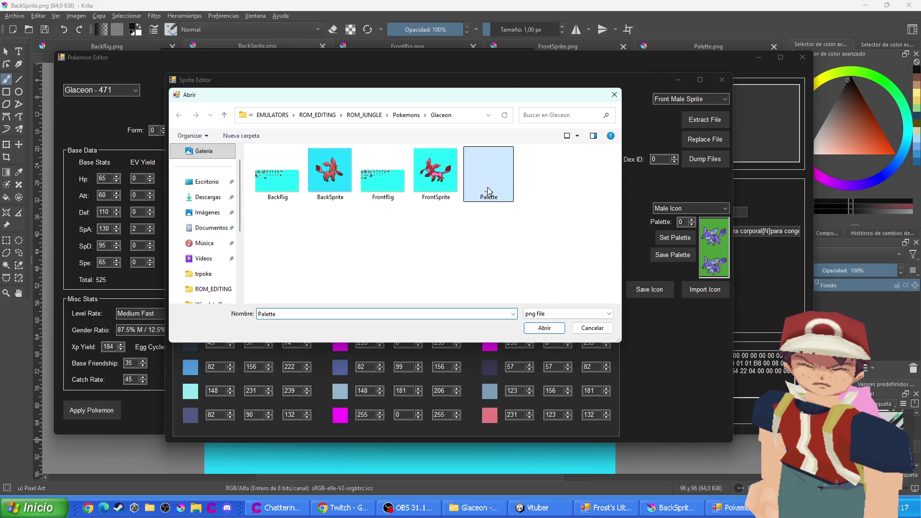
pyautogui.doubleClick(487, 188)
pyautogui.scroll(-3, 238, 117)
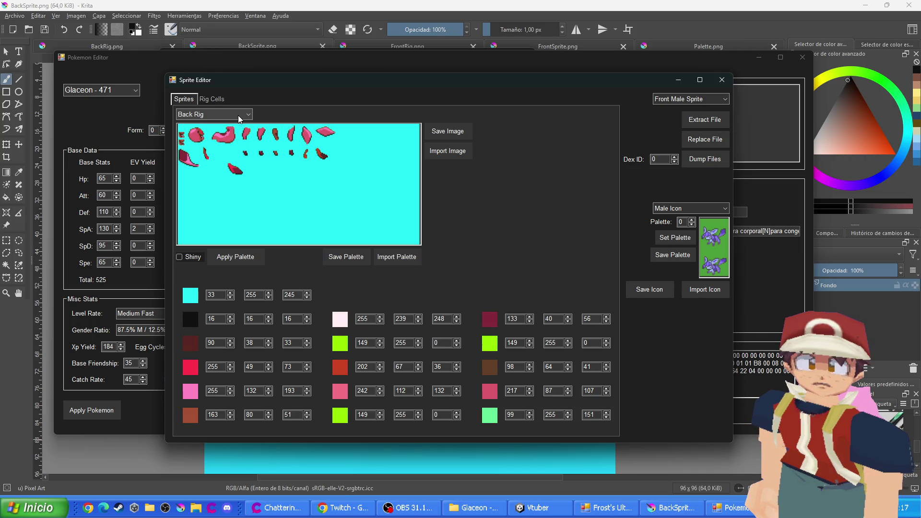
pyautogui.scroll(3, 238, 117)
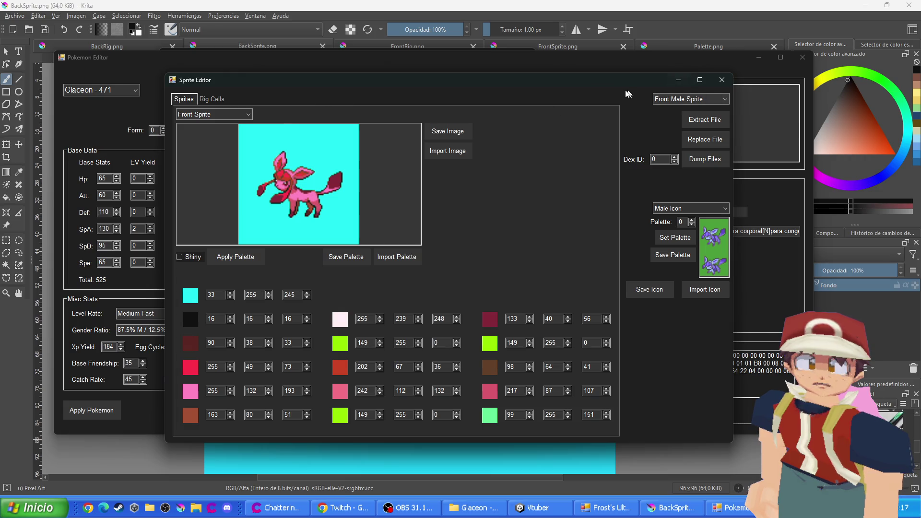
# Close the Sprite Editor and apply Glaceon's updated Pokémon data
pyautogui.click(723, 81)
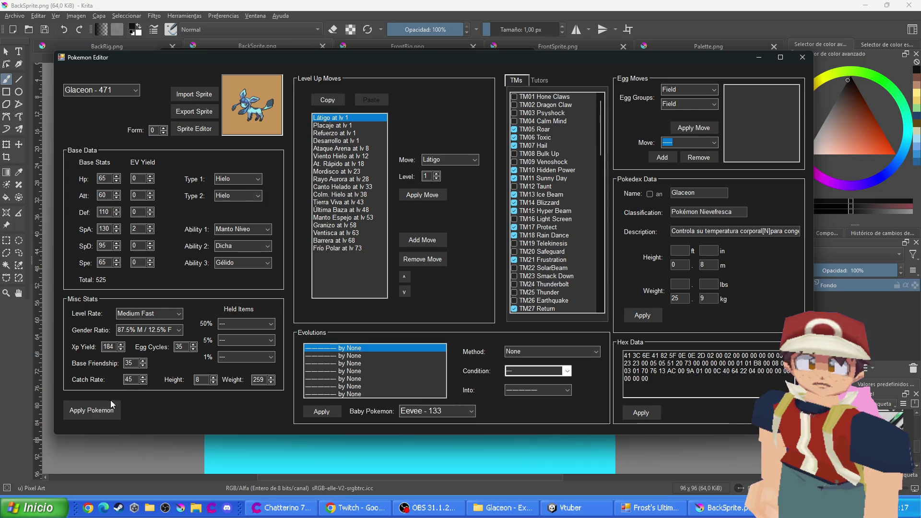
pyautogui.click(92, 410)
pyautogui.scroll(-1, 100, 88)
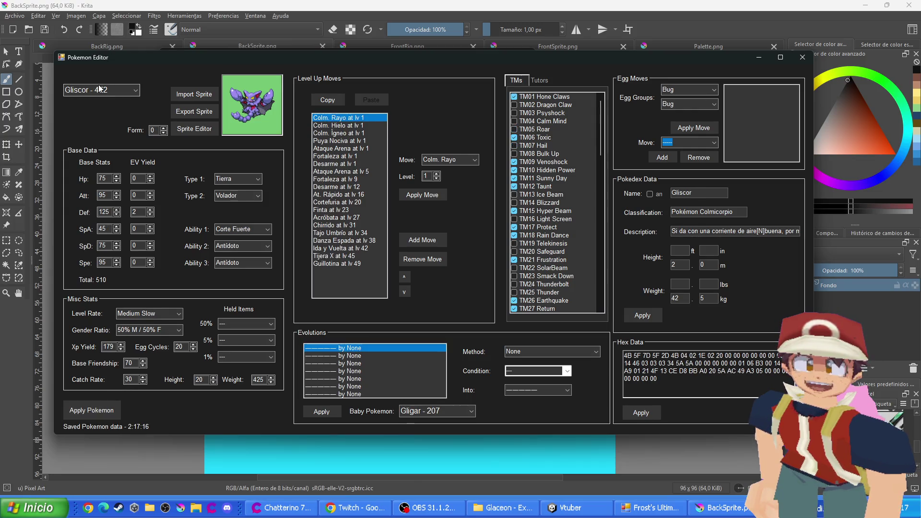
pyautogui.scroll(1, 100, 88)
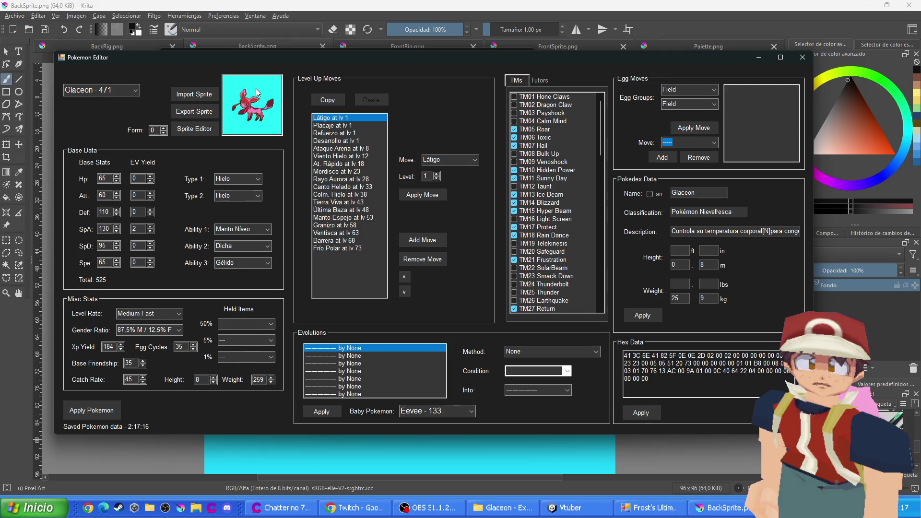
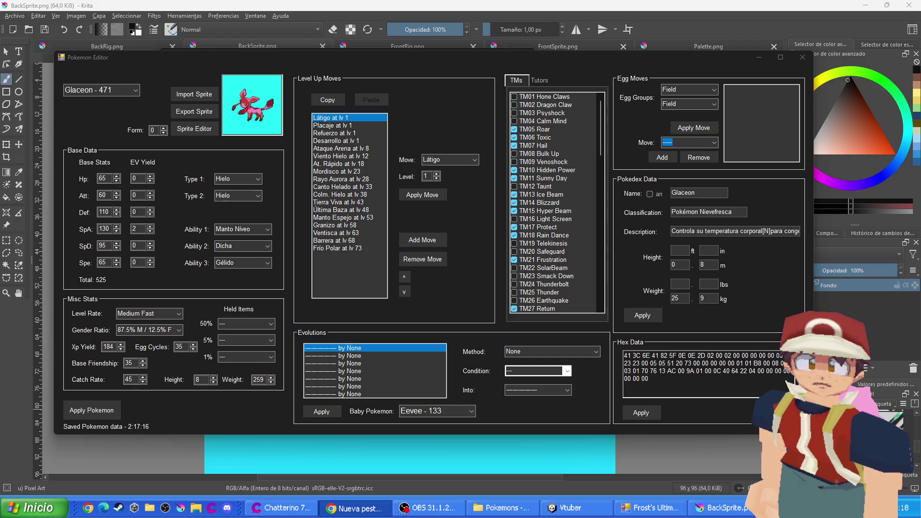
# Search 'croa' to load Croagunk - 453 and open its Sprite Editor window, centred on screen
pyautogui.click(120, 90)
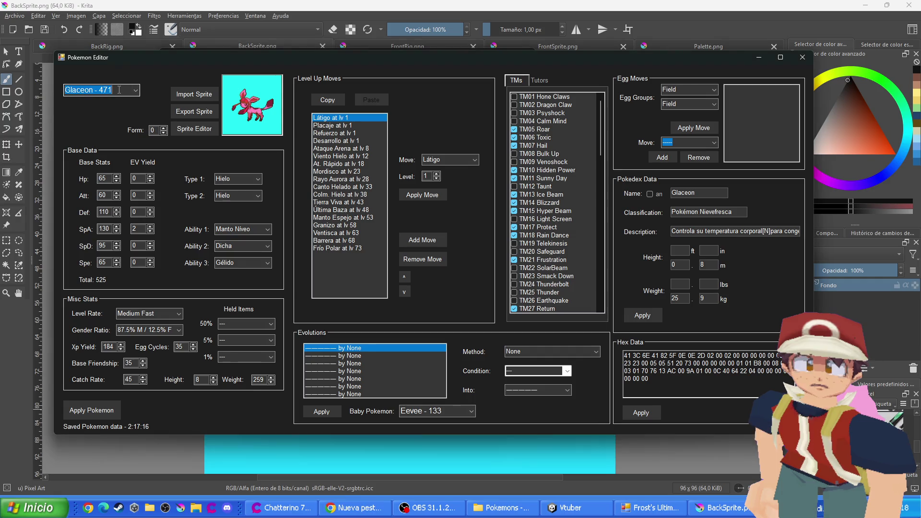
pyautogui.write('croa')
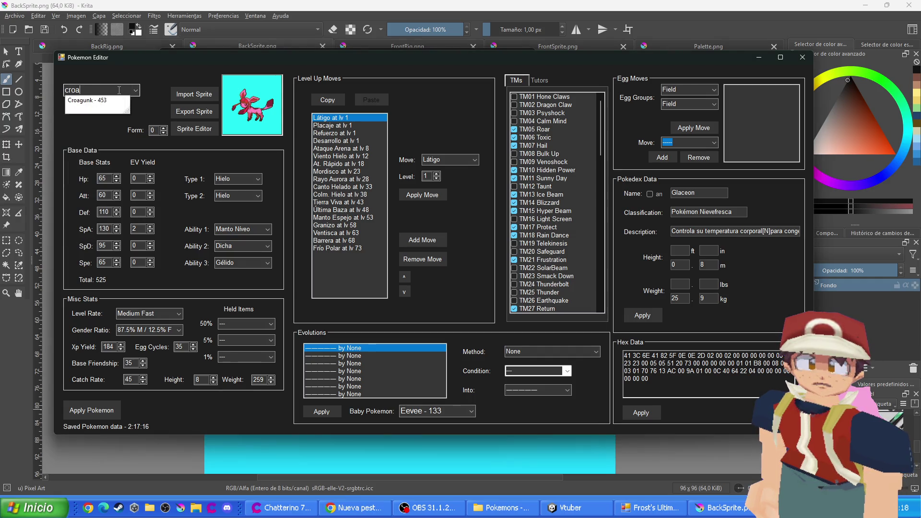
pyautogui.click(109, 101)
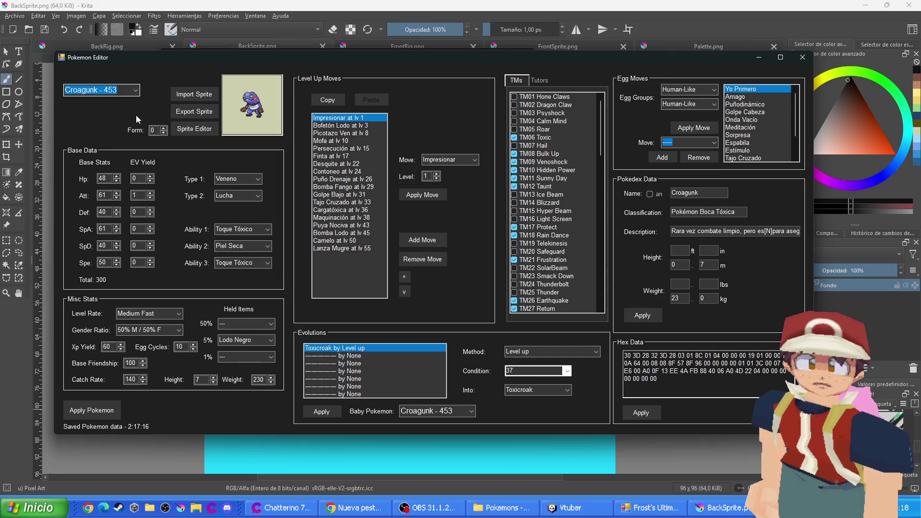
pyautogui.click(194, 129)
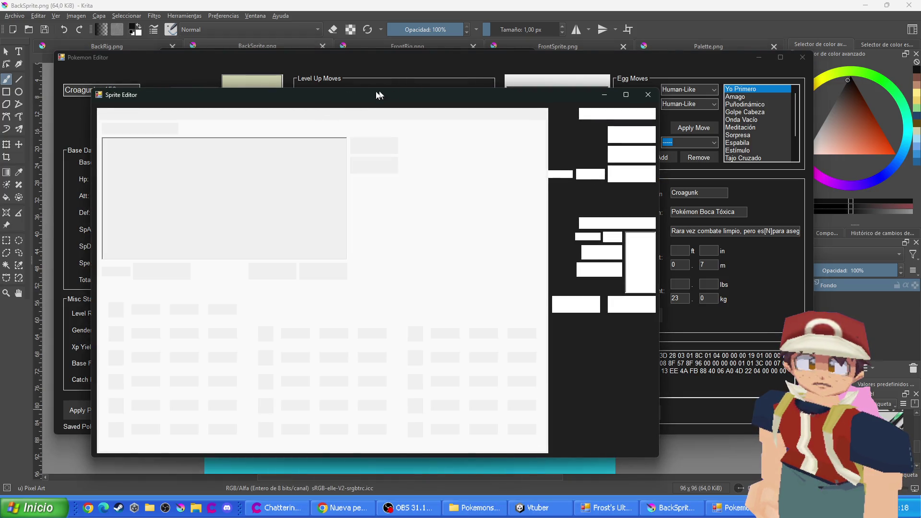
pyautogui.moveTo(363, 97); pyautogui.dragTo(469, 86)
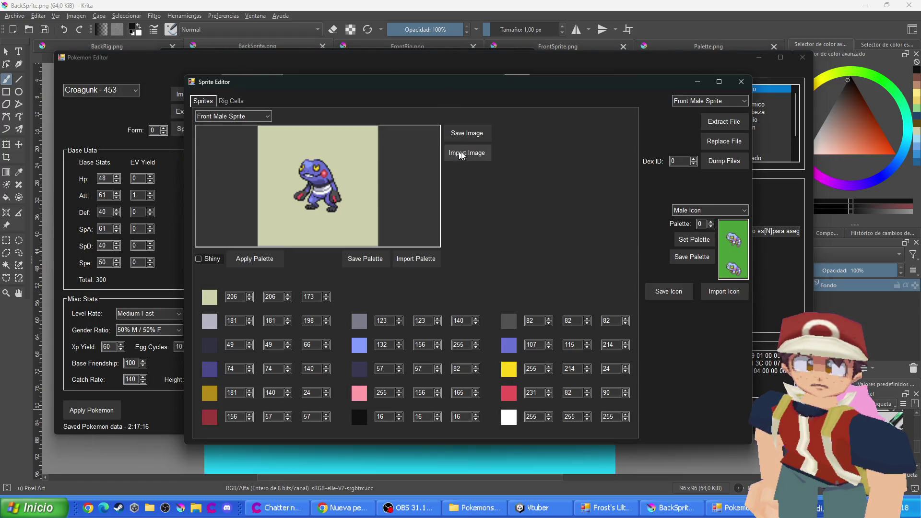
# Start saving the palette and create a new Croagunk folder under Pokemons
pyautogui.click(403, 260)
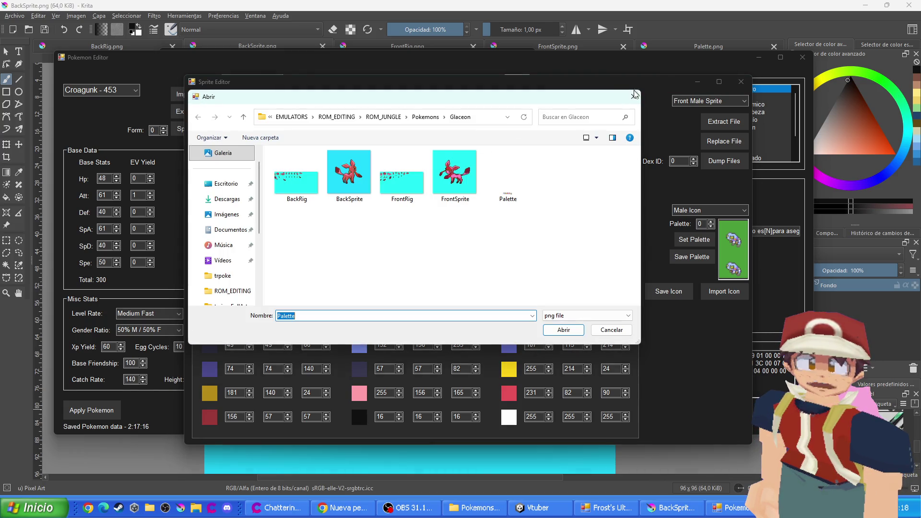
pyautogui.press('Escape')
pyautogui.click(360, 260)
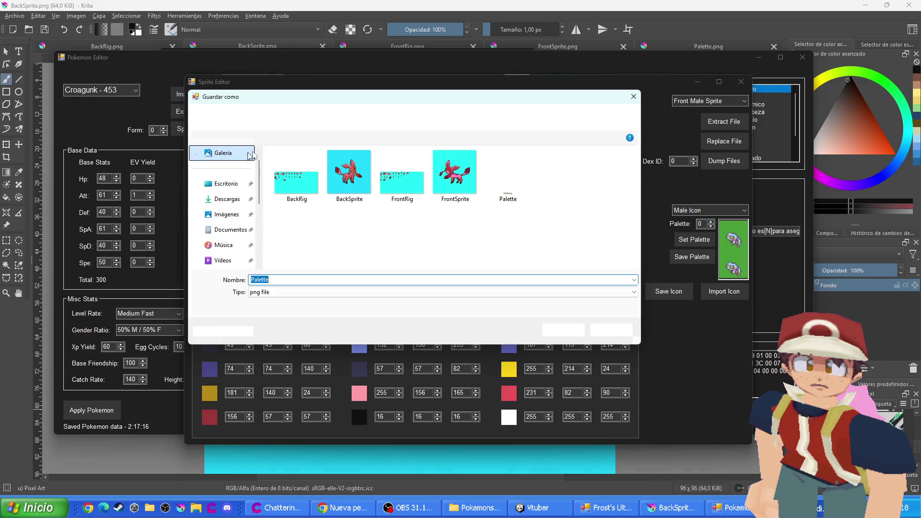
pyautogui.click(418, 120)
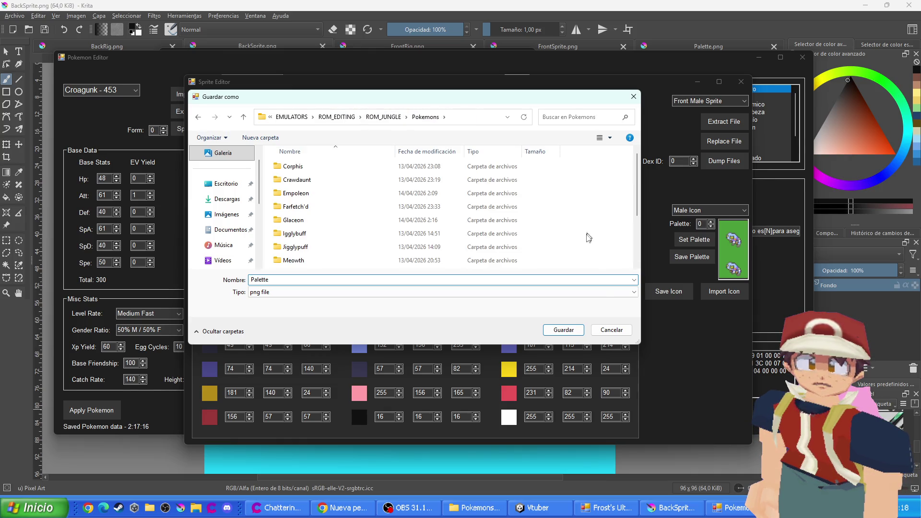
pyautogui.rightClick(594, 217)
pyautogui.moveTo(672, 336)
pyautogui.click(763, 338)
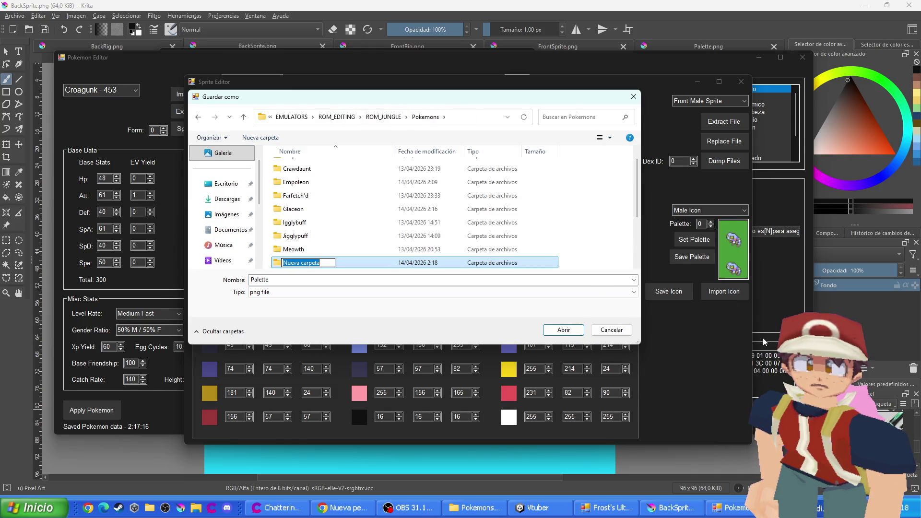
pyautogui.write('Croagunk')
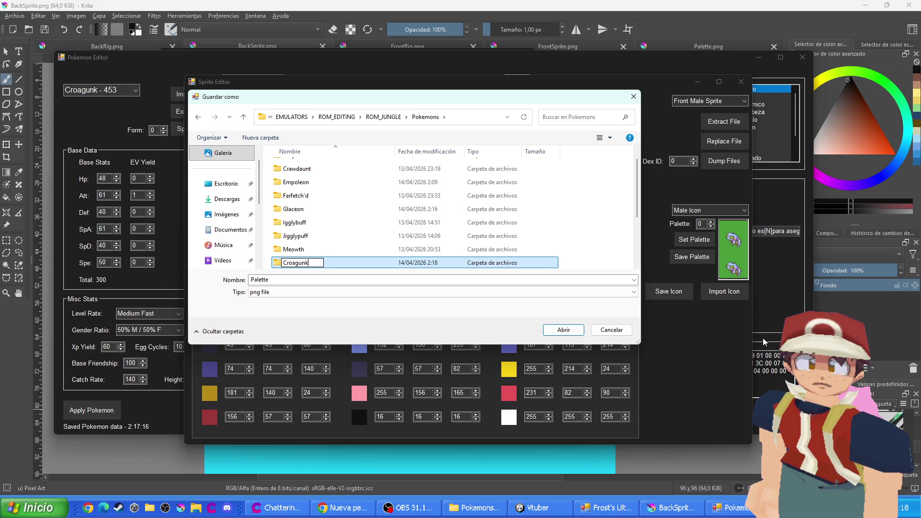
pyautogui.press('Return')
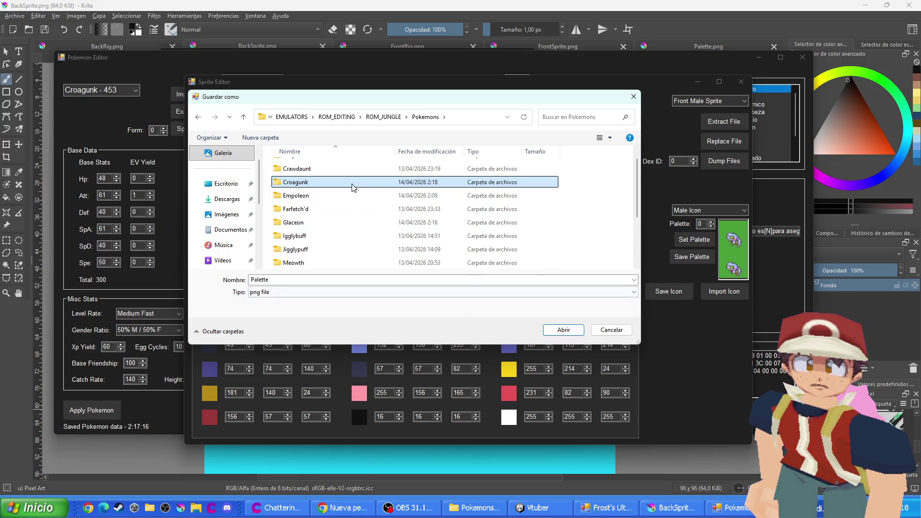
# Save the palette and the FrontMaleSprite image into the Croagunk folder, then select the front female sprite
pyautogui.doubleClick(349, 184)
pyautogui.click(549, 336)
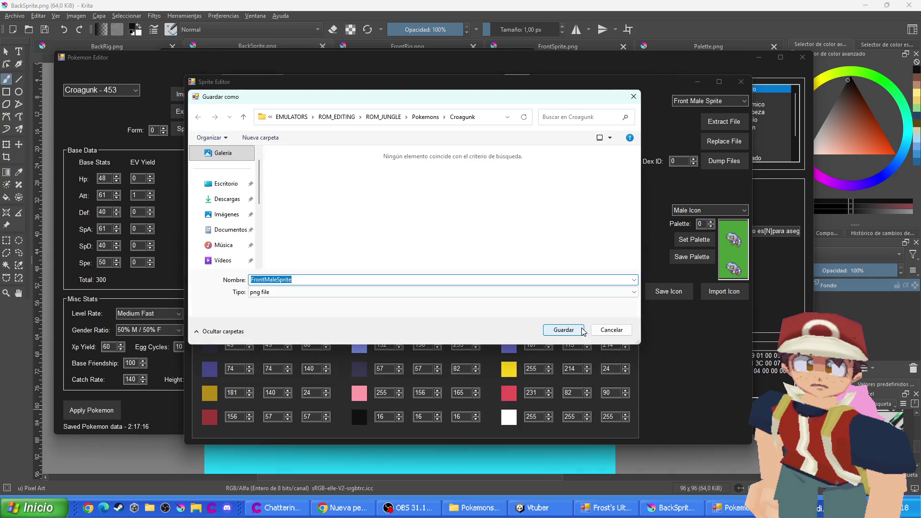
pyautogui.click(243, 116)
pyautogui.click(230, 134)
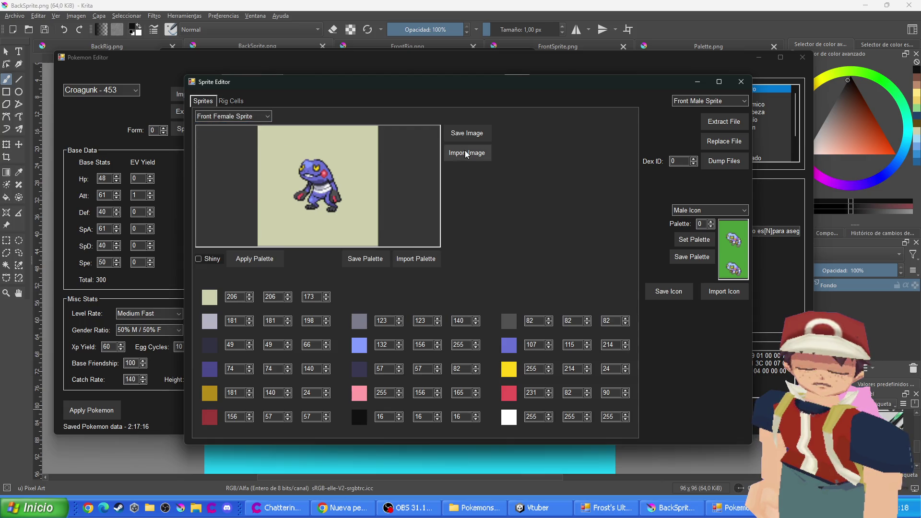
# Save the front female sprite and front male rig images into the Croagunk folder
pyautogui.click(244, 117)
pyautogui.click(235, 133)
pyautogui.click(242, 117)
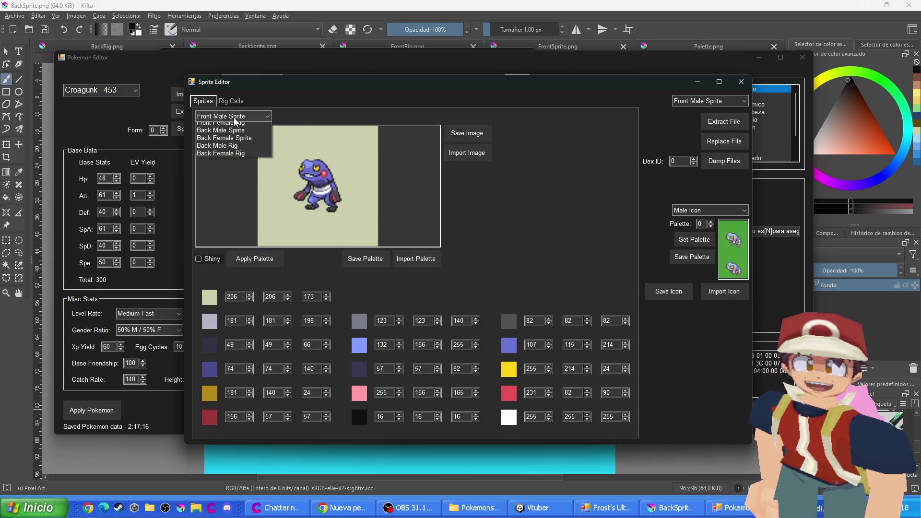
pyautogui.click(235, 134)
pyautogui.click(477, 138)
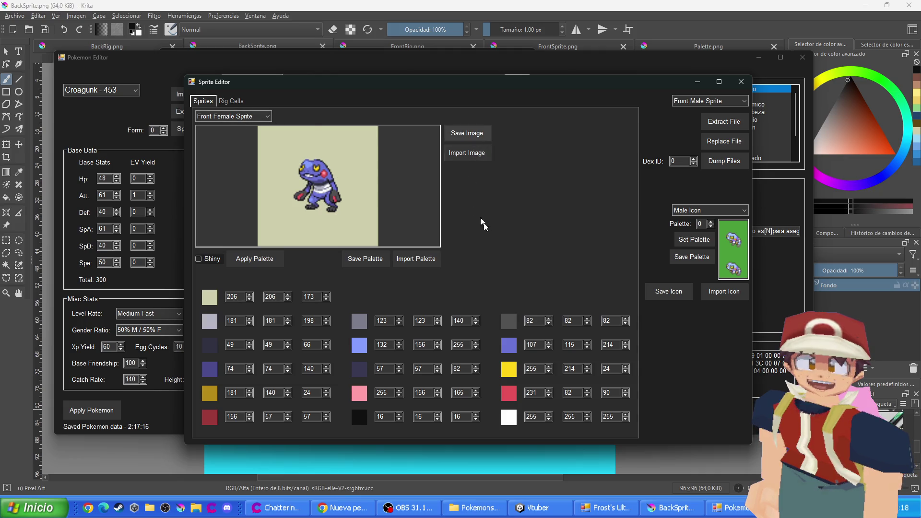
pyautogui.click(564, 330)
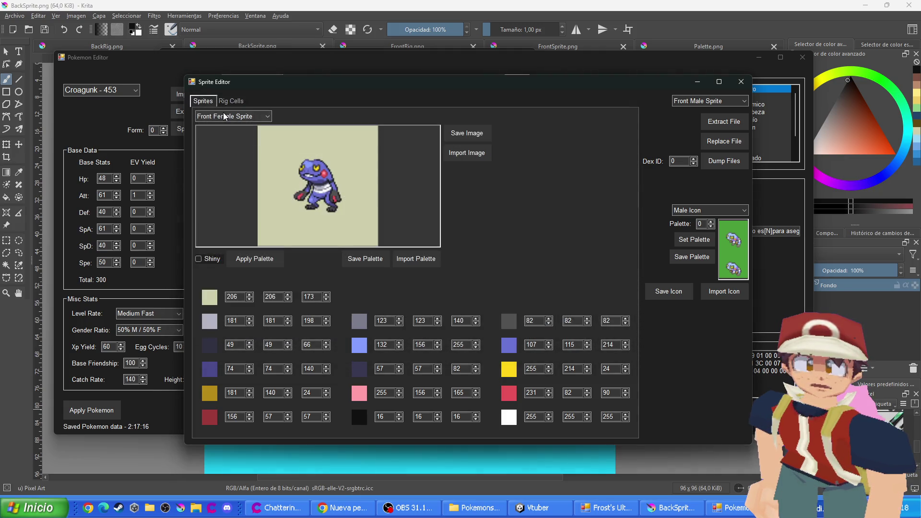
pyautogui.scroll(-1, 224, 116)
pyautogui.click(453, 133)
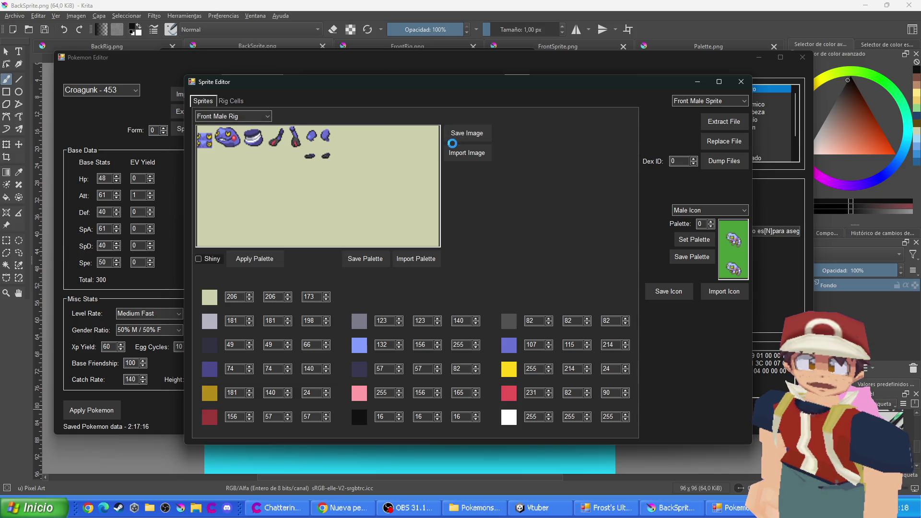
pyautogui.click(560, 334)
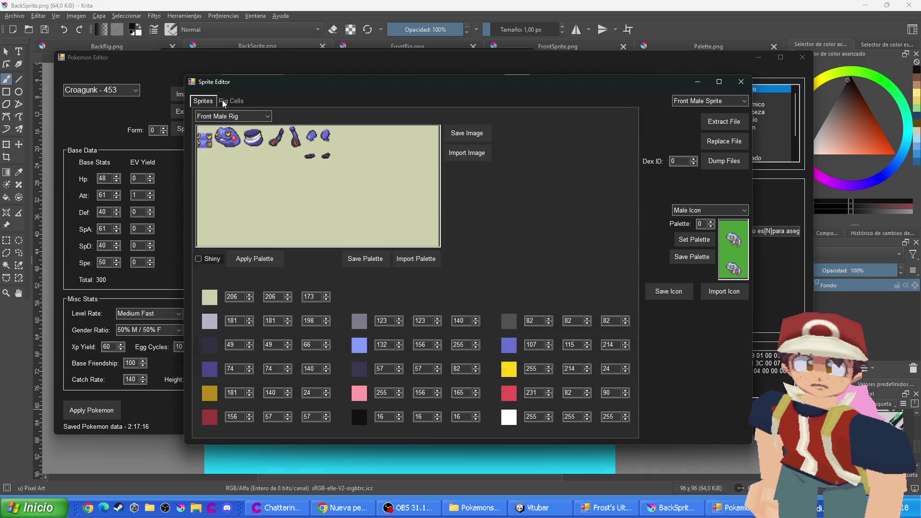
# Save the front female rig, back male sprite and back female sprite images
pyautogui.scroll(-1, 234, 116)
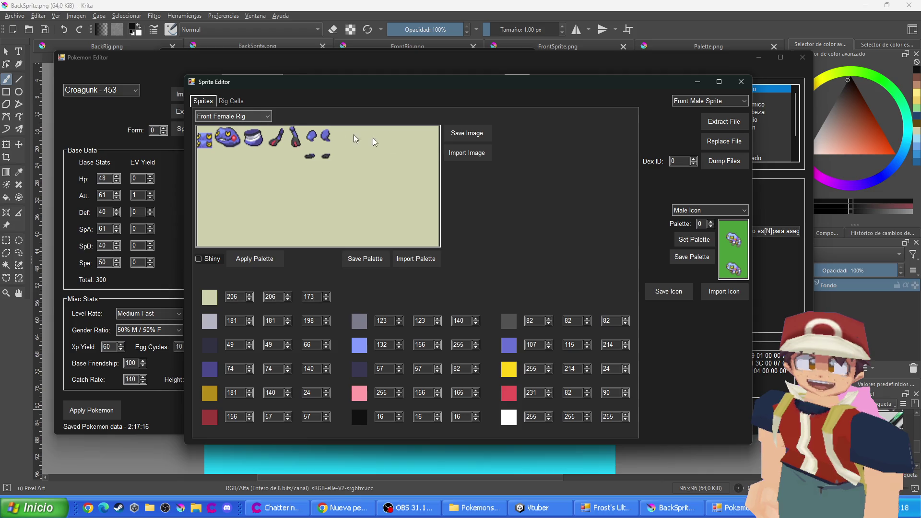
pyautogui.click(467, 133)
pyautogui.click(562, 327)
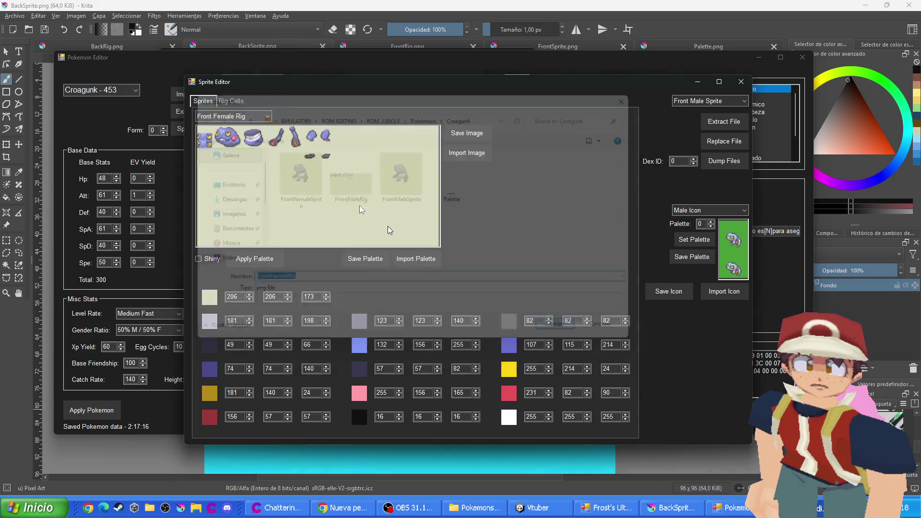
pyautogui.scroll(-1, 246, 111)
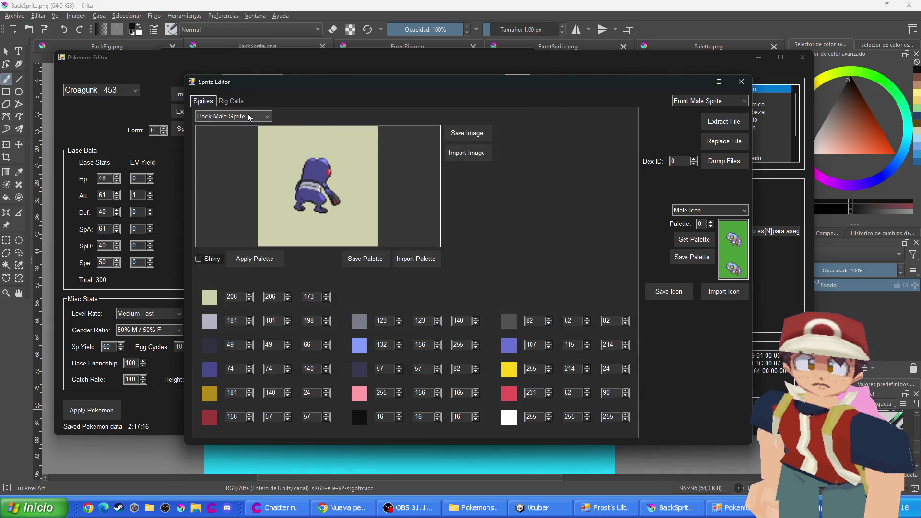
pyautogui.click(448, 134)
pyautogui.click(567, 331)
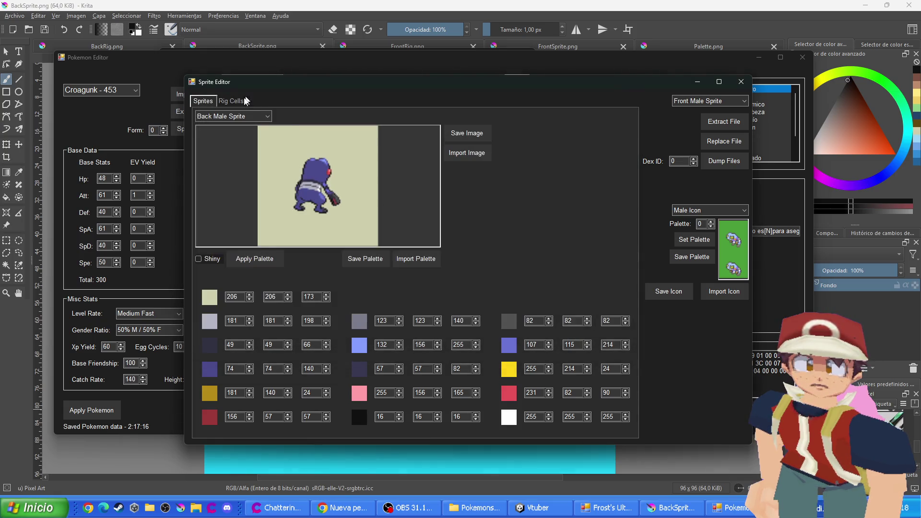
pyautogui.scroll(-1, 247, 116)
pyautogui.click(450, 137)
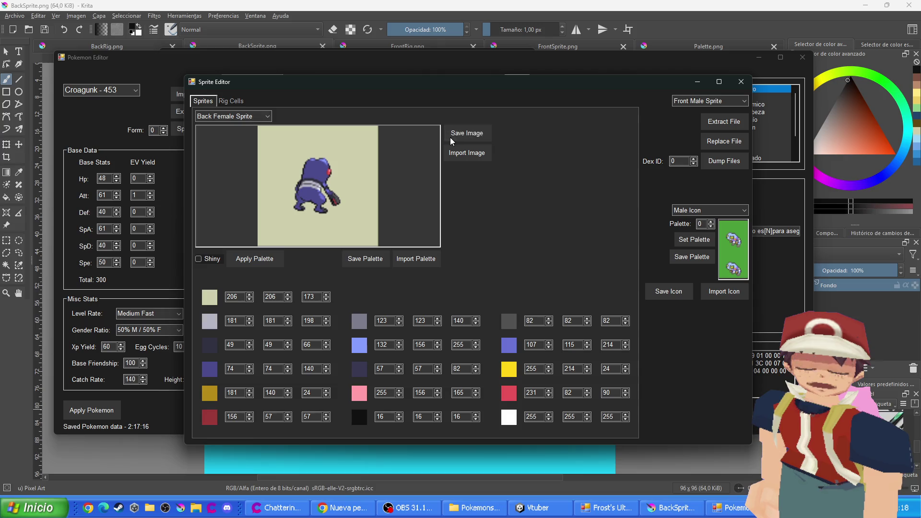
pyautogui.click(557, 331)
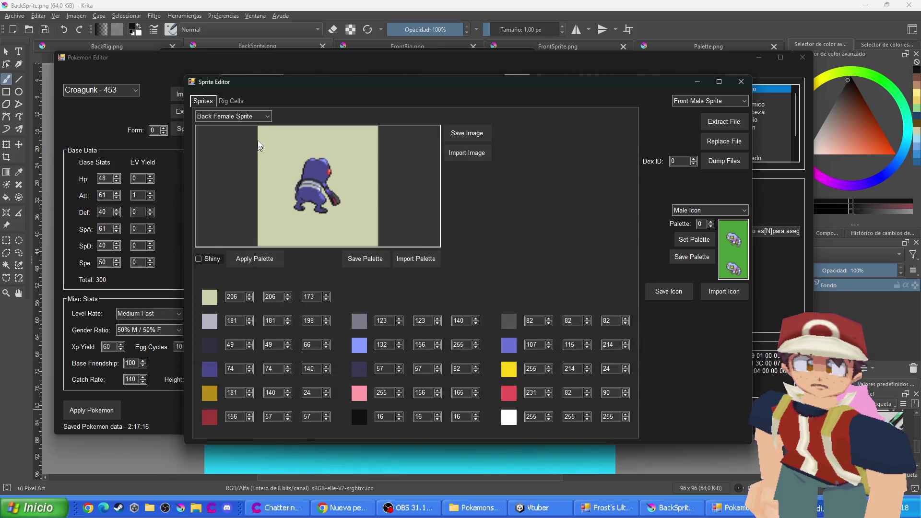
# Save the back male rig and back female rig images into the Croagunk folder
pyautogui.click(264, 116)
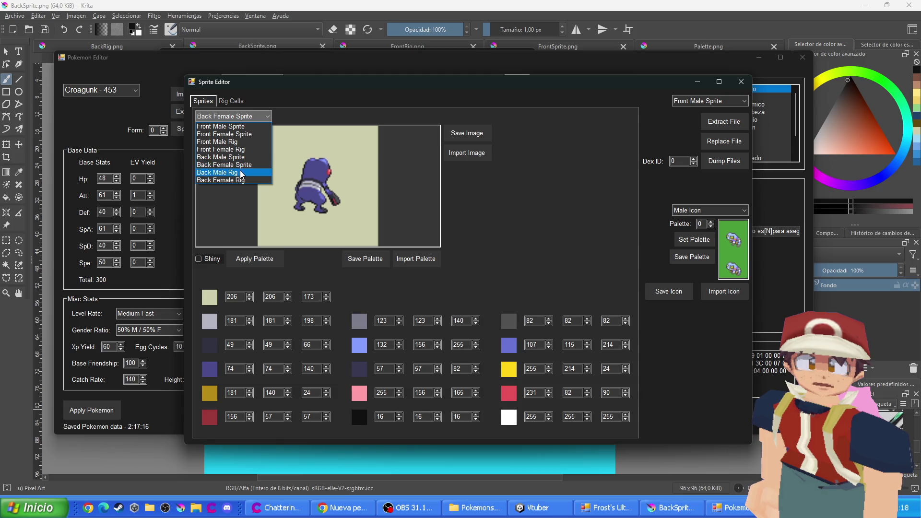
pyautogui.click(226, 176)
pyautogui.click(472, 136)
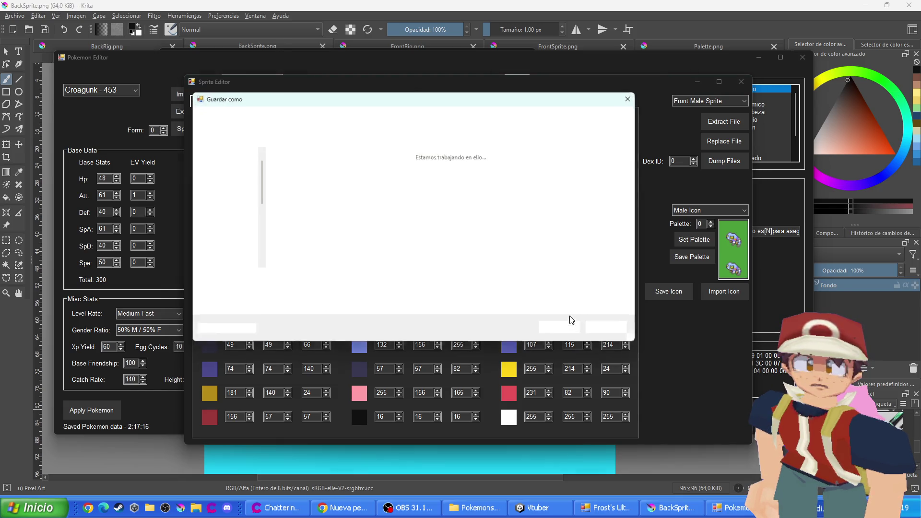
pyautogui.click(579, 330)
pyautogui.scroll(1, 244, 114)
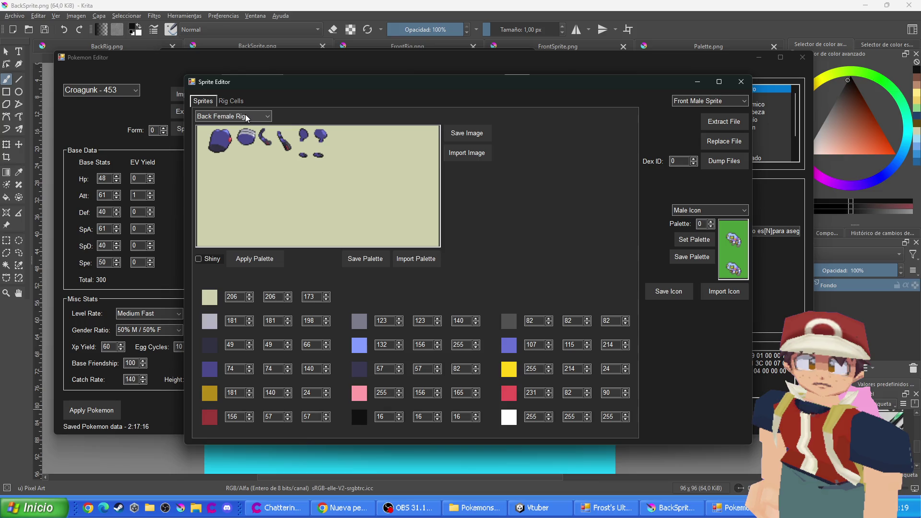
pyautogui.click(461, 133)
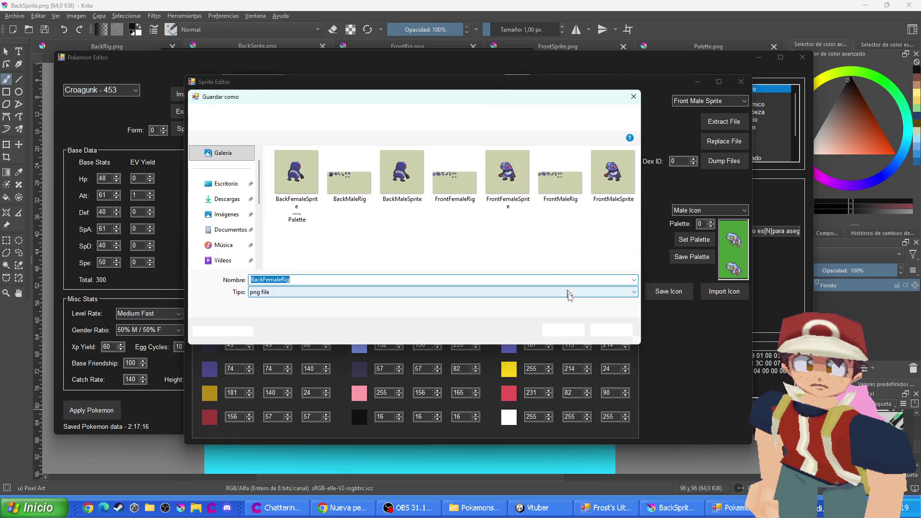
pyautogui.click(574, 332)
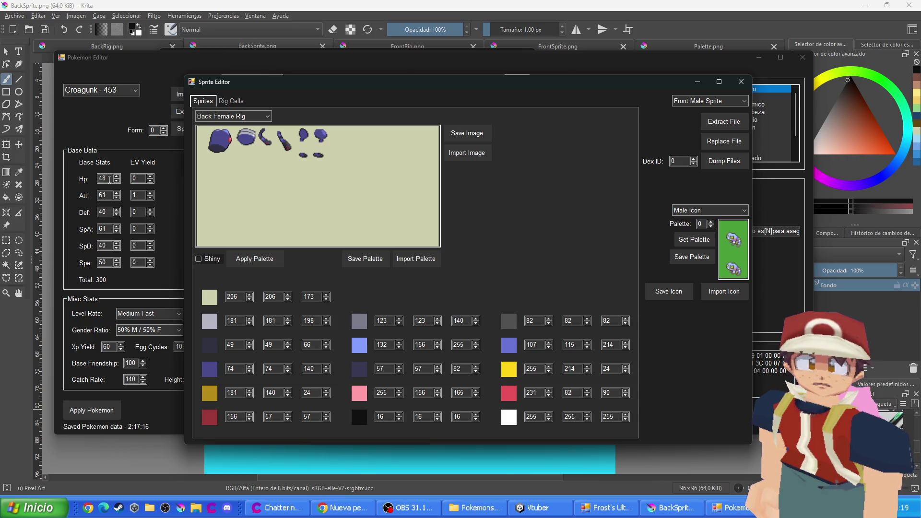
pyautogui.hotkey('alt', 'Tab')
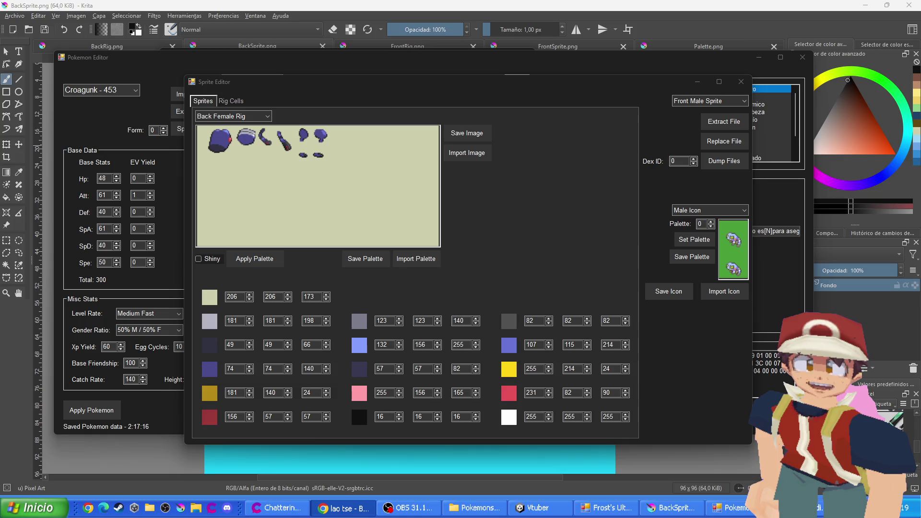
pyautogui.click(82, 46)
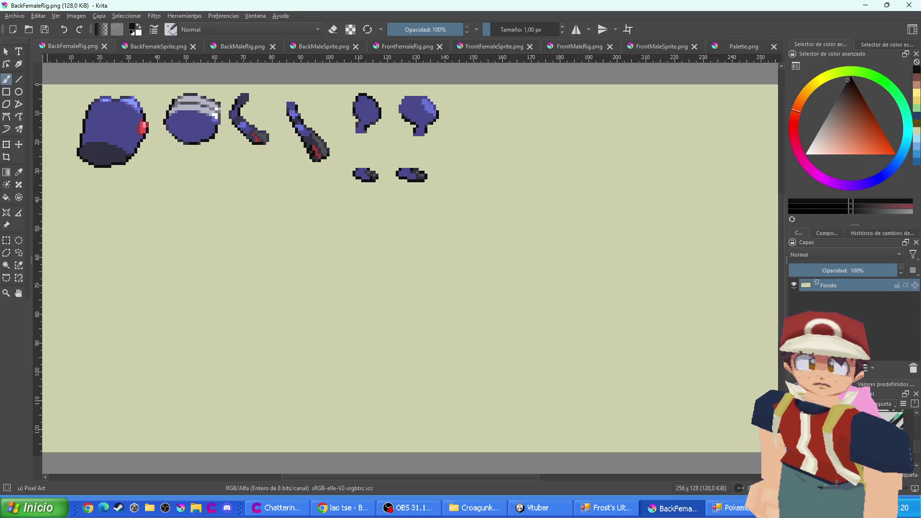
# Return to Krita and browse the FrontMaleRig, FrontFemaleSprite and FrontFemaleRig documents
pyautogui.click(475, 507)
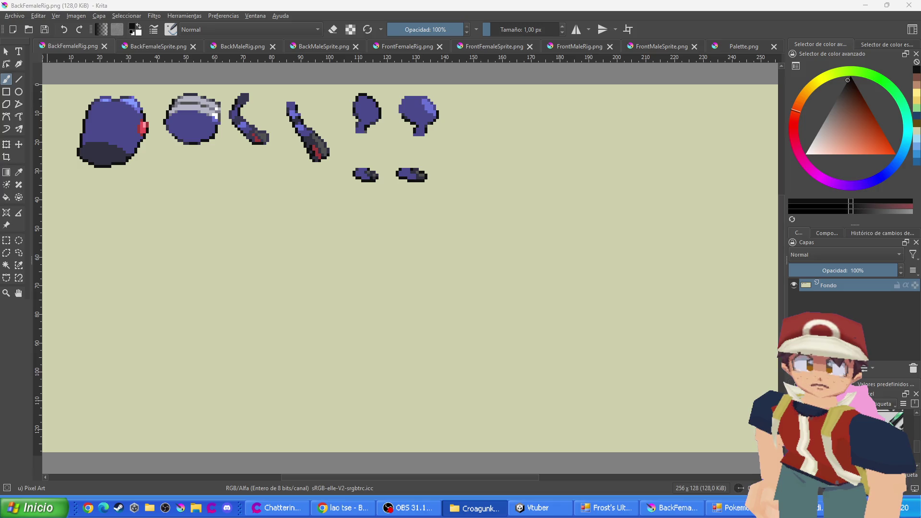
pyautogui.hotkey('alt', 'Tab')
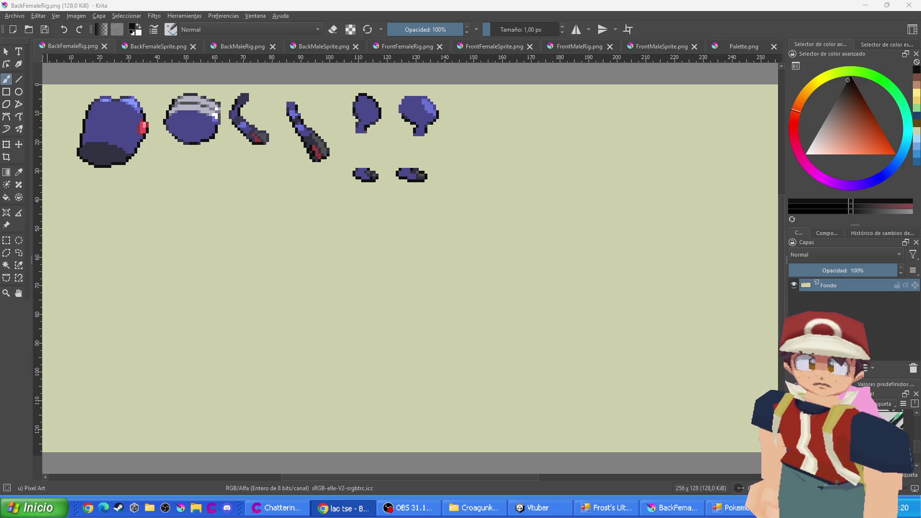
pyautogui.click(223, 263)
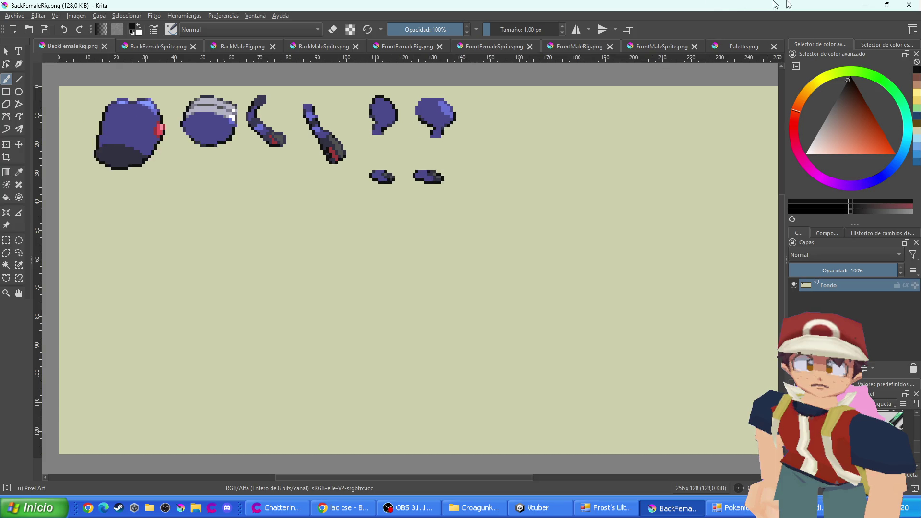
pyautogui.click(599, 47)
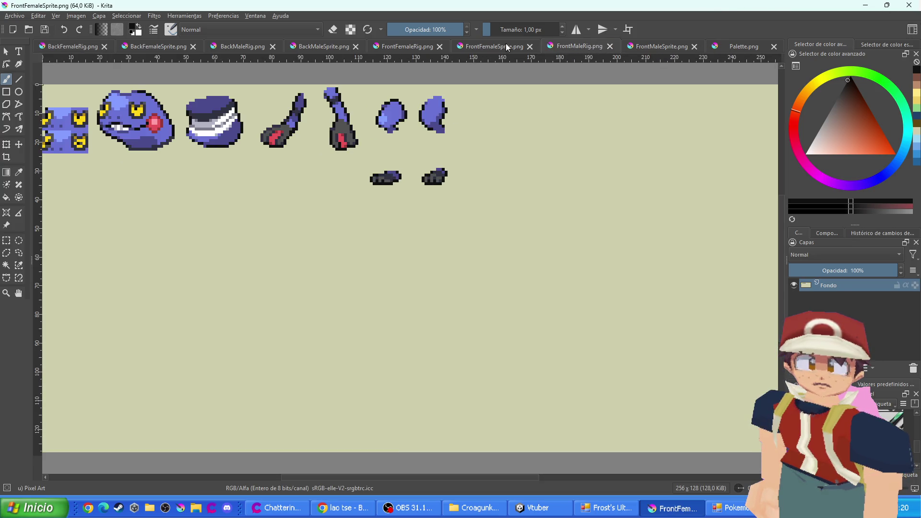
pyautogui.click(506, 44)
pyautogui.click(410, 45)
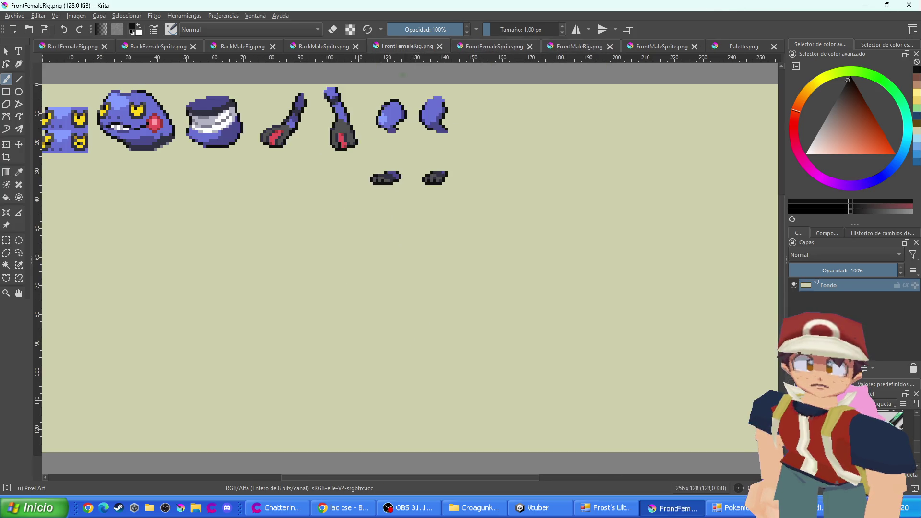
# Browse the back sprite and rig sheets, then show FrontFemaleSprite.png zoomed out
pyautogui.click(314, 45)
pyautogui.click(243, 46)
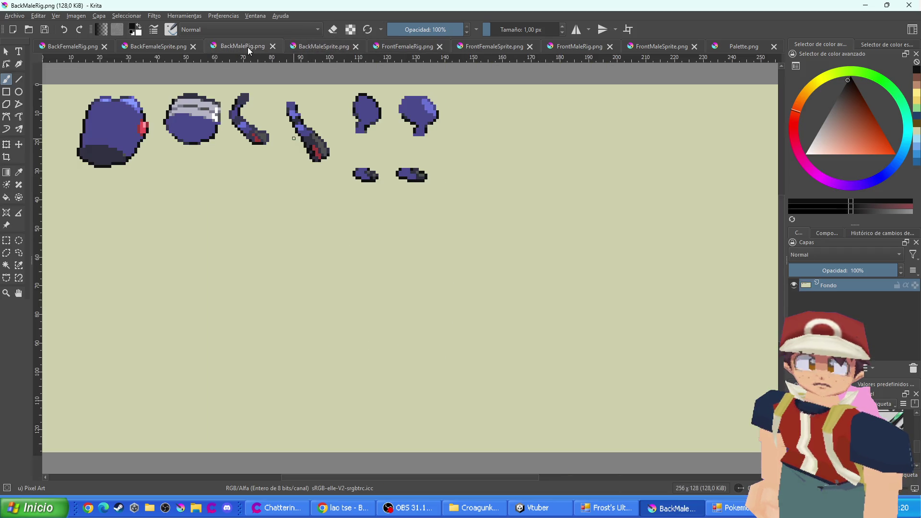
pyautogui.click(163, 46)
pyautogui.click(92, 48)
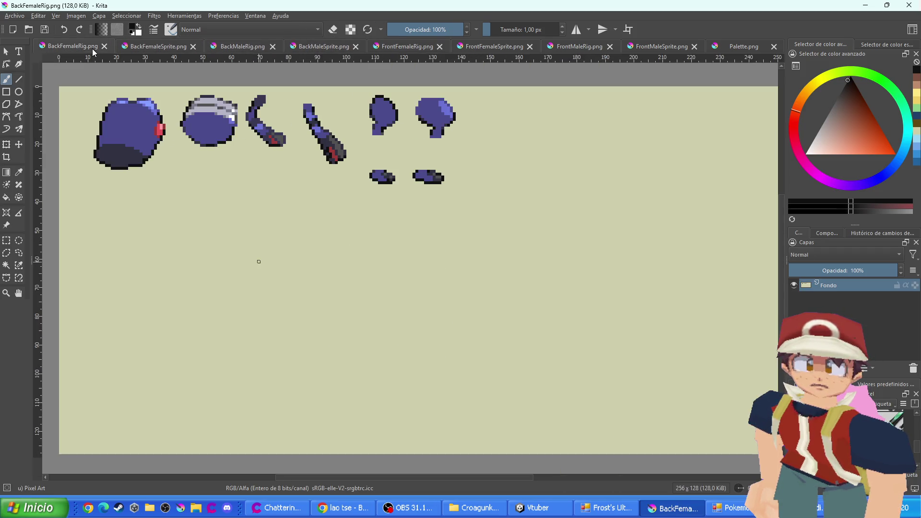
pyautogui.click(407, 45)
pyautogui.click(512, 48)
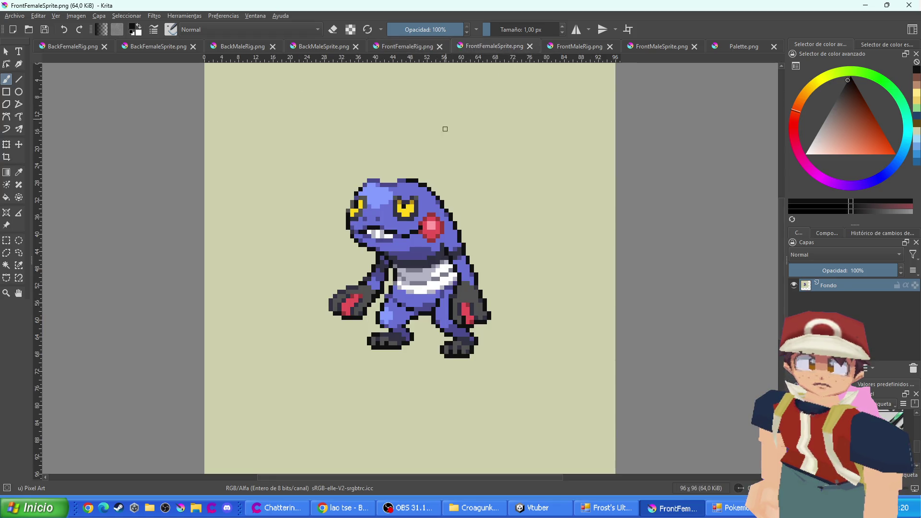
pyautogui.scroll(-2, 445, 129)
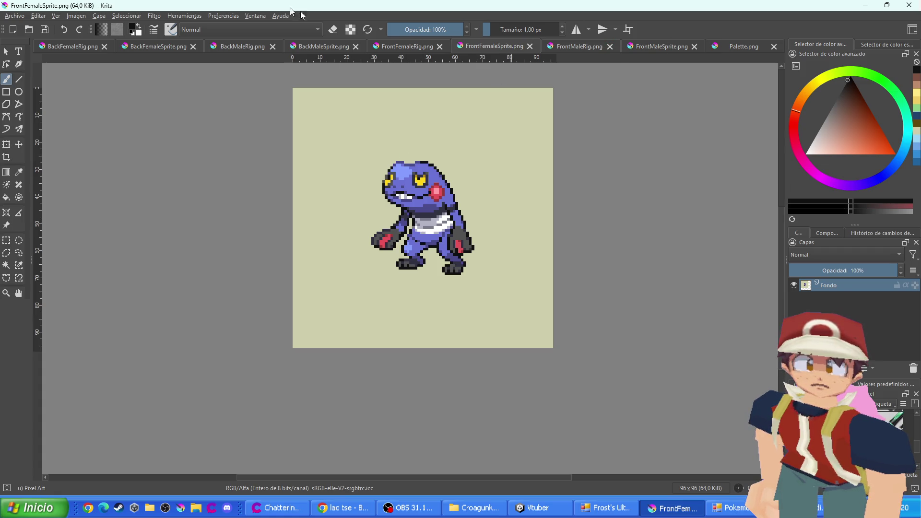
pyautogui.click(155, 15)
# Preview pink and other hues in Ajuste de HSV, cancel it, and switch to FrontFemaleRig.png
pyautogui.moveTo(217, 50)
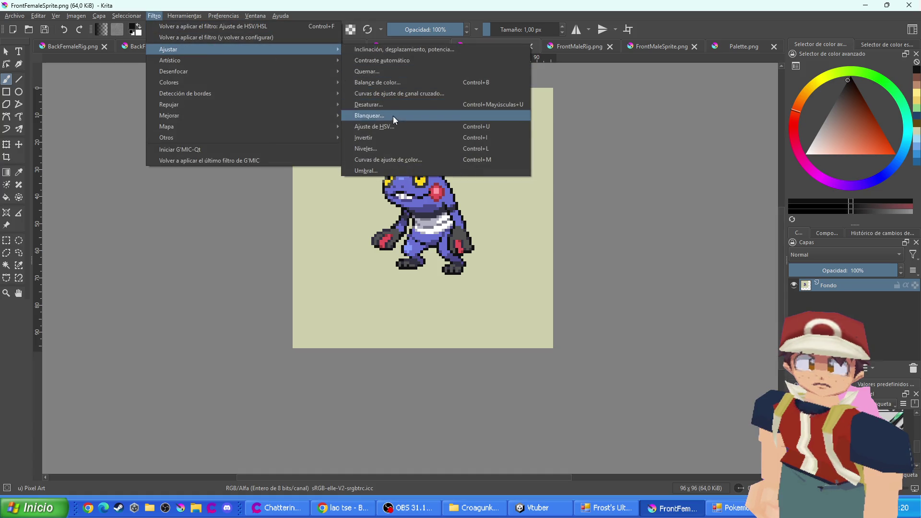
pyautogui.click(393, 117)
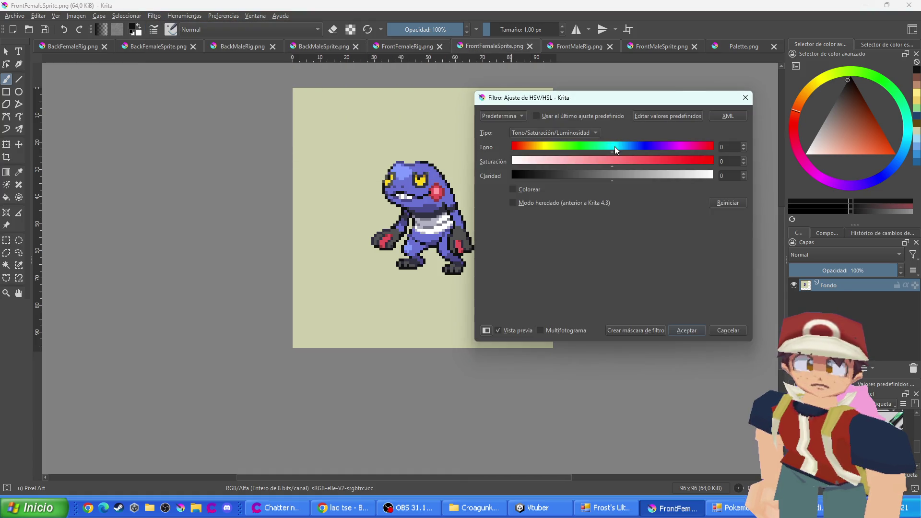
pyautogui.moveTo(615, 146)
pyautogui.mouseDown()
pyautogui.moveTo(525, 159)
pyautogui.moveTo(502, 154)
pyautogui.moveTo(598, 167)
pyautogui.moveTo(699, 162)
pyautogui.moveTo(675, 159)
pyautogui.mouseUp()
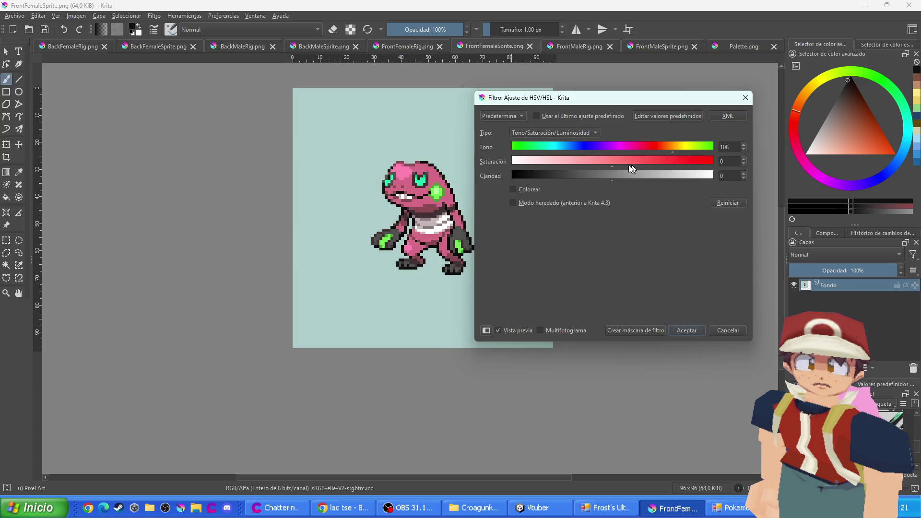
pyautogui.click(594, 163)
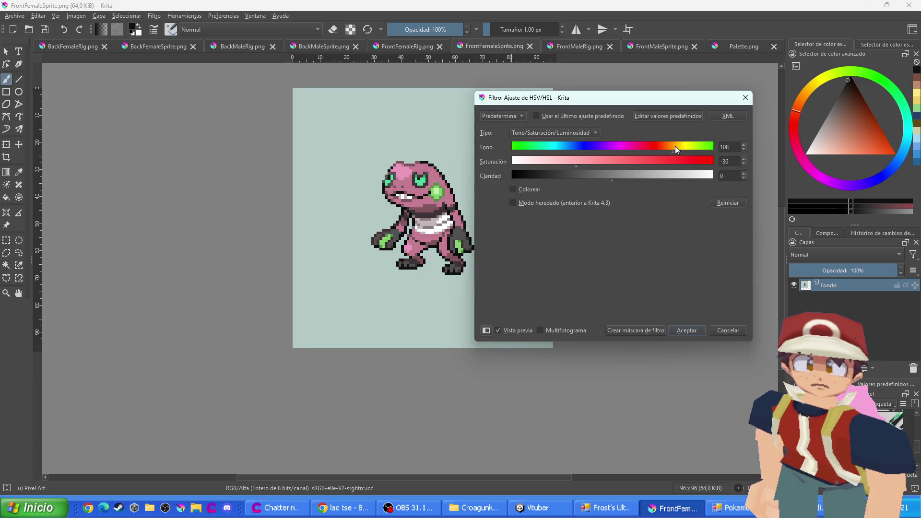
pyautogui.moveTo(676, 146)
pyautogui.mouseDown()
pyautogui.moveTo(522, 156)
pyautogui.moveTo(668, 146)
pyautogui.moveTo(628, 153)
pyautogui.mouseUp()
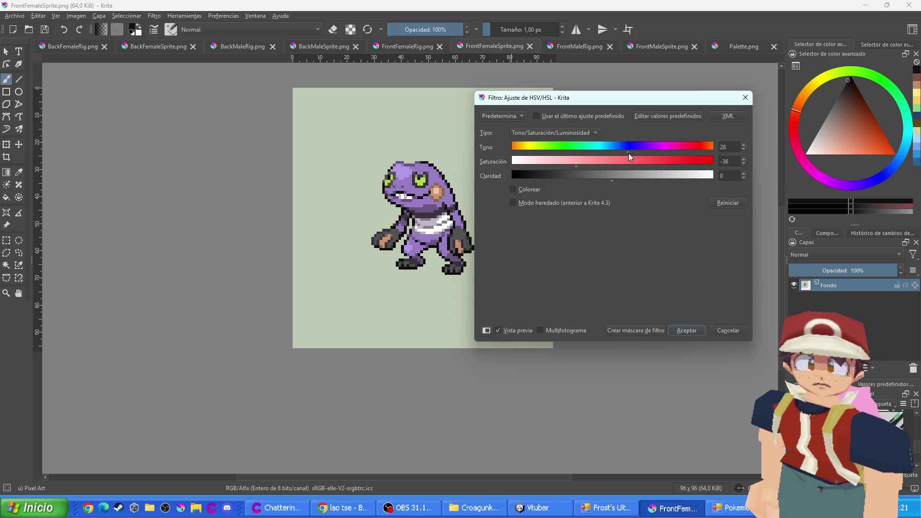
pyautogui.click(718, 330)
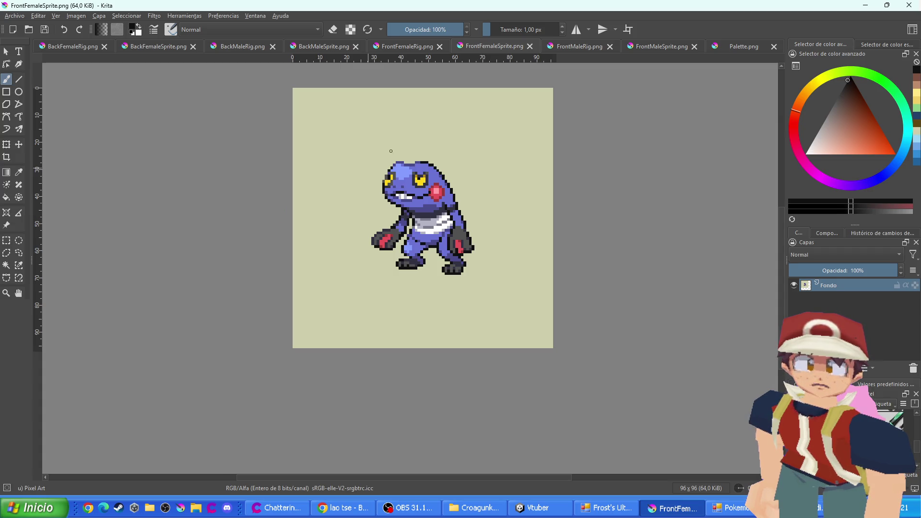
pyautogui.click(392, 43)
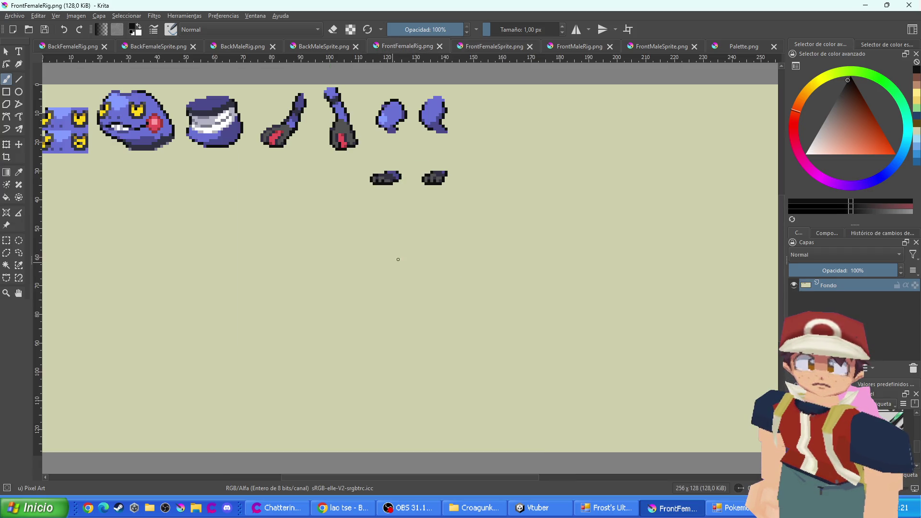
# Check the Rig Cells layout in Pokemon Editor, then add a new paint layer to FrontFemaleRig.png
pyautogui.click(710, 507)
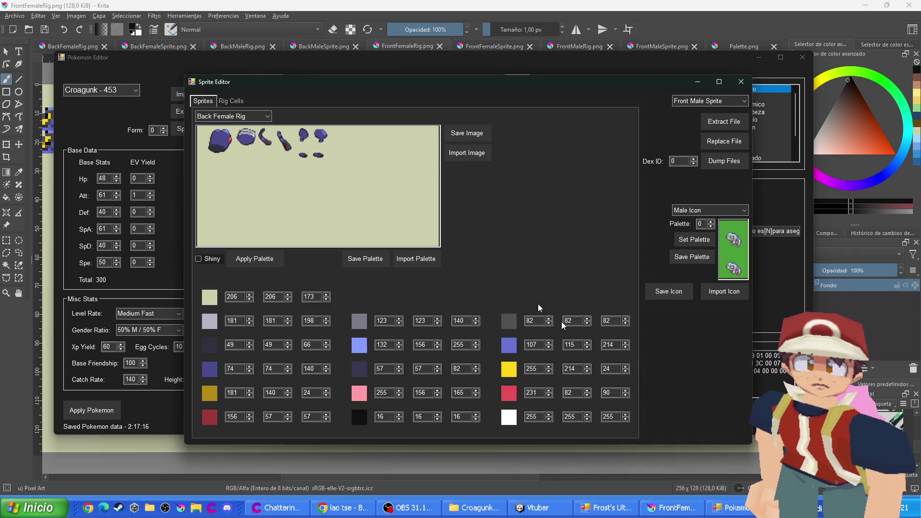
pyautogui.click(226, 100)
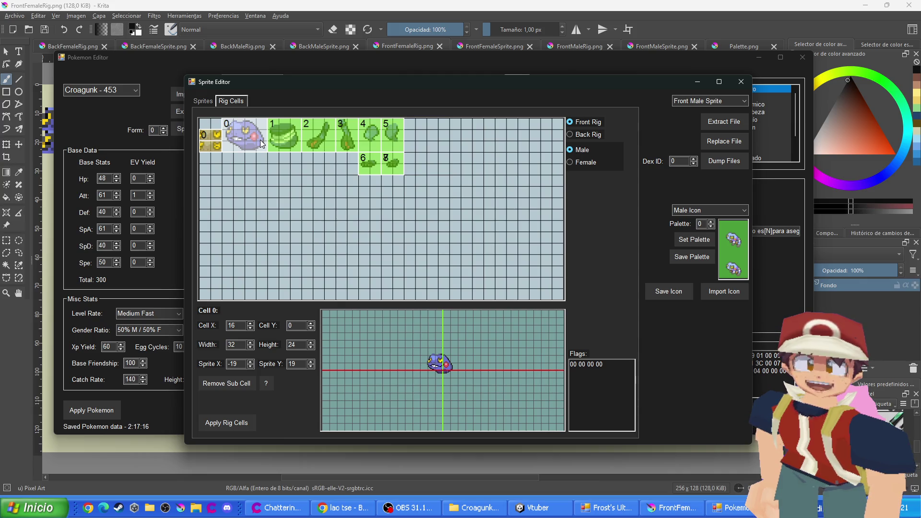
pyautogui.click(672, 508)
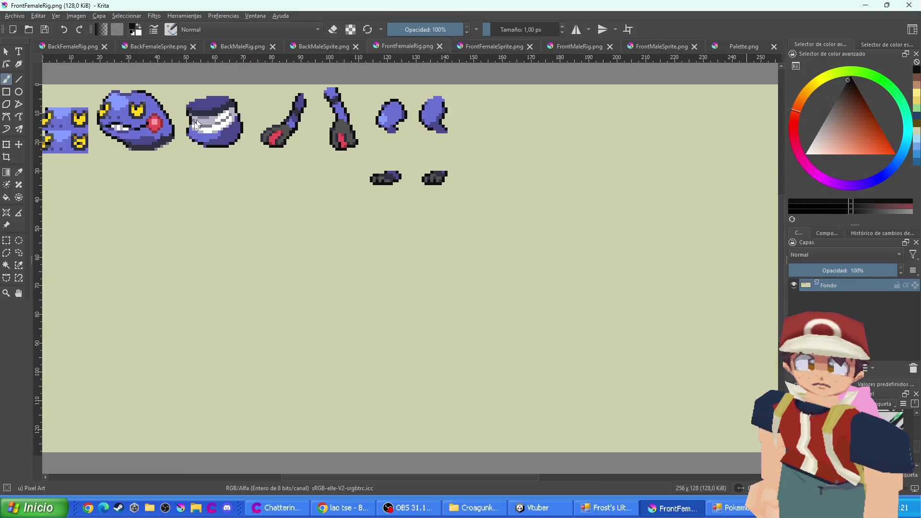
pyautogui.press('Insert')
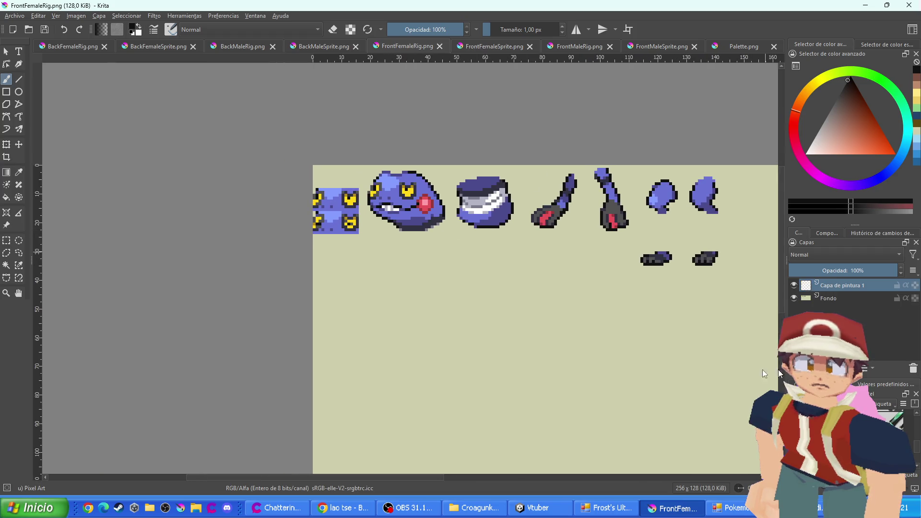
# Paint light grey pixel lines above the mouth and eye and down from the eye
pyautogui.scroll(2, 389, 231)
pyautogui.scroll(2, 388, 231)
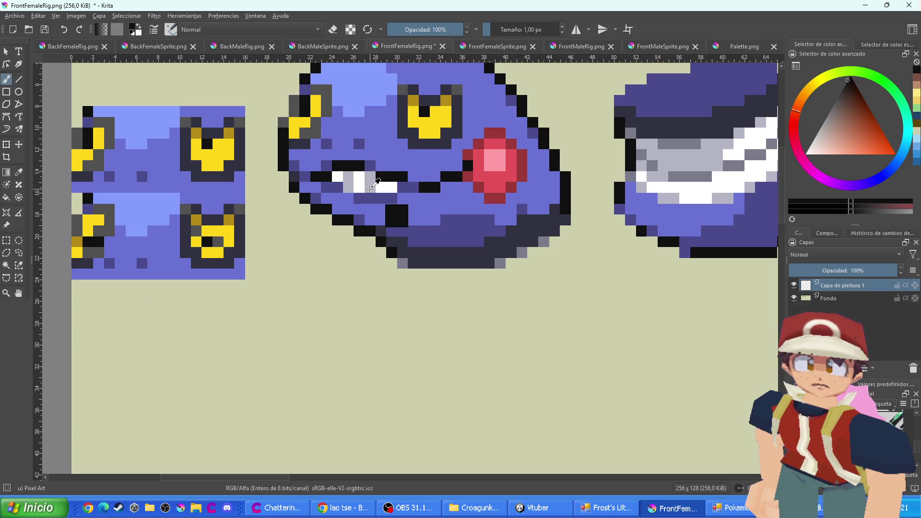
pyautogui.keyDown('ctrl'); pyautogui.click(371, 188); pyautogui.keyUp('ctrl')
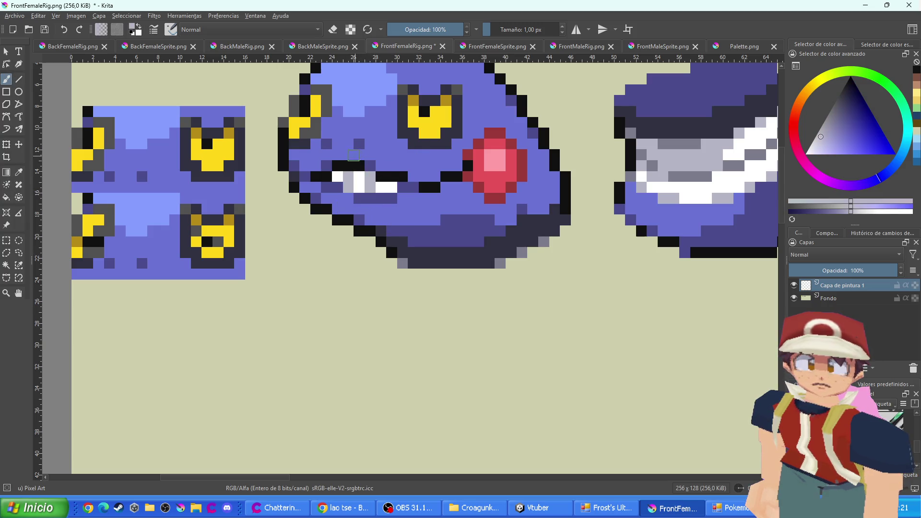
pyautogui.moveTo(348, 155); pyautogui.dragTo(368, 155)
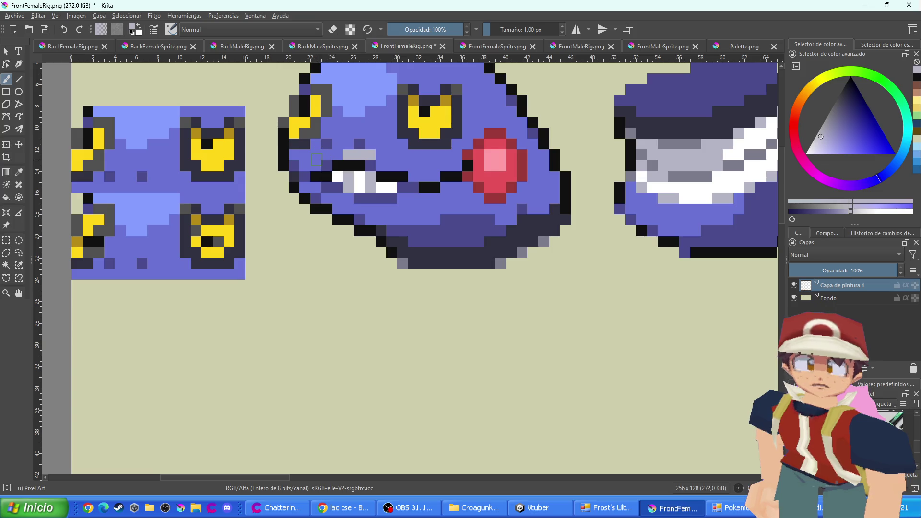
pyautogui.moveTo(337, 155)
pyautogui.mouseDown()
pyautogui.moveTo(326, 155)
pyautogui.moveTo(318, 222)
pyautogui.moveTo(331, 249)
pyautogui.moveTo(339, 240)
pyautogui.mouseUp()
pyautogui.click(316, 165)
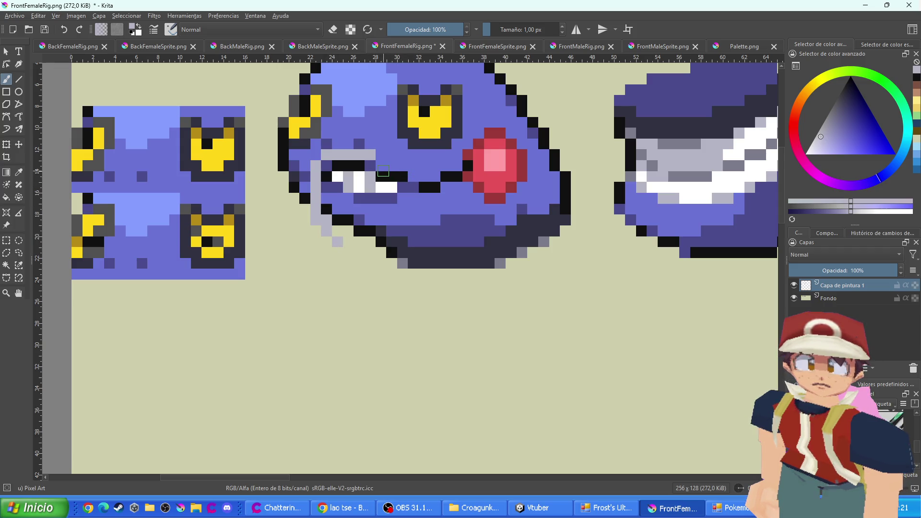
pyautogui.click(381, 166)
pyautogui.click(392, 166)
pyautogui.click(411, 182)
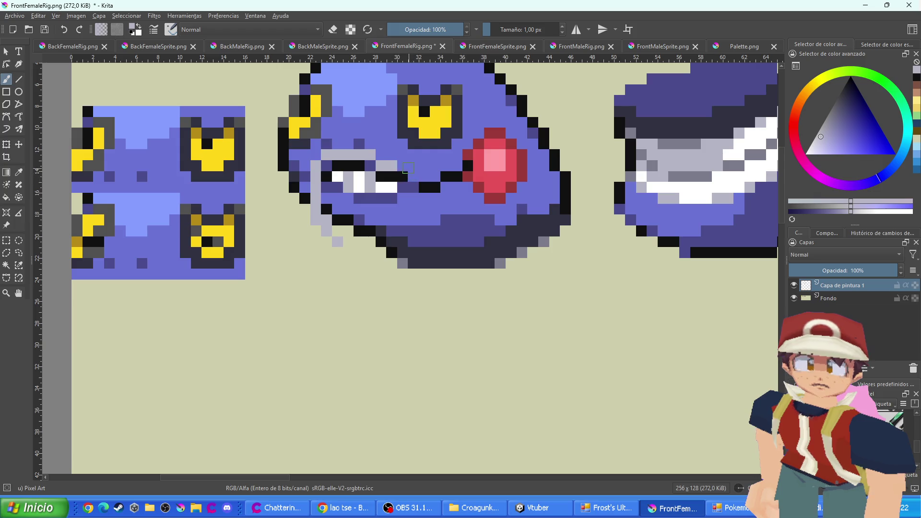
pyautogui.click(402, 165)
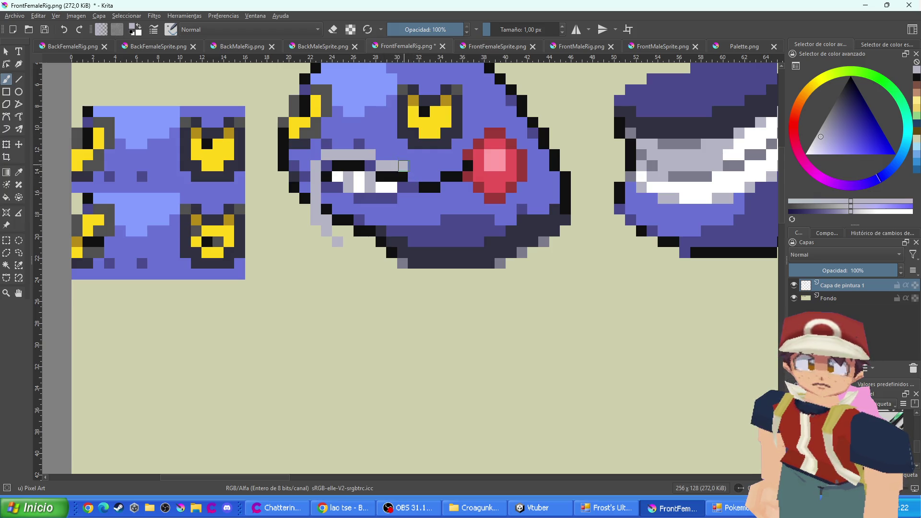
pyautogui.click(414, 178)
pyautogui.moveTo(413, 184)
pyautogui.mouseDown()
pyautogui.moveTo(414, 228)
pyautogui.moveTo(438, 241)
pyautogui.mouseUp()
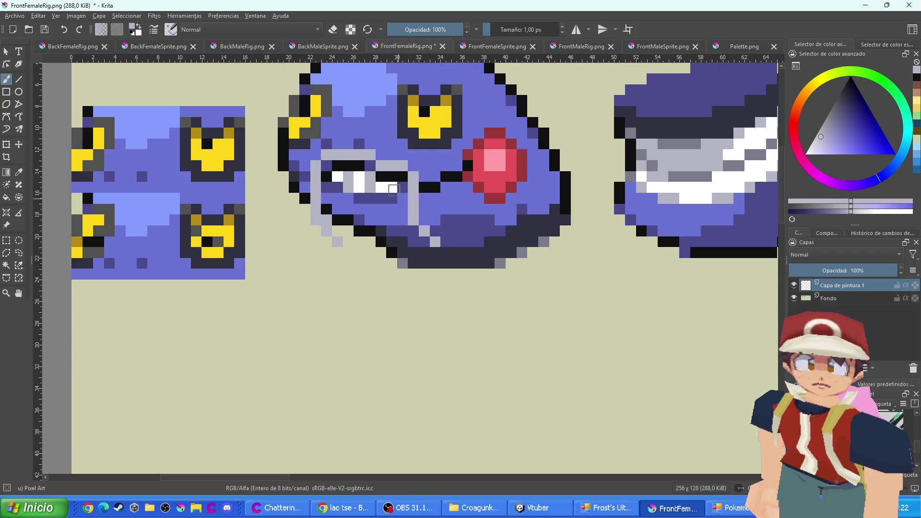
# Paint white highlights around the eye and mouth, a white fang line and the lower-left jaw edge
pyautogui.keyDown('ctrl'); pyautogui.click(386, 186); pyautogui.keyUp('ctrl')
pyautogui.click(370, 166)
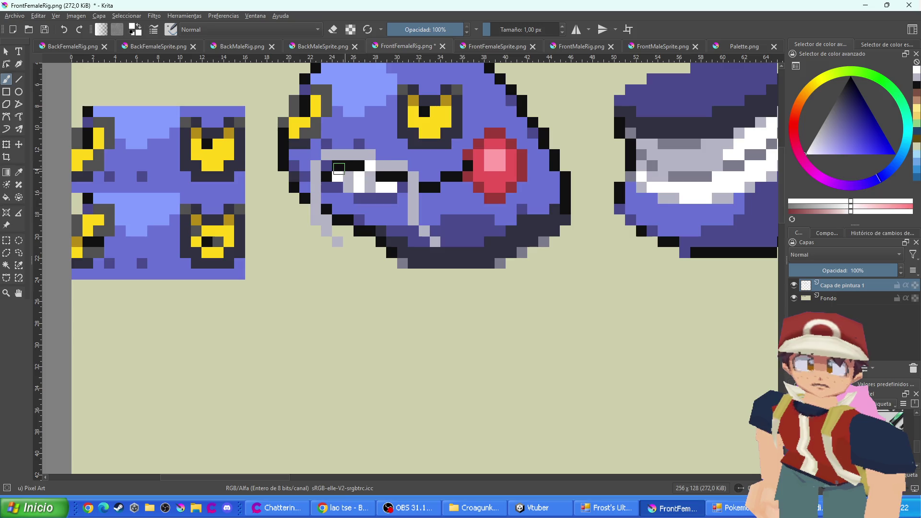
pyautogui.click(327, 166)
pyautogui.moveTo(304, 175); pyautogui.dragTo(305, 213)
pyautogui.click(381, 155)
pyautogui.click(348, 144)
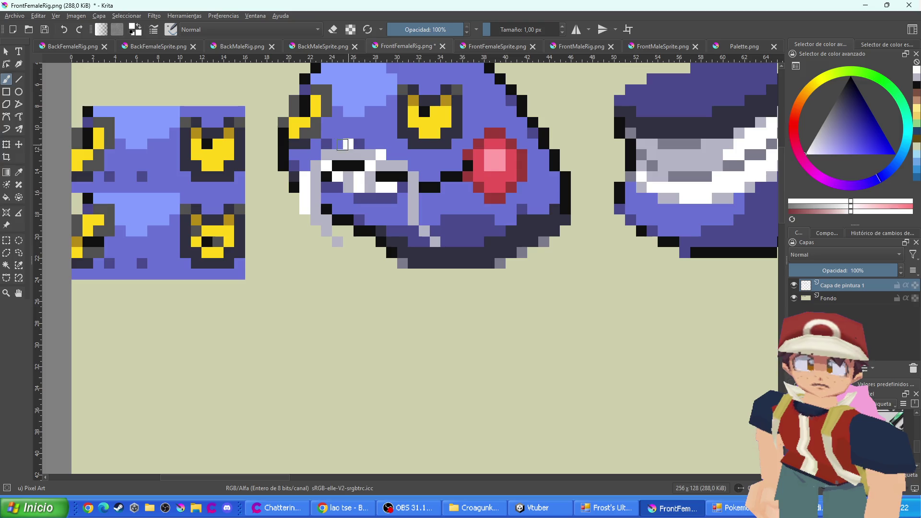
pyautogui.click(338, 144)
pyautogui.click(392, 155)
pyautogui.click(413, 166)
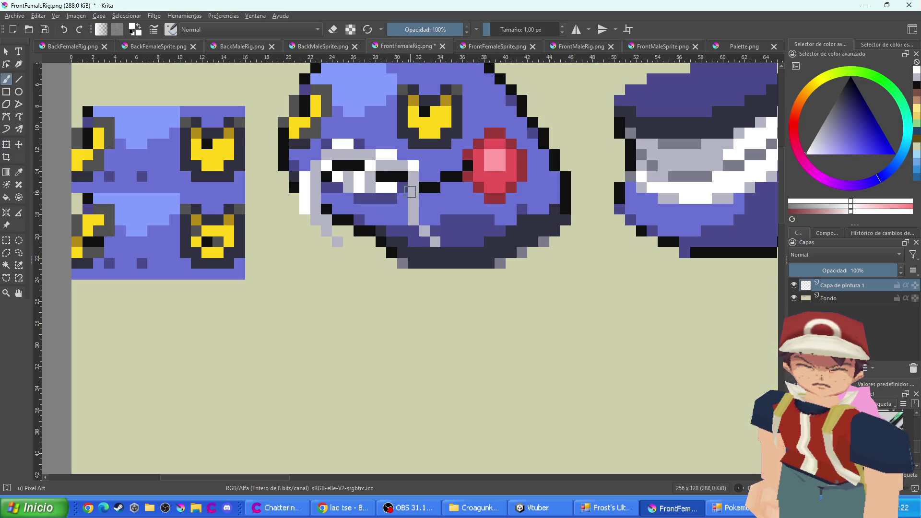
pyautogui.moveTo(422, 178)
pyautogui.mouseDown()
pyautogui.moveTo(424, 220)
pyautogui.moveTo(447, 242)
pyautogui.mouseUp()
pyautogui.moveTo(346, 238)
pyautogui.mouseDown()
pyautogui.moveTo(317, 204)
pyautogui.moveTo(313, 181)
pyautogui.mouseUp()
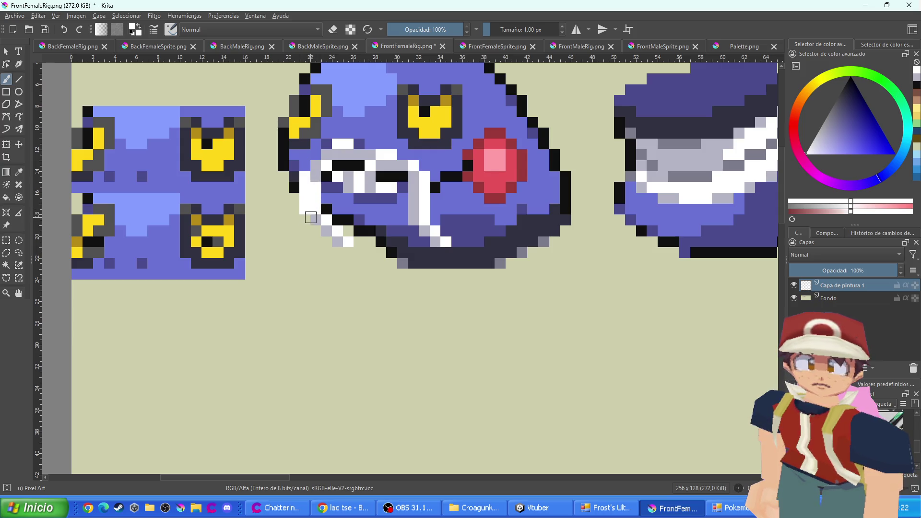
pyautogui.scroll(-3, 365, 230)
pyautogui.scroll(2, 370, 228)
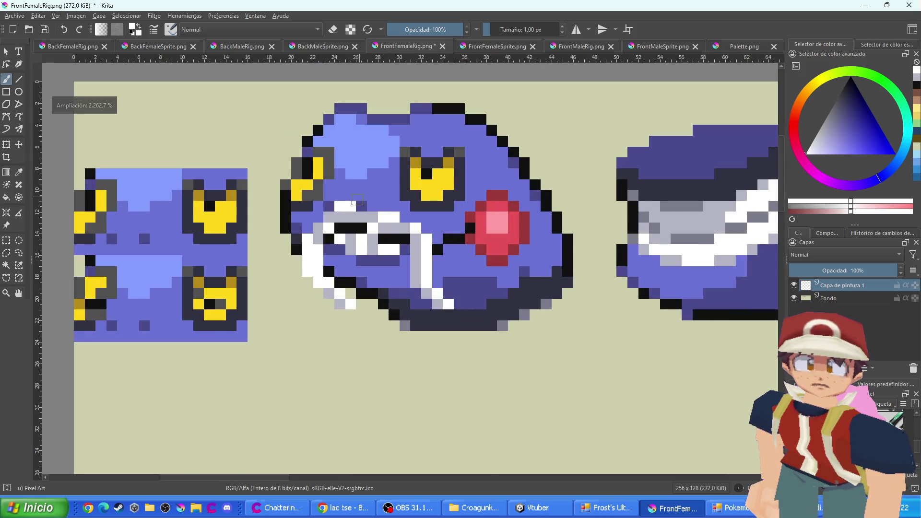
# Paint light blue-grey pixels above the right eye and near the left eye
pyautogui.scroll(2, 316, 226)
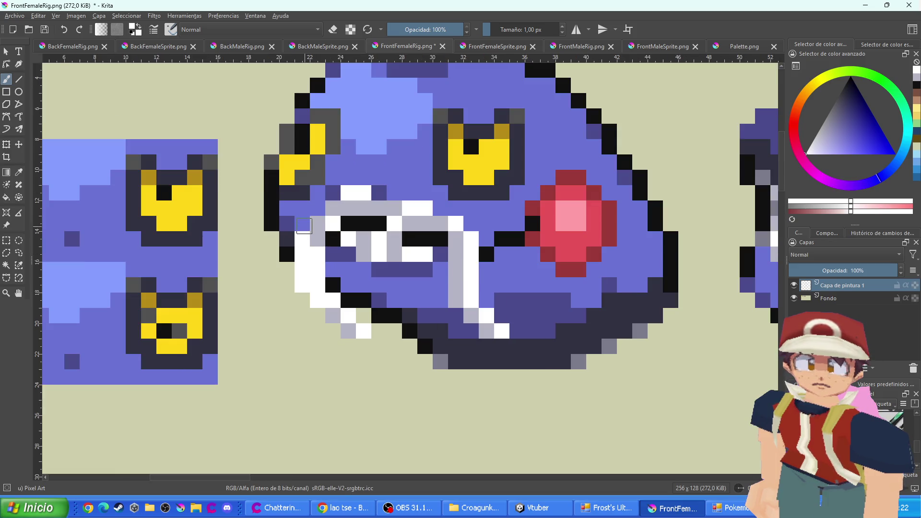
pyautogui.keyDown('ctrl'); pyautogui.click(317, 217); pyautogui.keyUp('ctrl')
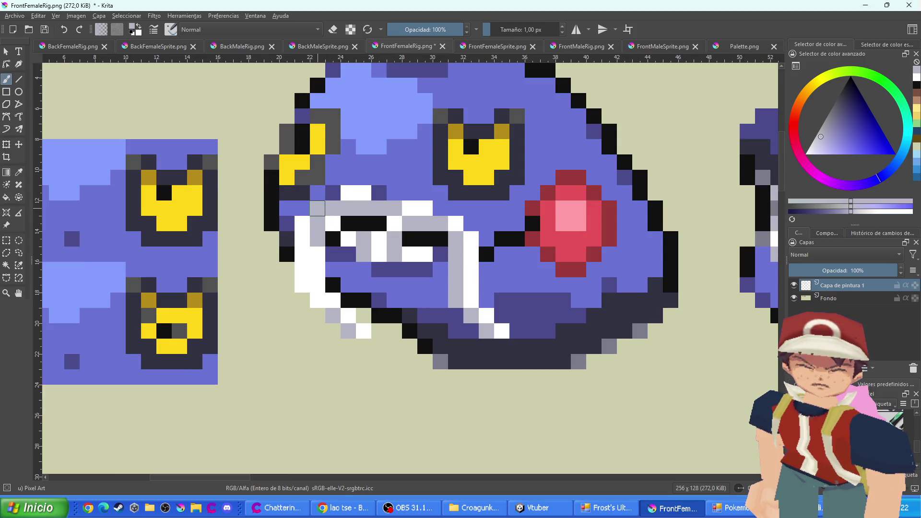
pyautogui.scroll(-4, 416, 249)
pyautogui.scroll(1, 373, 242)
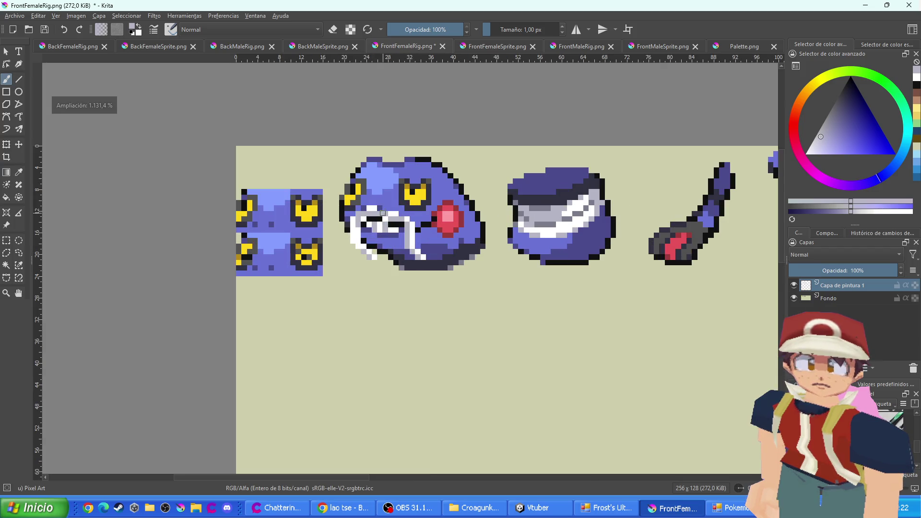
pyautogui.scroll(2, 383, 213)
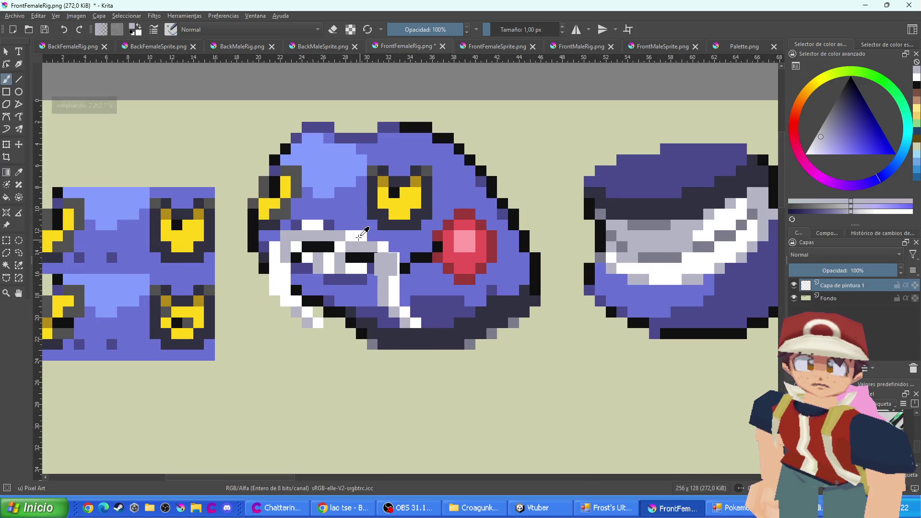
pyautogui.moveTo(423, 169); pyautogui.dragTo(396, 180)
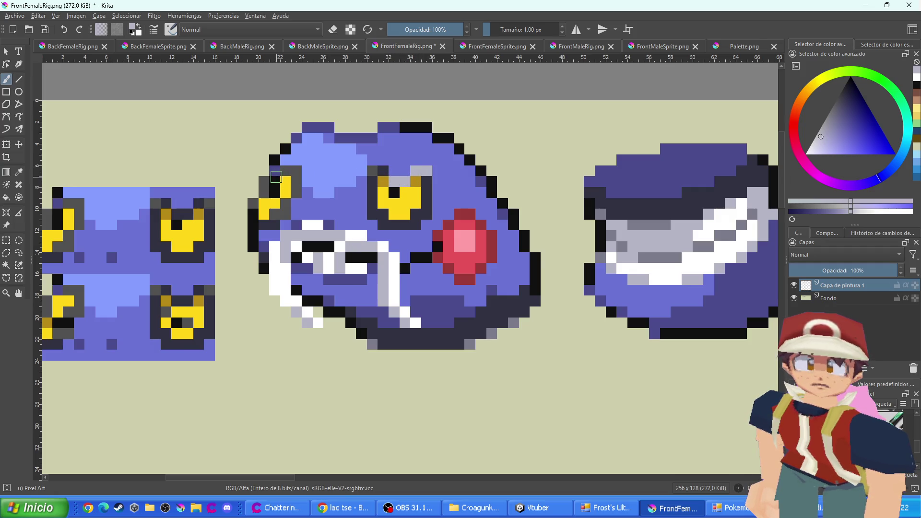
pyautogui.moveTo(266, 181); pyautogui.dragTo(286, 171)
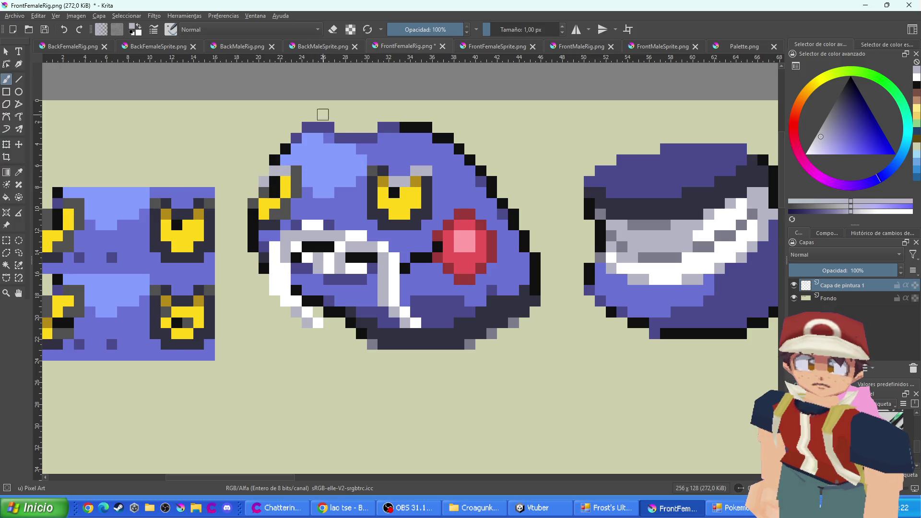
# Paint a white brow stroke above the eye and white pixels beside the left eye
pyautogui.keyDown('ctrl'); pyautogui.click(358, 235); pyautogui.keyUp('ctrl')
pyautogui.moveTo(373, 170); pyautogui.dragTo(384, 170)
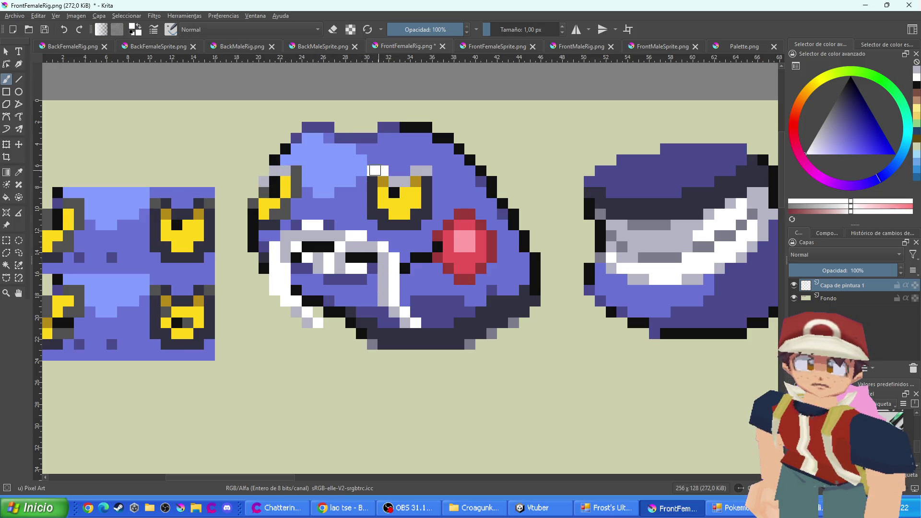
pyautogui.click(296, 170)
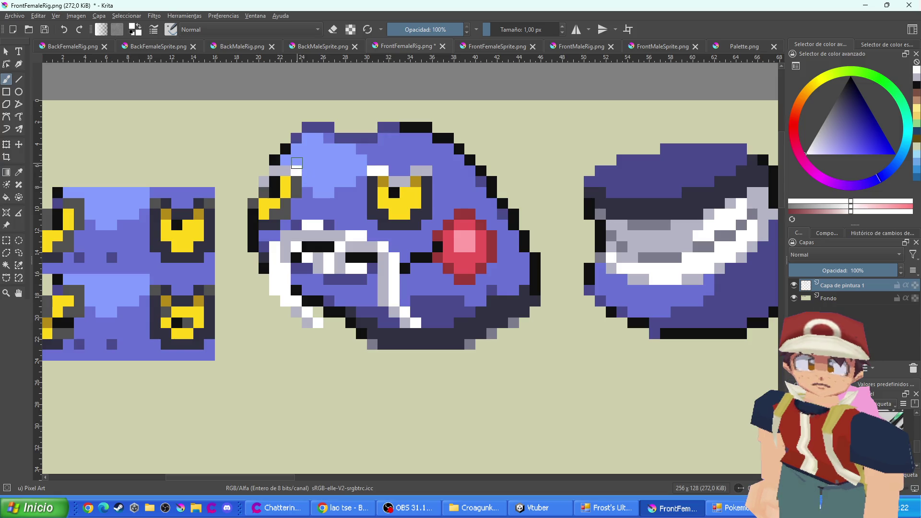
pyautogui.click(296, 160)
pyautogui.scroll(-4, 382, 194)
pyautogui.scroll(4, 388, 198)
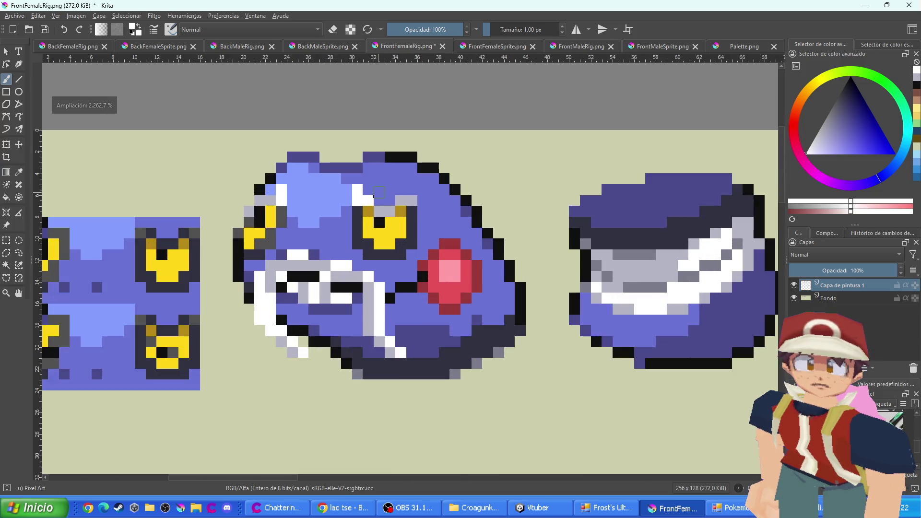
pyautogui.moveTo(388, 198); pyautogui.dragTo(379, 199)
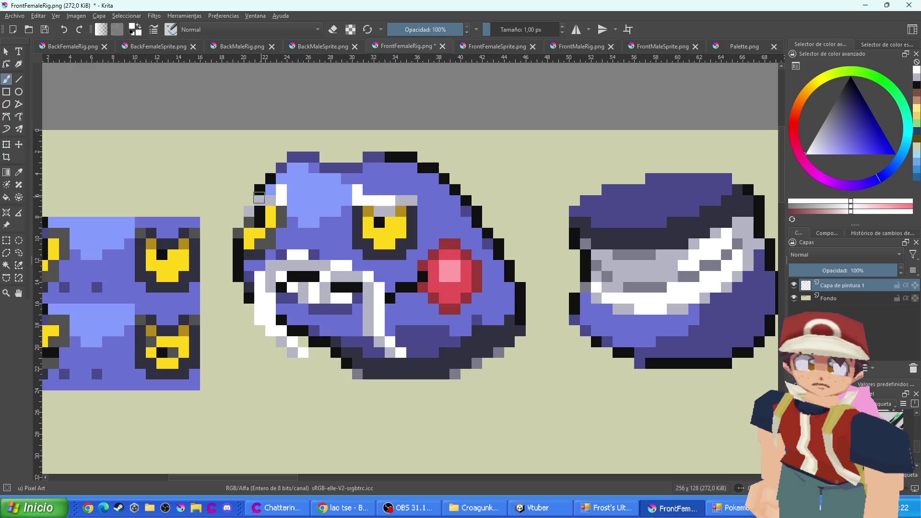
pyautogui.scroll(-3, 372, 207)
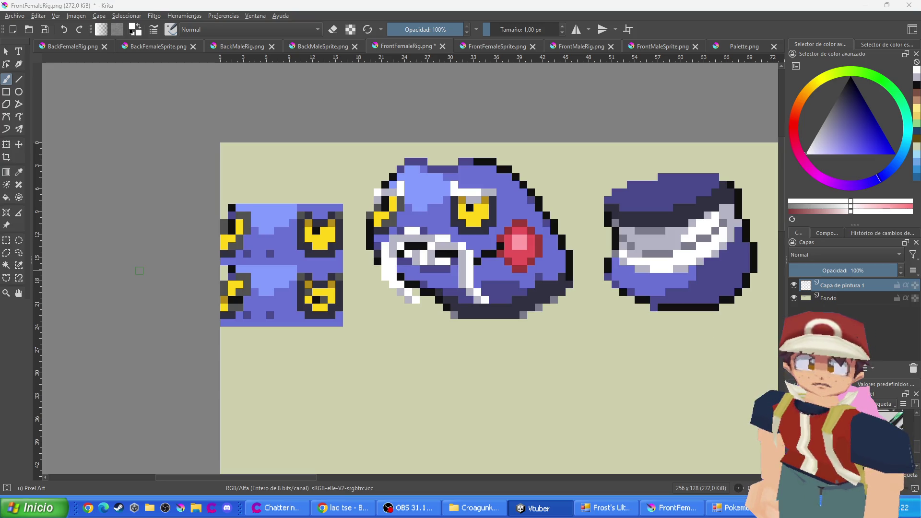
# Pan to the next sprite and rectangle-select the top of the head with the brow
pyautogui.moveTo(454, 214); pyautogui.dragTo(369, 194)
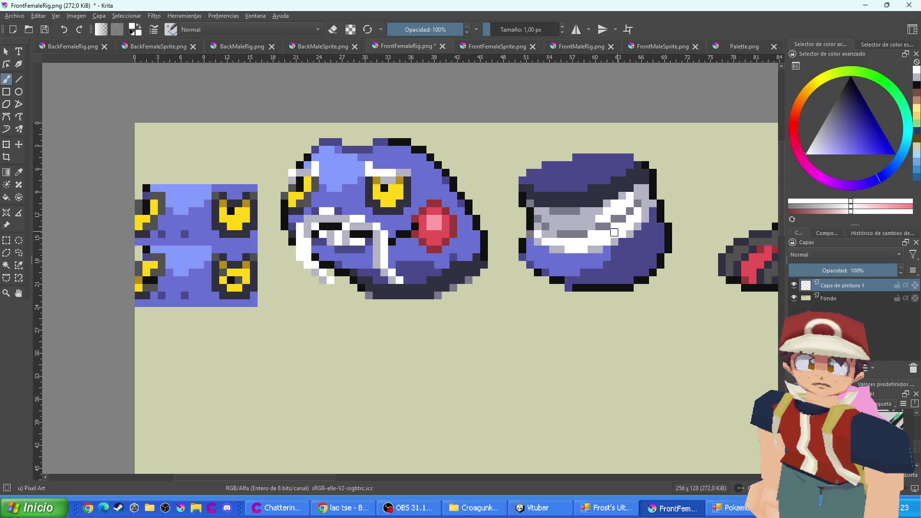
pyautogui.scroll(1, 414, 233)
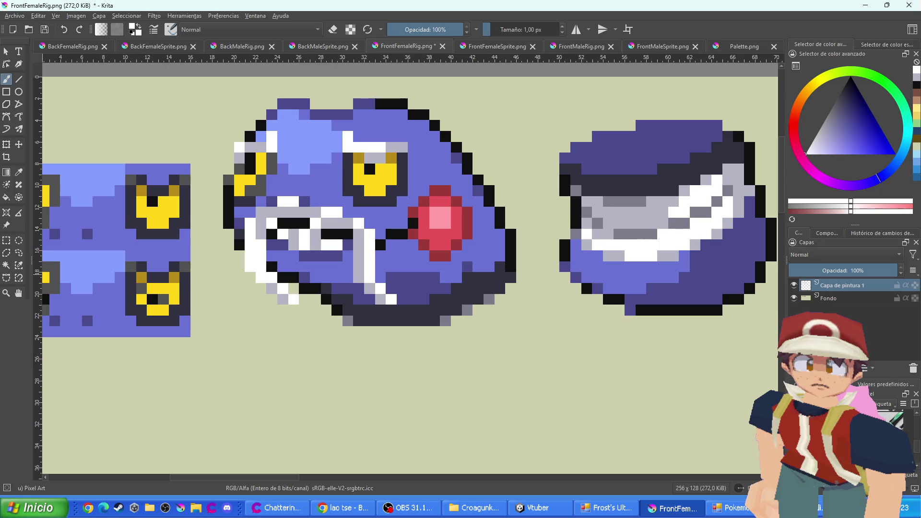
pyautogui.click(6, 240)
pyautogui.moveTo(490, 128)
pyautogui.mouseDown()
pyautogui.moveTo(486, 142)
pyautogui.moveTo(282, 177)
pyautogui.mouseUp()
# Copy the white brow row to new layers and move it onto both eye tiles
pyautogui.hotkey('ctrl', 'alt', 'j')
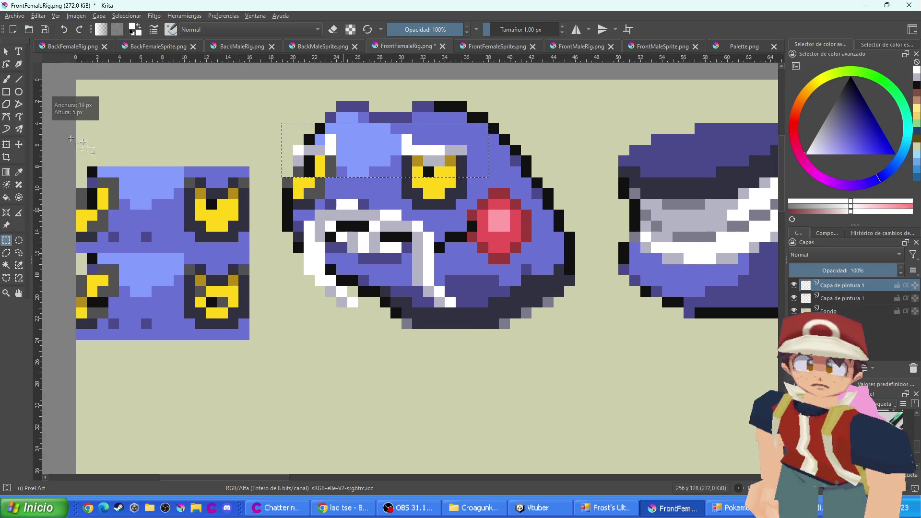
pyautogui.click(6, 145)
pyautogui.moveTo(459, 150)
pyautogui.mouseDown()
pyautogui.moveTo(244, 184)
pyautogui.moveTo(245, 284)
pyautogui.mouseUp()
pyautogui.press('Return')
pyautogui.hotkey('ctrl', 'alt', 'j')
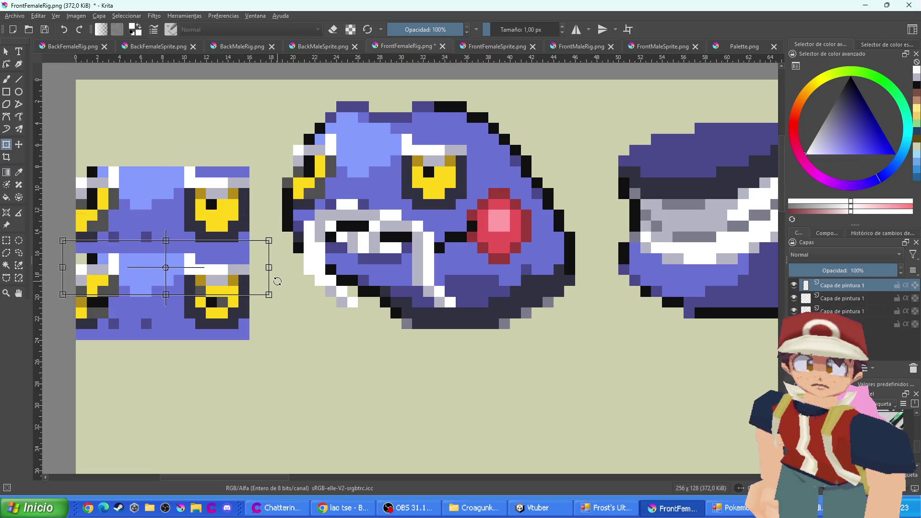
pyautogui.press('Return')
# Clear the selection, zoom out and switch to Palette.png
pyautogui.click(6, 240)
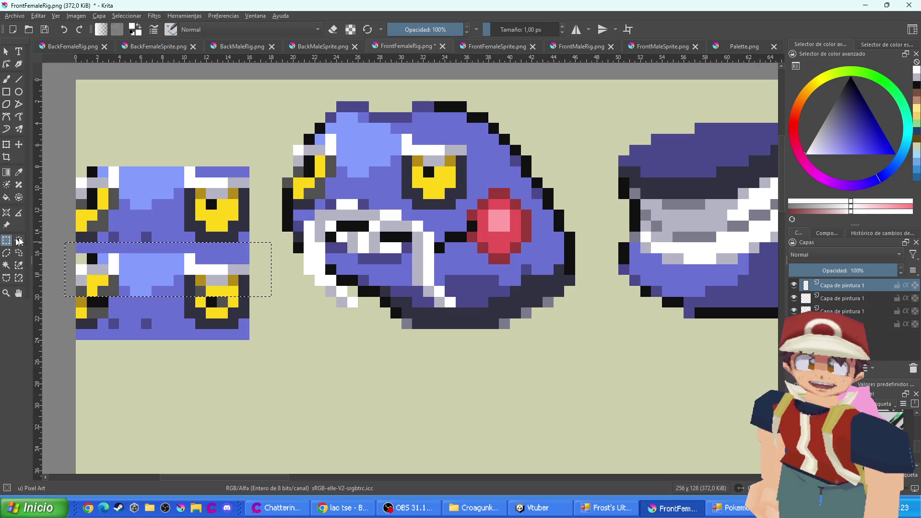
pyautogui.click(315, 206)
pyautogui.scroll(-1, 316, 207)
pyautogui.scroll(-3, 316, 206)
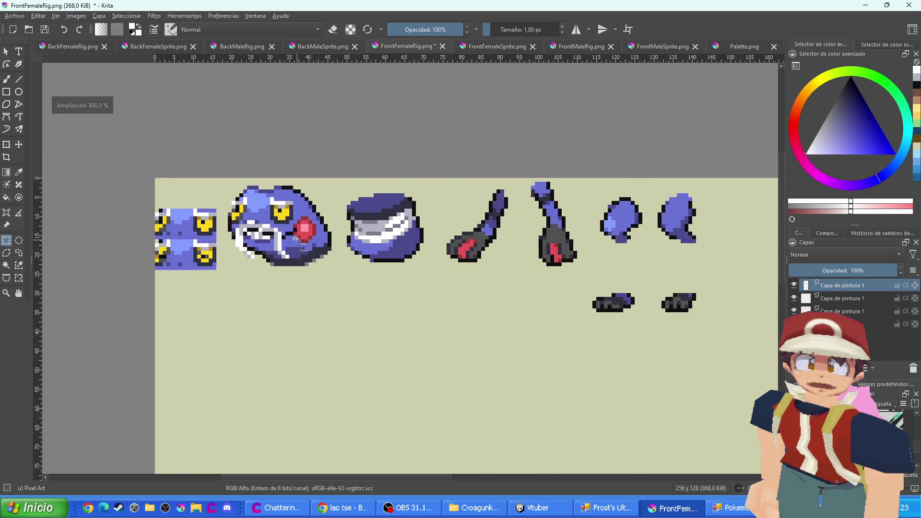
pyautogui.scroll(-1, 370, 232)
pyautogui.click(731, 44)
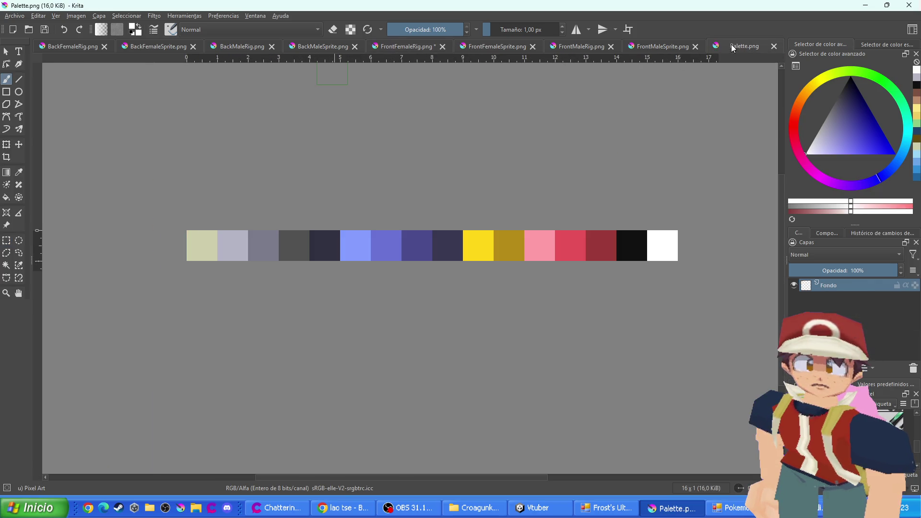
# Repaint the palette's two red swatches light orange and brown-orange, then view BackMaleRig.png
pyautogui.keyDown('ctrl'); pyautogui.click(607, 240); pyautogui.keyUp('ctrl')
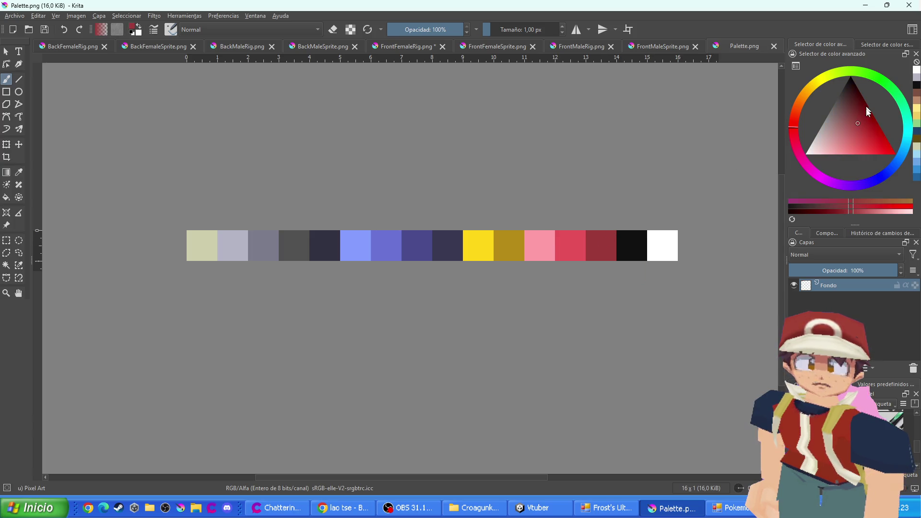
pyautogui.moveTo(811, 98); pyautogui.dragTo(815, 93)
pyautogui.click(806, 99)
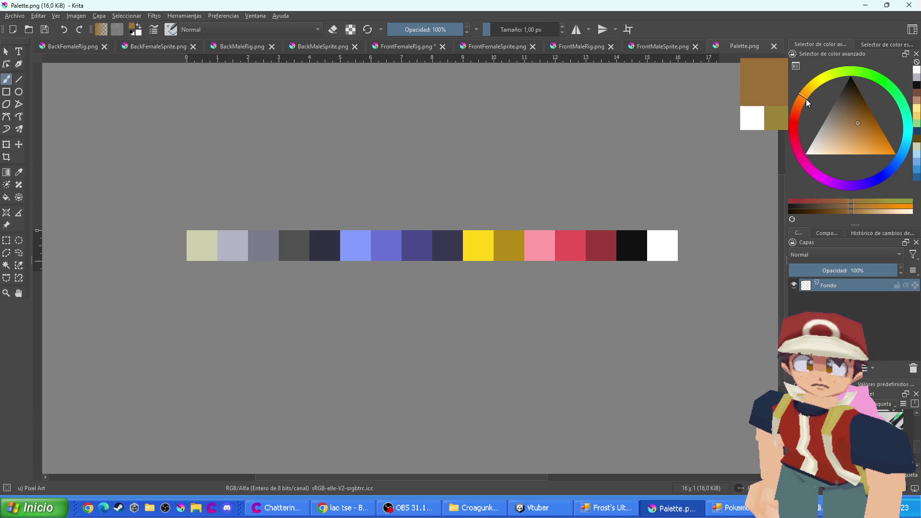
pyautogui.click(885, 144)
pyautogui.moveTo(886, 144)
pyautogui.mouseDown()
pyautogui.moveTo(867, 135)
pyautogui.moveTo(850, 161)
pyautogui.moveTo(862, 163)
pyautogui.mouseUp()
pyautogui.click(597, 246)
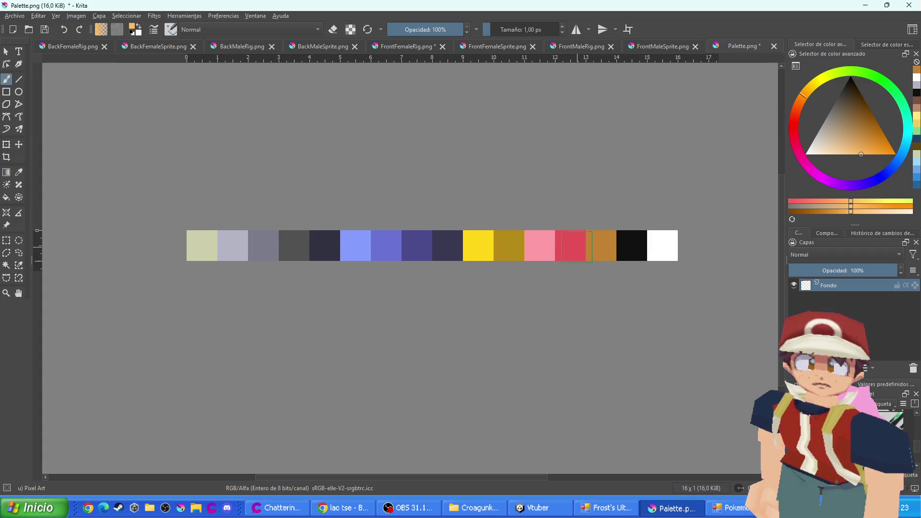
pyautogui.click(573, 246)
pyautogui.keyDown('ctrl'); pyautogui.click(605, 245); pyautogui.keyUp('ctrl')
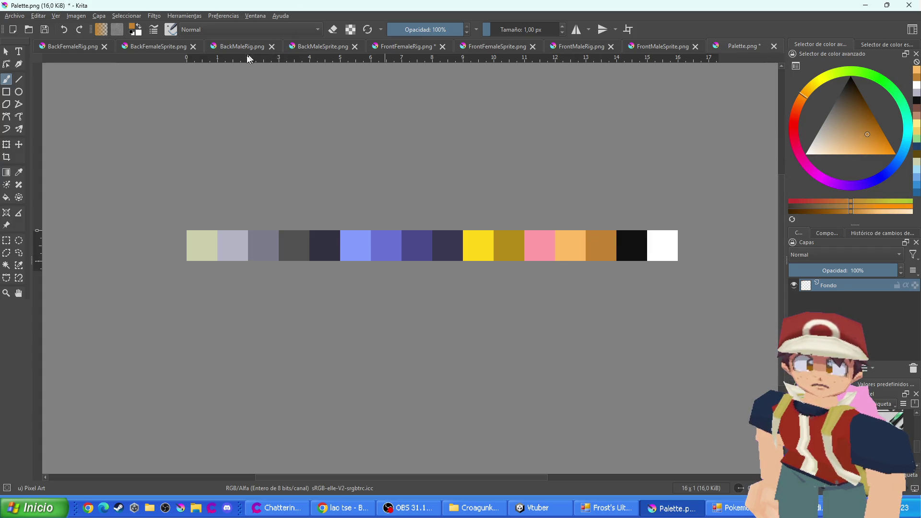
pyautogui.click(170, 47)
pyautogui.click(234, 46)
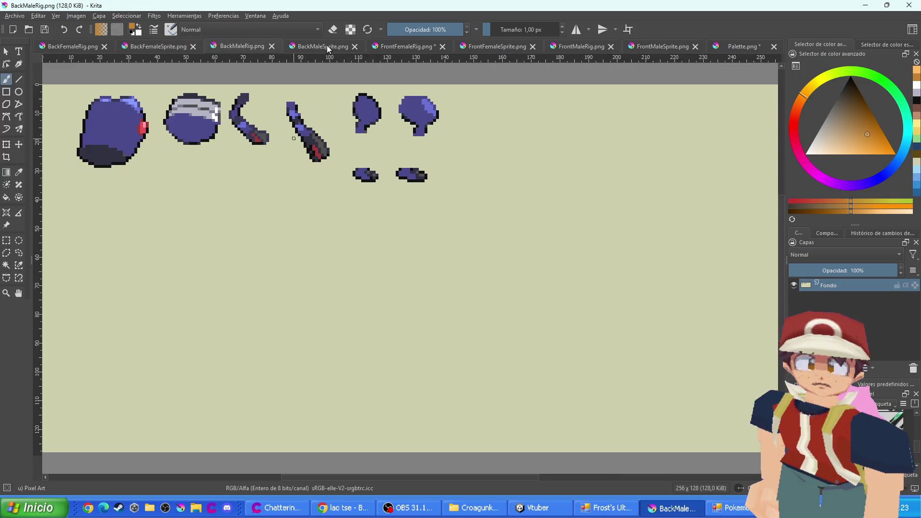
# Cycle through the open sprite sheets and settle on a zoomed-in FrontFemaleRig.png
pyautogui.click(329, 46)
pyautogui.click(96, 46)
pyautogui.click(145, 47)
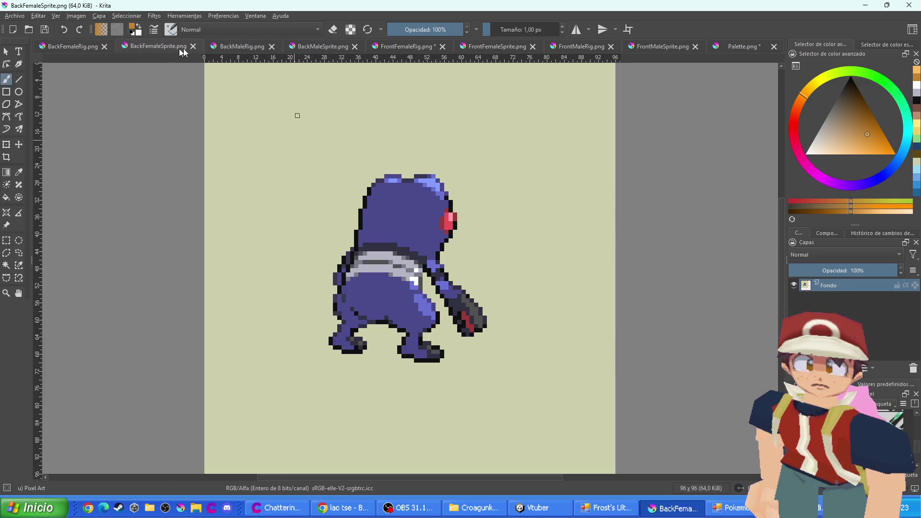
pyautogui.click(224, 48)
pyautogui.click(312, 47)
pyautogui.click(392, 50)
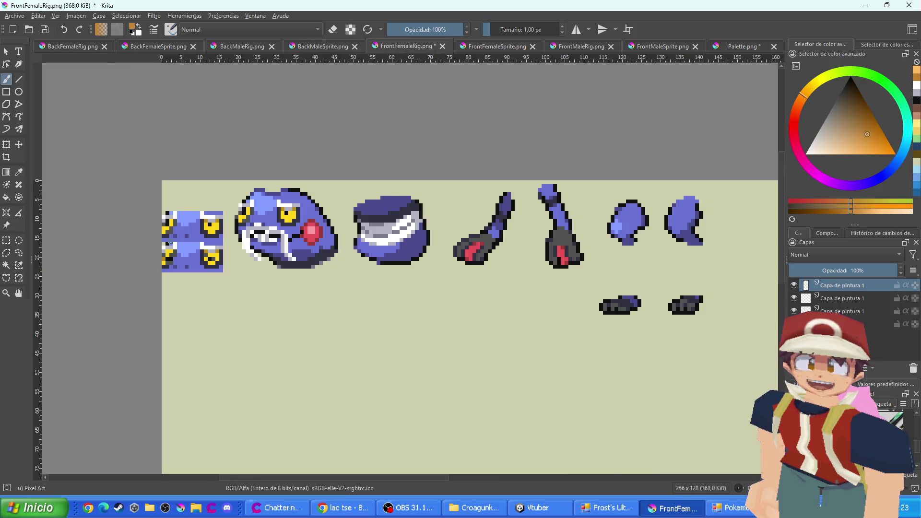
pyautogui.scroll(4, 240, 207)
pyautogui.click(742, 46)
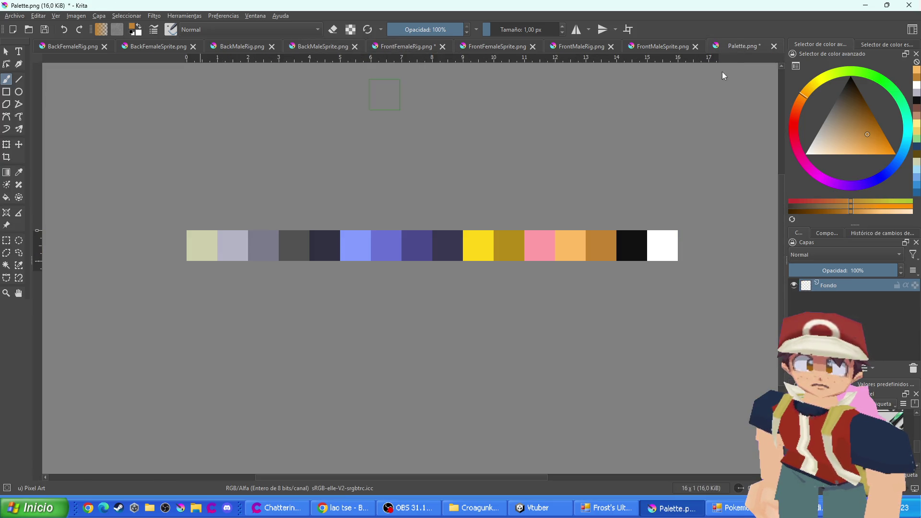
pyautogui.click(247, 47)
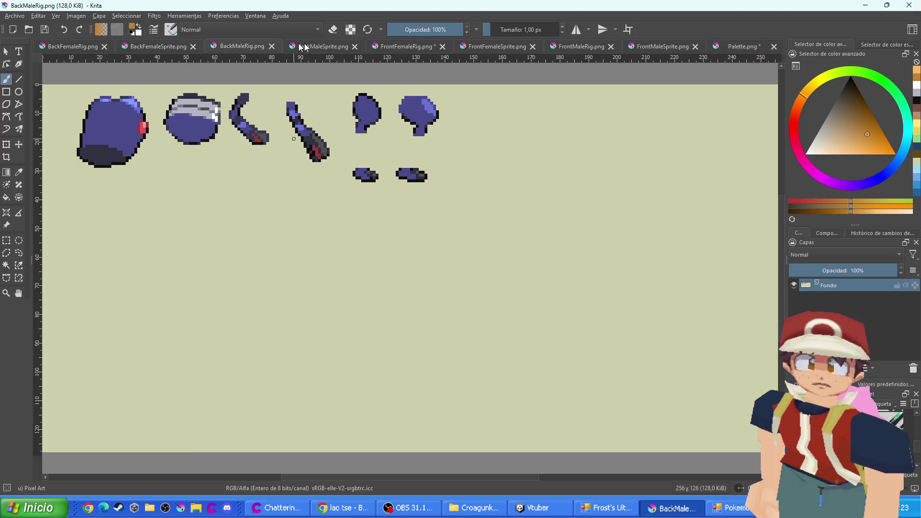
pyautogui.click(344, 48)
pyautogui.click(396, 49)
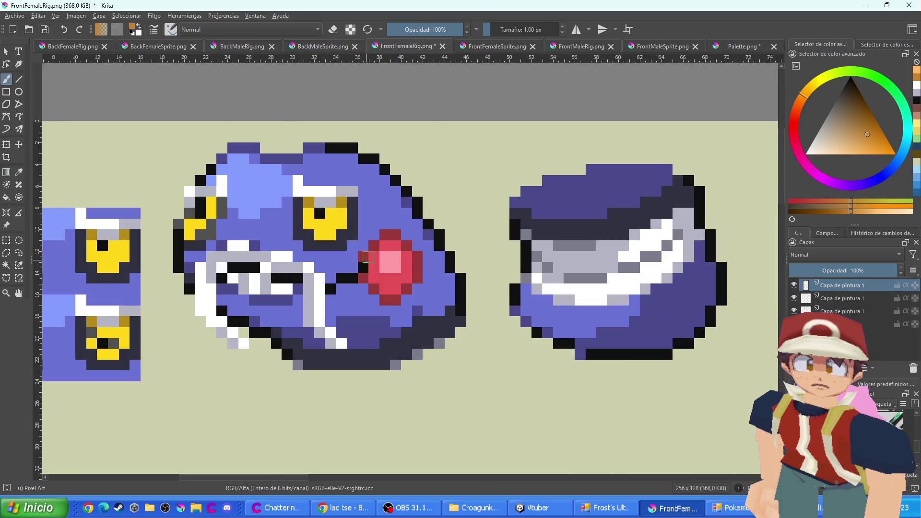
# Paint one gem outline pixel, briefly try rectangular selection, then return to the brush
pyautogui.click(373, 245)
pyautogui.hotkey('ctrl', 'r')
pyautogui.scroll(1, 369, 262)
pyautogui.click(360, 284)
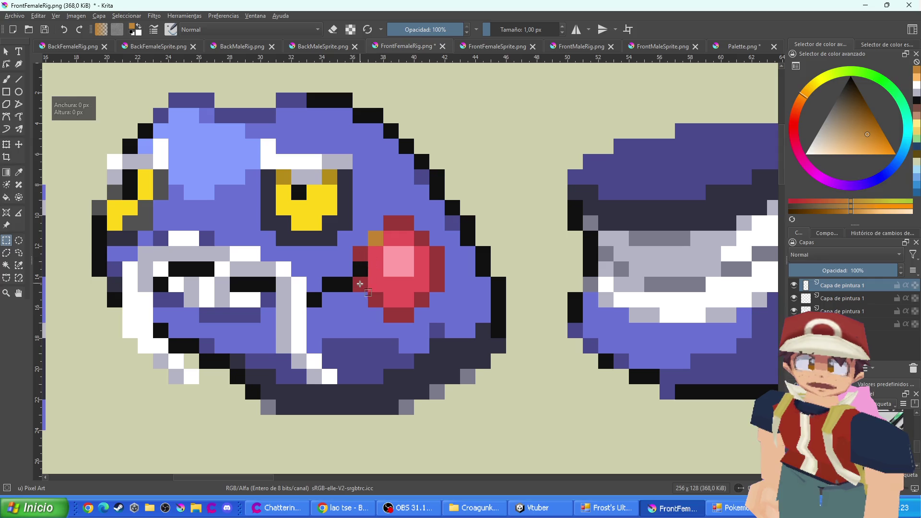
pyautogui.click(6, 79)
# Repaint the gem's dark red outline orange all around, then pick brown from Palette.png
pyautogui.click(360, 253)
pyautogui.click(360, 285)
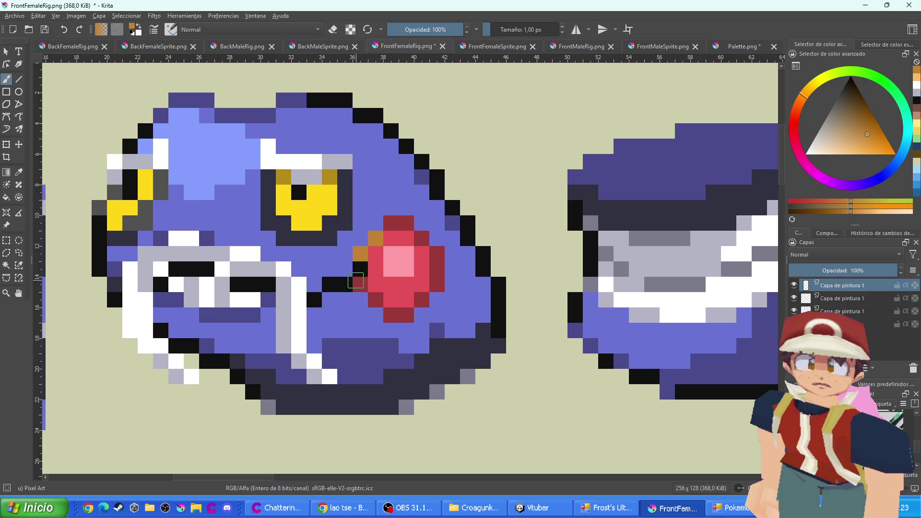
pyautogui.click(376, 299)
pyautogui.click(391, 314)
pyautogui.click(406, 315)
pyautogui.click(421, 299)
pyautogui.moveTo(437, 284); pyautogui.dragTo(437, 254)
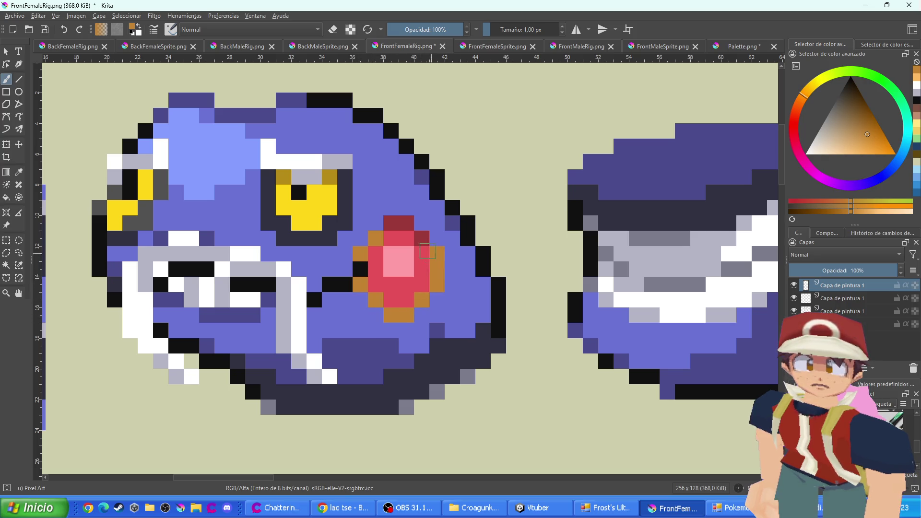
pyautogui.click(422, 238)
pyautogui.click(406, 223)
pyautogui.click(391, 223)
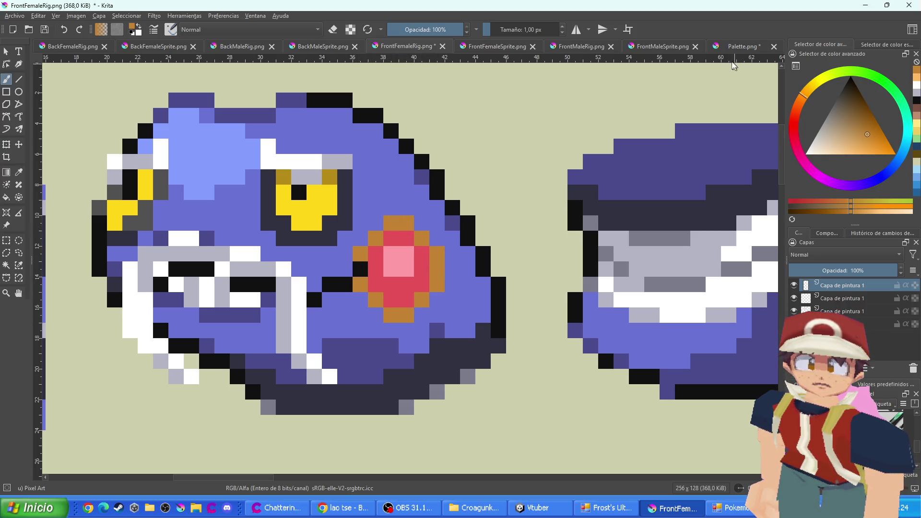
pyautogui.click(742, 46)
pyautogui.keyDown('ctrl'); pyautogui.click(602, 254); pyautogui.keyUp('ctrl')
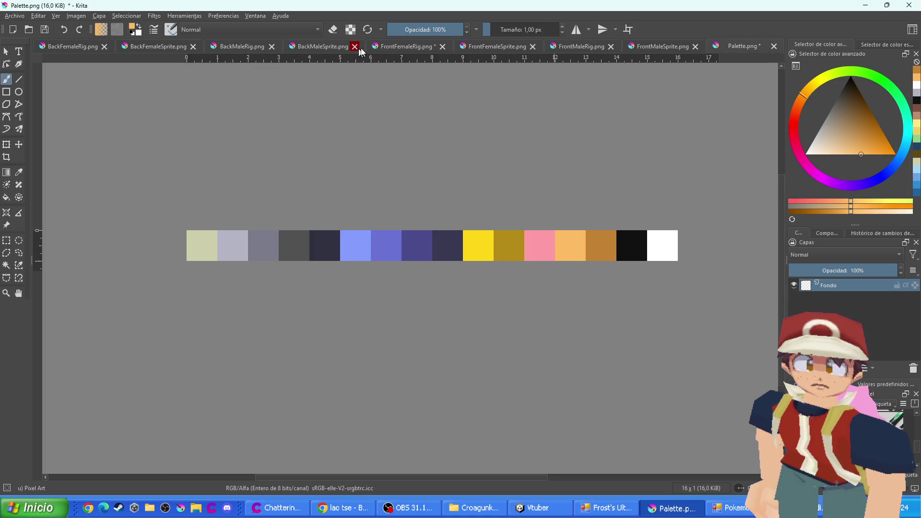
# Repaint the head gem's red interior pixels light orange on FrontFemaleRig.png
pyautogui.click(379, 46)
pyautogui.moveTo(421, 264)
pyautogui.mouseDown()
pyautogui.moveTo(406, 286)
pyautogui.moveTo(383, 286)
pyautogui.moveTo(375, 256)
pyautogui.moveTo(383, 288)
pyautogui.moveTo(406, 300)
pyautogui.mouseUp()
pyautogui.scroll(-1, 398, 269)
pyautogui.moveTo(391, 239)
pyautogui.mouseDown()
pyautogui.moveTo(405, 238)
pyautogui.moveTo(395, 301)
pyautogui.mouseUp()
pyautogui.scroll(-4, 398, 269)
pyautogui.scroll(3, 393, 284)
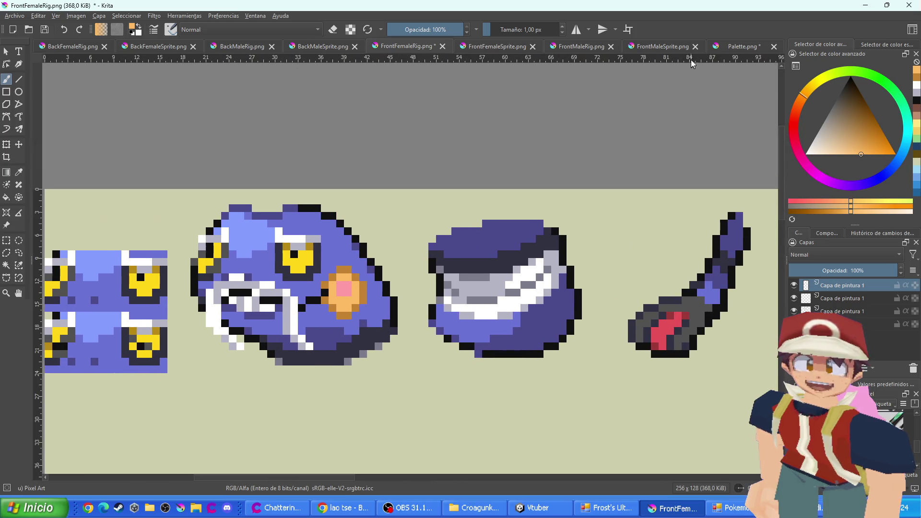
# Repaint Palette.png's pink swatch pale orange, then return to FrontFemaleRig.png
pyautogui.click(728, 46)
pyautogui.keyDown('ctrl'); pyautogui.click(542, 243); pyautogui.keyUp('ctrl')
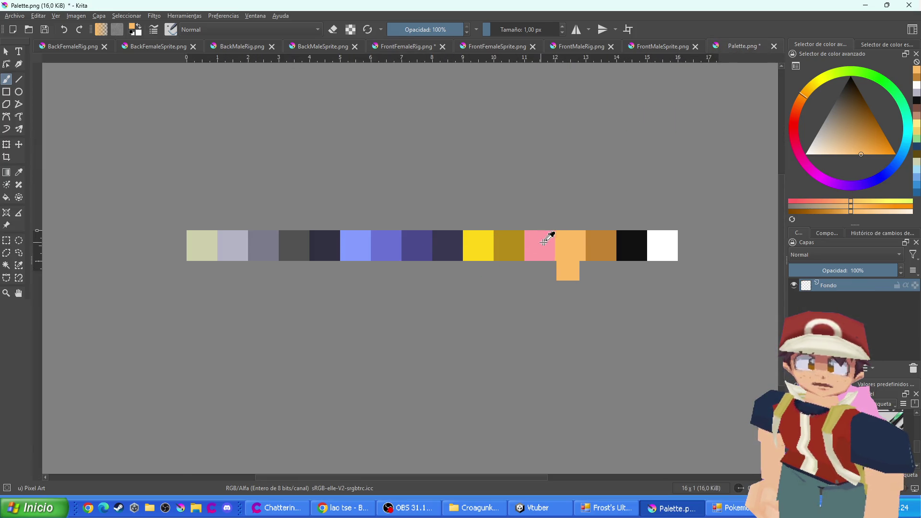
pyautogui.keyDown('ctrl'); pyautogui.click(539, 245); pyautogui.keyUp('ctrl')
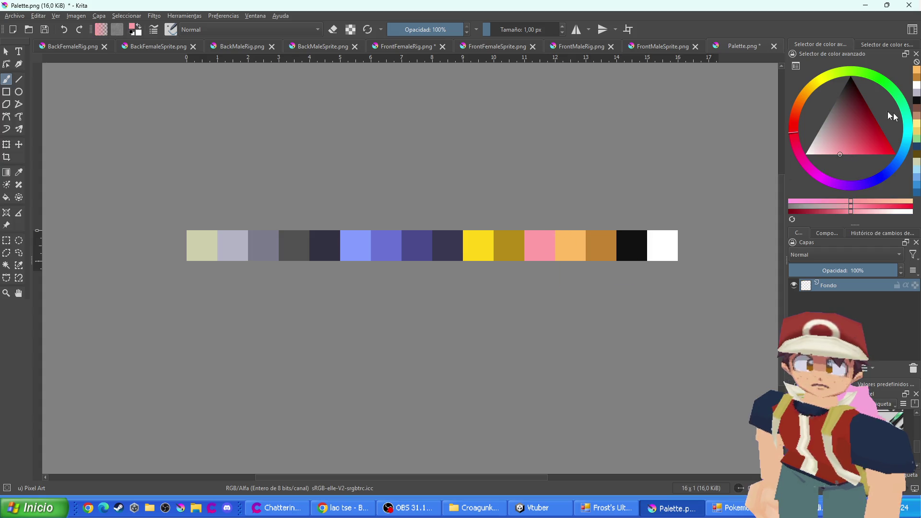
pyautogui.click(808, 94)
pyautogui.click(540, 255)
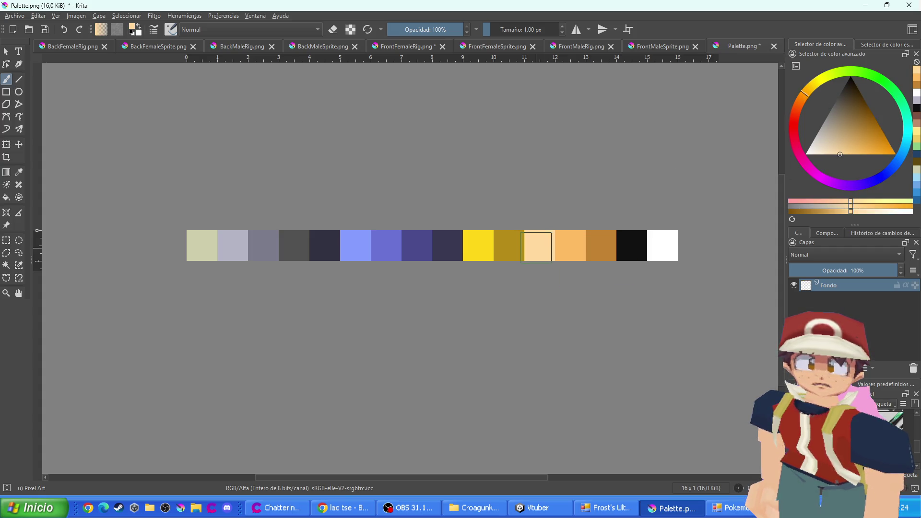
pyautogui.click(415, 46)
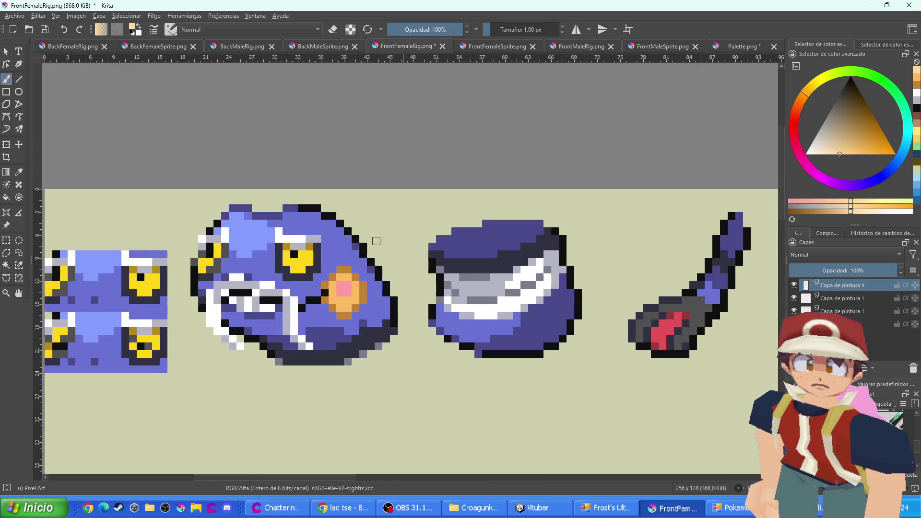
# Paint the gem's pink centre pale orange
pyautogui.scroll(2, 329, 296)
pyautogui.moveTo(330, 293); pyautogui.dragTo(339, 300)
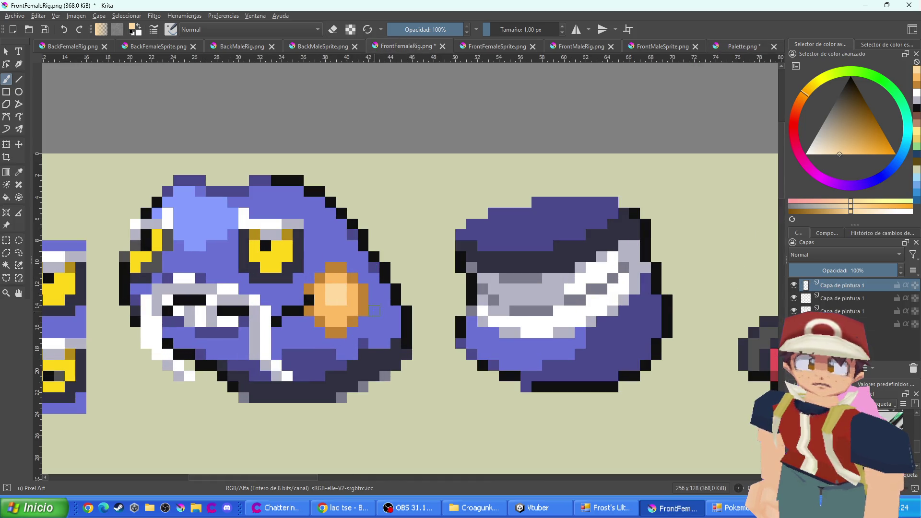
pyautogui.scroll(-3, 393, 341)
pyautogui.scroll(2, 597, 340)
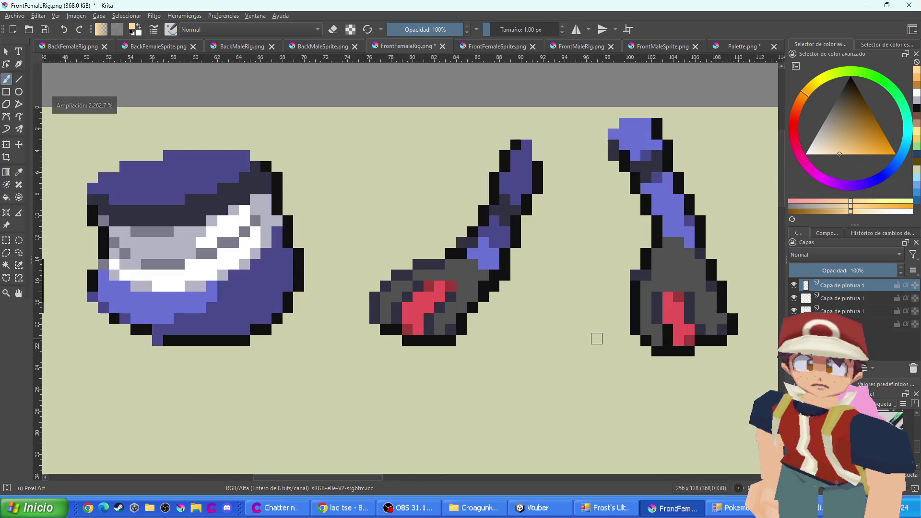
# Sample a saturated orange and repaint the first arm's red claw pixels orange
pyautogui.moveTo(307, 265)
pyautogui.mouseDown()
pyautogui.moveTo(456, 255)
pyautogui.moveTo(557, 235)
pyautogui.mouseUp()
pyautogui.keyDown('ctrl'); pyautogui.click(243, 225); pyautogui.keyUp('ctrl')
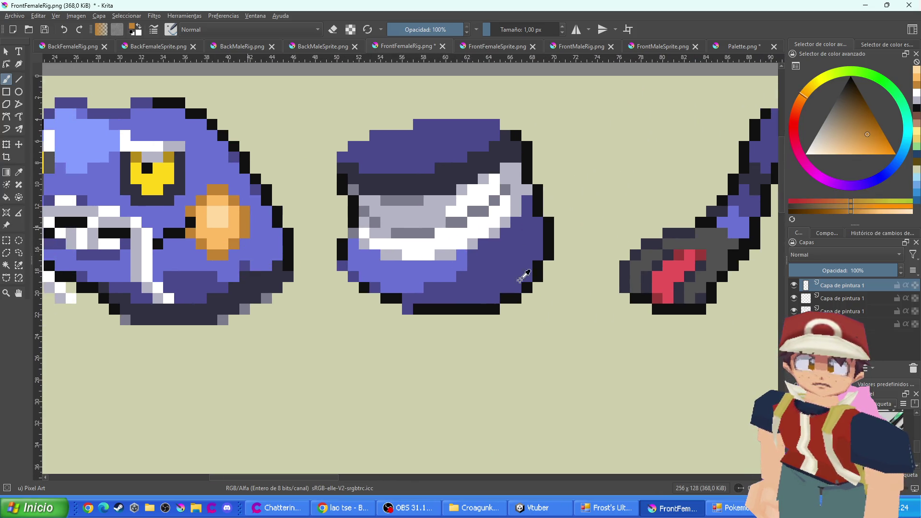
pyautogui.moveTo(525, 275); pyautogui.dragTo(441, 287)
pyautogui.click(564, 254)
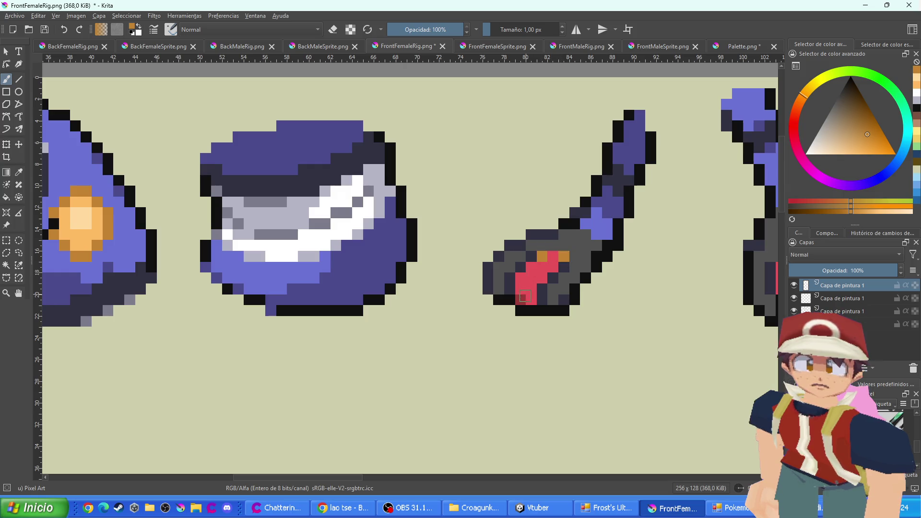
pyautogui.click(524, 297)
pyautogui.keyDown('ctrl'); pyautogui.click(98, 228); pyautogui.keyUp('ctrl')
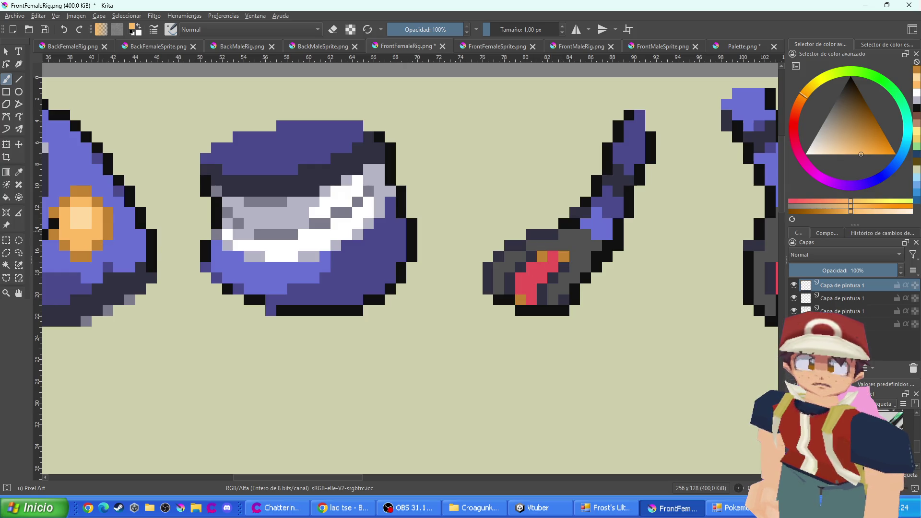
pyautogui.moveTo(550, 260)
pyautogui.mouseDown()
pyautogui.moveTo(534, 269)
pyautogui.moveTo(538, 281)
pyautogui.moveTo(528, 280)
pyautogui.moveTo(528, 291)
pyautogui.mouseUp()
pyautogui.click(532, 300)
# Repaint the second arm's red claw pixels orange
pyautogui.hscroll(5, 341, 329)
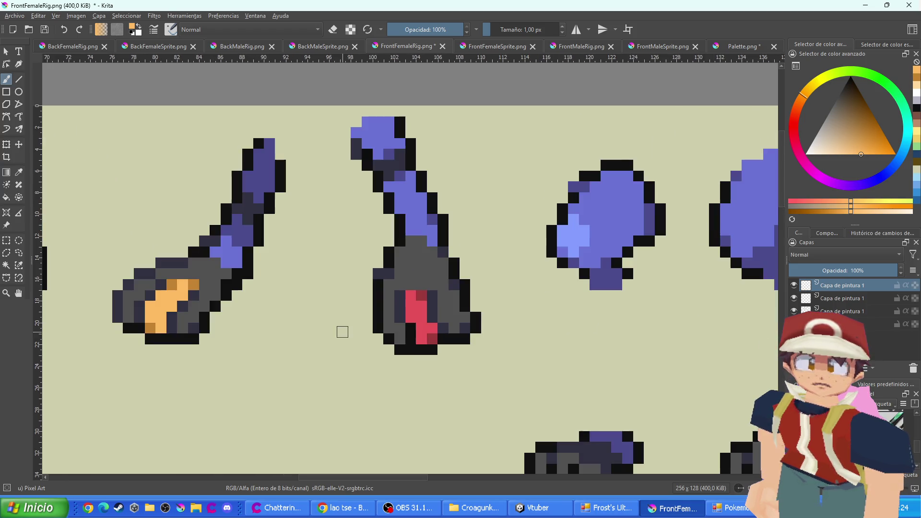
pyautogui.scroll(1, 413, 330)
pyautogui.moveTo(413, 329)
pyautogui.mouseDown()
pyautogui.moveTo(415, 295)
pyautogui.moveTo(402, 288)
pyautogui.moveTo(431, 326)
pyautogui.moveTo(418, 336)
pyautogui.mouseUp()
pyautogui.moveTo(495, 315); pyautogui.dragTo(682, 291)
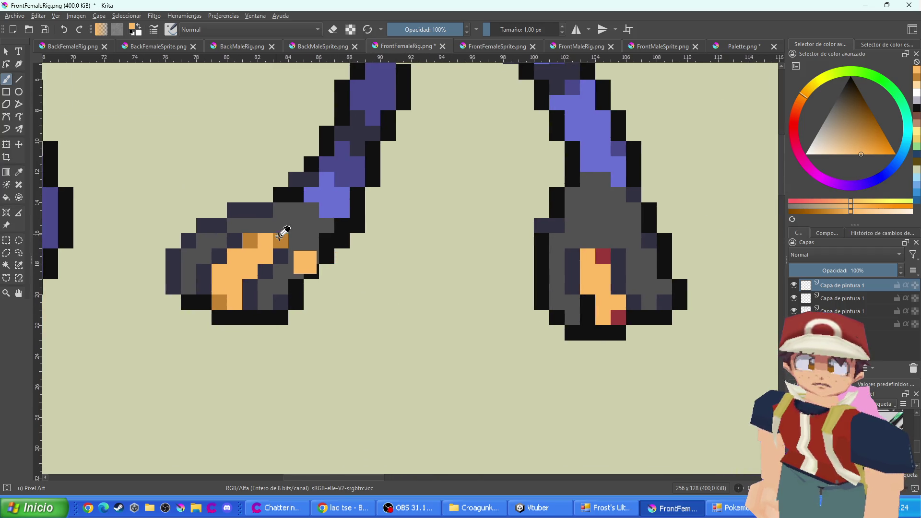
pyautogui.click(618, 316)
pyautogui.hscroll(-5, 531, 302)
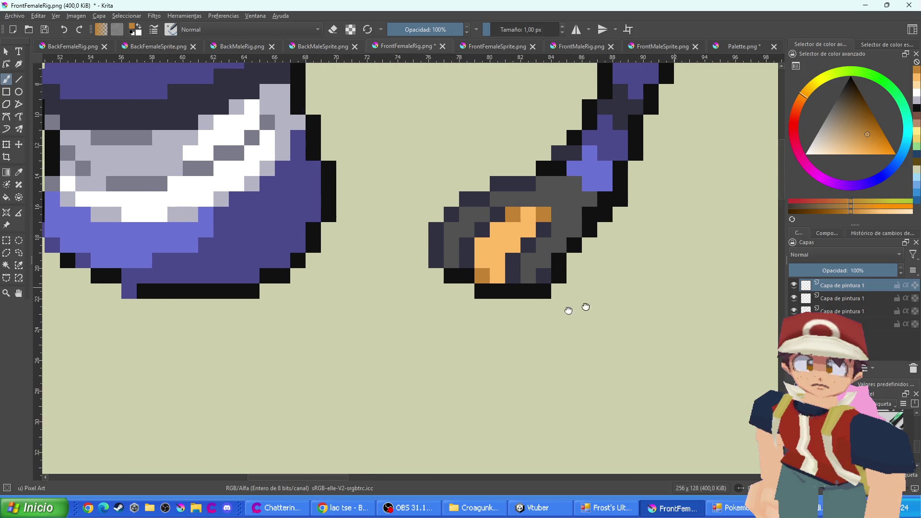
pyautogui.hscroll(5, 566, 309)
pyautogui.scroll(-6, 666, 329)
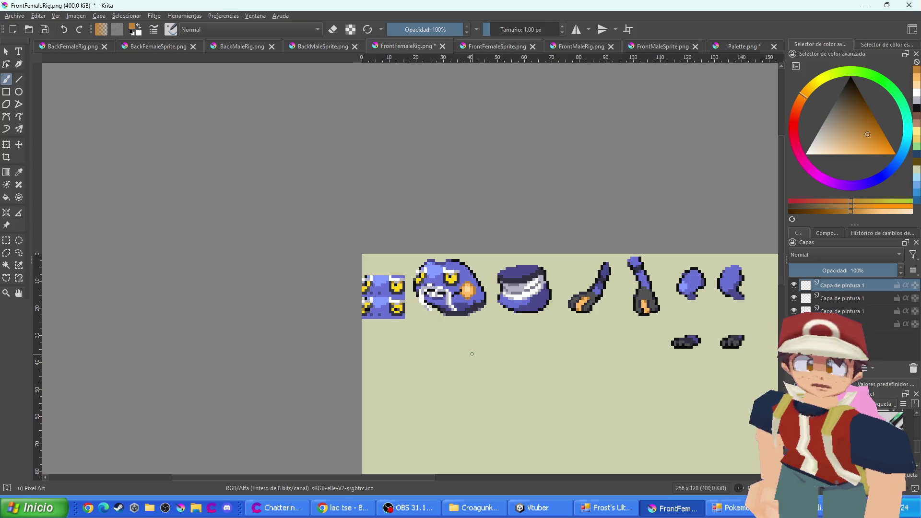
# Sample brown from the gem ring and stroke it along the body piece's bottom edge
pyautogui.scroll(2, 475, 288)
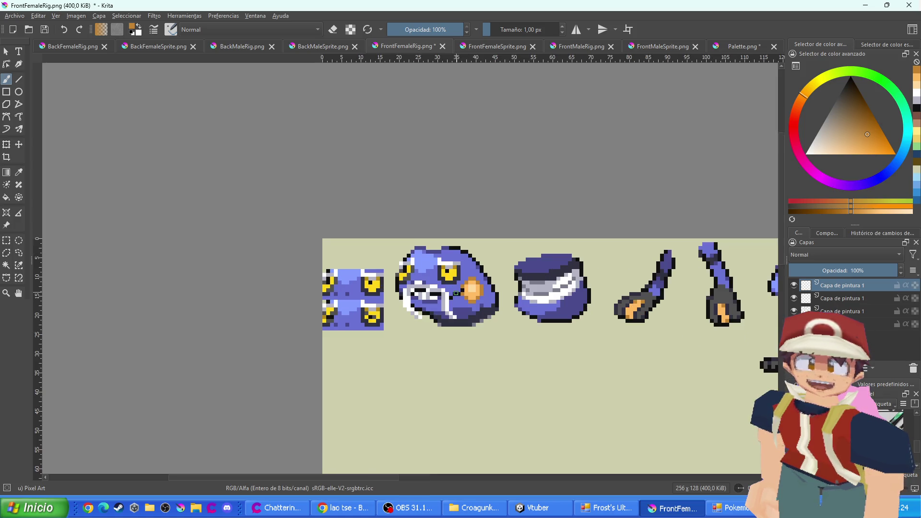
pyautogui.keyDown('ctrl'); pyautogui.click(474, 310); pyautogui.keyUp('ctrl')
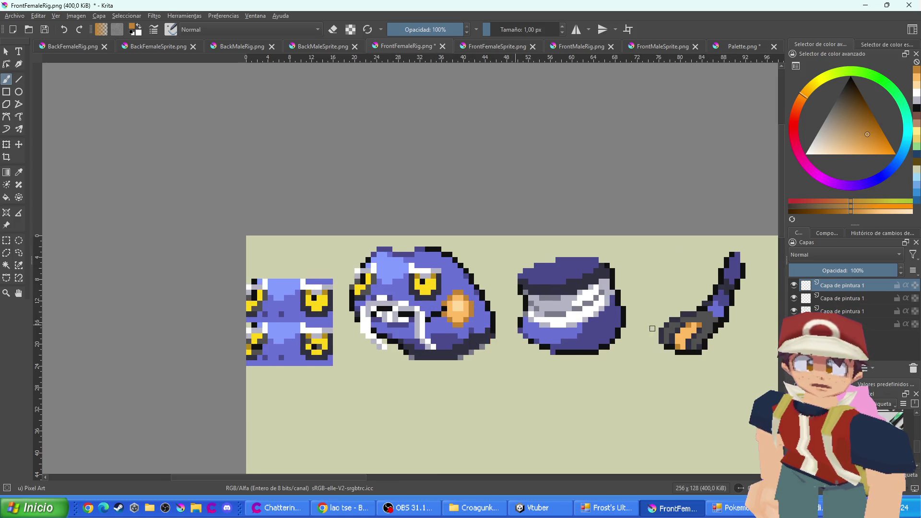
pyautogui.scroll(3, 475, 311)
pyautogui.moveTo(478, 312)
pyautogui.mouseDown()
pyautogui.moveTo(531, 306)
pyautogui.moveTo(494, 303)
pyautogui.moveTo(543, 269)
pyautogui.moveTo(539, 294)
pyautogui.moveTo(552, 302)
pyautogui.moveTo(561, 262)
pyautogui.moveTo(555, 284)
pyautogui.moveTo(571, 277)
pyautogui.moveTo(568, 259)
pyautogui.moveTo(556, 257)
pyautogui.mouseUp()
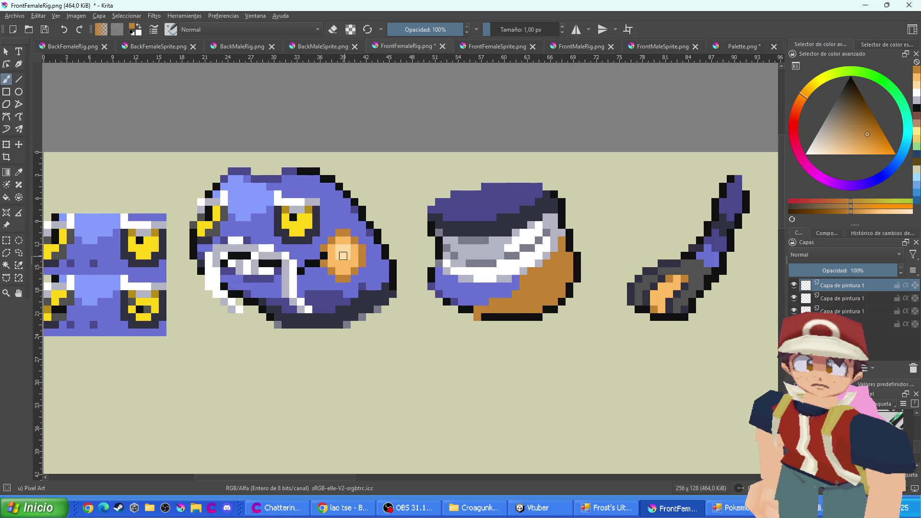
# Sample light orange from the gem and paint the body's lower edge and belly's lower-left edge
pyautogui.keyDown('ctrl'); pyautogui.click(343, 255); pyautogui.keyUp('ctrl')
pyautogui.scroll(1, 349, 265)
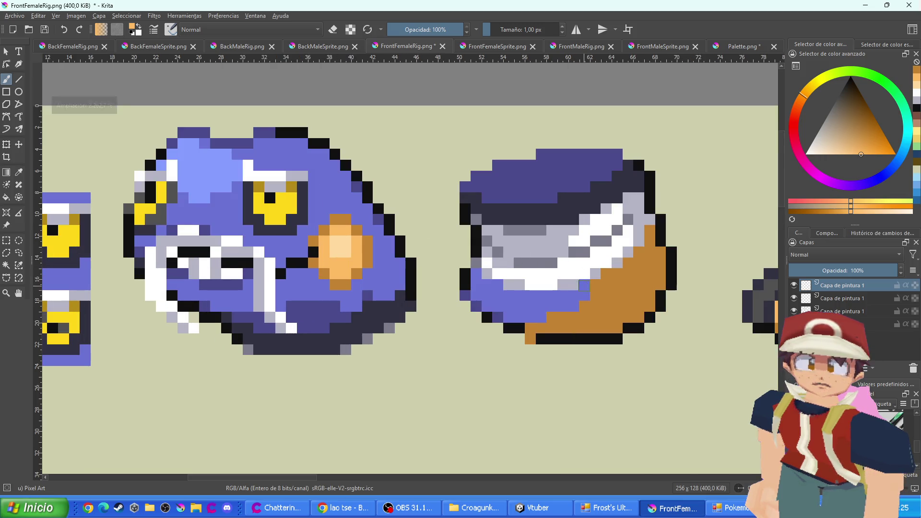
pyautogui.moveTo(584, 285)
pyautogui.mouseDown()
pyautogui.moveTo(579, 300)
pyautogui.moveTo(509, 310)
pyautogui.moveTo(523, 296)
pyautogui.moveTo(486, 304)
pyautogui.moveTo(476, 275)
pyautogui.moveTo(516, 315)
pyautogui.mouseUp()
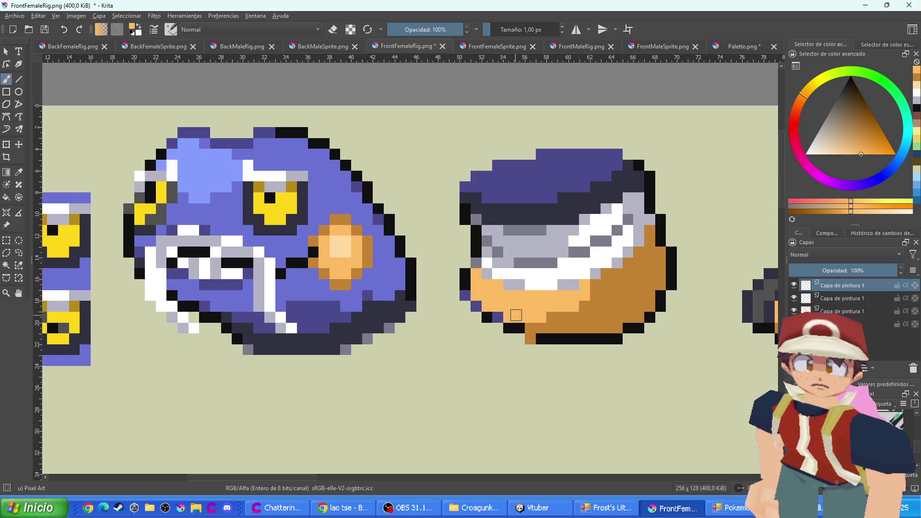
pyautogui.scroll(1, 502, 267)
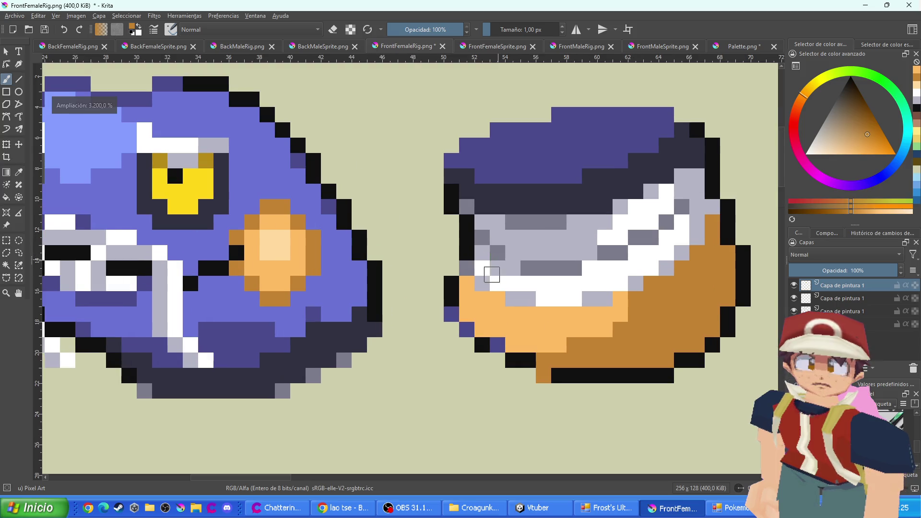
pyautogui.moveTo(451, 315); pyautogui.dragTo(465, 327)
pyautogui.scroll(-6, 495, 343)
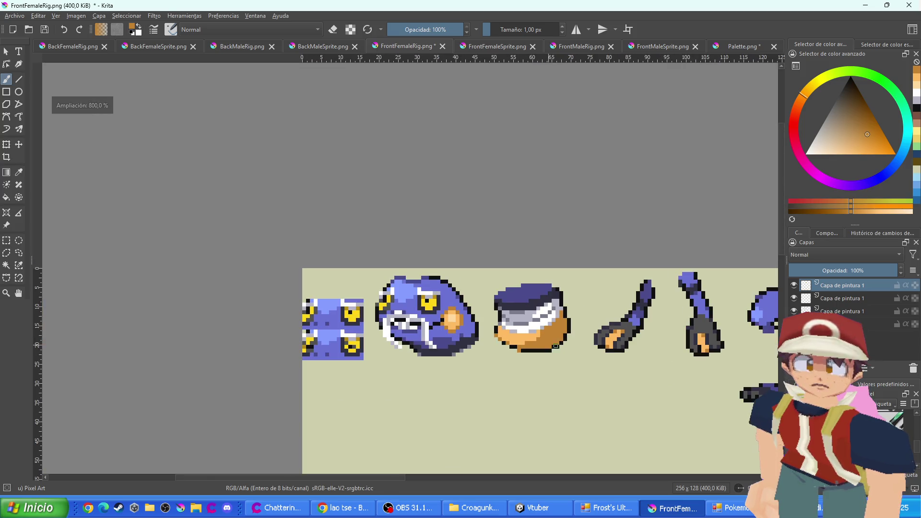
pyautogui.scroll(1, 520, 353)
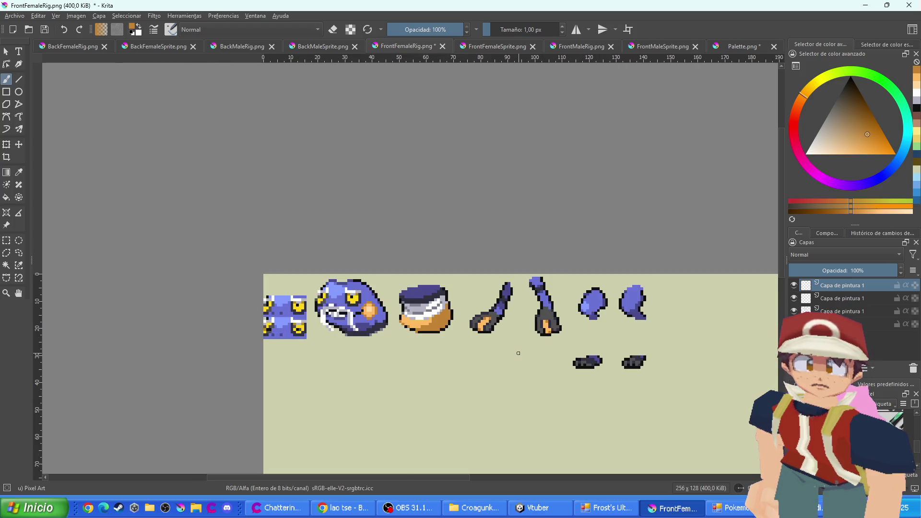
pyautogui.scroll(2, 518, 353)
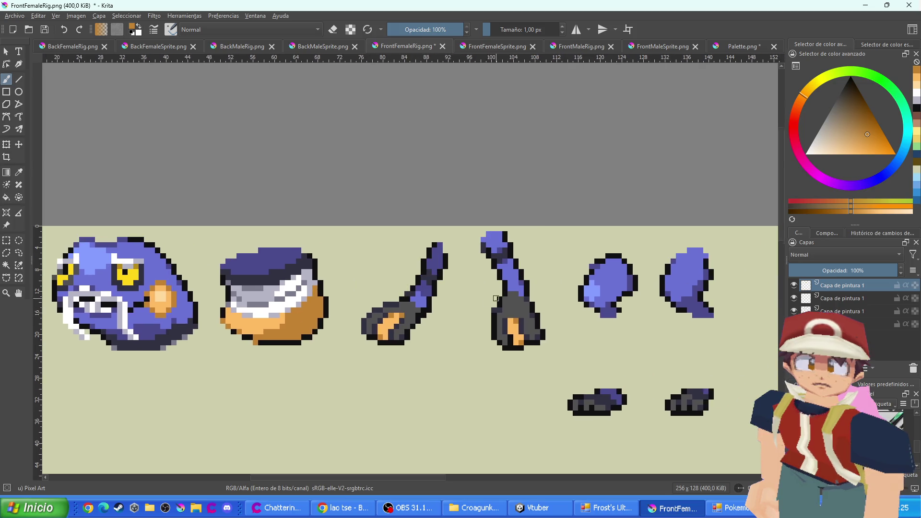
pyautogui.scroll(2, 435, 241)
# Paint the purple tips of both arm pieces orange
pyautogui.moveTo(412, 319)
pyautogui.mouseDown()
pyautogui.moveTo(412, 276)
pyautogui.moveTo(422, 274)
pyautogui.moveTo(417, 327)
pyautogui.moveTo(400, 312)
pyautogui.mouseUp()
pyautogui.click(401, 307)
pyautogui.moveTo(258, 396); pyautogui.dragTo(364, 322)
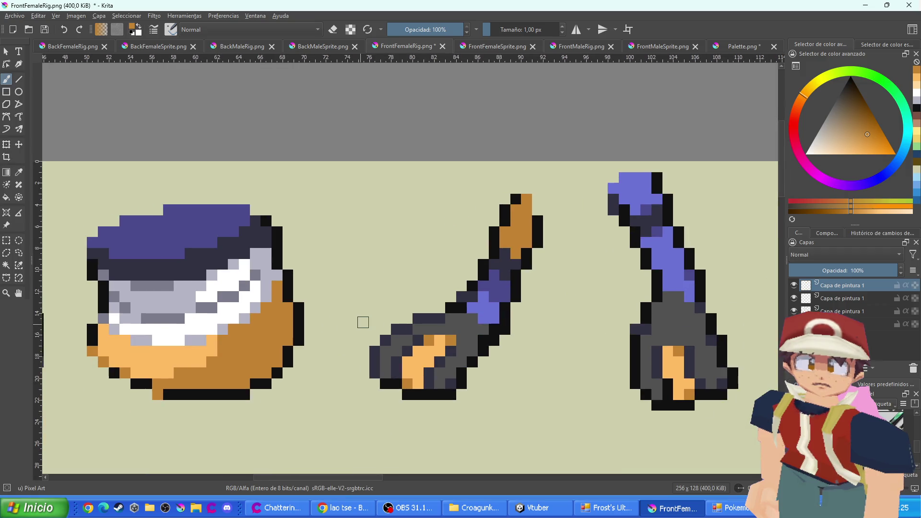
pyautogui.keyDown('ctrl'); pyautogui.click(182, 379); pyautogui.keyUp('ctrl')
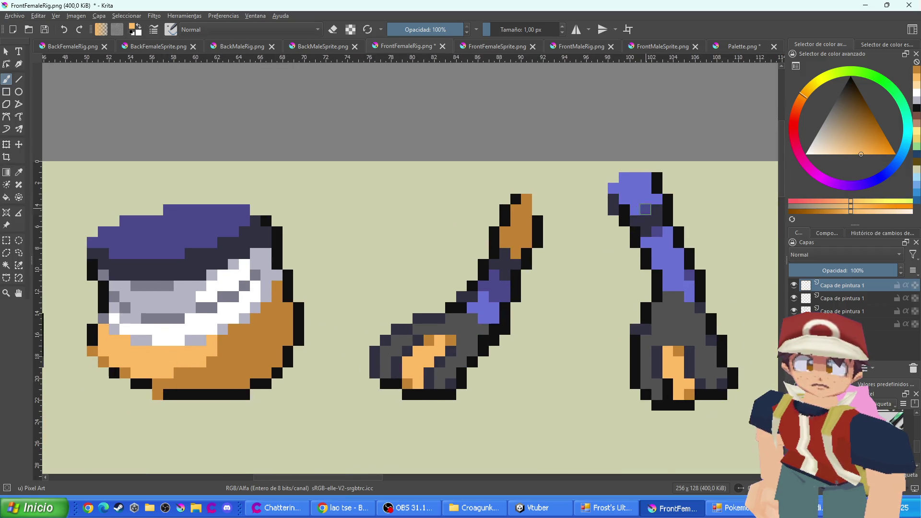
pyautogui.scroll(1, 646, 209)
pyautogui.moveTo(650, 204)
pyautogui.mouseDown()
pyautogui.moveTo(630, 211)
pyautogui.moveTo(641, 168)
pyautogui.moveTo(620, 193)
pyautogui.moveTo(599, 181)
pyautogui.mouseUp()
pyautogui.scroll(-1, 562, 232)
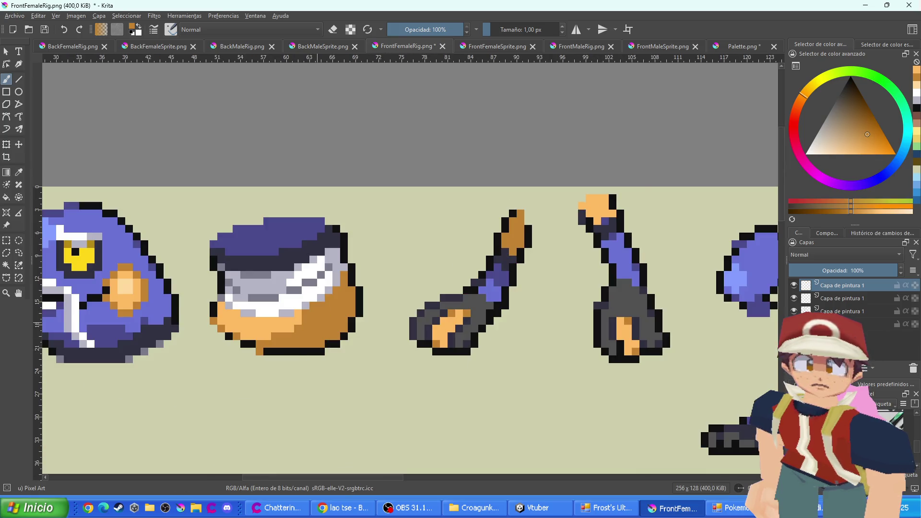
pyautogui.click(609, 222)
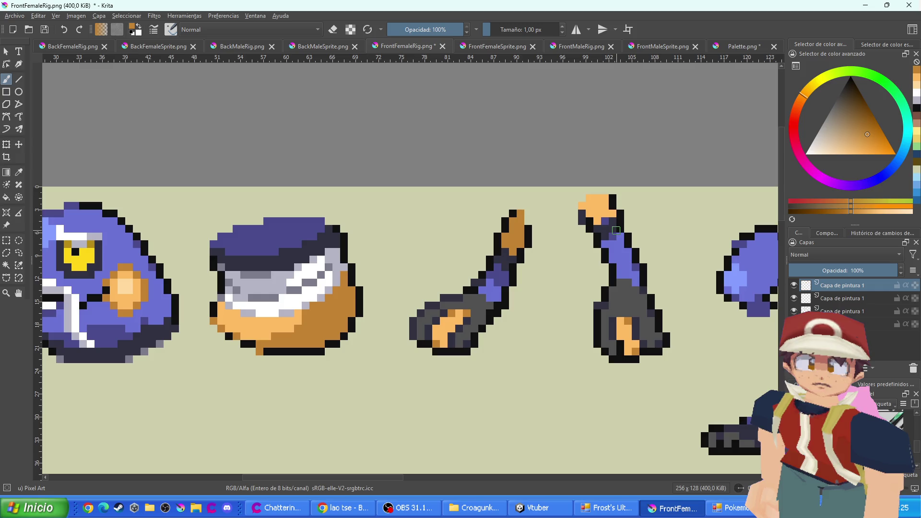
# Paint a pixel on the right foot piece orange
pyautogui.scroll(-5, 608, 225)
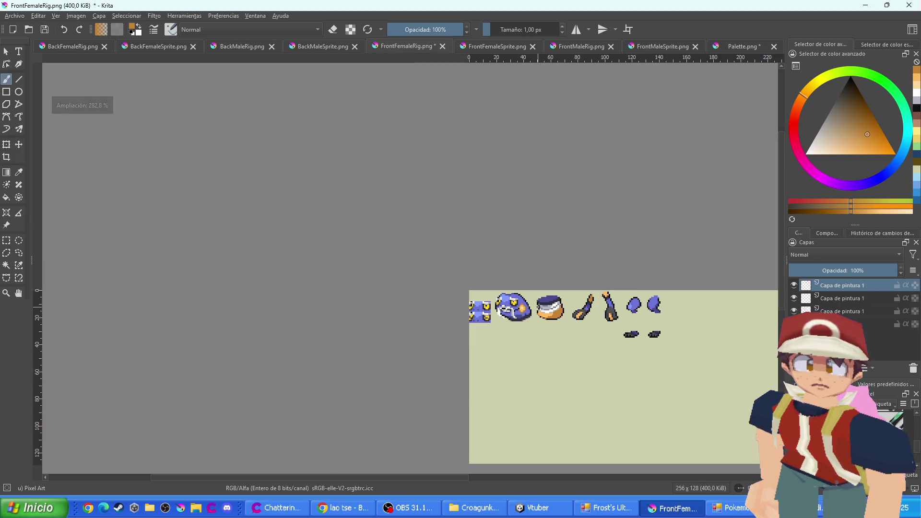
pyautogui.scroll(2, 566, 305)
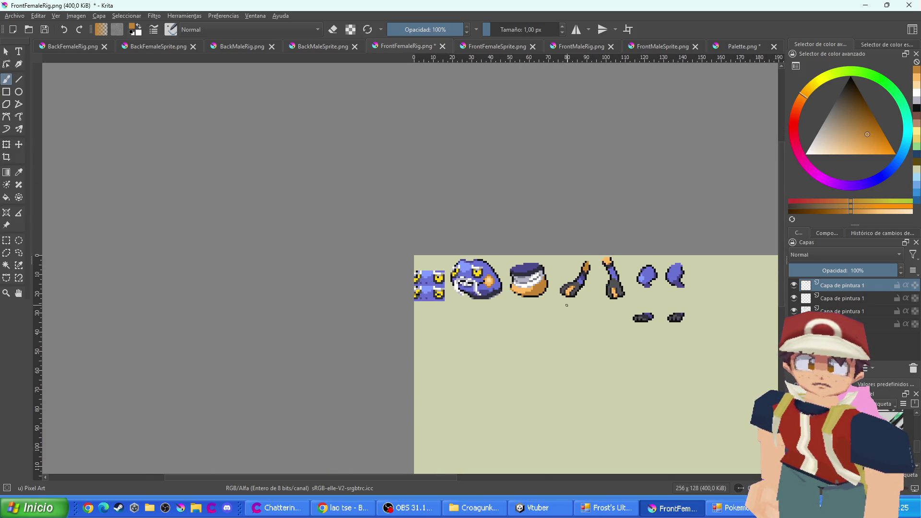
pyautogui.scroll(2, 548, 304)
pyautogui.moveTo(616, 305); pyautogui.dragTo(449, 305)
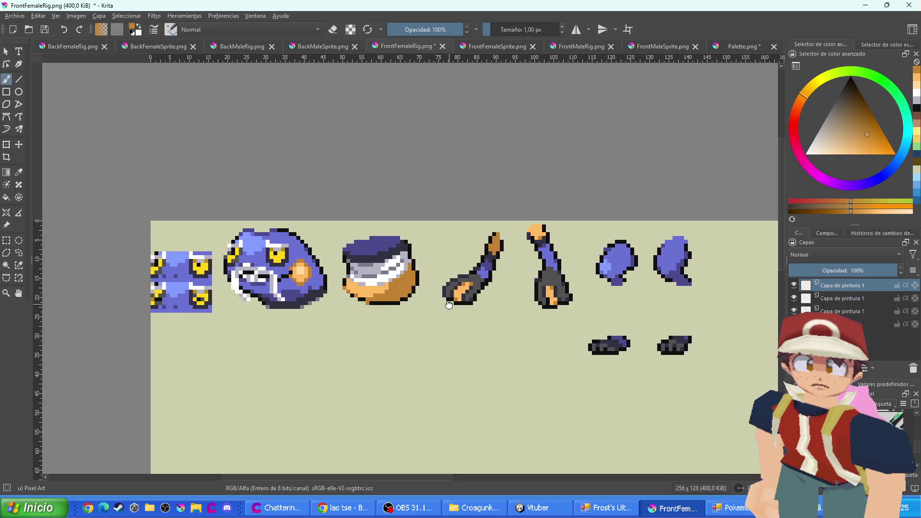
pyautogui.moveTo(595, 283); pyautogui.dragTo(504, 284)
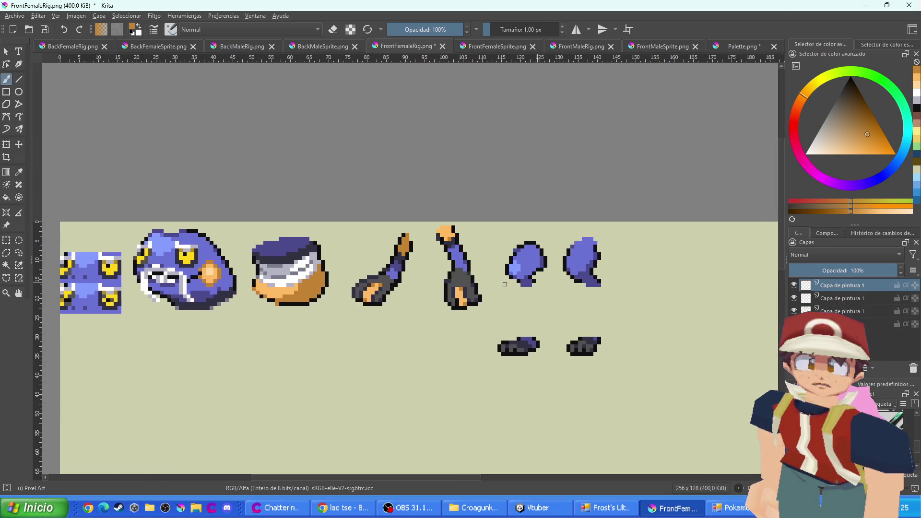
pyautogui.scroll(2, 596, 239)
pyautogui.click(601, 401)
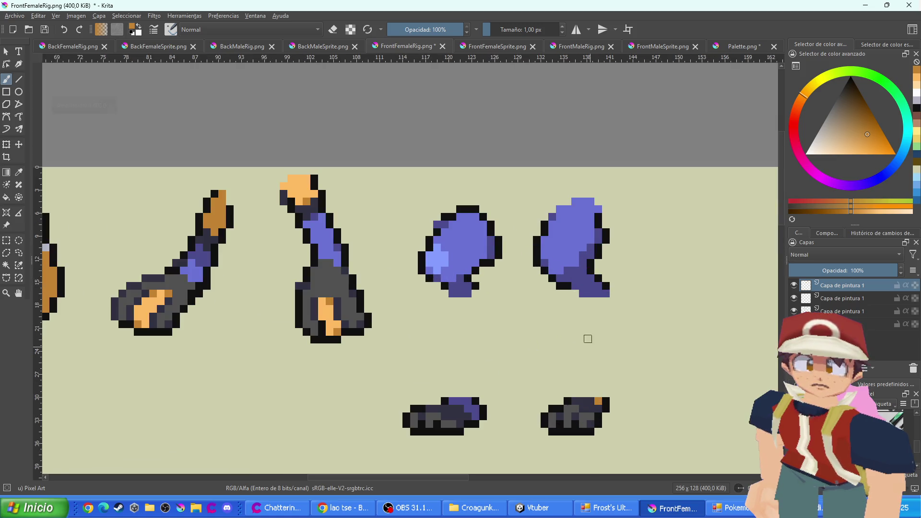
# Paint the right blob's lower, right and upper-left edge pixels orange, keeping one dark outline pixel
pyautogui.moveTo(603, 293)
pyautogui.mouseDown()
pyautogui.moveTo(564, 277)
pyautogui.moveTo(577, 273)
pyautogui.mouseUp()
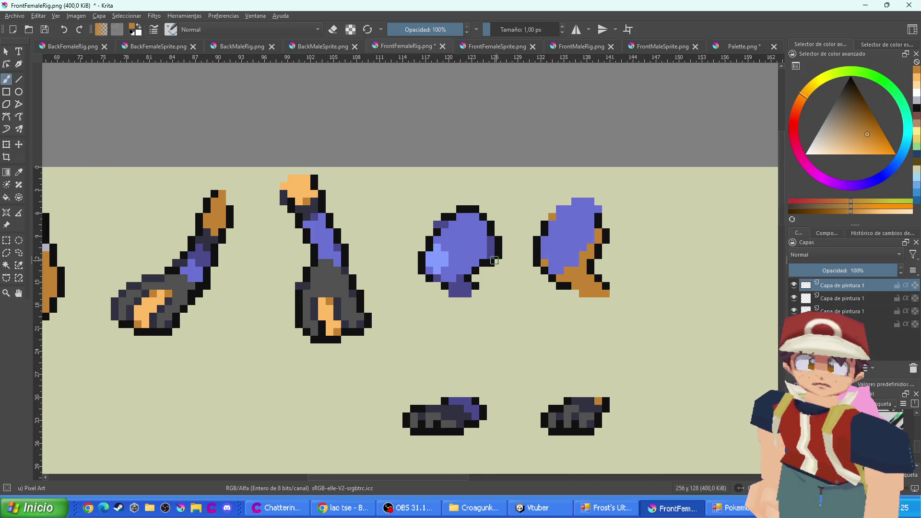
pyautogui.scroll(1, 495, 260)
pyautogui.moveTo(489, 257); pyautogui.dragTo(489, 228)
pyautogui.moveTo(454, 288)
pyautogui.mouseDown()
pyautogui.moveTo(446, 307)
pyautogui.moveTo(426, 296)
pyautogui.mouseUp()
pyautogui.click(413, 285)
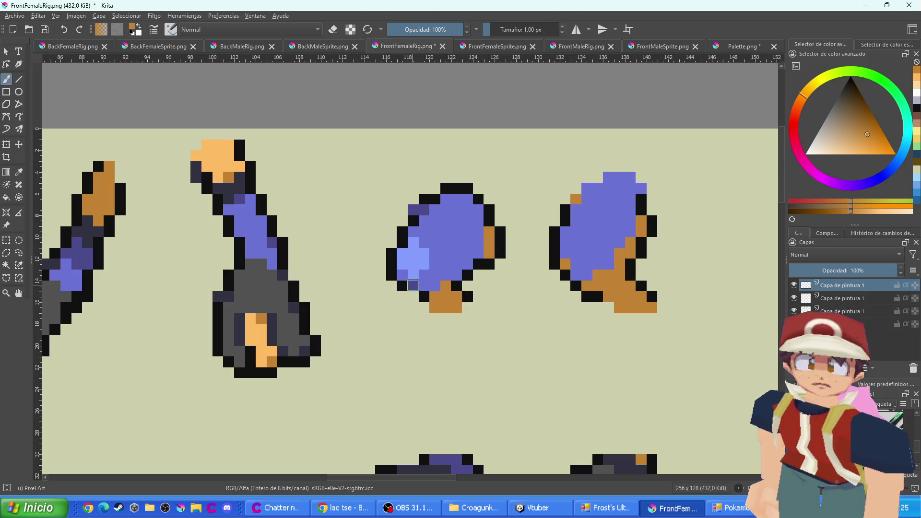
pyautogui.click(424, 209)
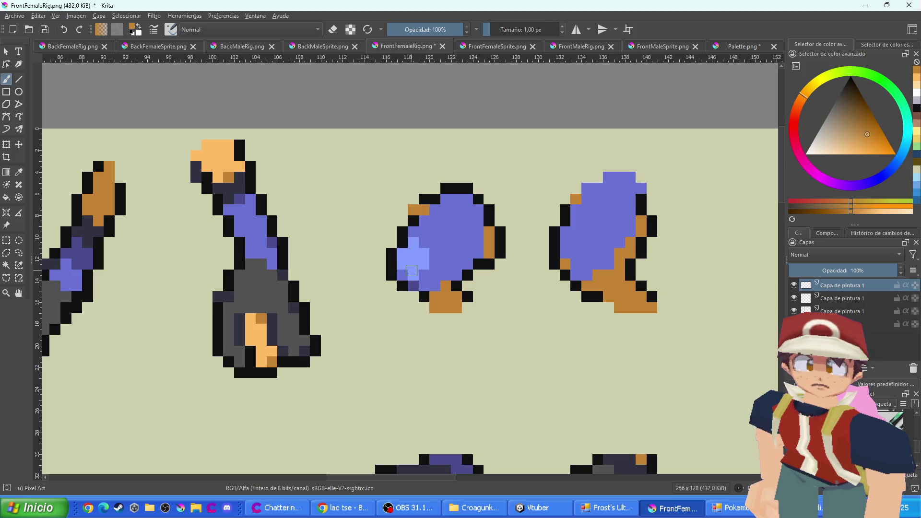
pyautogui.scroll(-3, 384, 288)
pyautogui.scroll(2, 575, 274)
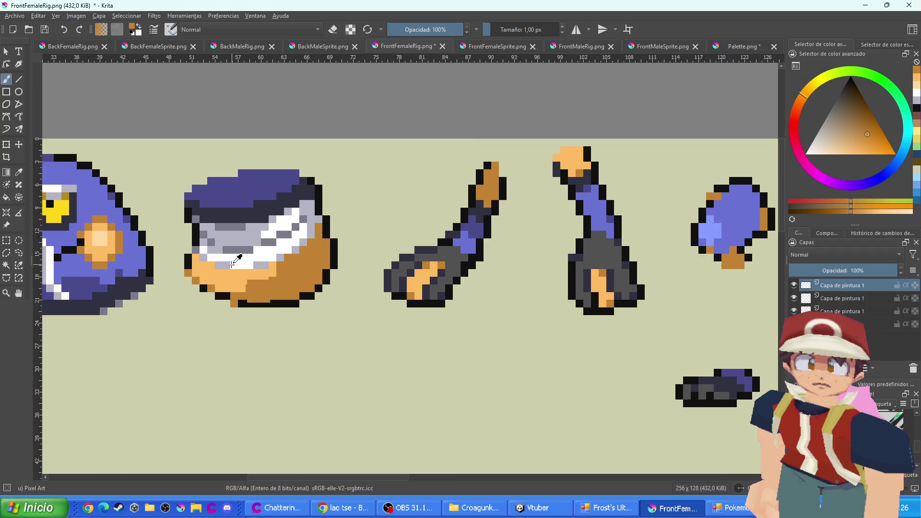
pyautogui.scroll(-2, 433, 277)
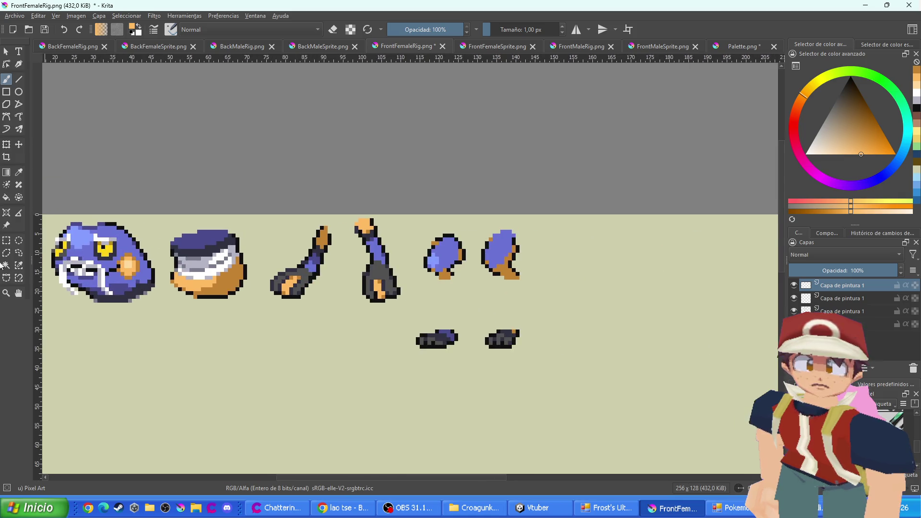
# Reselect the top paint layer and paint both blobs' lower pixels peach
pyautogui.click(7, 198)
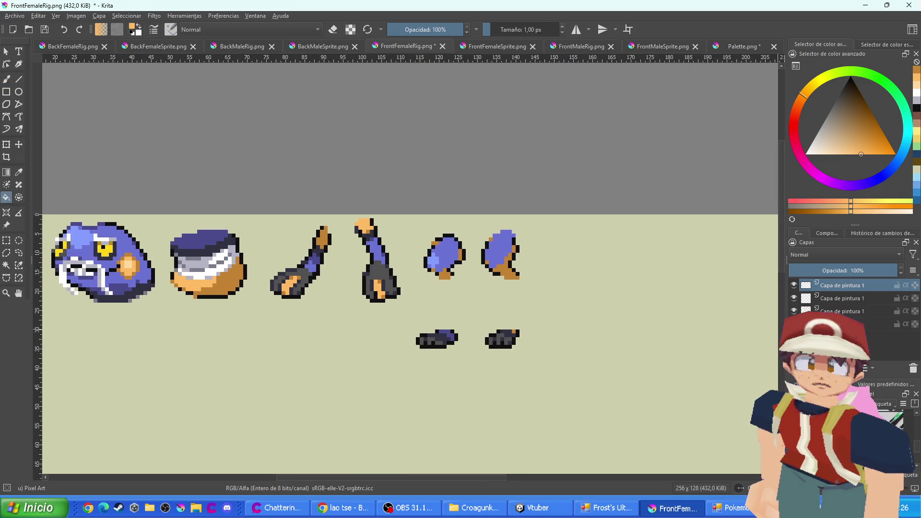
pyautogui.click(885, 324)
pyautogui.click(8, 79)
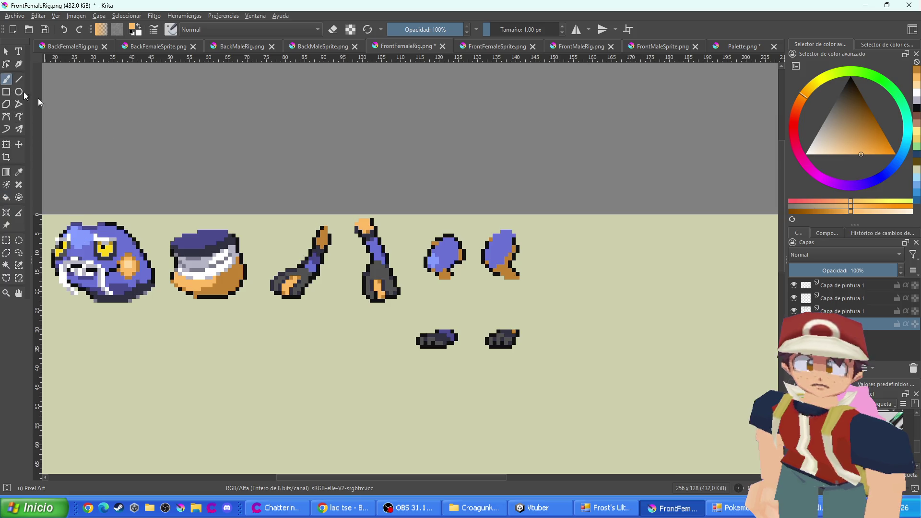
pyautogui.click(811, 286)
pyautogui.scroll(3, 456, 259)
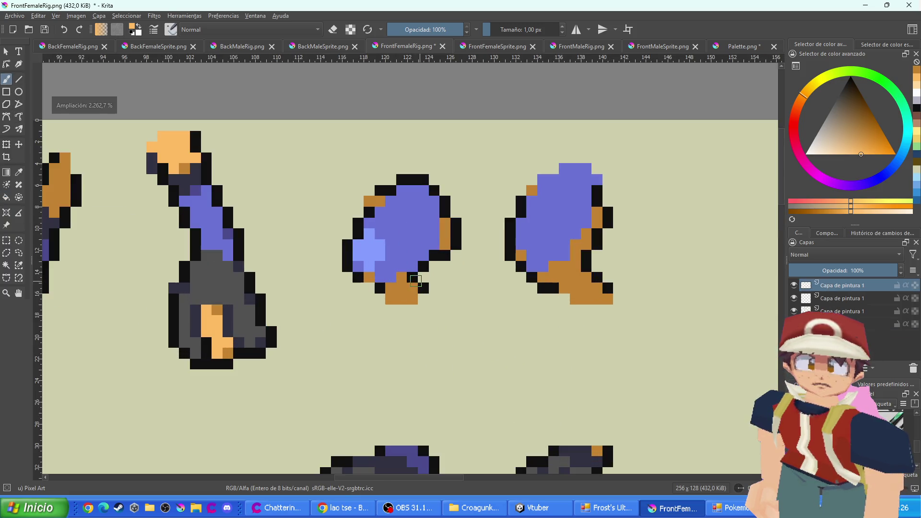
pyautogui.moveTo(386, 275)
pyautogui.mouseDown()
pyautogui.moveTo(380, 265)
pyautogui.moveTo(408, 252)
pyautogui.moveTo(398, 253)
pyautogui.moveTo(390, 221)
pyautogui.moveTo(369, 223)
pyautogui.moveTo(382, 212)
pyautogui.moveTo(393, 225)
pyautogui.moveTo(411, 209)
pyautogui.moveTo(402, 192)
pyautogui.moveTo(421, 202)
pyautogui.moveTo(424, 245)
pyautogui.moveTo(434, 212)
pyautogui.mouseUp()
pyautogui.click(359, 267)
pyautogui.moveTo(543, 265)
pyautogui.mouseDown()
pyautogui.moveTo(531, 223)
pyautogui.moveTo(533, 262)
pyautogui.moveTo(530, 231)
pyautogui.moveTo(559, 255)
pyautogui.moveTo(546, 182)
pyautogui.moveTo(558, 210)
pyautogui.moveTo(575, 179)
pyautogui.moveTo(565, 212)
pyautogui.moveTo(579, 223)
pyautogui.moveTo(593, 175)
pyautogui.moveTo(583, 185)
pyautogui.mouseUp()
# Darken the right eye's yellow pixels and paint the yellow eye row blue
pyautogui.scroll(-5, 568, 275)
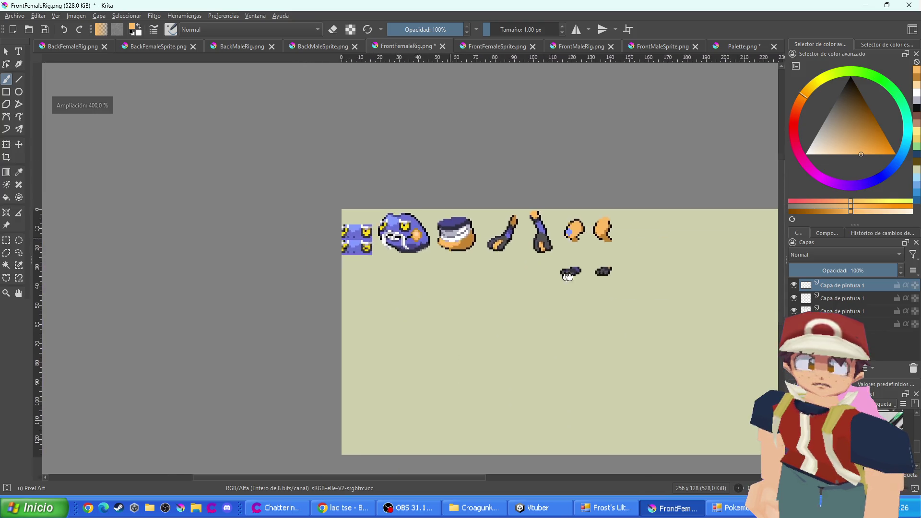
pyautogui.scroll(8, 382, 220)
pyautogui.keyDown('ctrl'); pyautogui.click(541, 250); pyautogui.keyUp('ctrl')
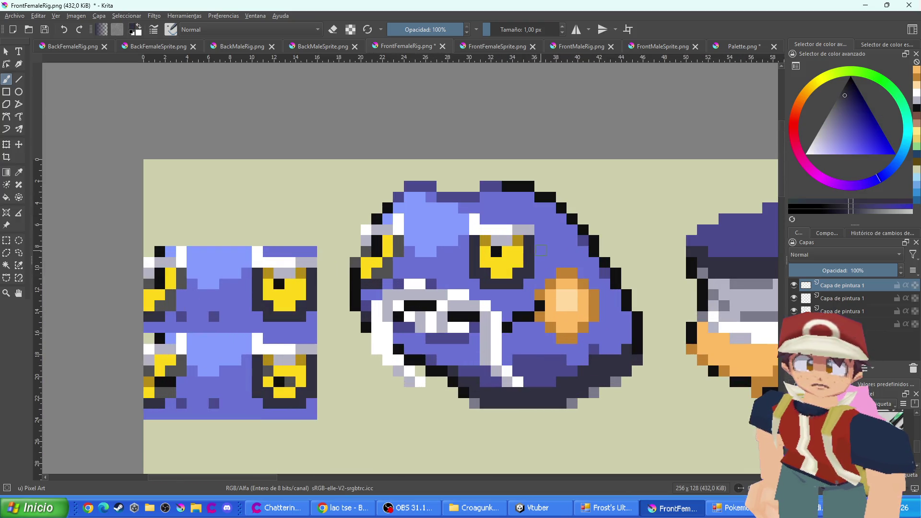
pyautogui.click(541, 253)
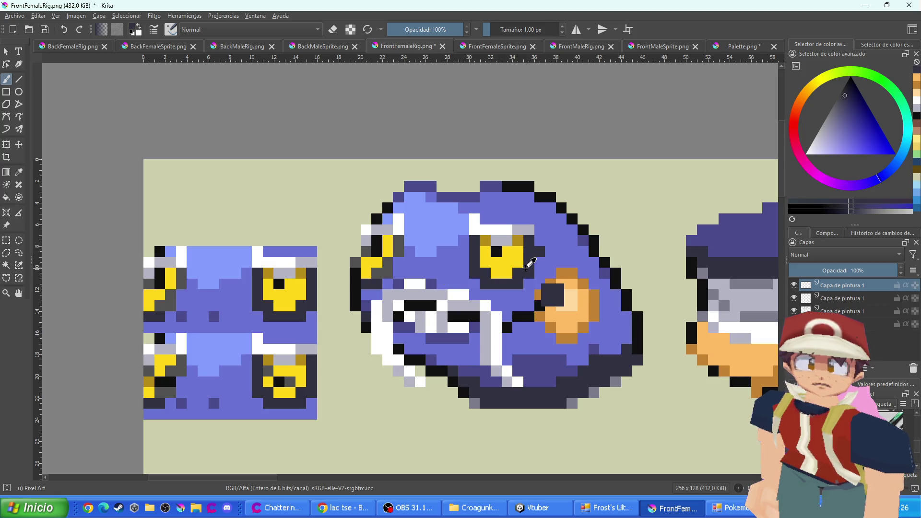
pyautogui.click(555, 288)
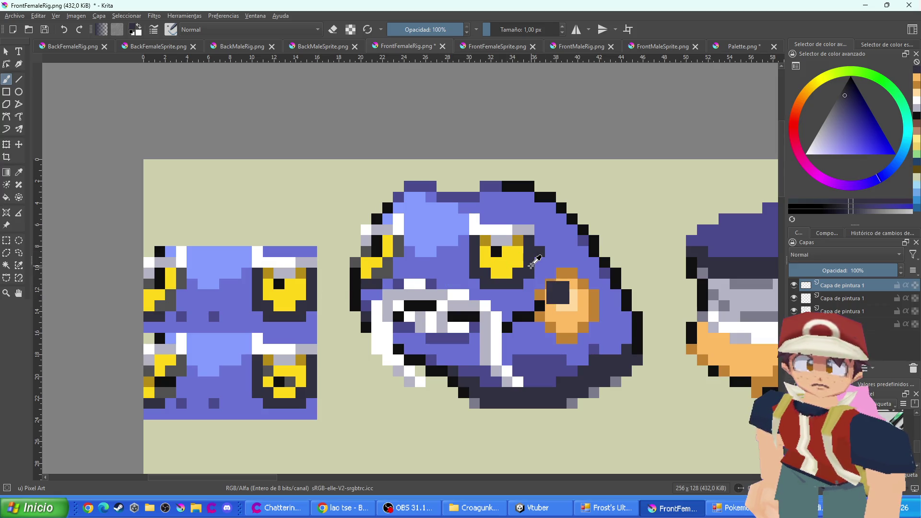
pyautogui.hotkey('ctrl', 'z')
pyautogui.click(517, 262)
pyautogui.moveTo(509, 268); pyautogui.dragTo(494, 265)
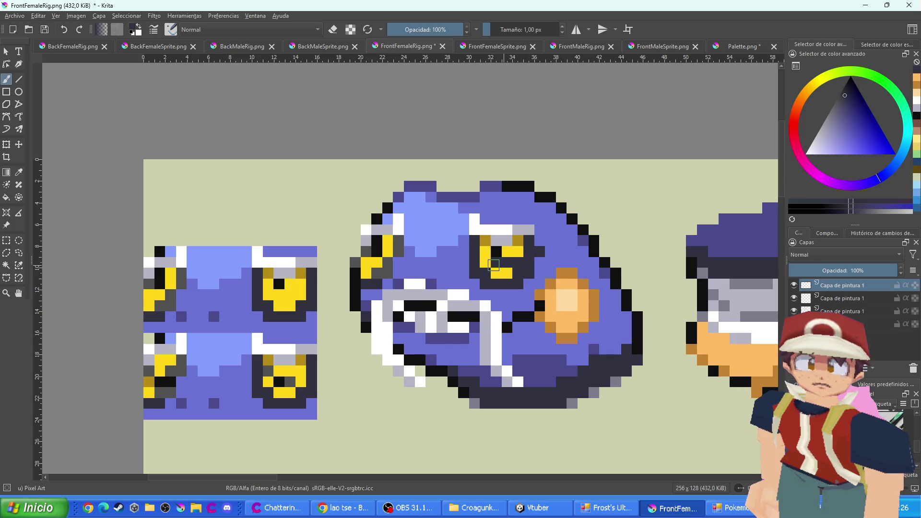
pyautogui.keyDown('ctrl'); pyautogui.click(482, 295); pyautogui.keyUp('ctrl')
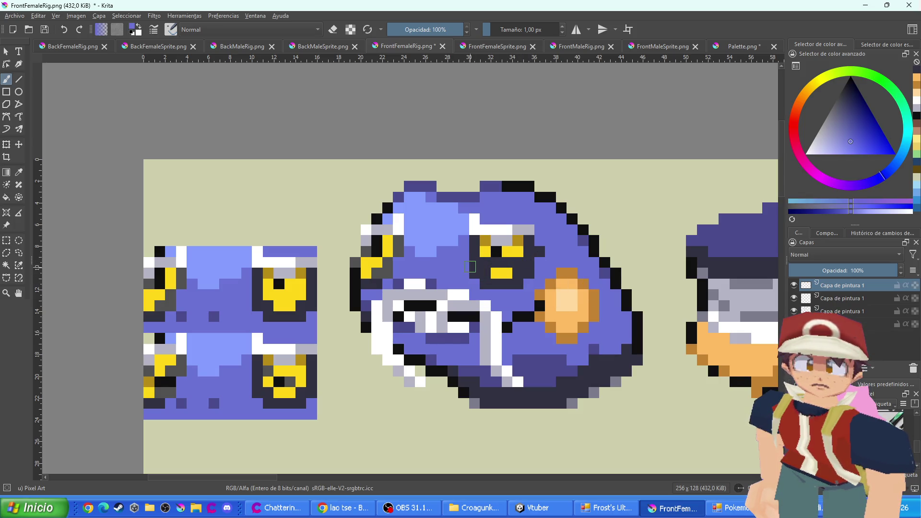
pyautogui.moveTo(484, 270)
pyautogui.mouseDown()
pyautogui.moveTo(519, 273)
pyautogui.moveTo(497, 283)
pyautogui.mouseUp()
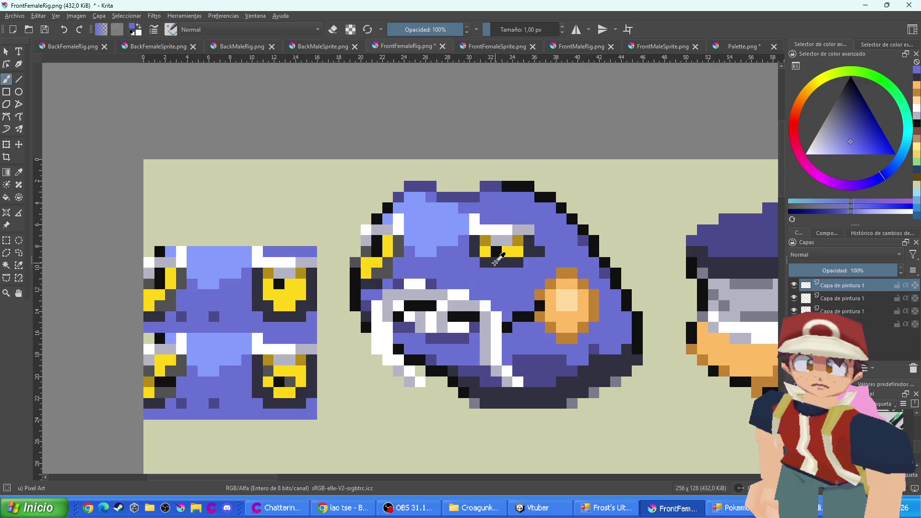
# Paint the left eye's yellow pixels dark grey, undo the mouth edit, and turn the nearby grey pixels blue
pyautogui.keyDown('ctrl'); pyautogui.click(496, 262); pyautogui.keyUp('ctrl')
pyautogui.keyDown('ctrl'); pyautogui.click(390, 260); pyautogui.keyUp('ctrl')
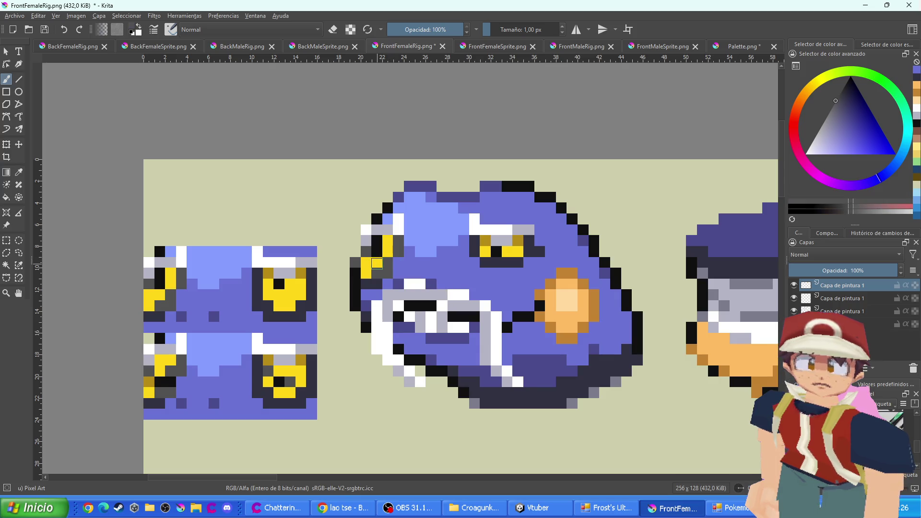
pyautogui.moveTo(383, 264); pyautogui.dragTo(365, 264)
pyautogui.moveTo(427, 297); pyautogui.dragTo(452, 297)
pyautogui.keyDown('ctrl'); pyautogui.click(452, 297); pyautogui.keyUp('ctrl')
pyautogui.hotkey('ctrl', 'z')
pyautogui.moveTo(389, 271); pyautogui.dragTo(376, 272)
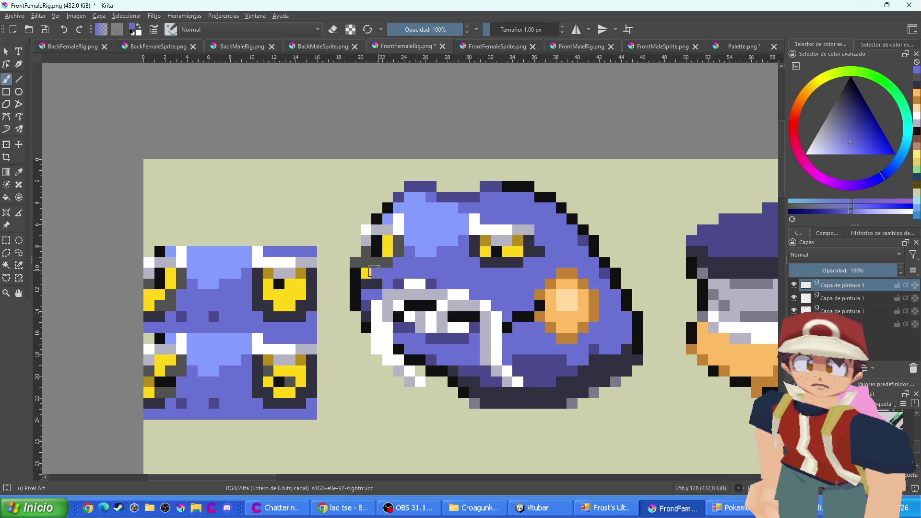
# Choose a pale grey-lavender painting colour
pyautogui.scroll(-2, 415, 272)
pyautogui.scroll(2, 415, 271)
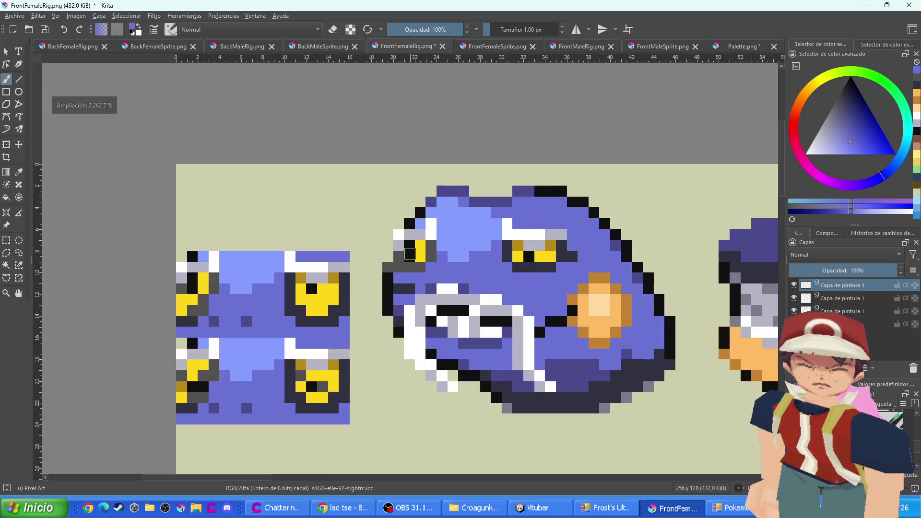
pyautogui.scroll(1, 431, 251)
pyautogui.keyDown('ctrl'); pyautogui.click(586, 242); pyautogui.keyUp('ctrl')
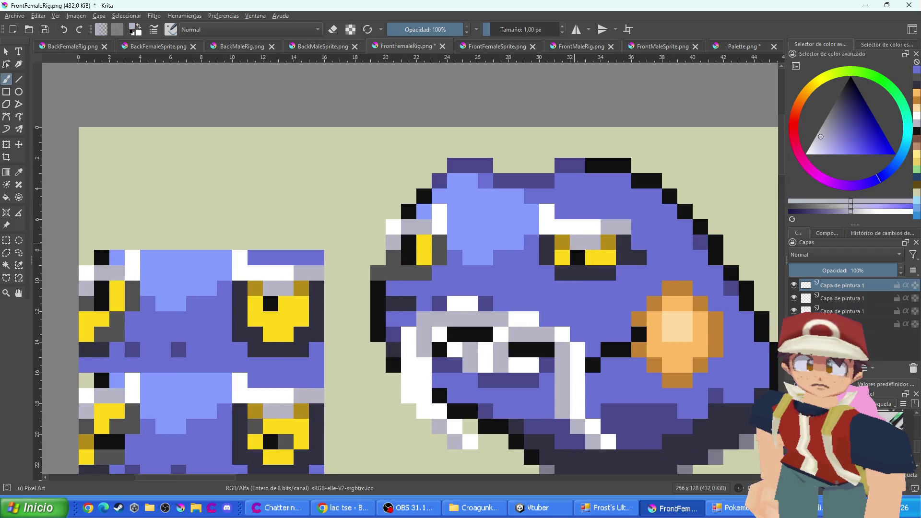
pyautogui.scroll(-5, 415, 243)
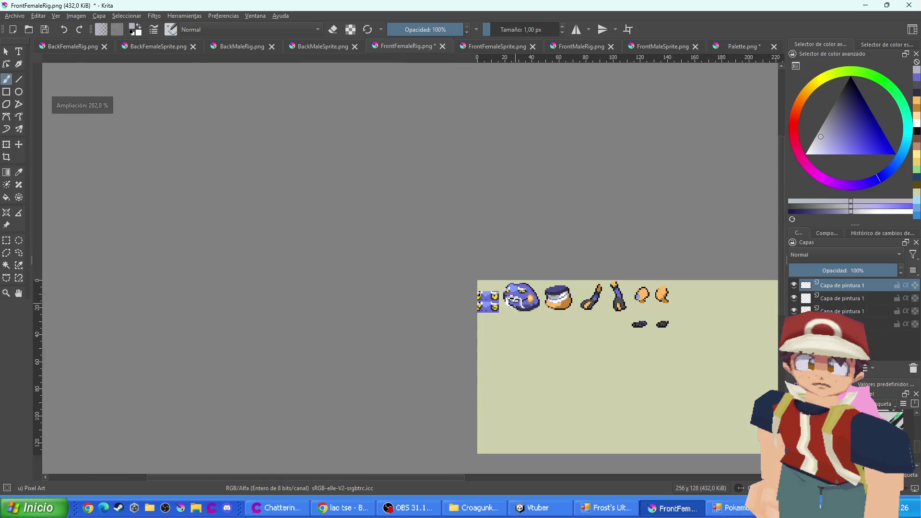
pyautogui.scroll(1, 518, 307)
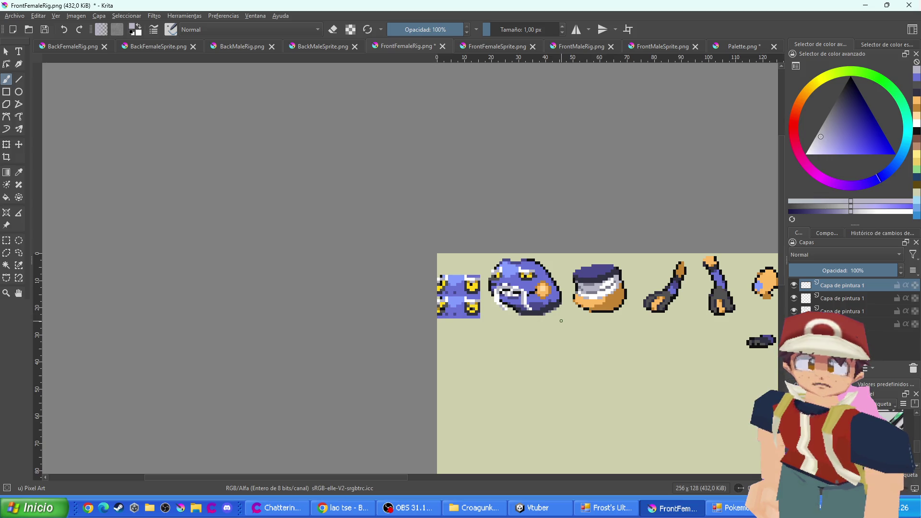
pyautogui.scroll(4, 494, 315)
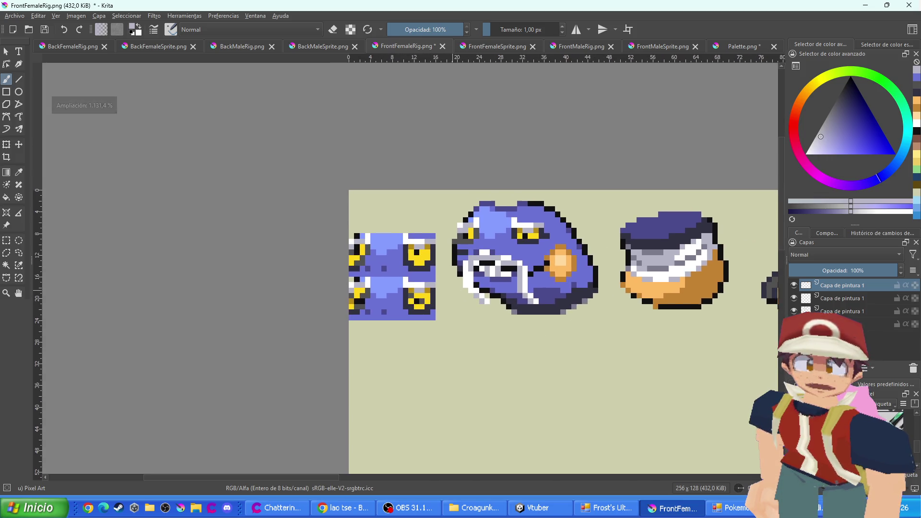
# Cover the upper eye piece's yellow eye rows with near-black, dark grey and blue
pyautogui.keyDown('ctrl'); pyautogui.click(398, 213); pyautogui.keyUp('ctrl')
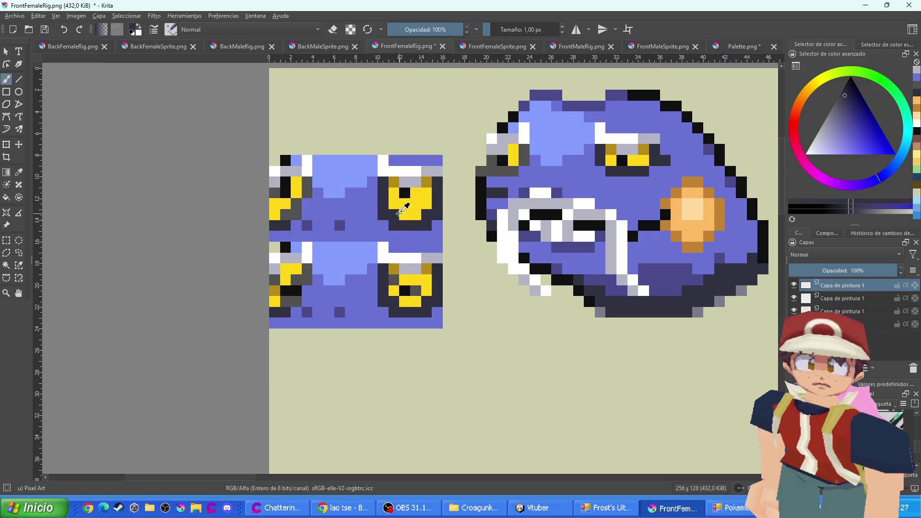
pyautogui.moveTo(397, 206); pyautogui.dragTo(426, 207)
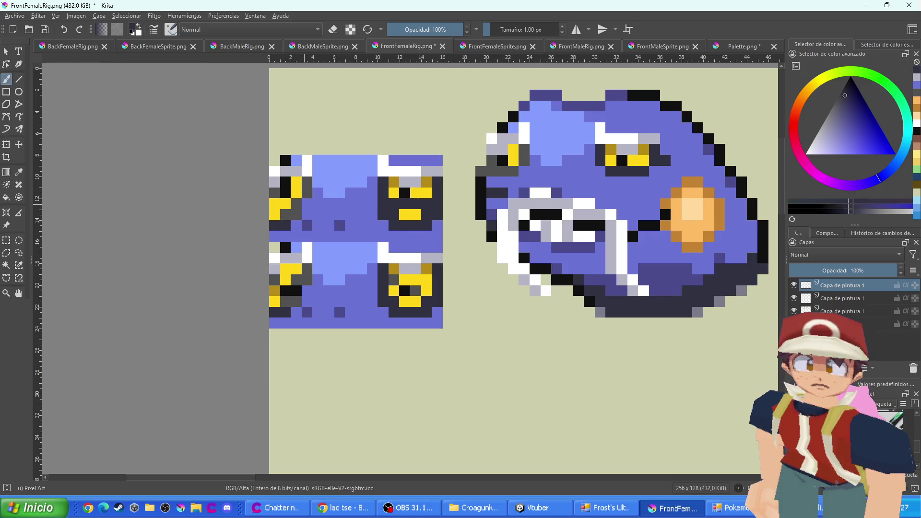
pyautogui.keyDown('ctrl'); pyautogui.click(307, 192); pyautogui.keyUp('ctrl')
pyautogui.moveTo(285, 203)
pyautogui.mouseDown()
pyautogui.moveTo(274, 203)
pyautogui.moveTo(329, 206)
pyautogui.moveTo(276, 215)
pyautogui.moveTo(290, 223)
pyautogui.mouseUp()
pyautogui.keyDown('ctrl'); pyautogui.click(294, 168); pyautogui.keyUp('ctrl')
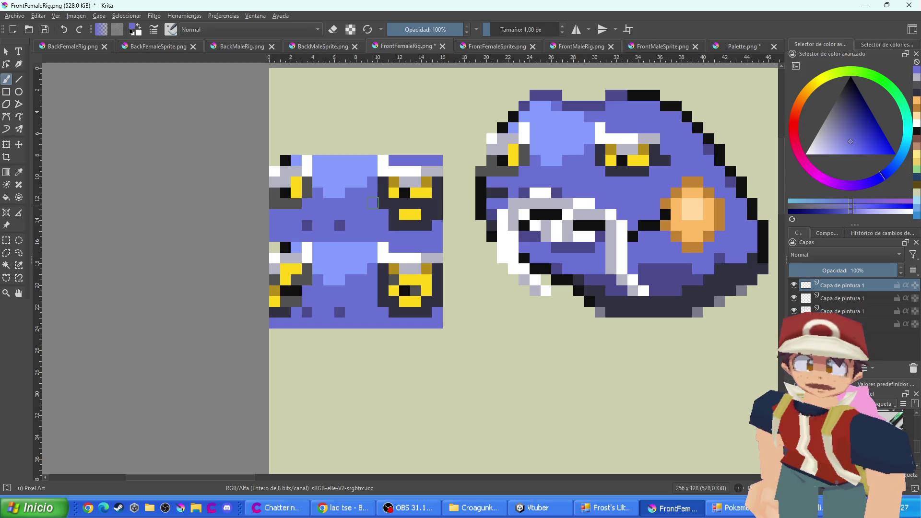
pyautogui.moveTo(384, 212)
pyautogui.mouseDown()
pyautogui.moveTo(436, 211)
pyautogui.moveTo(391, 226)
pyautogui.mouseUp()
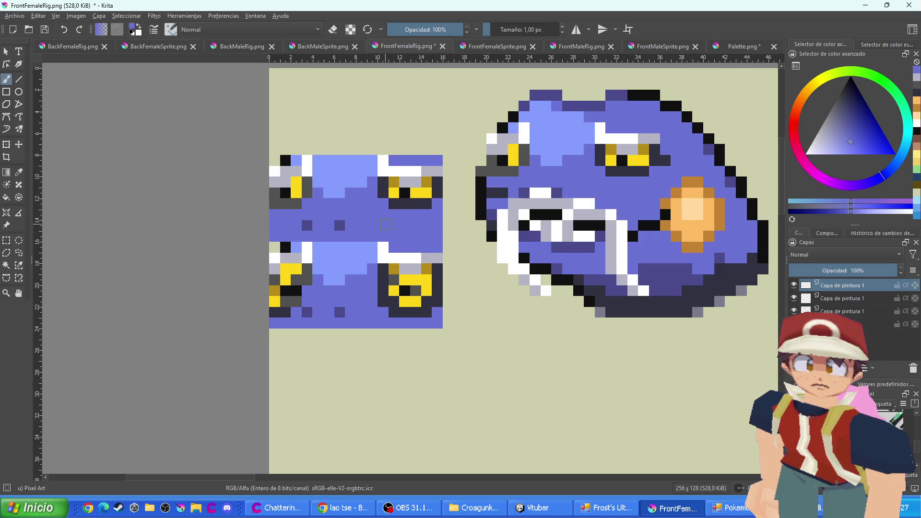
# Narrow the lower right eye by painting its yellow row dark and its surroundings blue
pyautogui.scroll(2, 384, 278)
pyautogui.scroll(-2, 378, 308)
pyautogui.scroll(1, 370, 289)
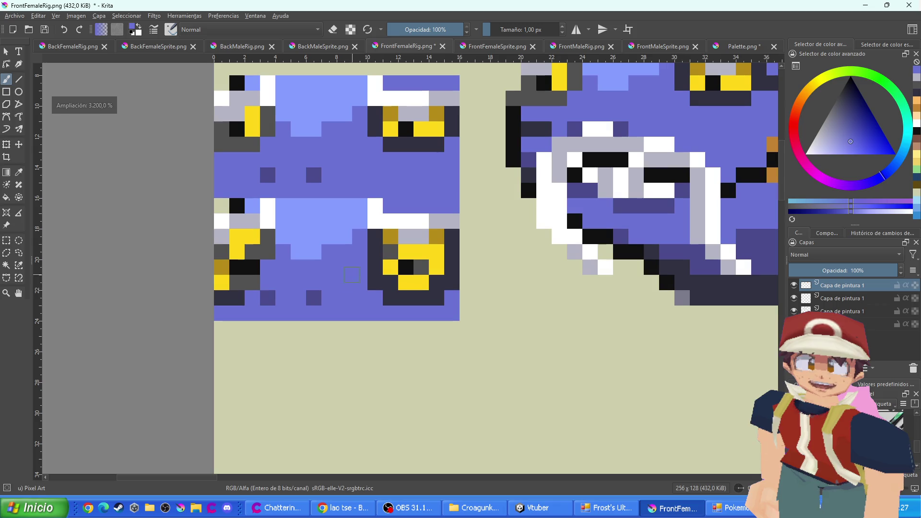
pyautogui.moveTo(389, 266); pyautogui.dragTo(435, 266)
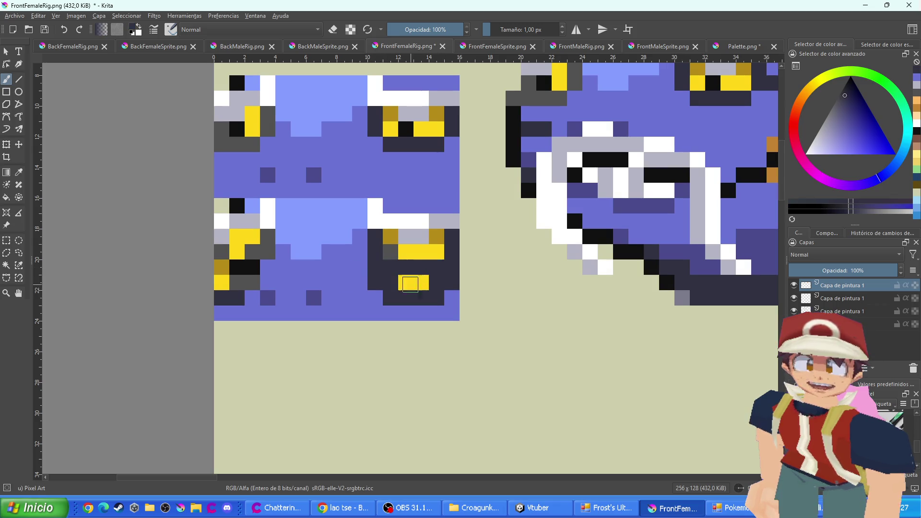
pyautogui.keyDown('ctrl'); pyautogui.click(398, 312); pyautogui.keyUp('ctrl')
pyautogui.moveTo(399, 311)
pyautogui.mouseDown()
pyautogui.moveTo(376, 283)
pyautogui.moveTo(412, 297)
pyautogui.moveTo(445, 286)
pyautogui.moveTo(406, 283)
pyautogui.mouseUp()
pyautogui.click(451, 269)
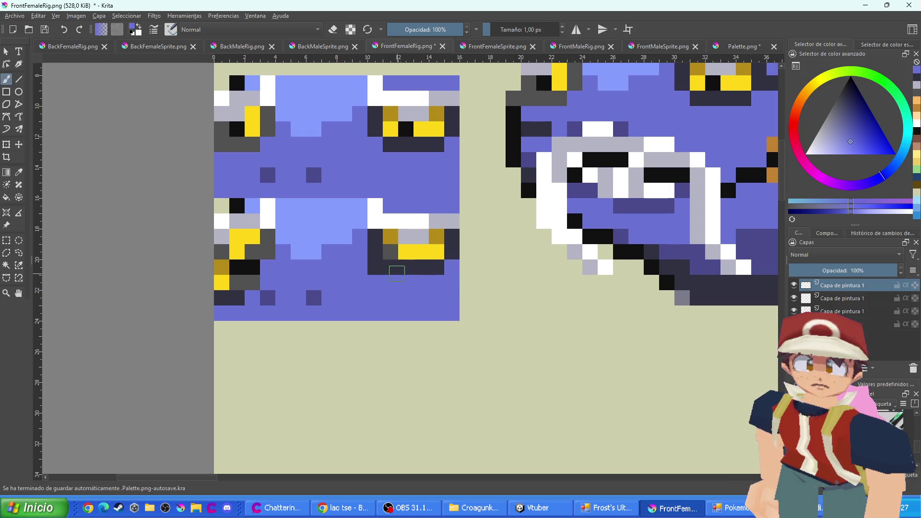
pyautogui.click(373, 273)
# Repaint the lower left eye's pixels dark grey and blue
pyautogui.hscroll(-5, 373, 272)
pyautogui.scroll(1, 373, 273)
pyautogui.keyDown('ctrl'); pyautogui.click(343, 267); pyautogui.keyUp('ctrl')
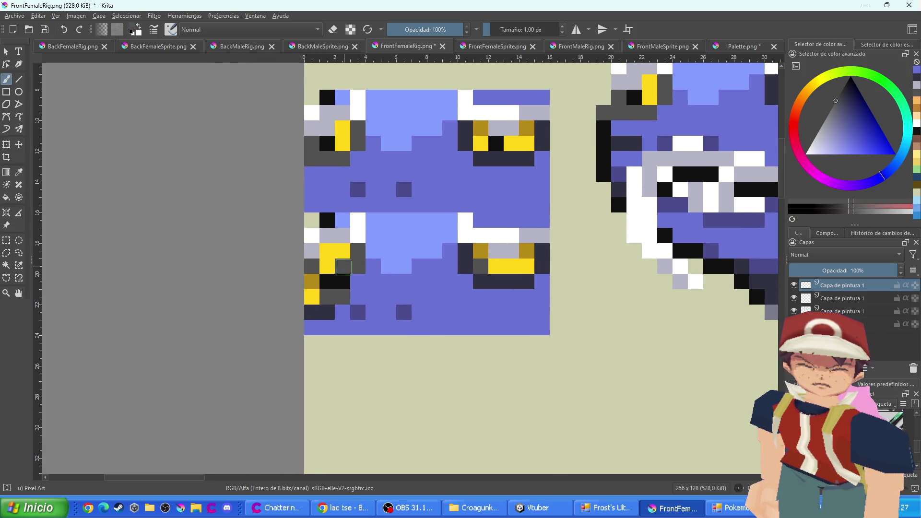
pyautogui.moveTo(336, 279)
pyautogui.mouseDown()
pyautogui.moveTo(312, 281)
pyautogui.moveTo(342, 294)
pyautogui.moveTo(312, 298)
pyautogui.moveTo(329, 313)
pyautogui.mouseUp()
pyautogui.keyDown('ctrl'); pyautogui.click(376, 323); pyautogui.keyUp('ctrl')
pyautogui.scroll(-4, 329, 313)
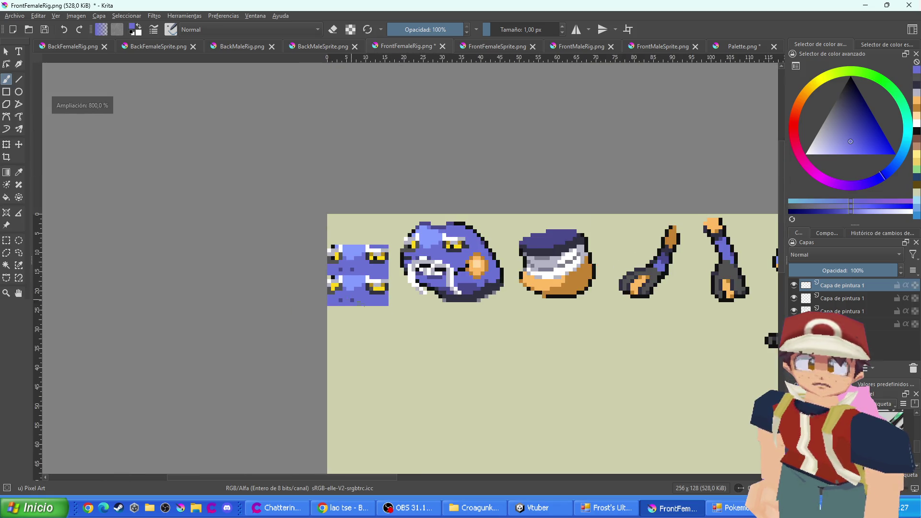
# Sample the right foot's orange and paint the blue toe pixels of the left foot orange
pyautogui.scroll(-3, 382, 312)
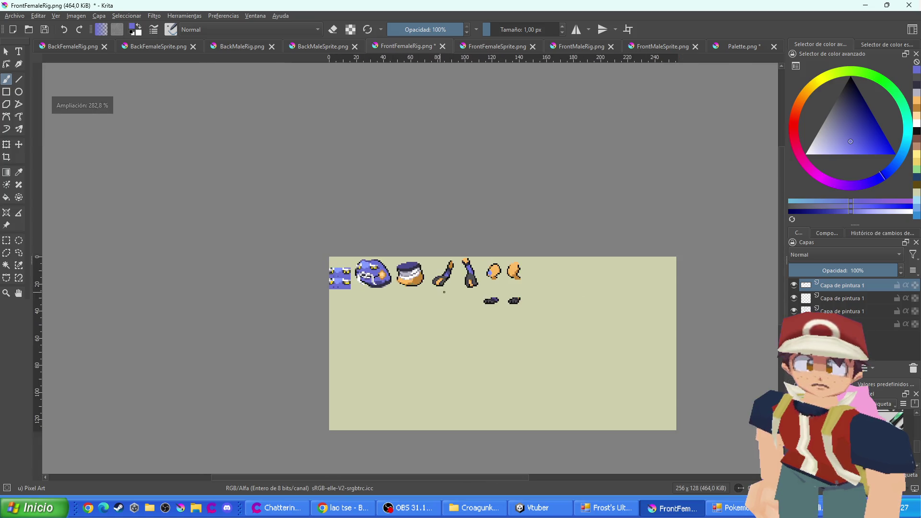
pyautogui.scroll(2, 513, 311)
pyautogui.scroll(4, 513, 311)
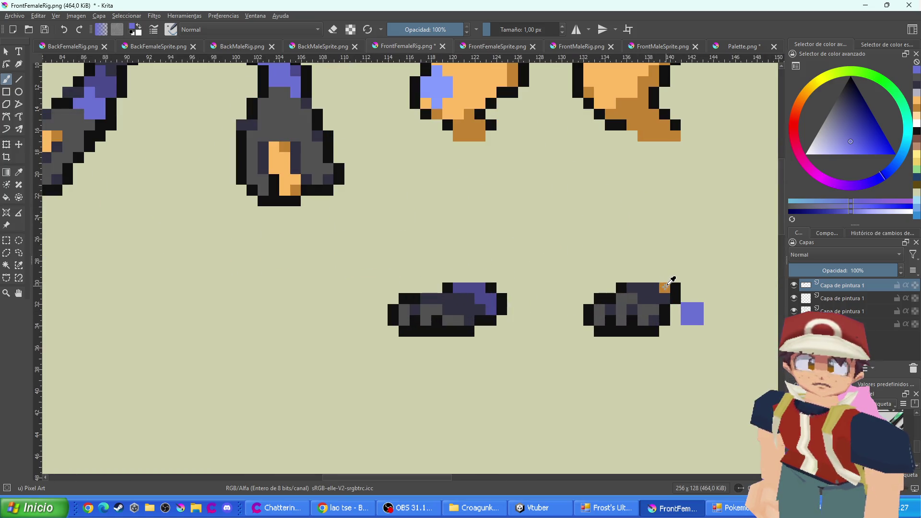
pyautogui.keyDown('ctrl'); pyautogui.click(665, 287); pyautogui.keyUp('ctrl')
pyautogui.moveTo(494, 306); pyautogui.dragTo(453, 288)
pyautogui.scroll(-1, 473, 288)
pyautogui.scroll(-4, 471, 289)
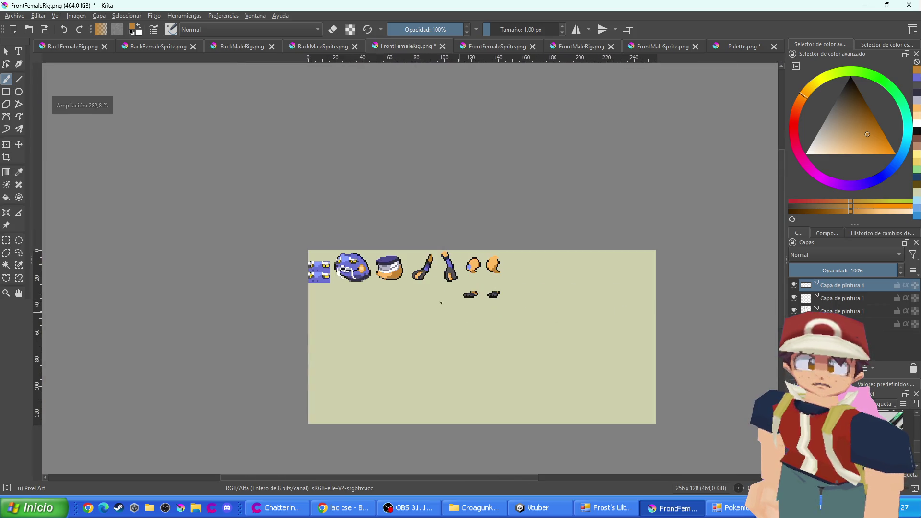
pyautogui.scroll(1, 359, 256)
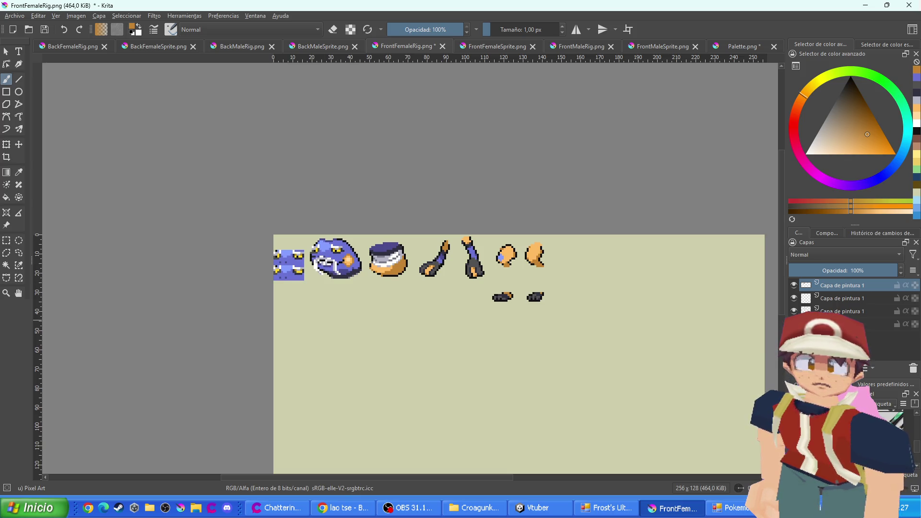
pyautogui.scroll(1, 197, 345)
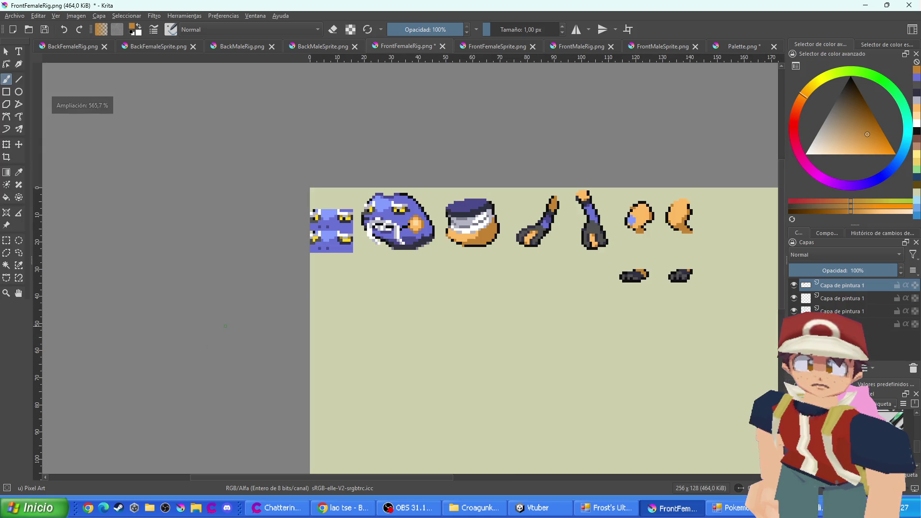
pyautogui.scroll(4, 397, 263)
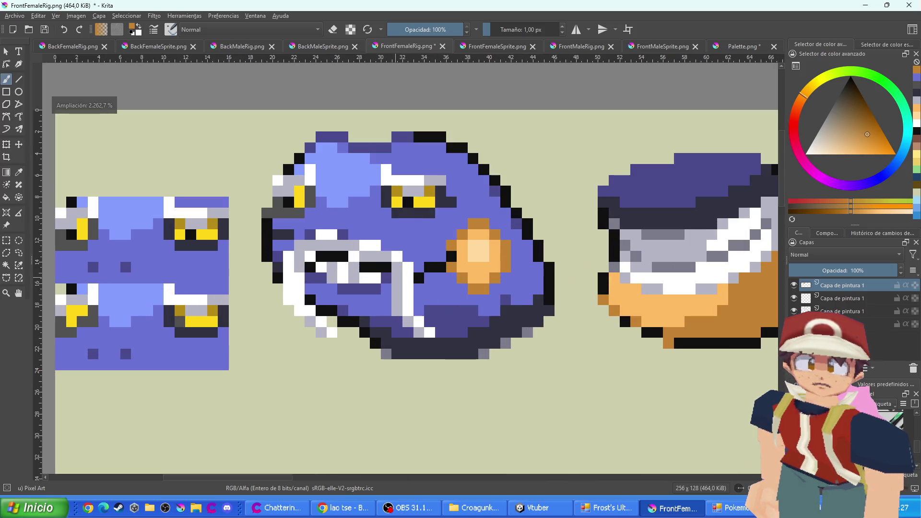
# Repaint the lower mouth and jaw pixels light grey, undoing the stray strokes
pyautogui.keyDown('ctrl'); pyautogui.click(436, 307); pyautogui.keyUp('ctrl')
pyautogui.scroll(1, 357, 314)
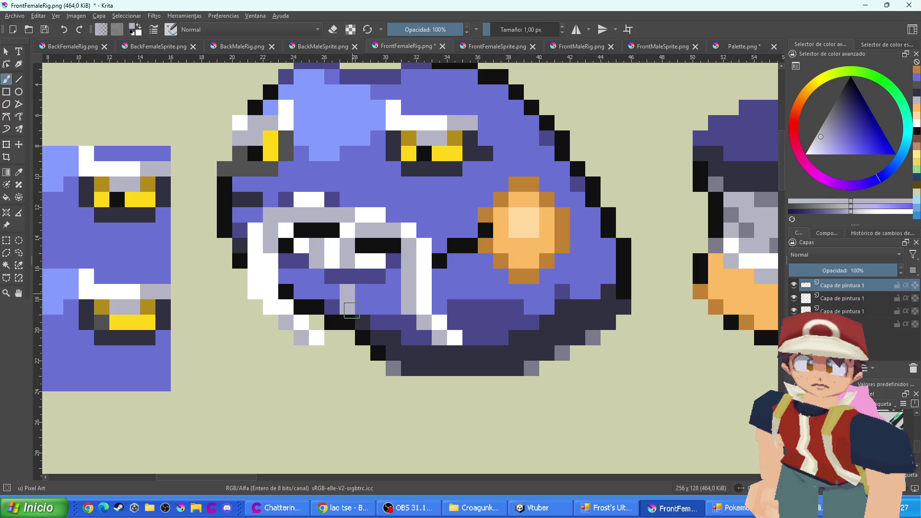
pyautogui.moveTo(351, 310)
pyautogui.mouseDown()
pyautogui.moveTo(355, 322)
pyautogui.moveTo(332, 298)
pyautogui.moveTo(363, 297)
pyautogui.moveTo(362, 336)
pyautogui.moveTo(376, 350)
pyautogui.mouseUp()
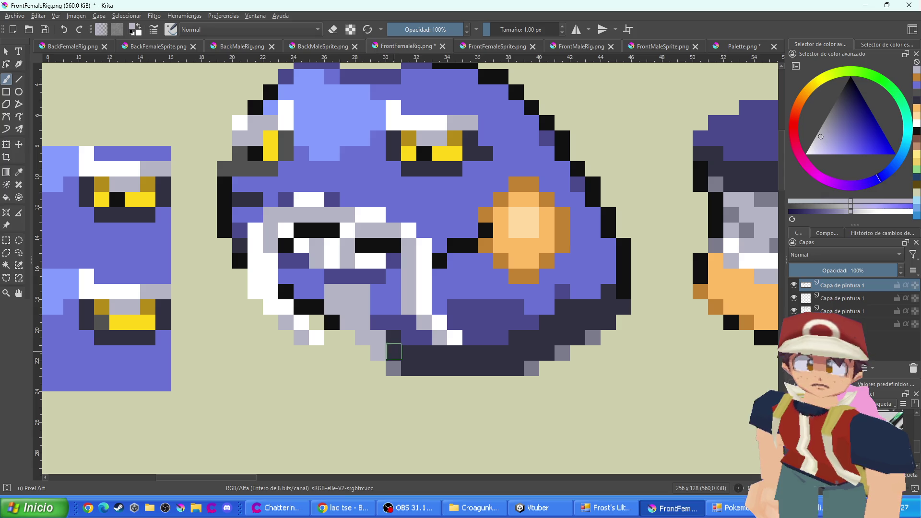
pyautogui.click(393, 352)
pyautogui.moveTo(455, 321); pyautogui.dragTo(475, 321)
pyautogui.keyDown('ctrl'); pyautogui.click(425, 293); pyautogui.keyUp('ctrl')
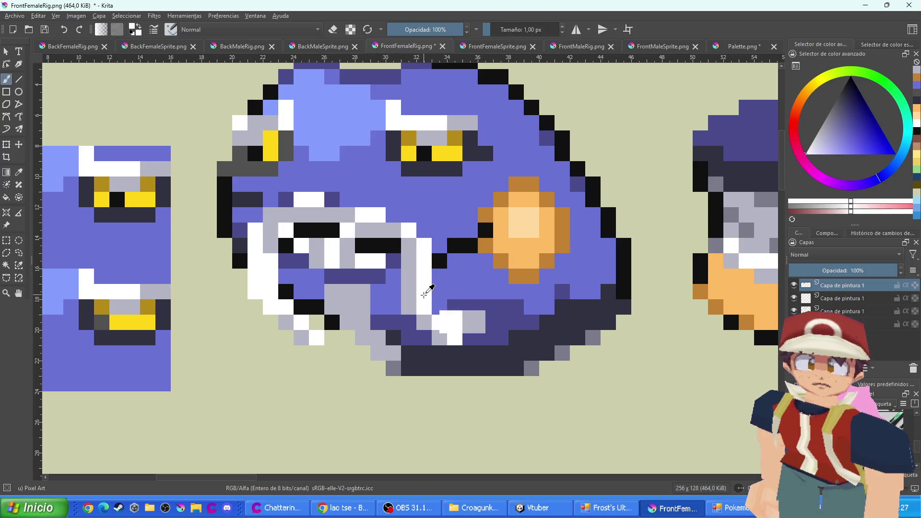
pyautogui.hotkey('ctrl', 'z')
# Paint the lower mouth pixels white and touch up one pixel in light grey
pyautogui.moveTo(335, 301); pyautogui.dragTo(379, 353)
pyautogui.scroll(-2, 379, 353)
pyautogui.scroll(2, 365, 300)
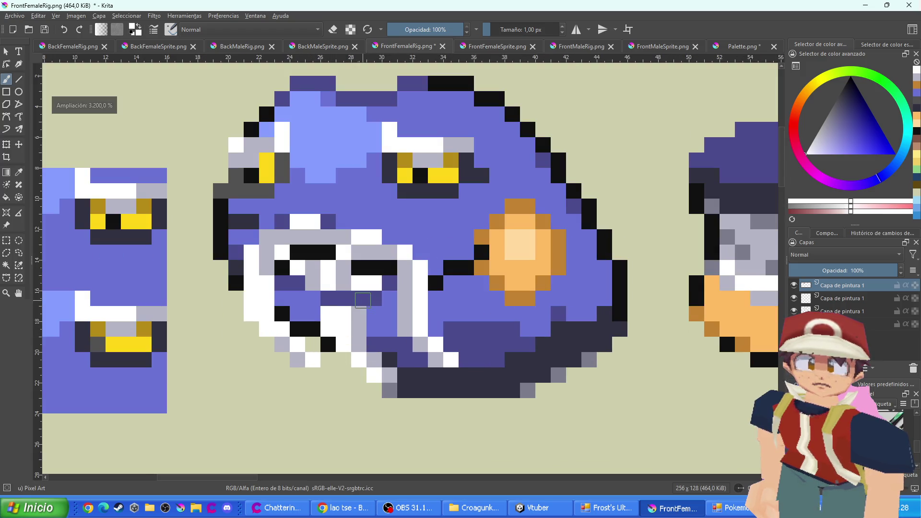
pyautogui.keyDown('ctrl'); pyautogui.click(359, 320); pyautogui.keyUp('ctrl')
pyautogui.click(339, 319)
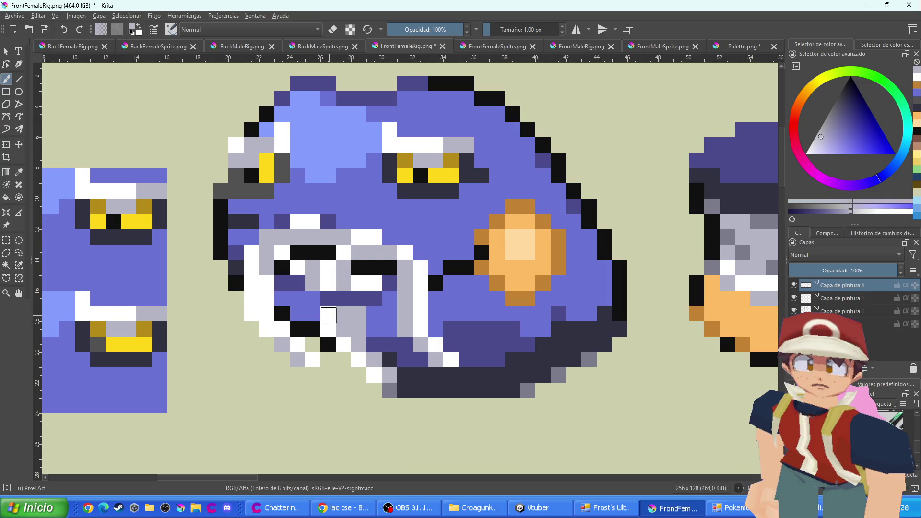
pyautogui.scroll(-5, 375, 354)
pyautogui.scroll(5, 382, 361)
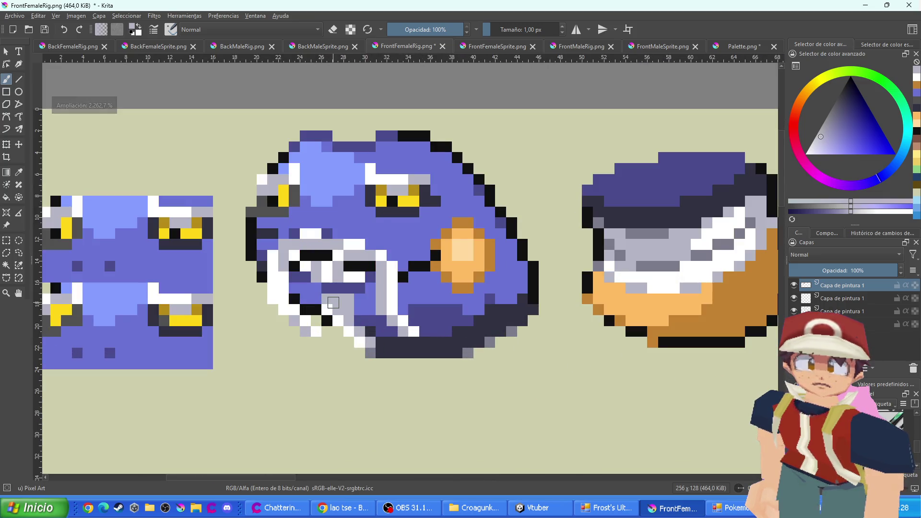
pyautogui.keyDown('ctrl'); pyautogui.click(338, 309); pyautogui.keyUp('ctrl')
pyautogui.scroll(-4, 381, 229)
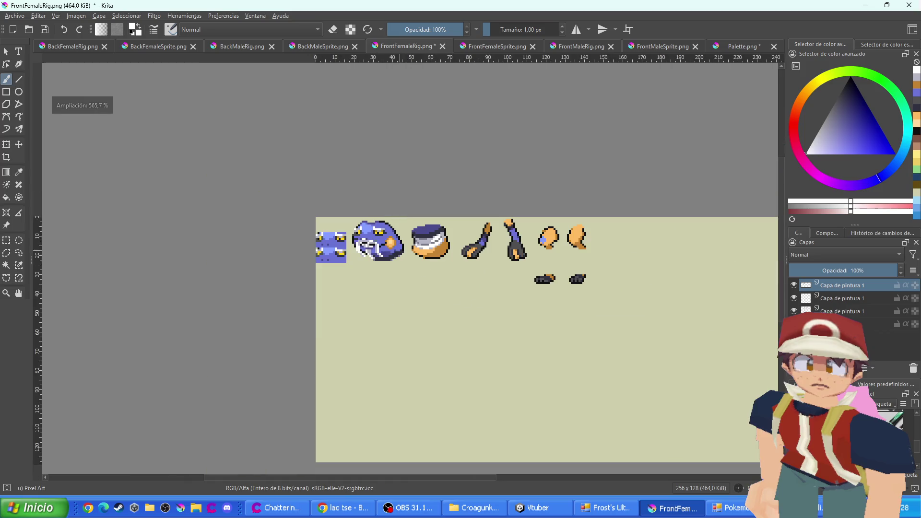
# Close the BackMaleSprite and BackMaleRig documents
pyautogui.scroll(-1, 308, 400)
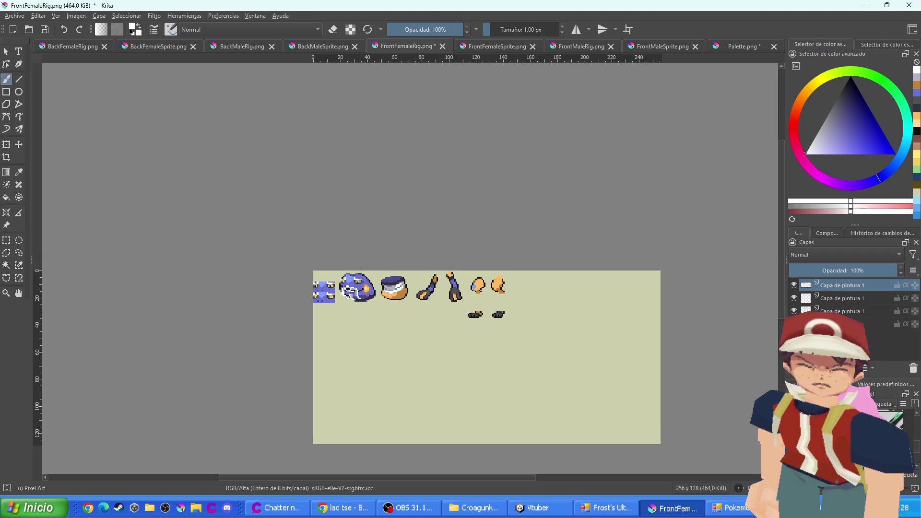
pyautogui.click(314, 48)
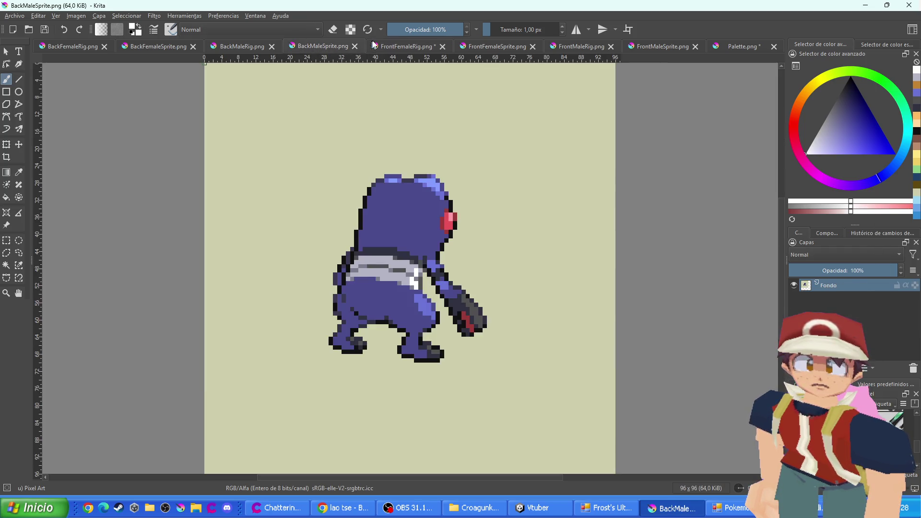
pyautogui.click(393, 43)
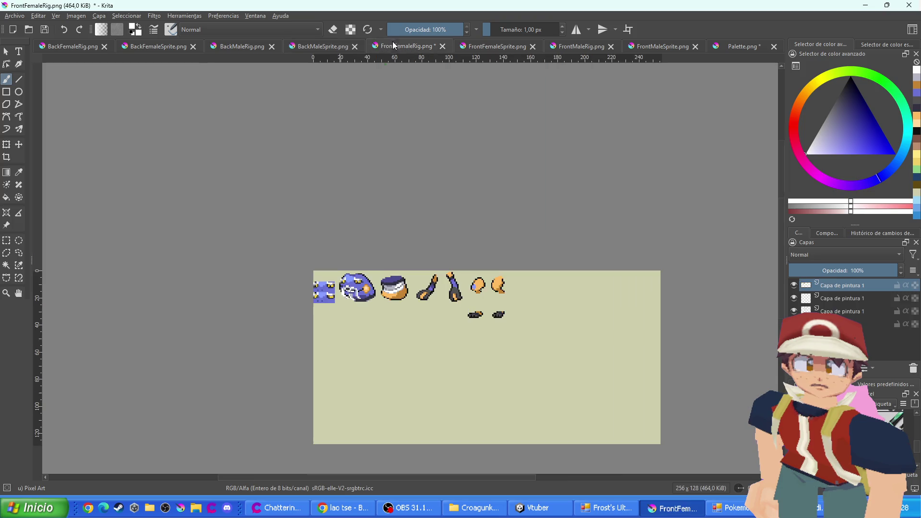
pyautogui.click(355, 47)
pyautogui.click(289, 48)
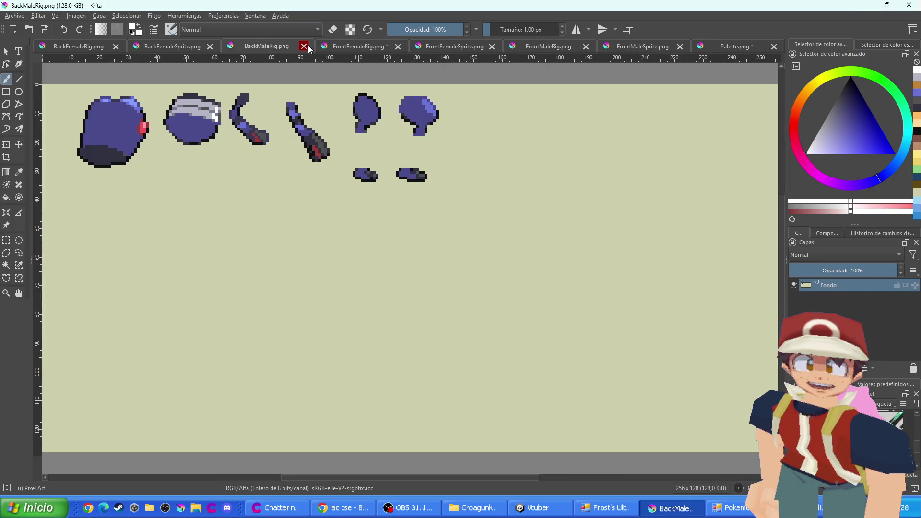
pyautogui.click(306, 47)
# Close FrontMaleRig and FrontMaleSprite, save Palette.png as PNG, and show FrontFemaleSprite
pyautogui.click(189, 47)
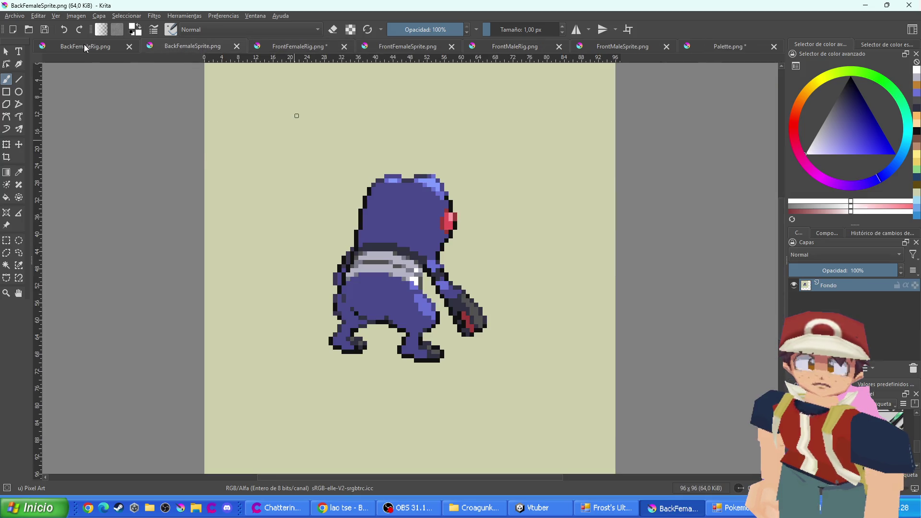
pyautogui.click(85, 47)
pyautogui.click(420, 46)
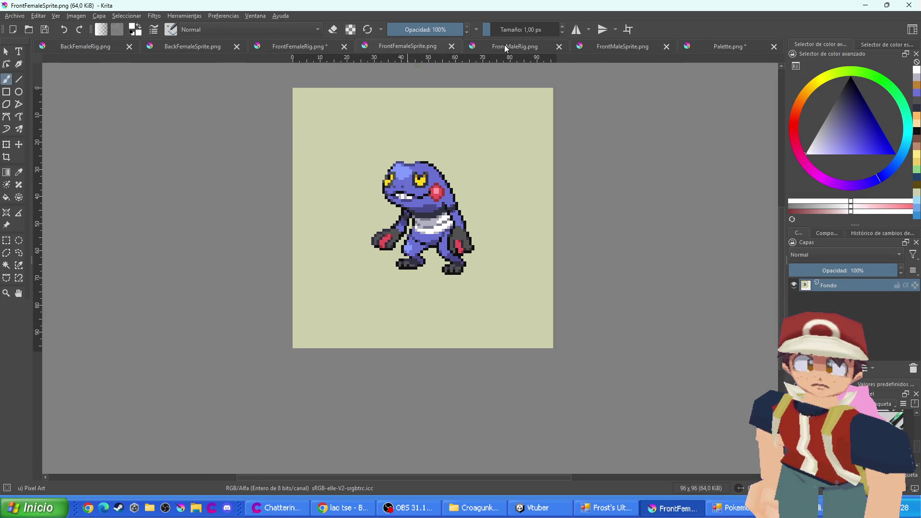
pyautogui.click(504, 47)
pyautogui.click(559, 46)
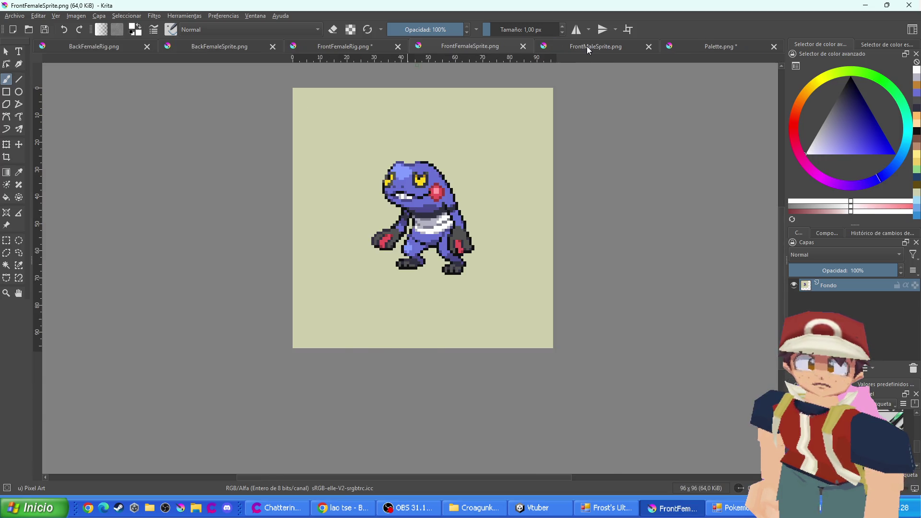
pyautogui.click(589, 48)
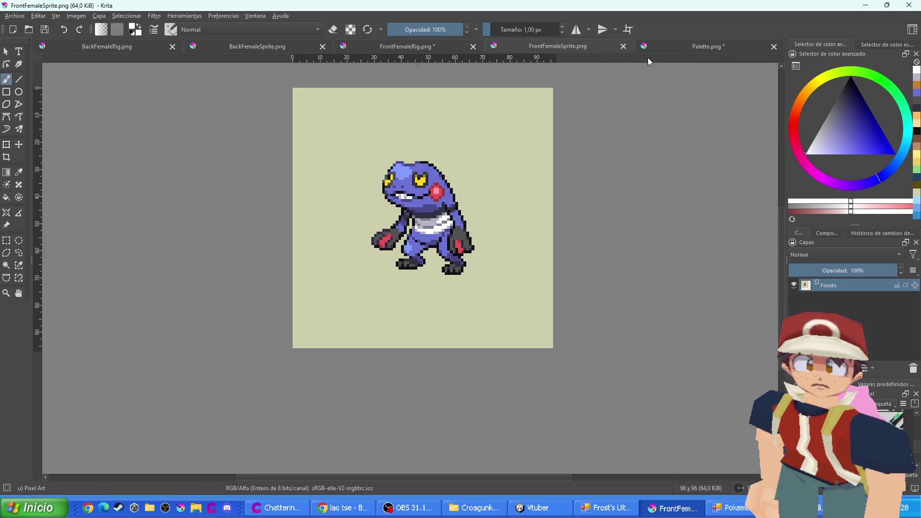
pyautogui.click(649, 46)
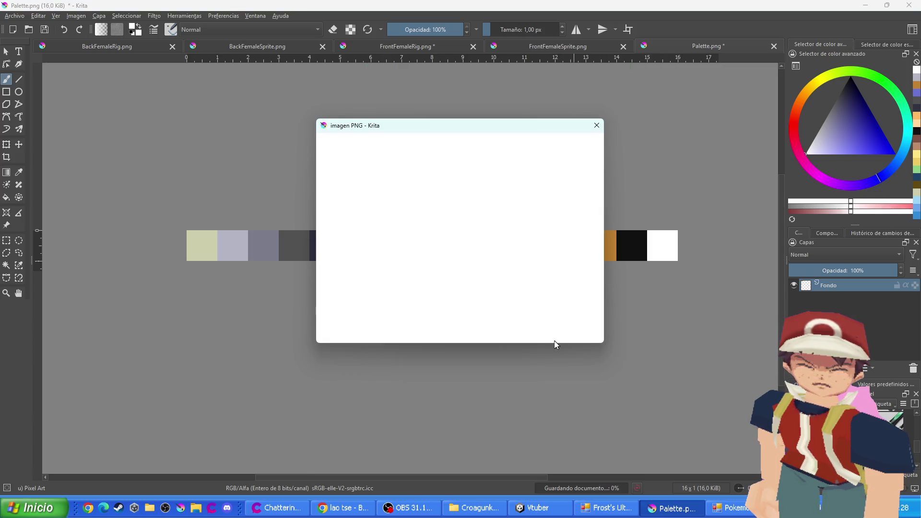
pyautogui.click(539, 333)
pyautogui.click(533, 46)
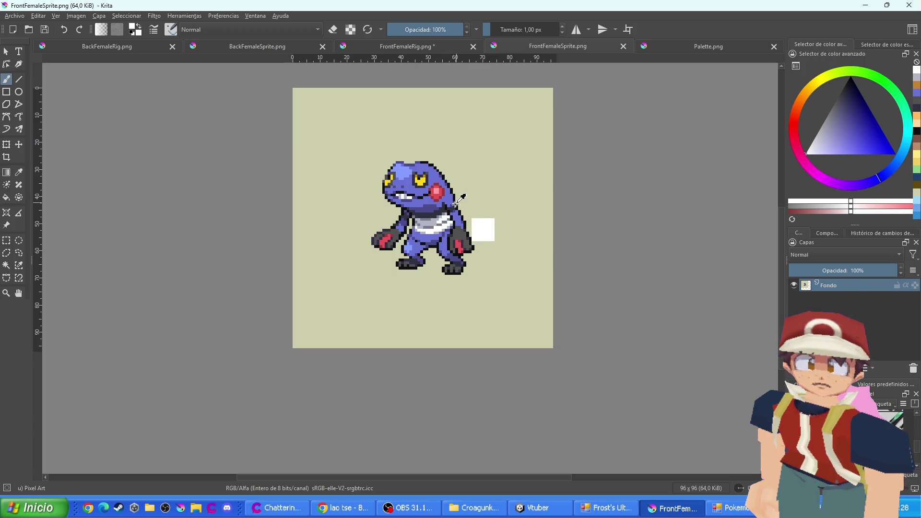
# Paste the rig pieces as a new layer, then move and rotate them onto the body
pyautogui.hotkey('ctrl', 'v')
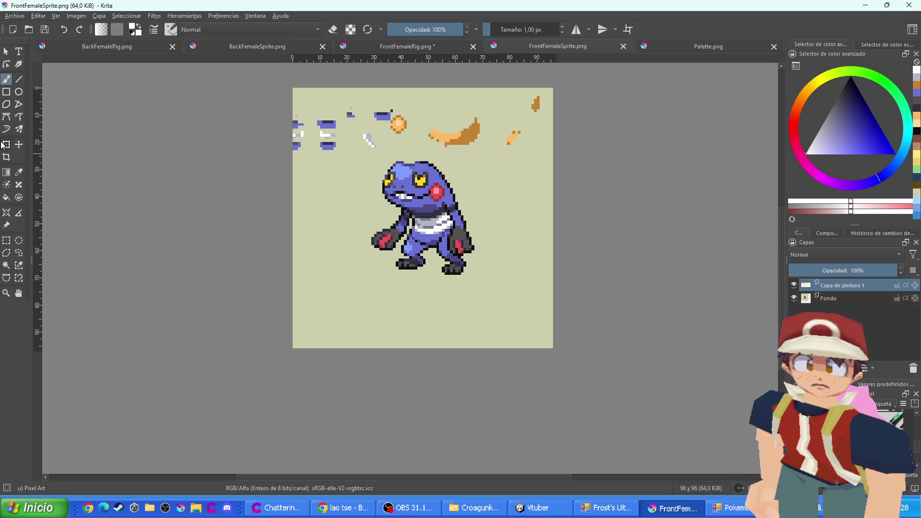
pyautogui.click(5, 145)
pyautogui.moveTo(373, 157)
pyautogui.mouseDown()
pyautogui.moveTo(458, 213)
pyautogui.moveTo(454, 206)
pyautogui.mouseUp()
pyautogui.moveTo(312, 204)
pyautogui.mouseDown()
pyautogui.moveTo(232, 242)
pyautogui.moveTo(135, 208)
pyautogui.moveTo(288, 225)
pyautogui.moveTo(425, 214)
pyautogui.moveTo(473, 229)
pyautogui.moveTo(457, 233)
pyautogui.mouseUp()
pyautogui.scroll(1, 422, 216)
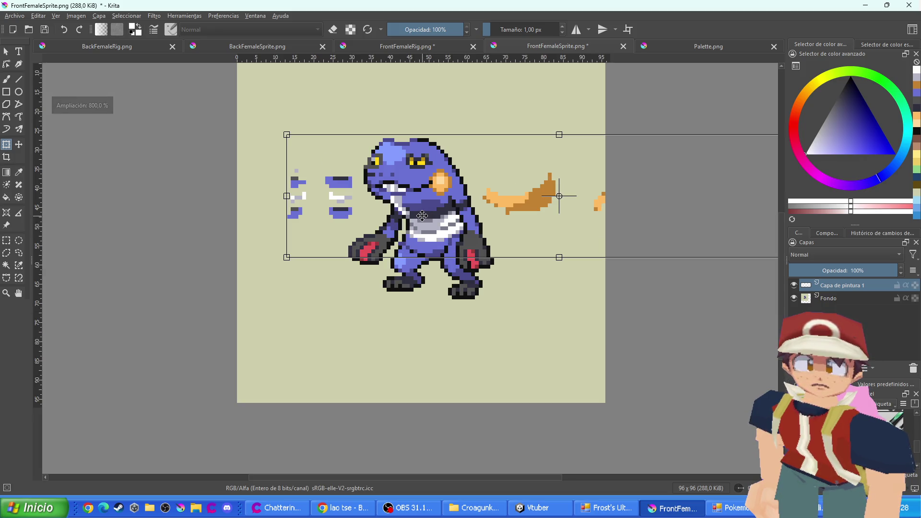
pyautogui.click(6, 79)
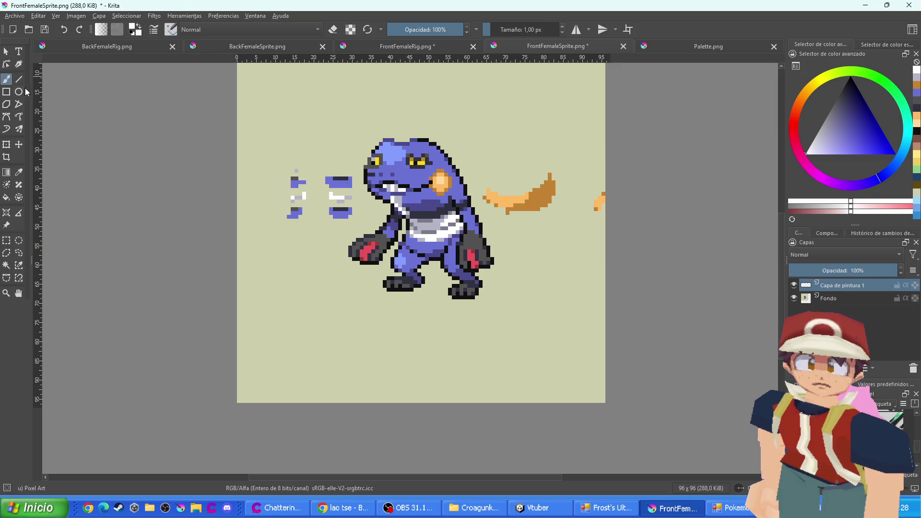
# Delete the stray purple fragments and leftover orange tail pixels around the body
pyautogui.click(6, 240)
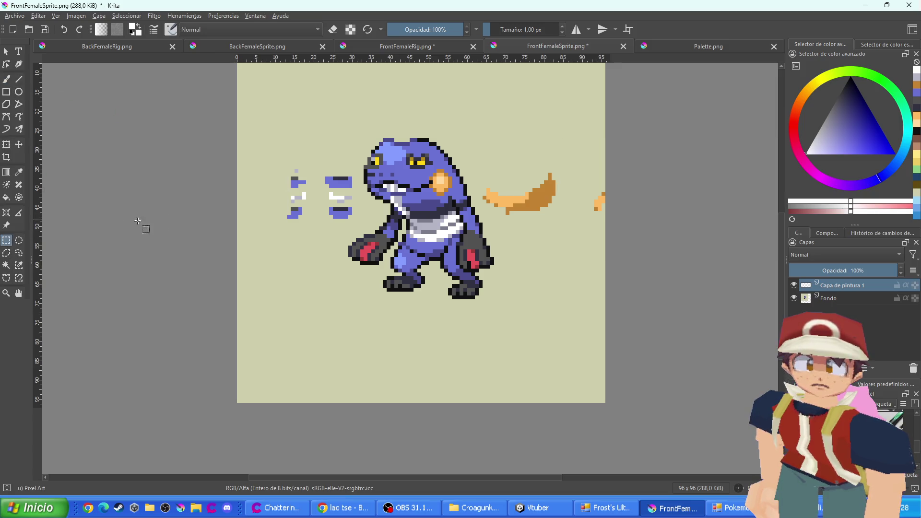
pyautogui.moveTo(370, 234); pyautogui.dragTo(262, 145)
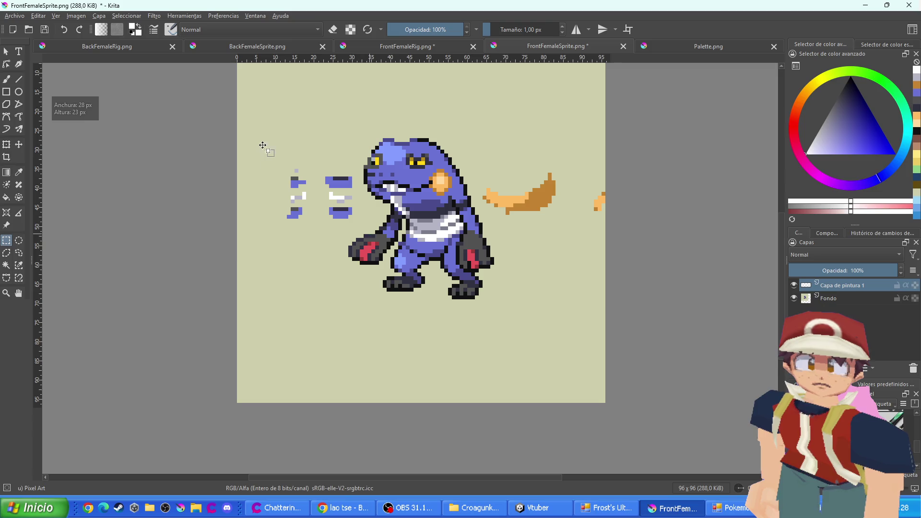
pyautogui.press('Delete')
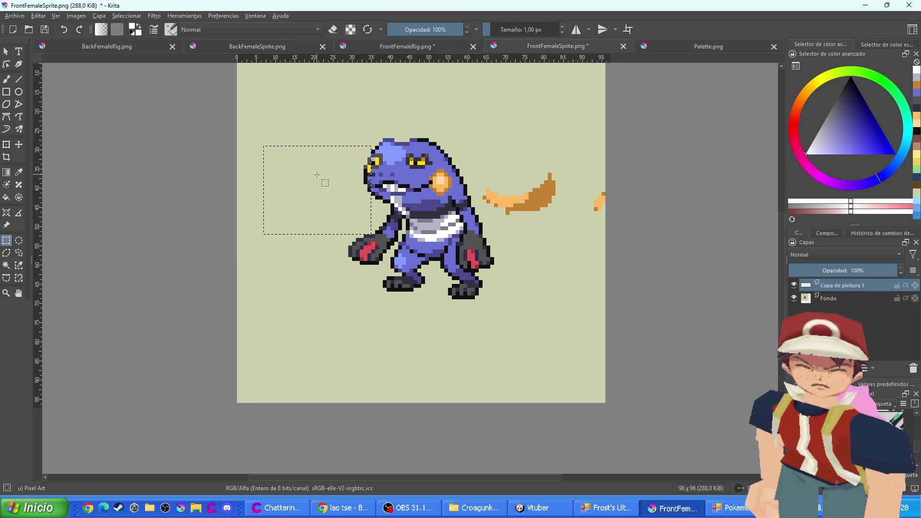
pyautogui.hotkey('ctrl', 'v')
pyautogui.moveTo(355, 165); pyautogui.dragTo(268, 226)
pyautogui.press('Delete')
pyautogui.moveTo(474, 146)
pyautogui.mouseDown()
pyautogui.moveTo(488, 165)
pyautogui.moveTo(632, 249)
pyautogui.mouseUp()
pyautogui.press('Delete')
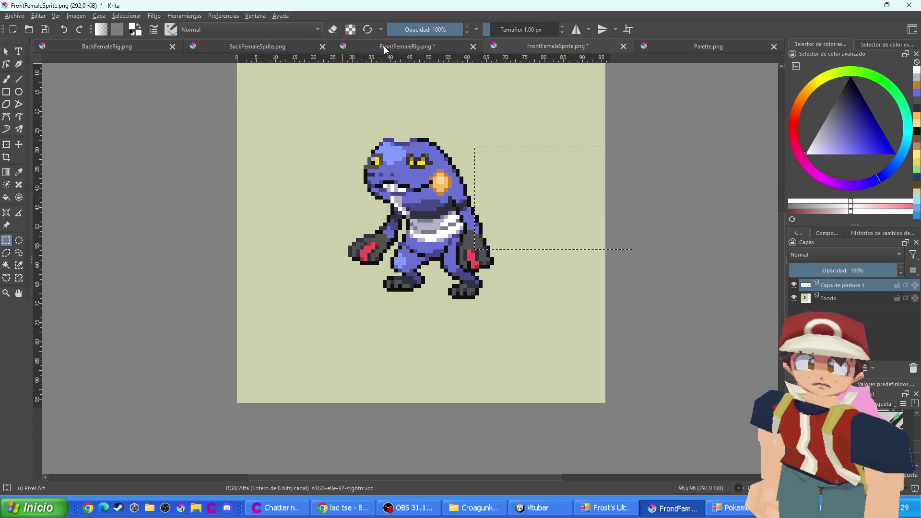
# Move the rig's second-layer pixels from the top-left corner onto Croagunk's head
pyautogui.click(384, 46)
pyautogui.click(809, 299)
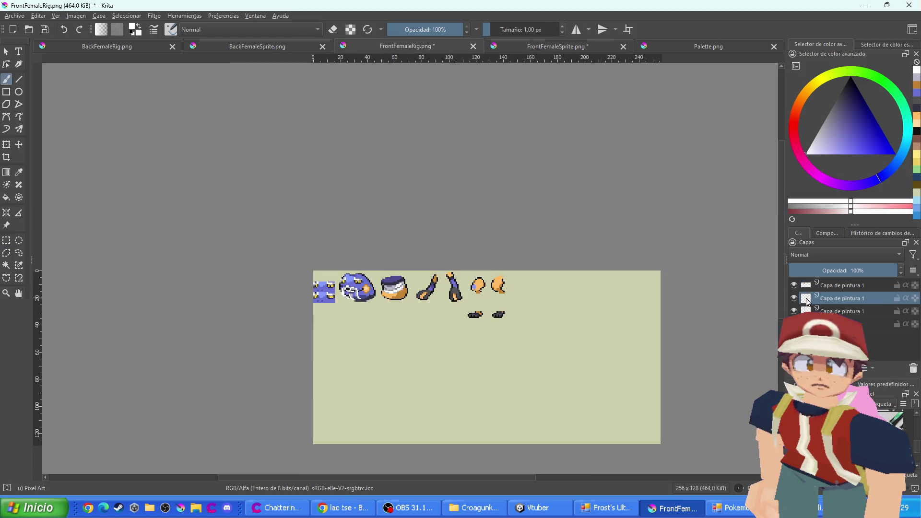
pyautogui.click(506, 41)
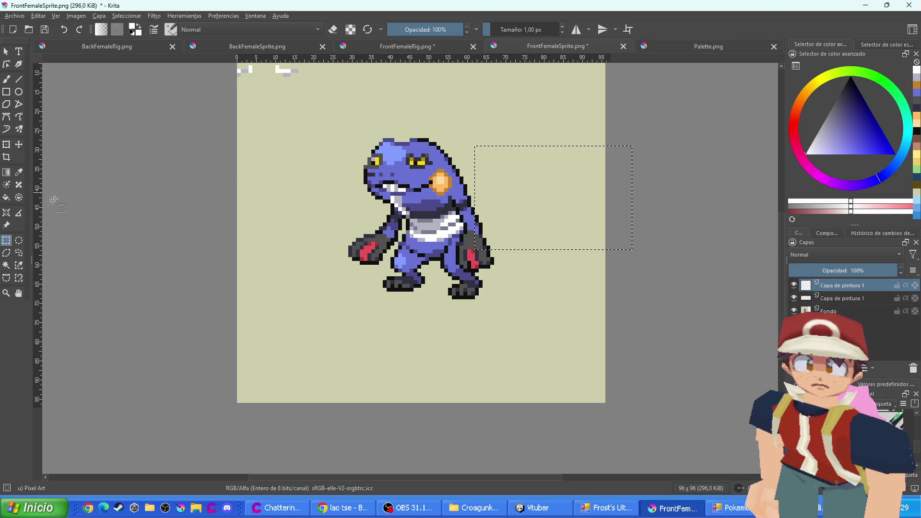
pyautogui.click(107, 222)
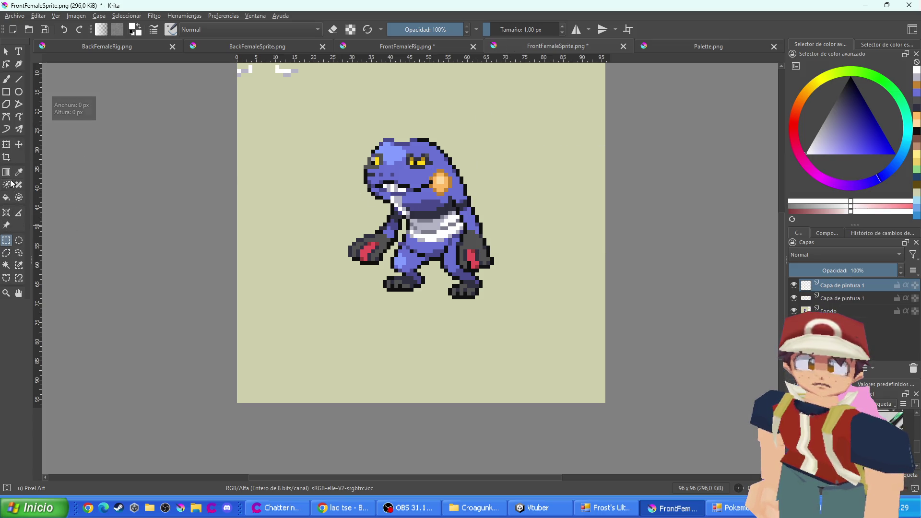
pyautogui.click(6, 145)
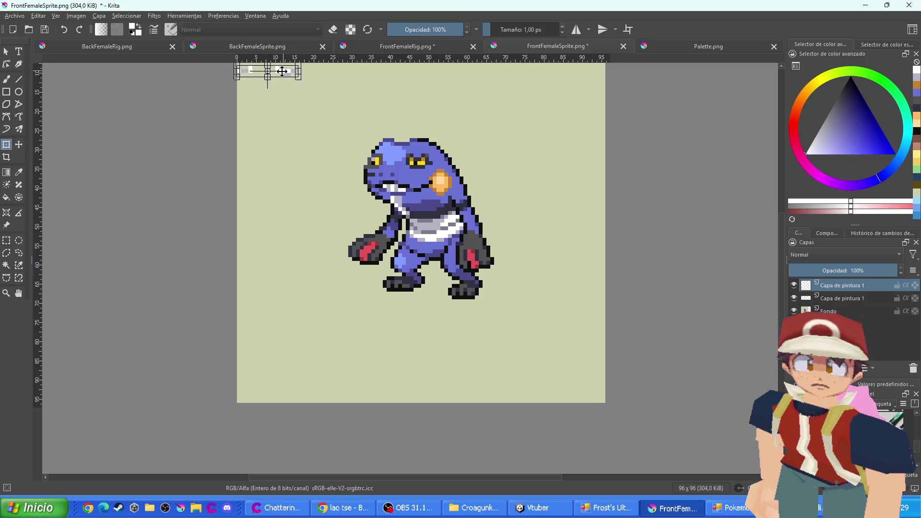
pyautogui.moveTo(283, 71); pyautogui.dragTo(414, 155)
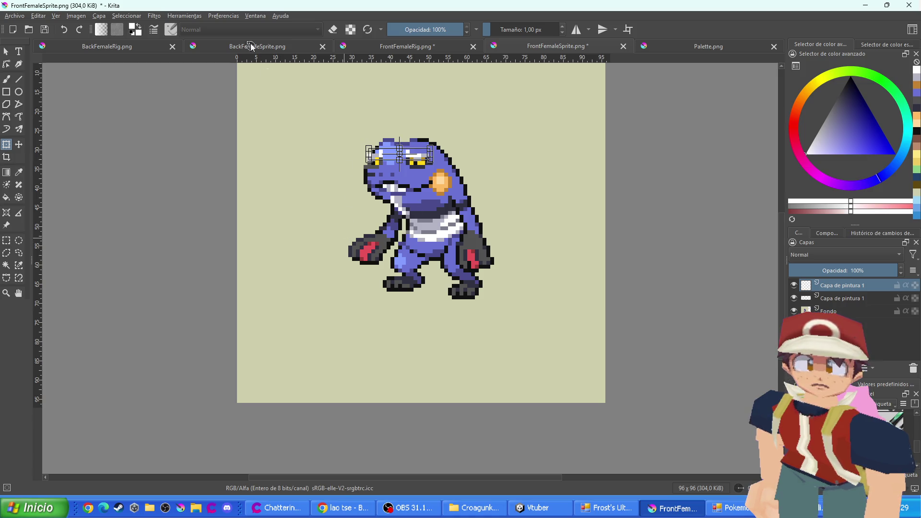
# Paste the rig's third layer and place its white markings onto Croagunk's face
pyautogui.click(408, 46)
pyautogui.click(842, 310)
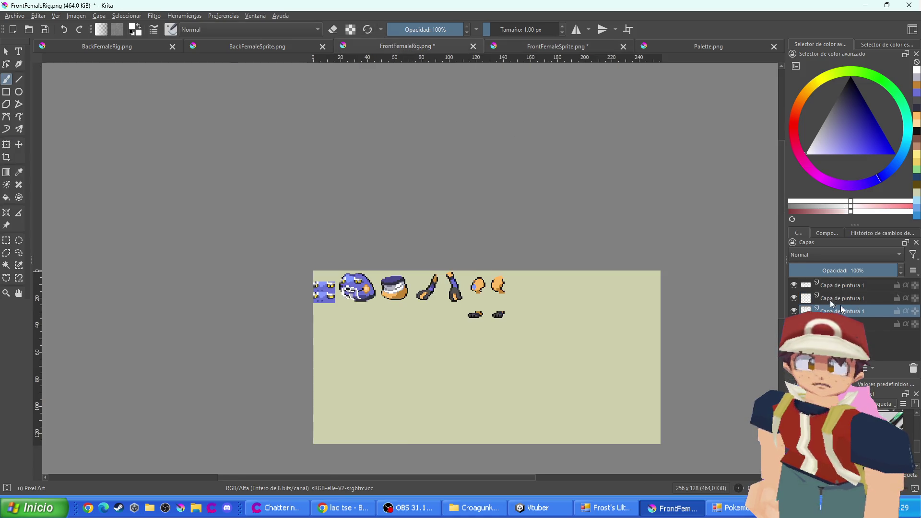
pyautogui.click(533, 46)
pyautogui.hotkey('ctrl', 'v')
pyautogui.hotkey('ctrl', 't')
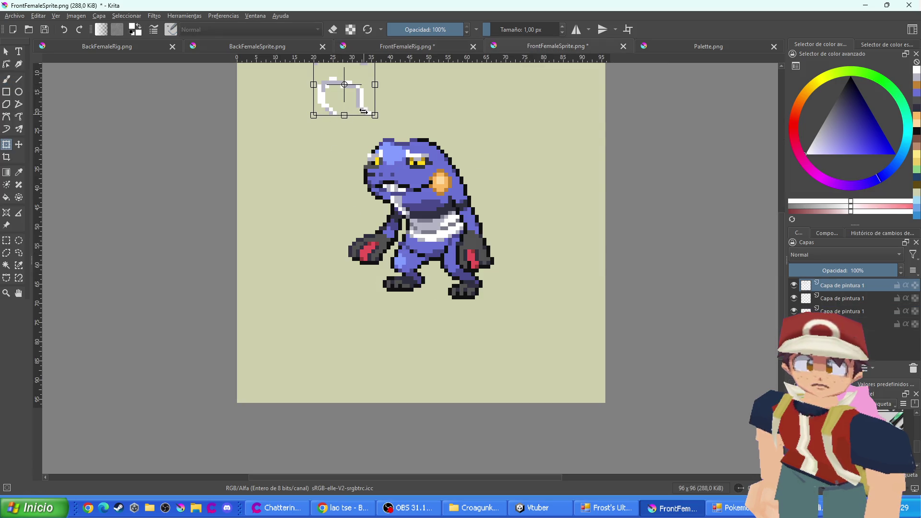
pyautogui.moveTo(359, 96); pyautogui.dragTo(409, 201)
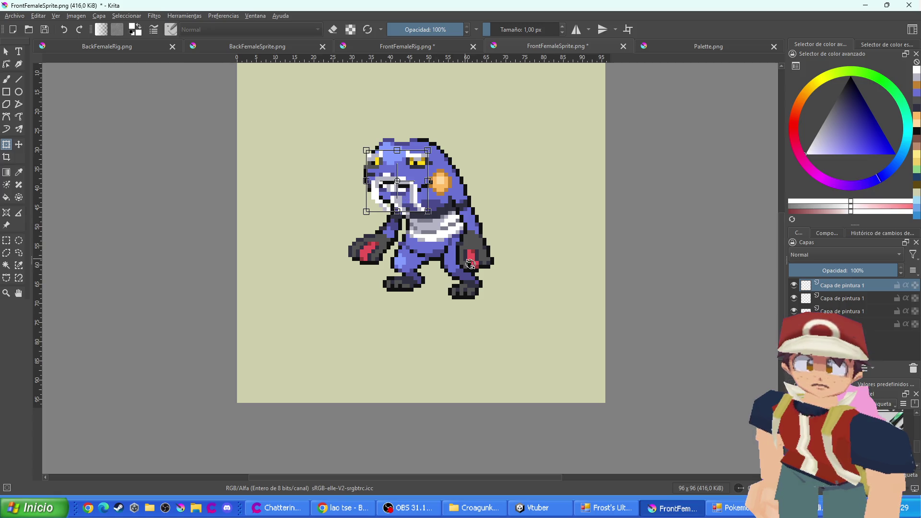
pyautogui.press('Return')
# Paint individual pixels of both claws dark orange with the pixel brush
pyautogui.scroll(3, 436, 211)
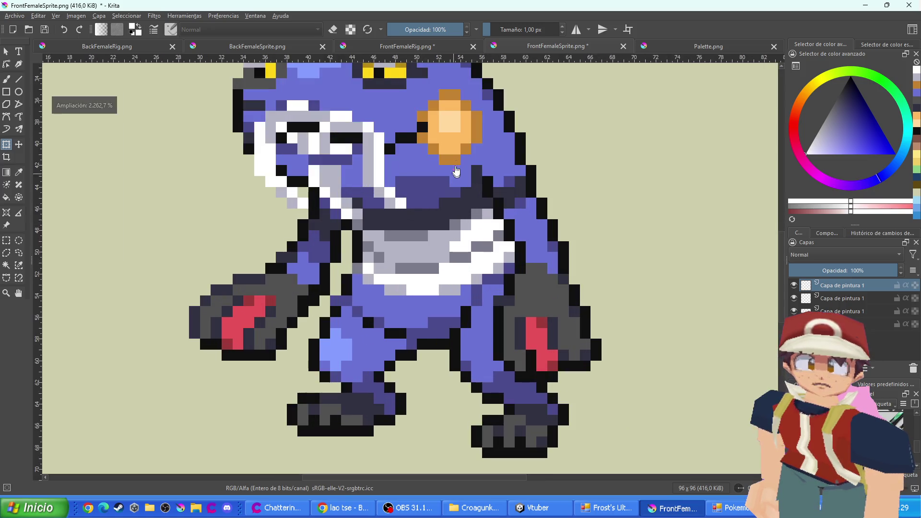
pyautogui.press('b')
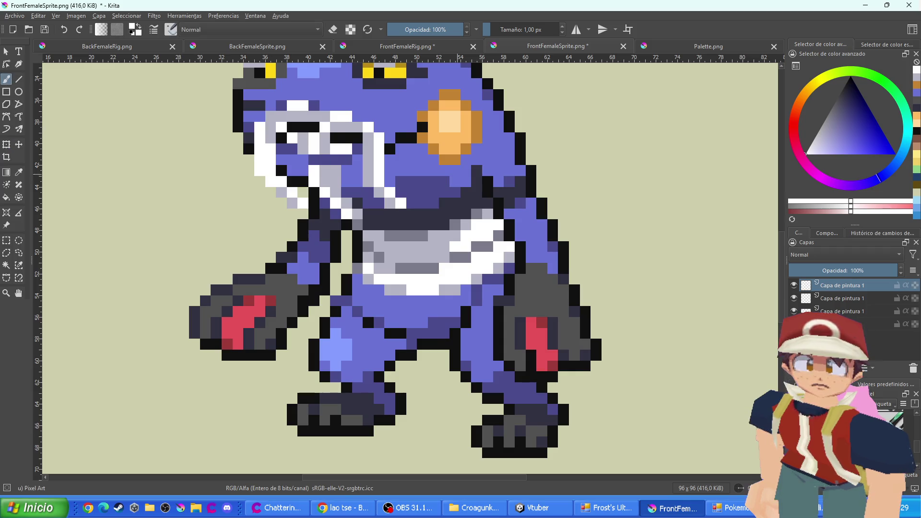
pyautogui.keyDown('ctrl'); pyautogui.click(455, 156); pyautogui.keyUp('ctrl')
pyautogui.scroll(1, 545, 285)
pyautogui.click(540, 337)
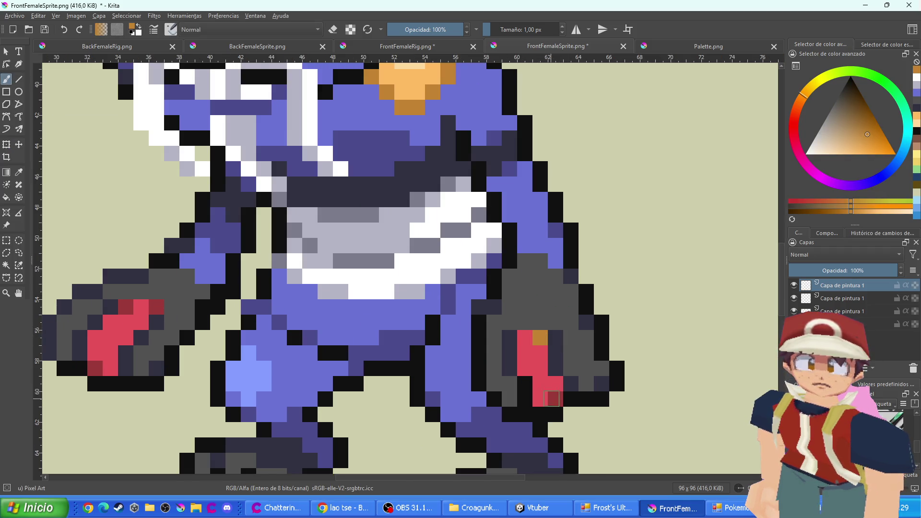
pyautogui.click(552, 399)
pyautogui.scroll(-1, 352, 358)
pyautogui.click(171, 365)
pyautogui.click(211, 320)
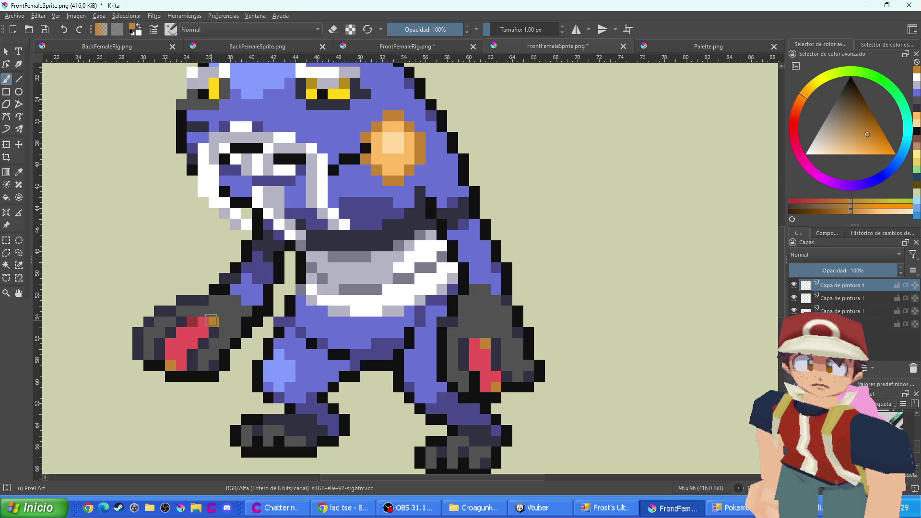
pyautogui.click(192, 320)
# Repaint the red claw pixels and the belly band light orange
pyautogui.keyDown('ctrl'); pyautogui.click(391, 162); pyautogui.keyUp('ctrl')
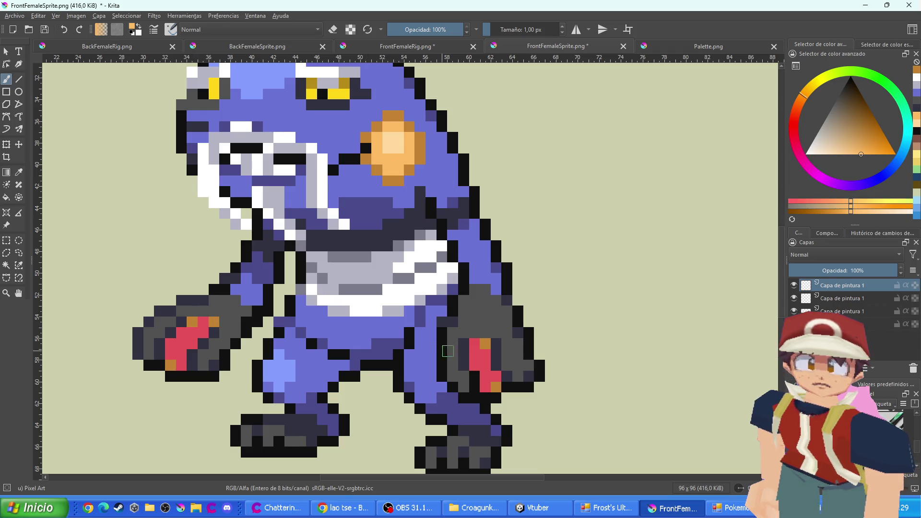
pyautogui.moveTo(485, 387)
pyautogui.mouseDown()
pyautogui.moveTo(485, 355)
pyautogui.moveTo(475, 365)
pyautogui.moveTo(475, 343)
pyautogui.mouseUp()
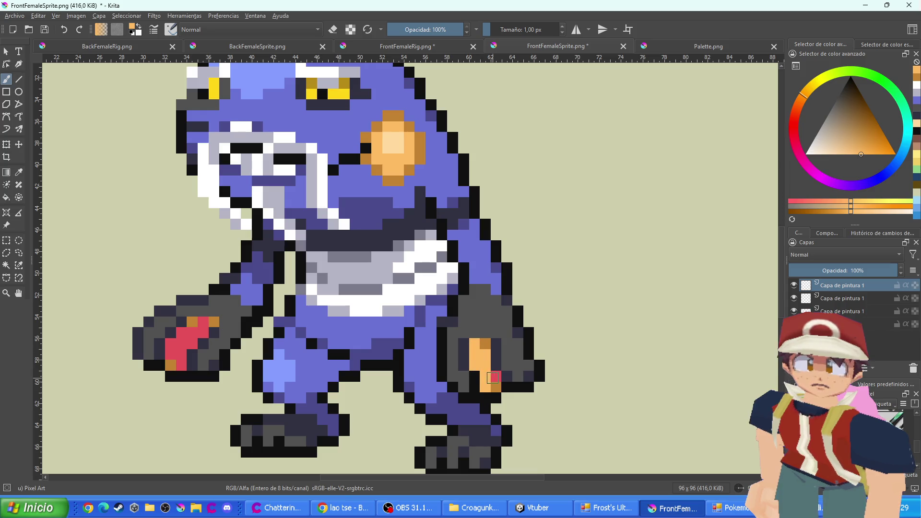
pyautogui.click(494, 377)
pyautogui.moveTo(202, 322)
pyautogui.mouseDown()
pyautogui.moveTo(170, 355)
pyautogui.moveTo(181, 365)
pyautogui.mouseUp()
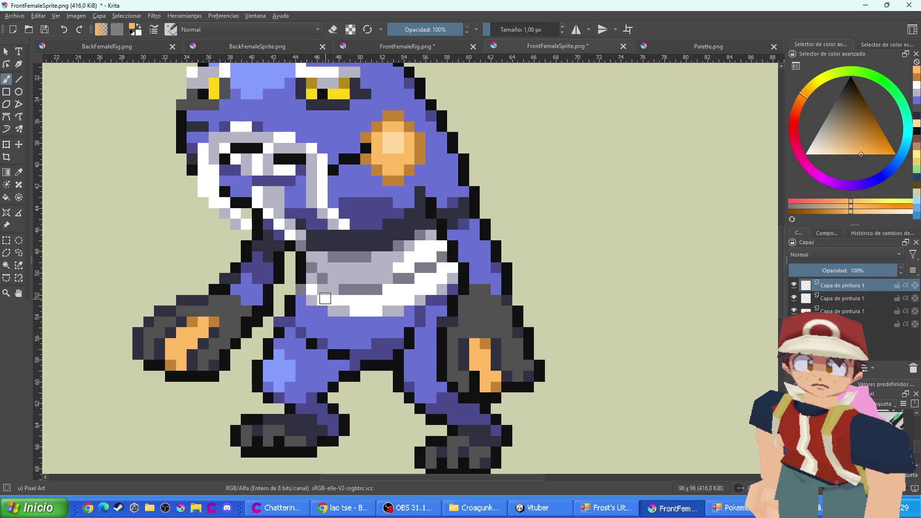
pyautogui.moveTo(301, 301)
pyautogui.mouseDown()
pyautogui.moveTo(314, 332)
pyautogui.moveTo(367, 343)
pyautogui.moveTo(338, 343)
pyautogui.mouseUp()
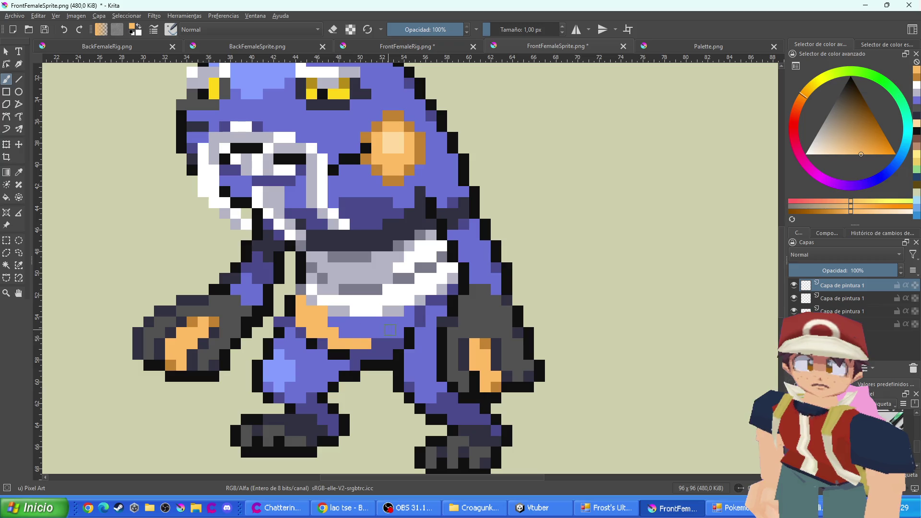
pyautogui.moveTo(390, 330)
pyautogui.mouseDown()
pyautogui.moveTo(339, 322)
pyautogui.moveTo(382, 330)
pyautogui.moveTo(422, 311)
pyautogui.moveTo(417, 319)
pyautogui.moveTo(439, 298)
pyautogui.moveTo(435, 312)
pyautogui.moveTo(356, 362)
pyautogui.moveTo(279, 322)
pyautogui.mouseUp()
# Shade the lower parts of both legs with darker orange
pyautogui.keyDown('ctrl'); pyautogui.click(386, 184); pyautogui.keyUp('ctrl')
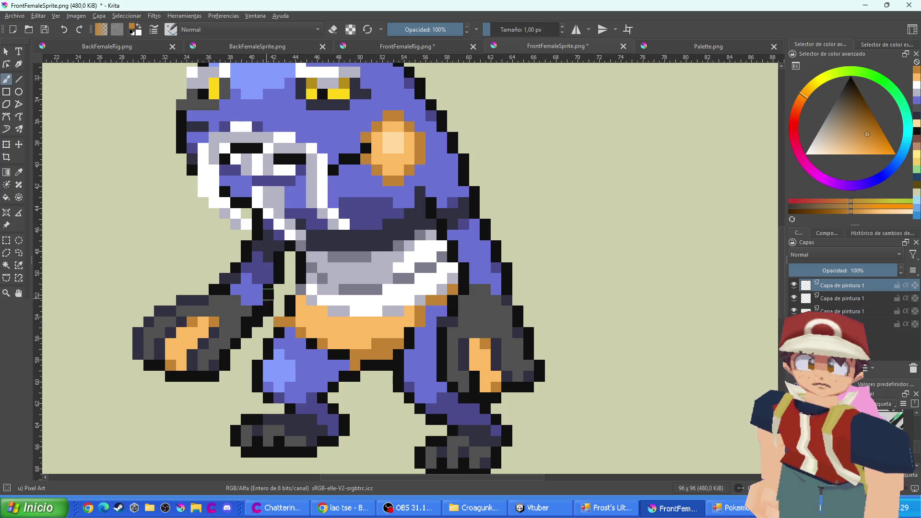
pyautogui.click(278, 397)
pyautogui.moveTo(300, 409)
pyautogui.mouseDown()
pyautogui.moveTo(338, 431)
pyautogui.moveTo(313, 401)
pyautogui.mouseUp()
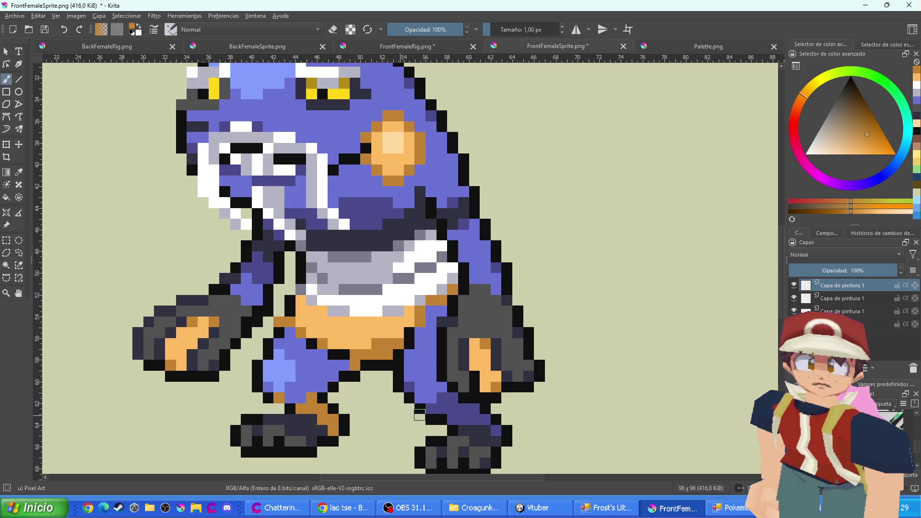
pyautogui.moveTo(495, 430)
pyautogui.mouseDown()
pyautogui.moveTo(435, 411)
pyautogui.moveTo(442, 402)
pyautogui.mouseUp()
pyautogui.click(409, 388)
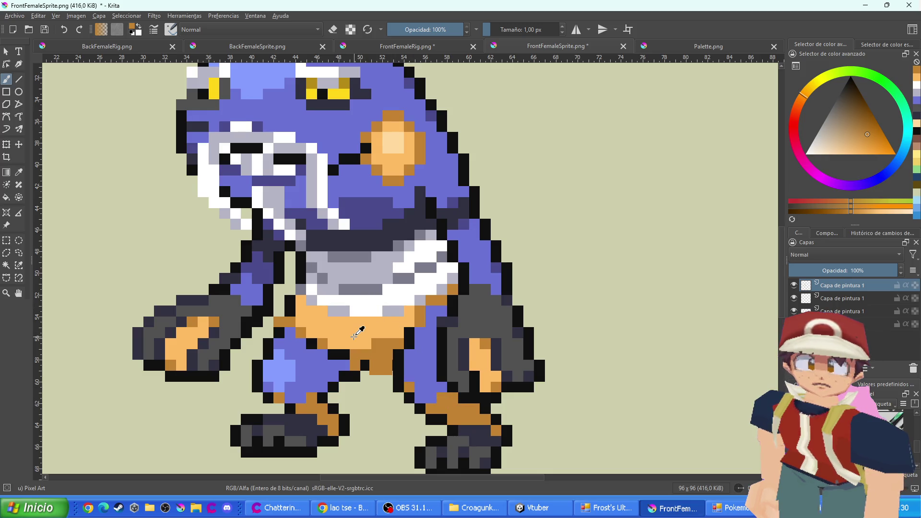
# Paint the left thigh and the right leg's blue pixels light orange
pyautogui.keyDown('ctrl'); pyautogui.click(351, 341); pyautogui.keyUp('ctrl')
pyautogui.scroll(-1, 351, 342)
pyautogui.scroll(1, 321, 348)
pyautogui.moveTo(349, 366)
pyautogui.mouseDown()
pyautogui.moveTo(305, 354)
pyautogui.moveTo(300, 337)
pyautogui.moveTo(312, 391)
pyautogui.moveTo(304, 384)
pyautogui.moveTo(336, 380)
pyautogui.moveTo(281, 386)
pyautogui.mouseUp()
pyautogui.moveTo(449, 397)
pyautogui.mouseDown()
pyautogui.moveTo(432, 386)
pyautogui.moveTo(445, 311)
pyautogui.moveTo(454, 310)
pyautogui.moveTo(434, 369)
pyautogui.moveTo(434, 336)
pyautogui.moveTo(426, 367)
pyautogui.mouseUp()
# Try a pale peach patch on the leg, compare with FrontFemaleRig, then undo it
pyautogui.keyDown('ctrl'); pyautogui.click(408, 140); pyautogui.keyUp('ctrl')
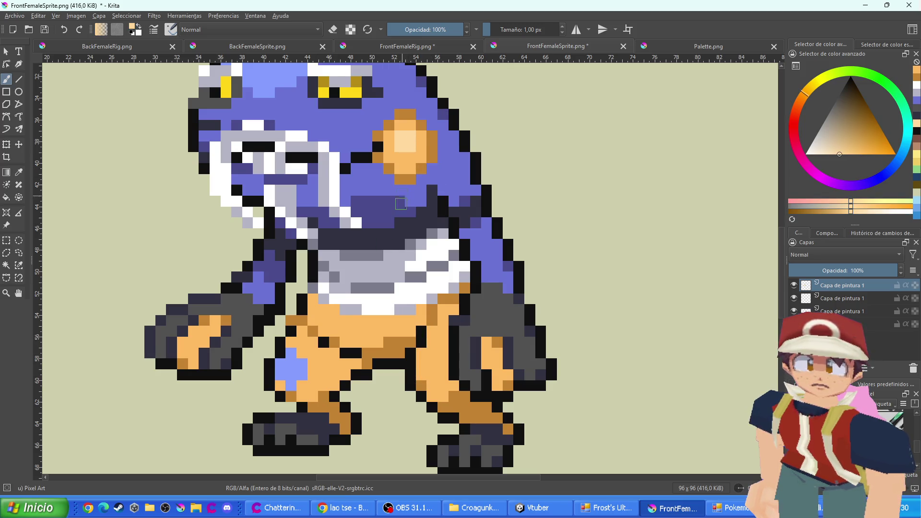
pyautogui.moveTo(292, 384)
pyautogui.mouseDown()
pyautogui.moveTo(292, 360)
pyautogui.moveTo(303, 372)
pyautogui.moveTo(281, 370)
pyautogui.mouseUp()
pyautogui.scroll(-1, 288, 370)
pyautogui.scroll(-3, 348, 394)
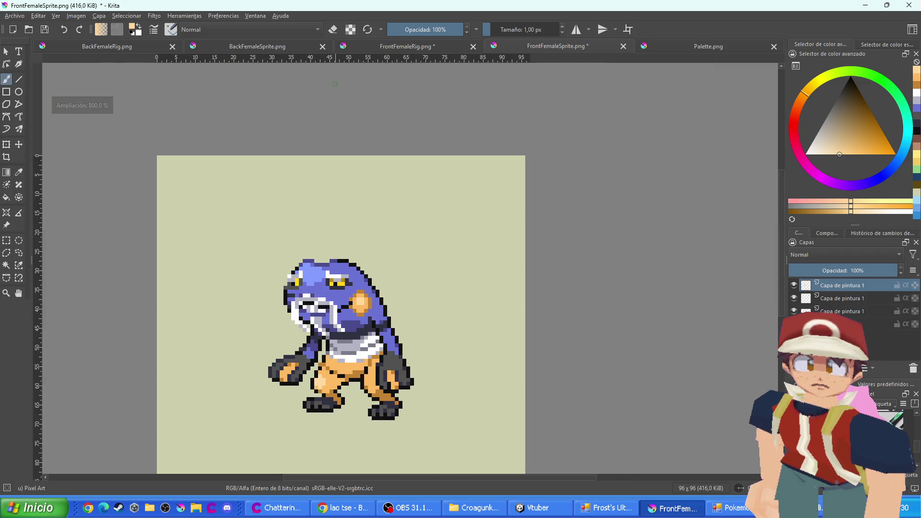
pyautogui.click(391, 46)
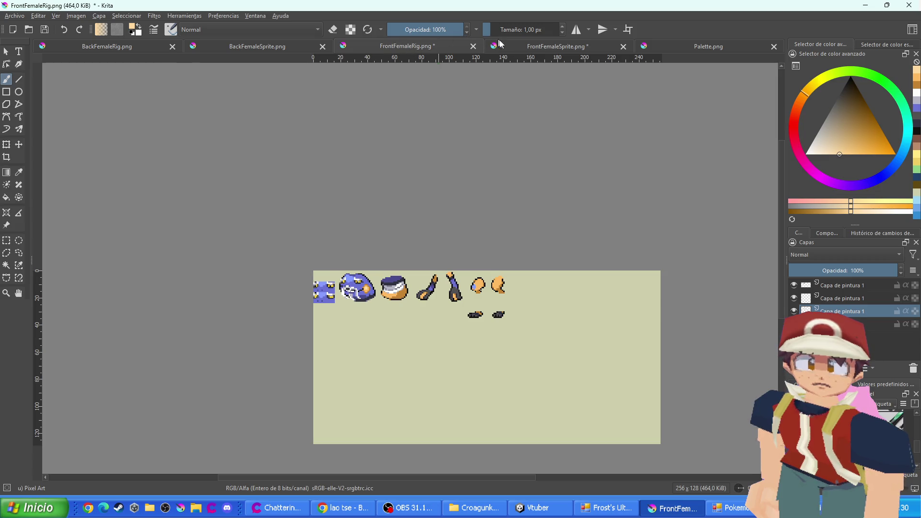
pyautogui.click(499, 44)
pyautogui.scroll(3, 369, 386)
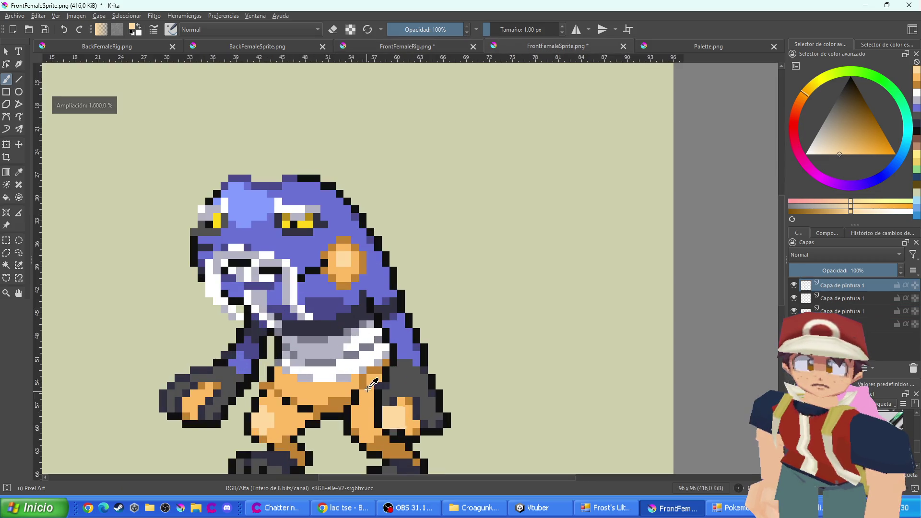
pyautogui.hotkey('ctrl', 'z')
# Add saturated orange pixels along the dark edge by the cheek spot and left neck
pyautogui.keyDown('ctrl'); pyautogui.click(370, 383); pyautogui.keyUp('ctrl')
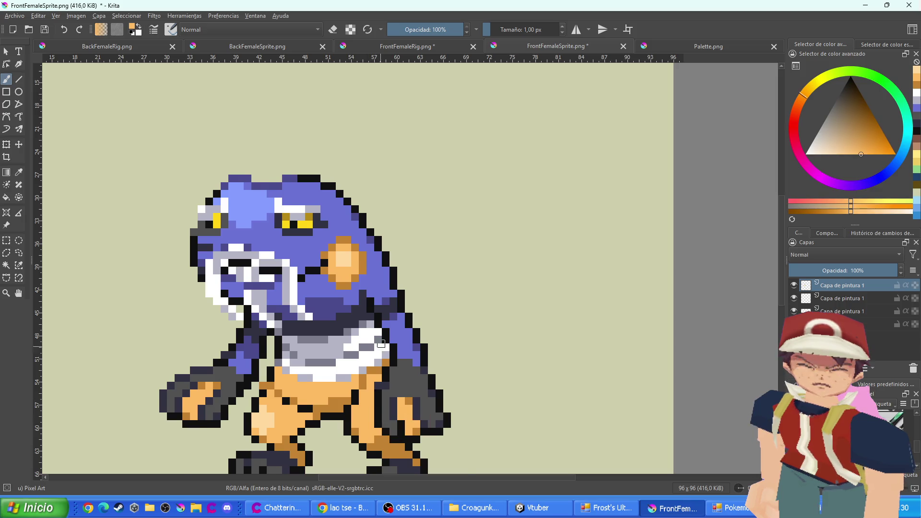
pyautogui.scroll(2, 381, 344)
pyautogui.click(376, 286)
pyautogui.click(398, 275)
pyautogui.click(376, 274)
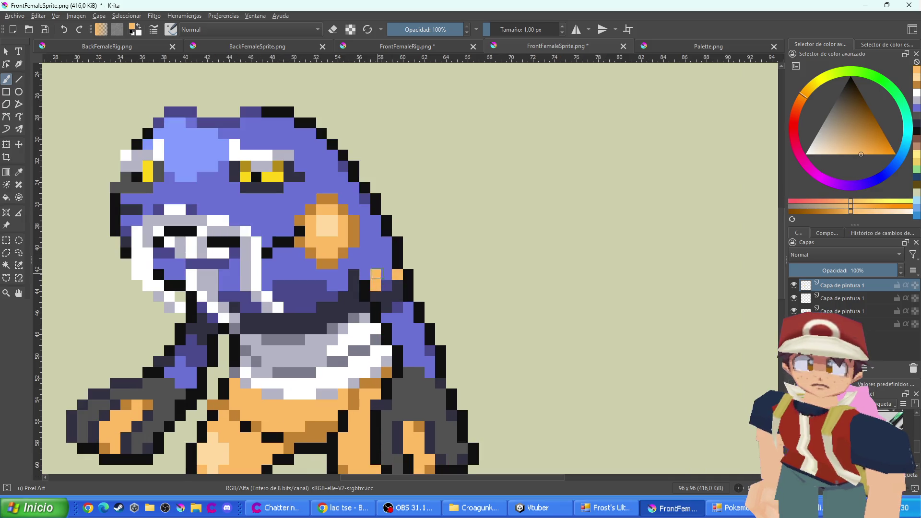
pyautogui.click(386, 264)
pyautogui.click(386, 274)
pyautogui.click(375, 263)
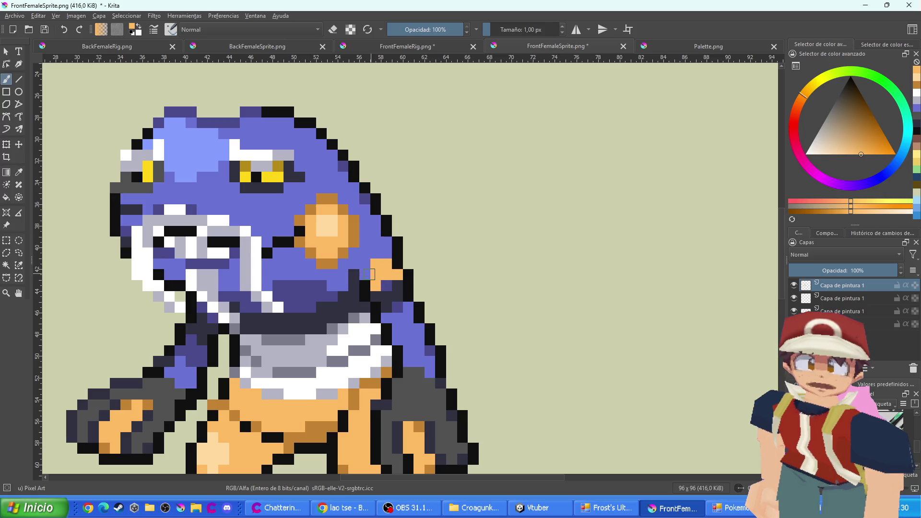
pyautogui.click(365, 274)
pyautogui.click(212, 317)
pyautogui.click(201, 306)
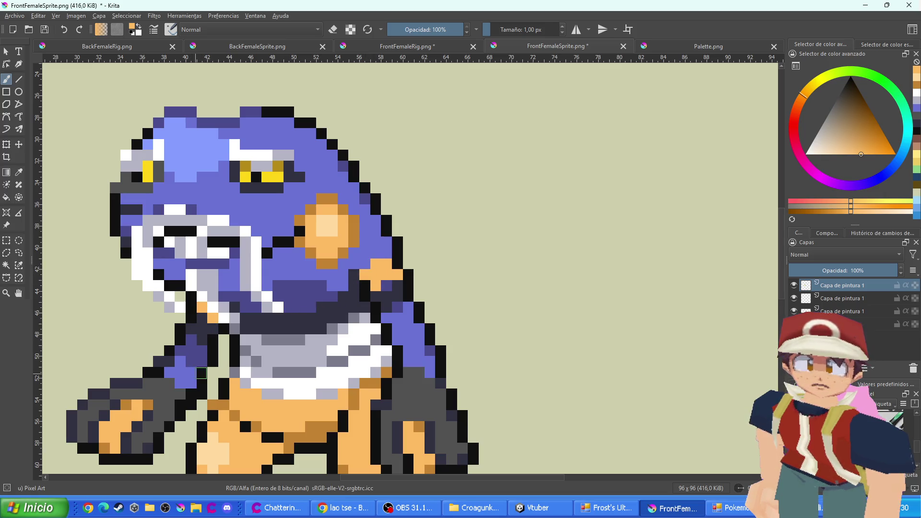
pyautogui.keyDown('ctrl'); pyautogui.click(389, 269); pyautogui.keyUp('ctrl')
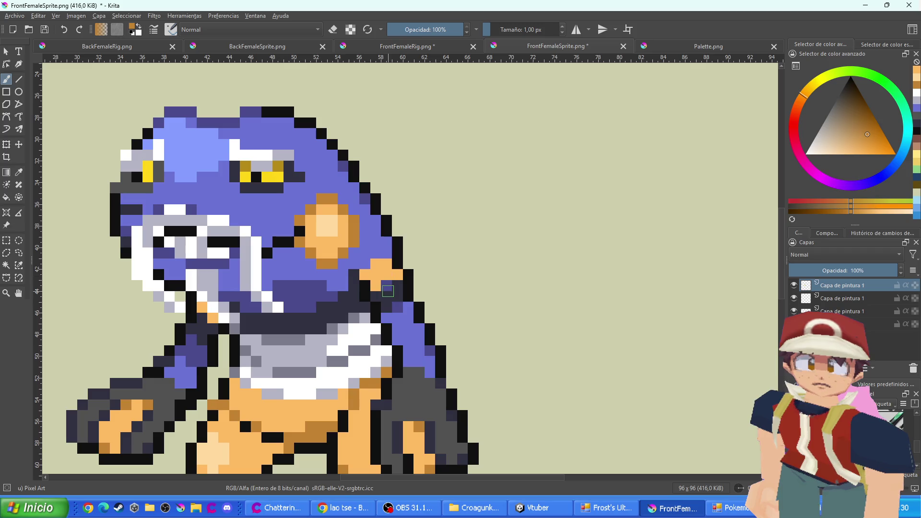
pyautogui.scroll(-6, 423, 334)
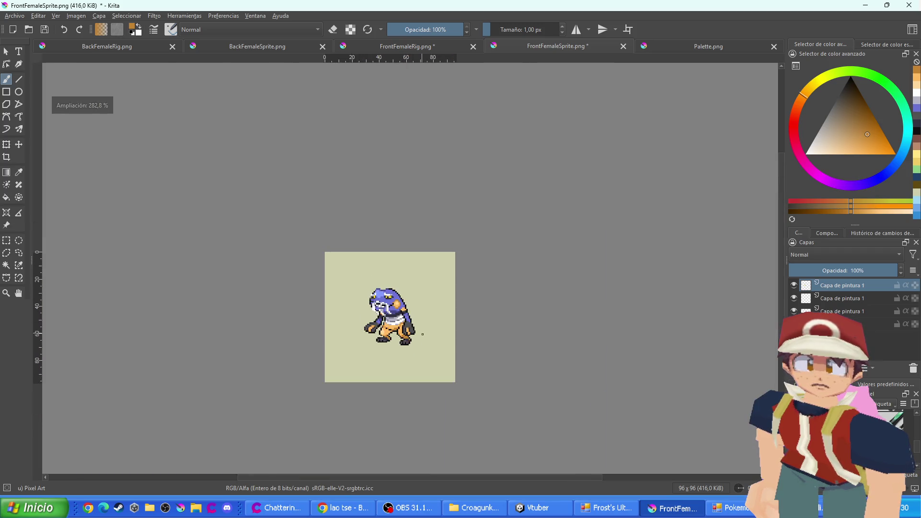
pyautogui.scroll(2, 423, 335)
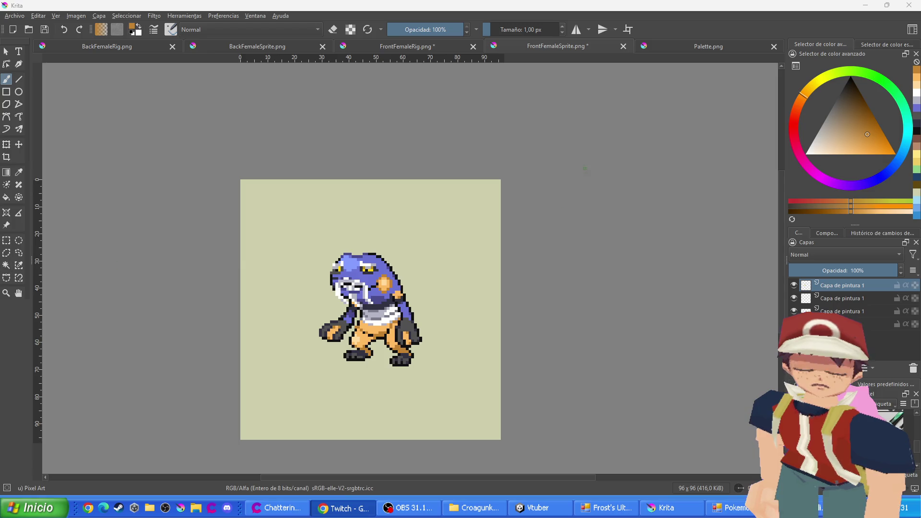
pyautogui.hotkey('alt', 'Tab')
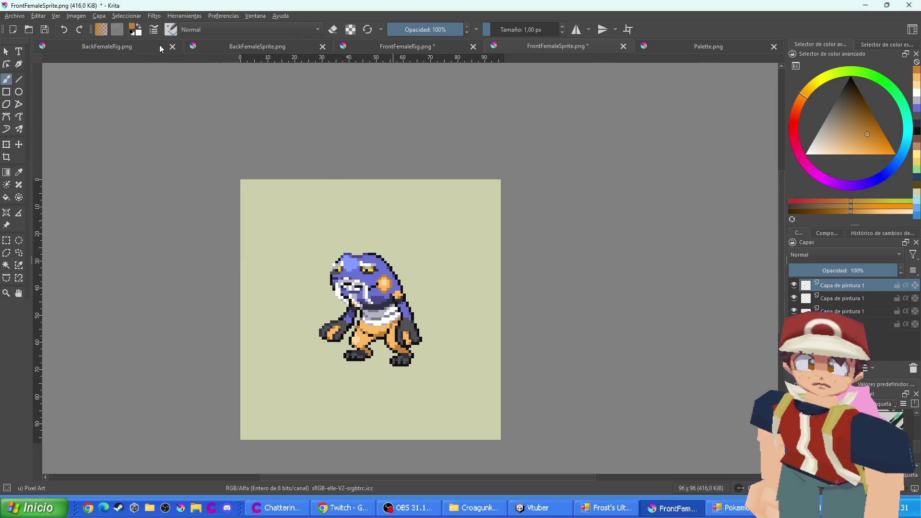
# View the BackFemaleRig.png pieces and compare them against FrontFemaleRig.png for reference
pyautogui.click(136, 47)
pyautogui.moveTo(354, 92); pyautogui.dragTo(375, 137)
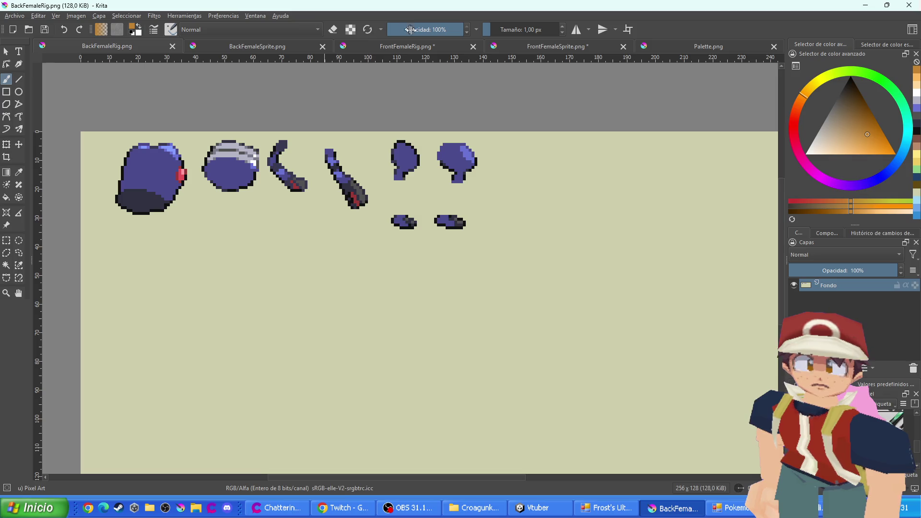
pyautogui.click(415, 48)
pyautogui.scroll(2, 467, 241)
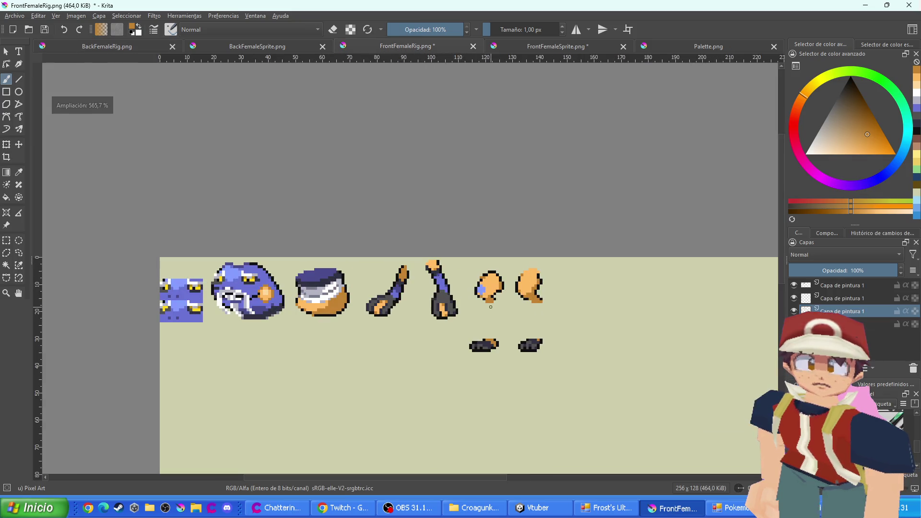
pyautogui.scroll(1, 575, 321)
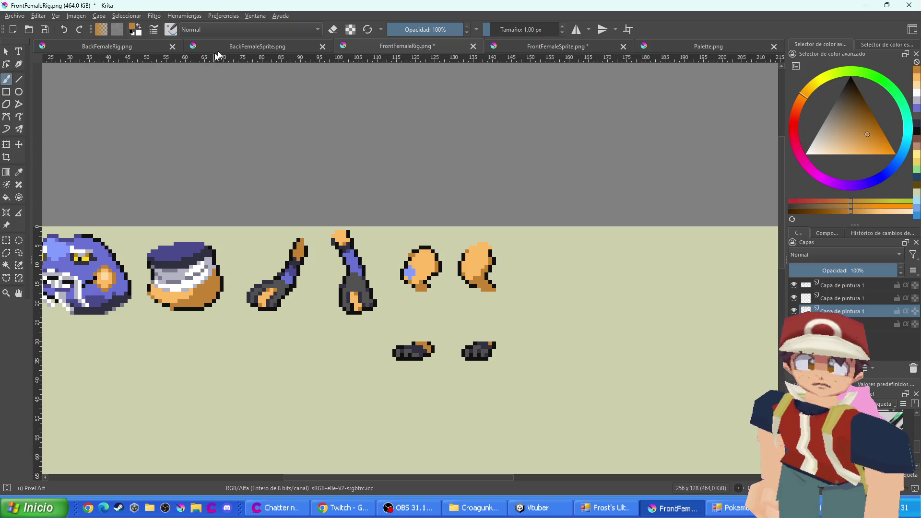
pyautogui.hotkey('ctrl', 'Tab')
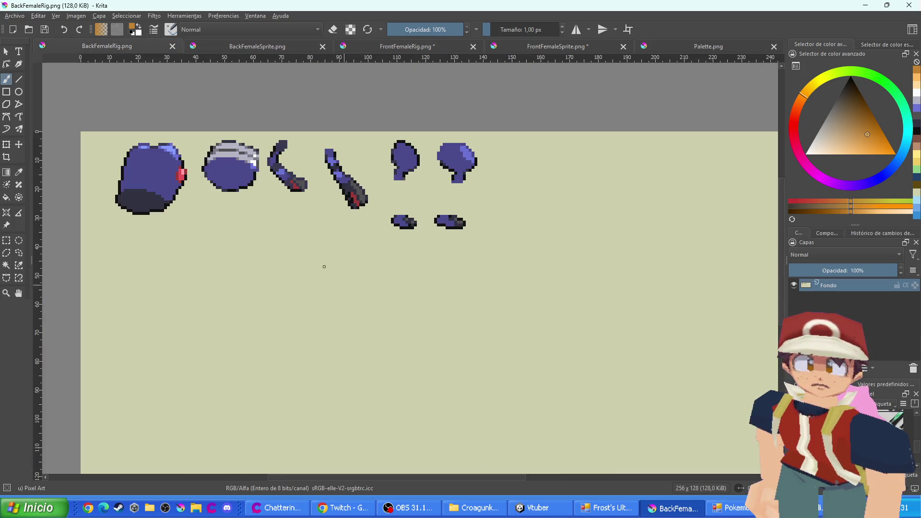
# Brush orange over the right and left rounded leg pieces of the back rig
pyautogui.scroll(3, 447, 312)
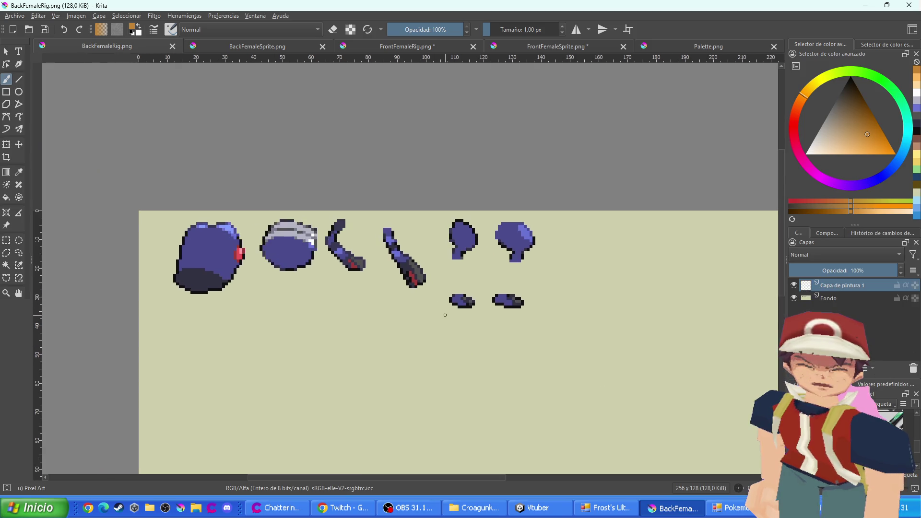
pyautogui.moveTo(540, 264); pyautogui.dragTo(550, 258)
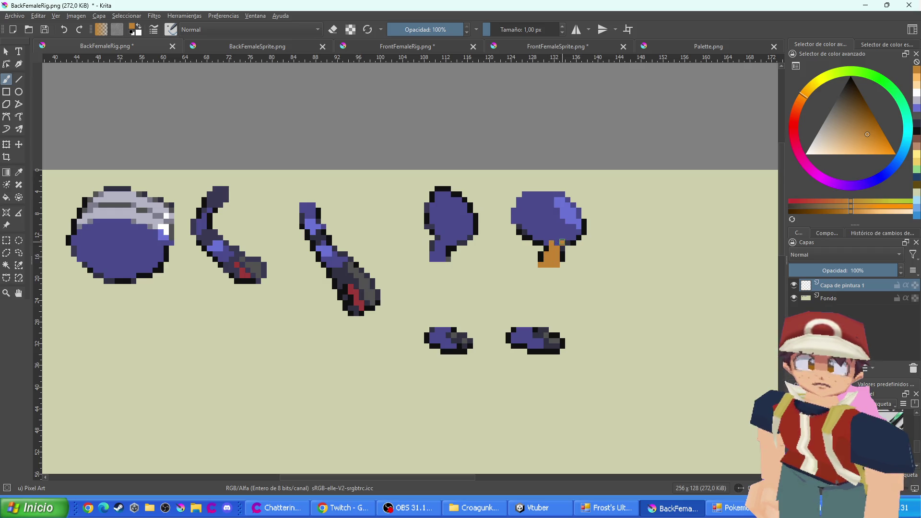
pyautogui.scroll(1, 565, 236)
pyautogui.moveTo(576, 237)
pyautogui.mouseDown()
pyautogui.moveTo(539, 247)
pyautogui.moveTo(516, 231)
pyautogui.moveTo(573, 224)
pyautogui.moveTo(497, 215)
pyautogui.moveTo(492, 202)
pyautogui.moveTo(526, 210)
pyautogui.moveTo(525, 185)
pyautogui.moveTo(503, 194)
pyautogui.mouseUp()
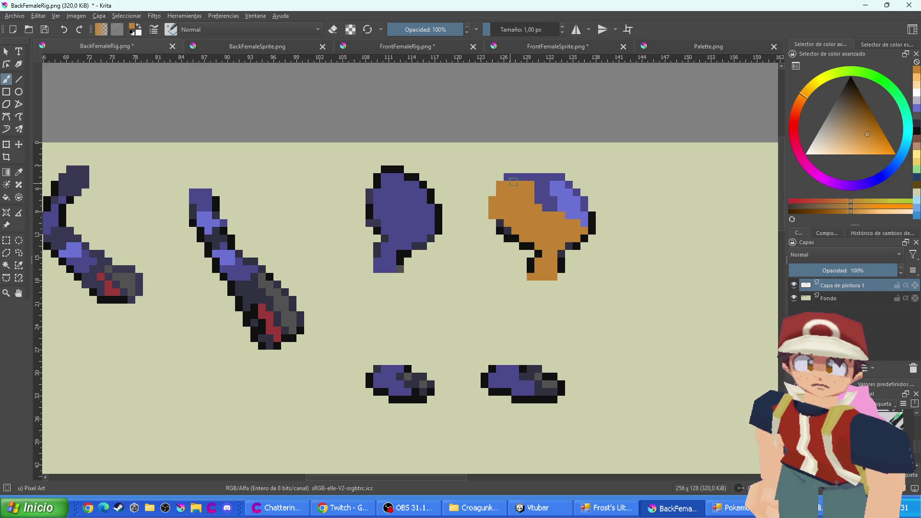
pyautogui.moveTo(557, 176)
pyautogui.mouseDown()
pyautogui.moveTo(513, 178)
pyautogui.moveTo(539, 185)
pyautogui.moveTo(553, 204)
pyautogui.moveTo(581, 196)
pyautogui.mouseUp()
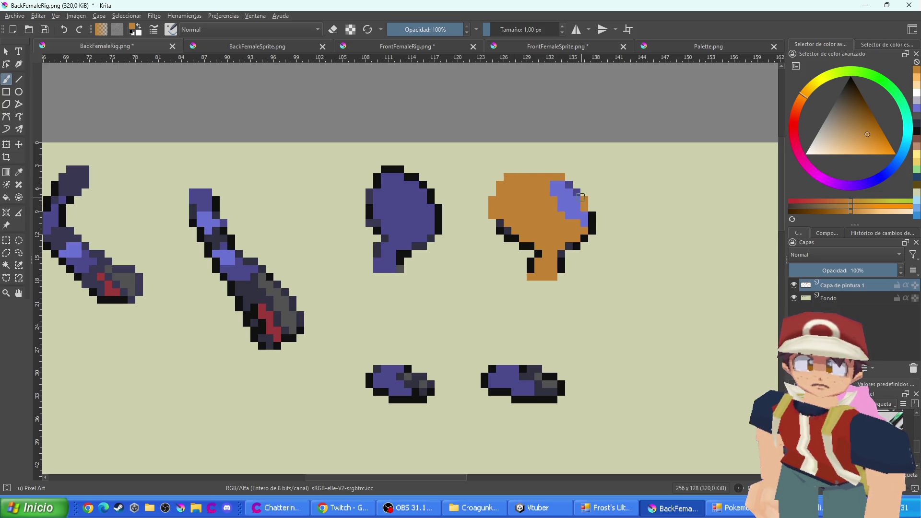
pyautogui.moveTo(392, 266)
pyautogui.mouseDown()
pyautogui.moveTo(382, 250)
pyautogui.moveTo(379, 268)
pyautogui.moveTo(405, 246)
pyautogui.moveTo(391, 216)
pyautogui.moveTo(393, 179)
pyautogui.moveTo(386, 232)
pyautogui.moveTo(379, 210)
pyautogui.moveTo(399, 190)
pyautogui.moveTo(414, 187)
pyautogui.moveTo(420, 199)
pyautogui.mouseUp()
pyautogui.moveTo(402, 196)
pyautogui.mouseDown()
pyautogui.moveTo(402, 237)
pyautogui.moveTo(430, 205)
pyautogui.mouseUp()
# Paint the purple strip and both foot pieces orange
pyautogui.scroll(1, 521, 383)
pyautogui.moveTo(533, 391)
pyautogui.mouseDown()
pyautogui.moveTo(509, 392)
pyautogui.moveTo(498, 384)
pyautogui.moveTo(508, 373)
pyautogui.moveTo(487, 365)
pyautogui.moveTo(456, 382)
pyautogui.mouseUp()
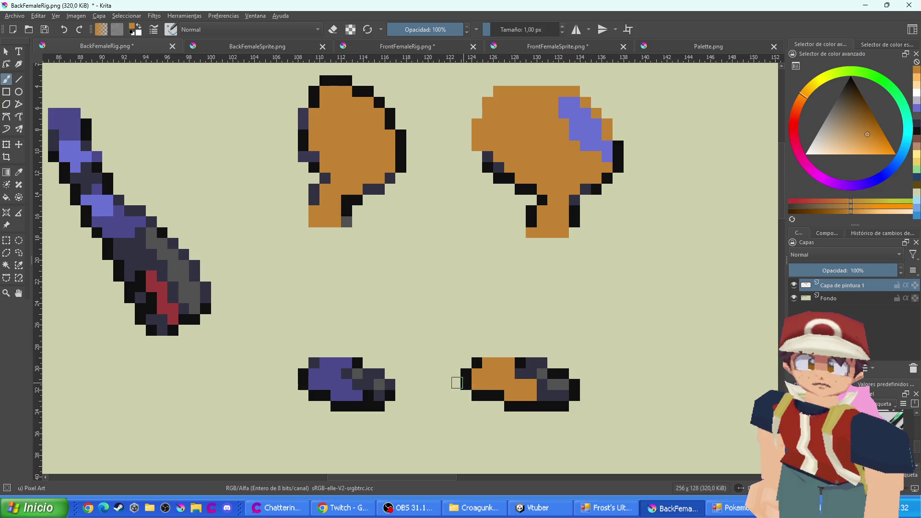
pyautogui.moveTo(352, 396)
pyautogui.mouseDown()
pyautogui.moveTo(315, 374)
pyautogui.moveTo(340, 364)
pyautogui.moveTo(336, 372)
pyautogui.mouseUp()
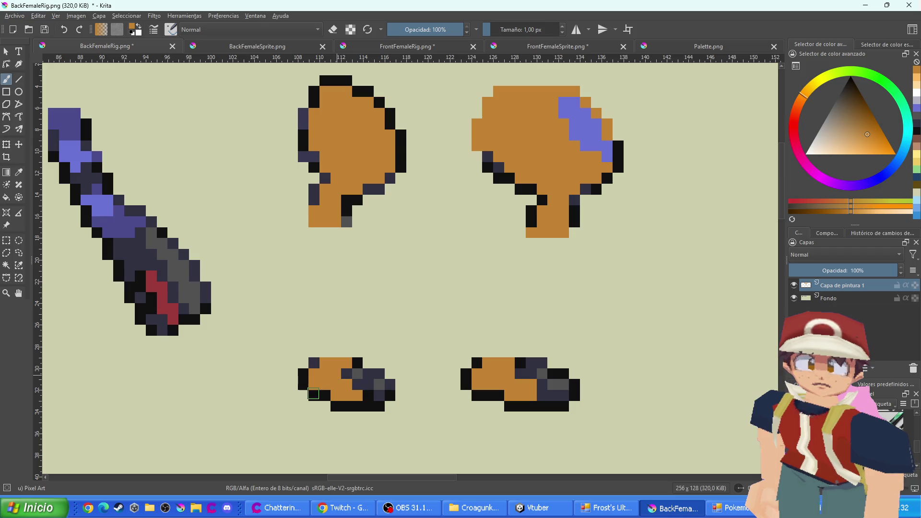
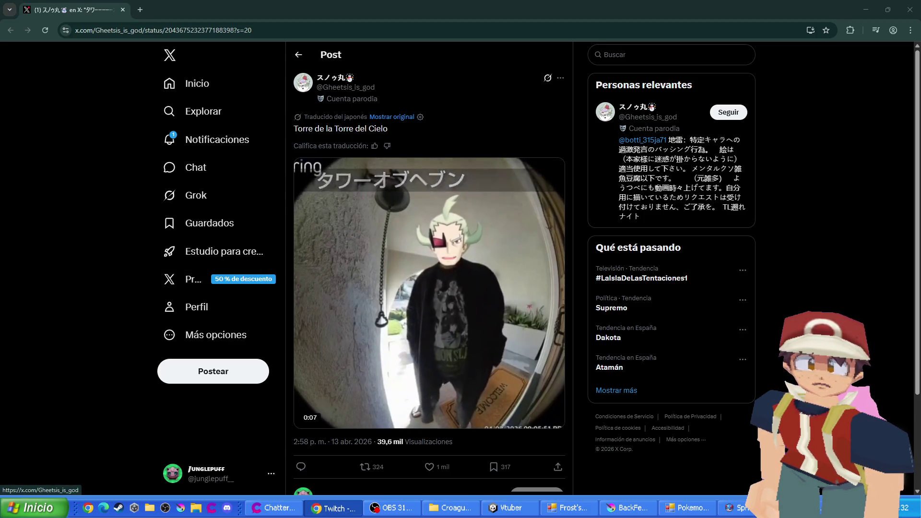
# Like and pause the X video post, then un-maximize the browser to reveal Krita
pyautogui.click(483, 361)
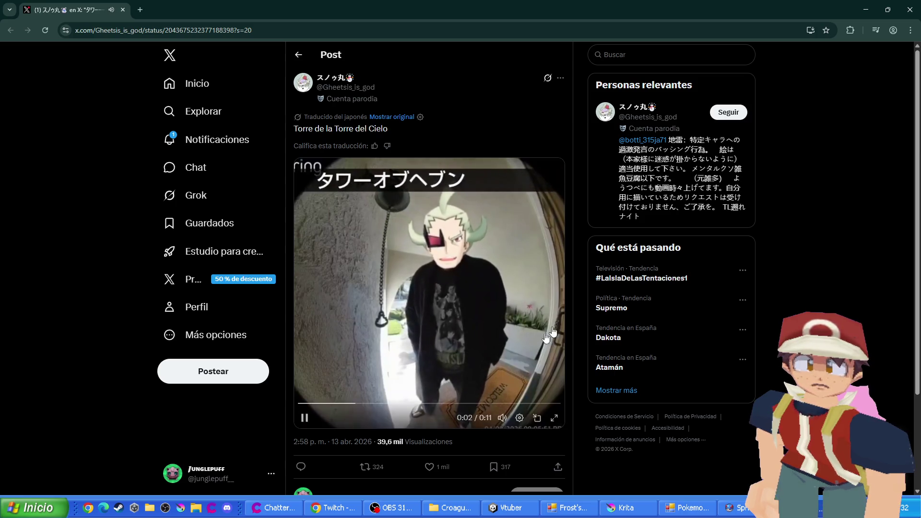
pyautogui.click(429, 467)
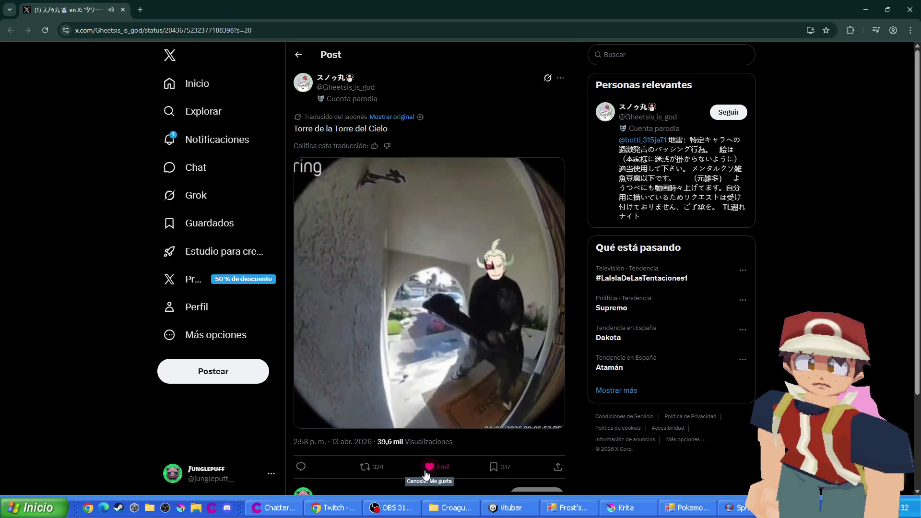
pyautogui.click(331, 227)
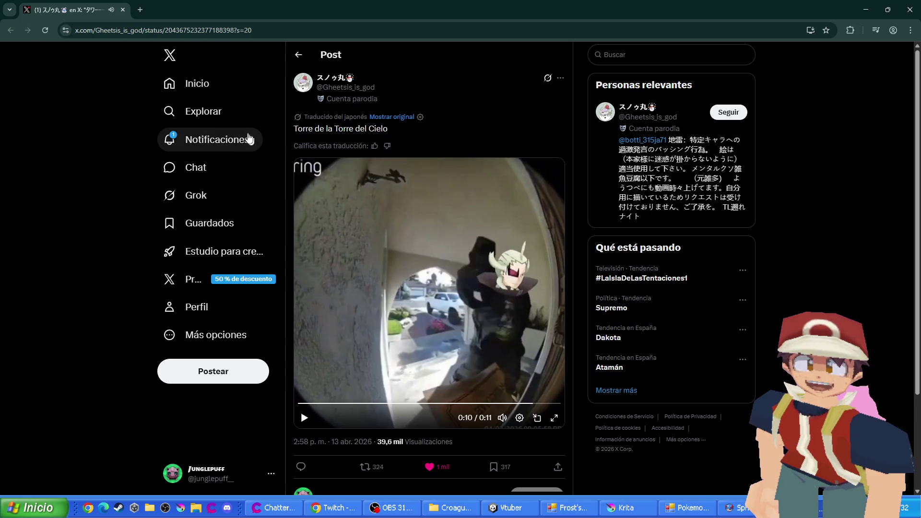
pyautogui.moveTo(74, 7); pyautogui.dragTo(5, 254)
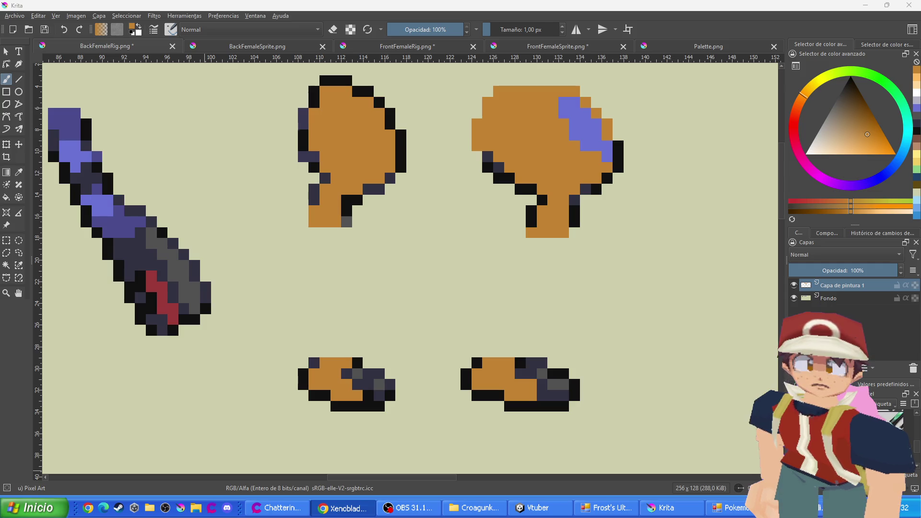
# Try orange on the middle blade piece of BackFemaleRig.png, then undo it
pyautogui.scroll(-1, 274, 182)
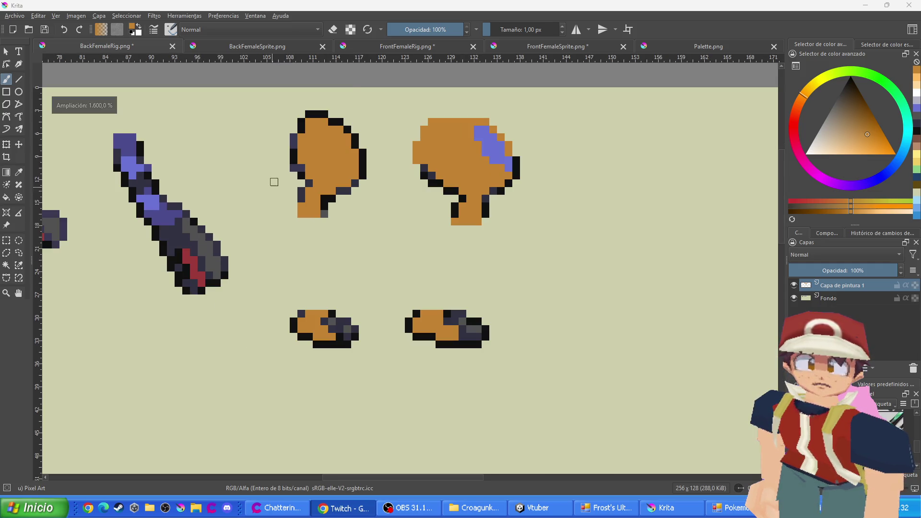
pyautogui.moveTo(278, 382); pyautogui.dragTo(447, 414)
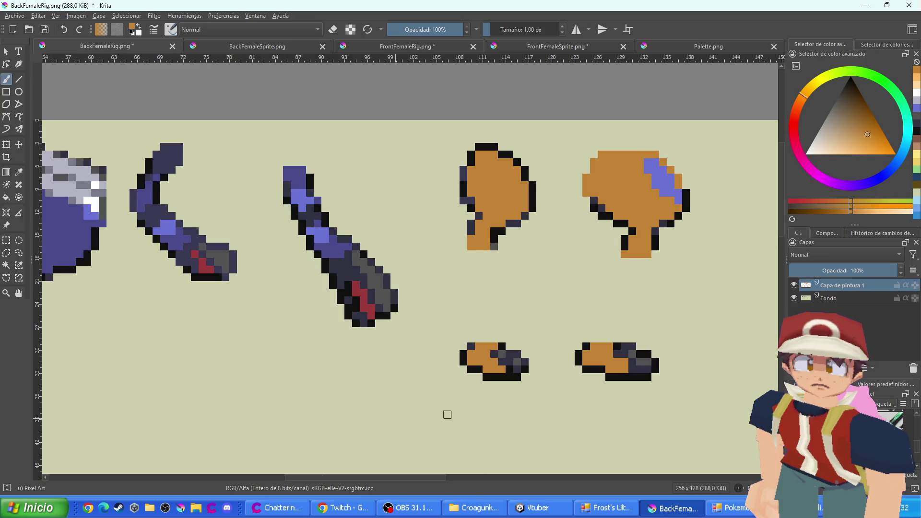
pyautogui.moveTo(411, 253); pyautogui.dragTo(469, 319)
pyautogui.scroll(1, 331, 240)
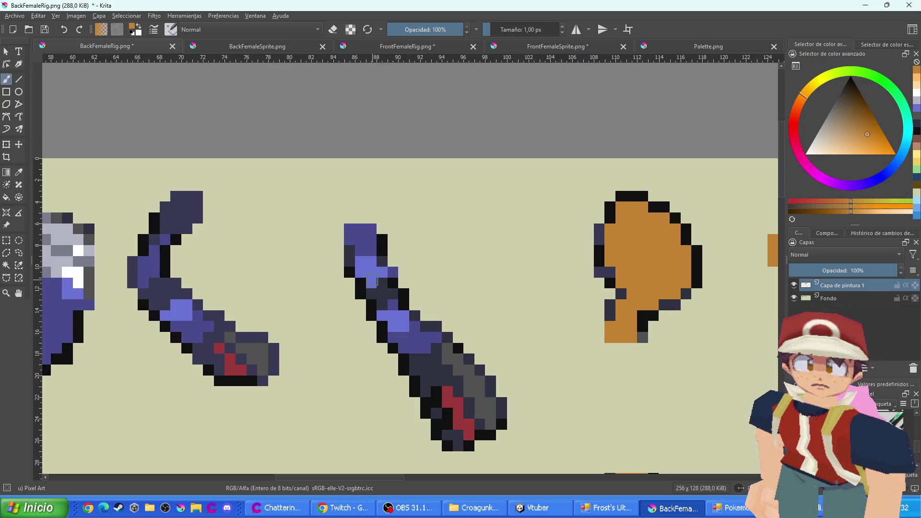
pyautogui.moveTo(371, 281); pyautogui.dragTo(367, 272)
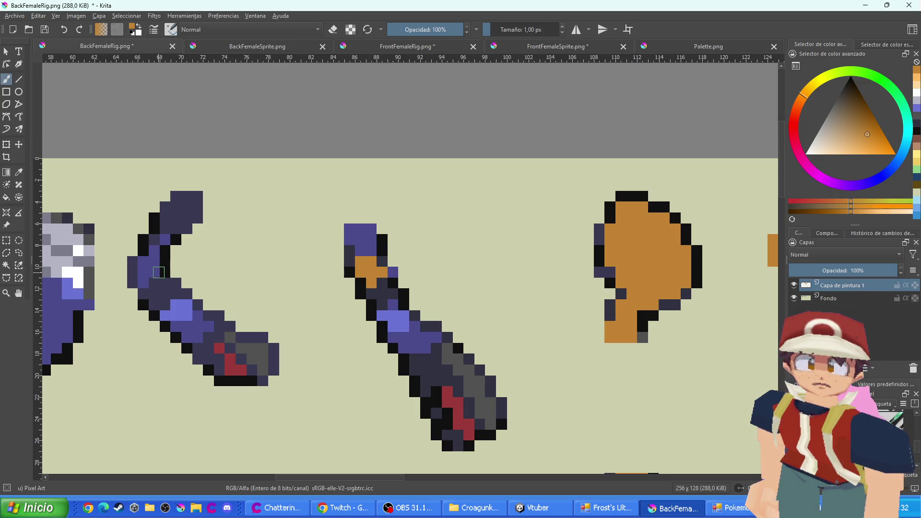
pyautogui.scroll(-1, 158, 269)
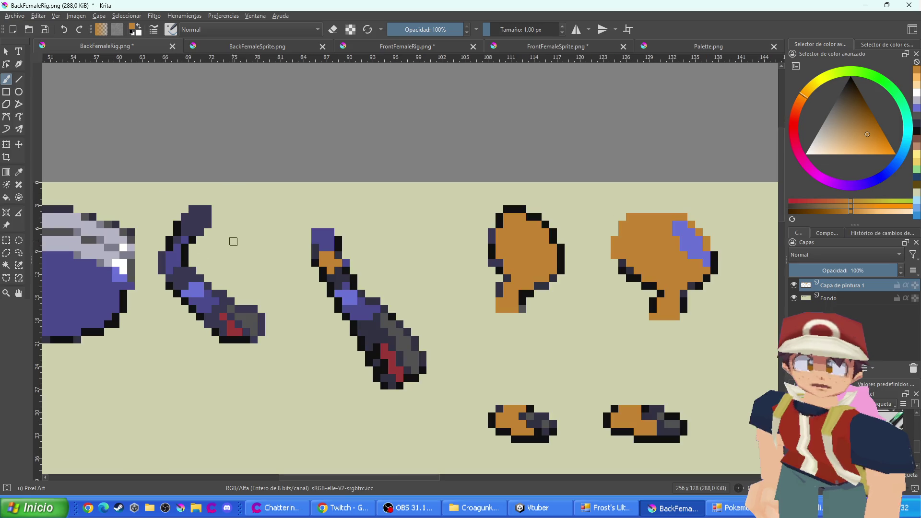
pyautogui.scroll(-1, 206, 252)
pyautogui.scroll(2, 178, 272)
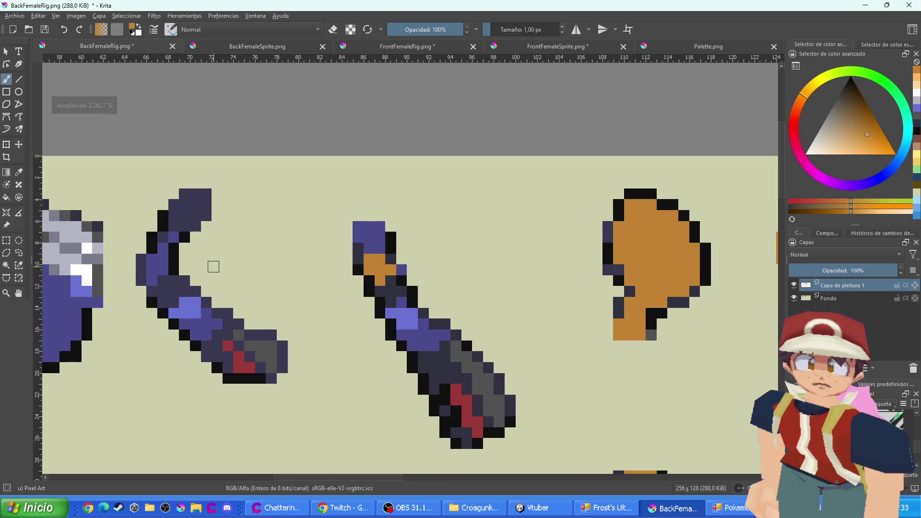
pyautogui.scroll(1, 390, 252)
pyautogui.hotkey('ctrl', 'z')
pyautogui.hotkey('ctrl', 'z')
pyautogui.hotkey('ctrl', 'z')
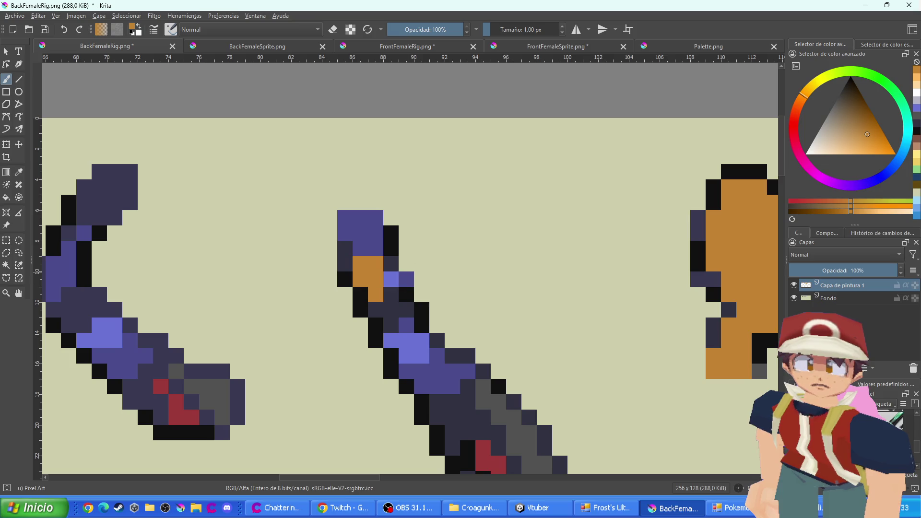
# After checking the reference documents, paint the upper parts of both arm pieces orange
pyautogui.click(397, 48)
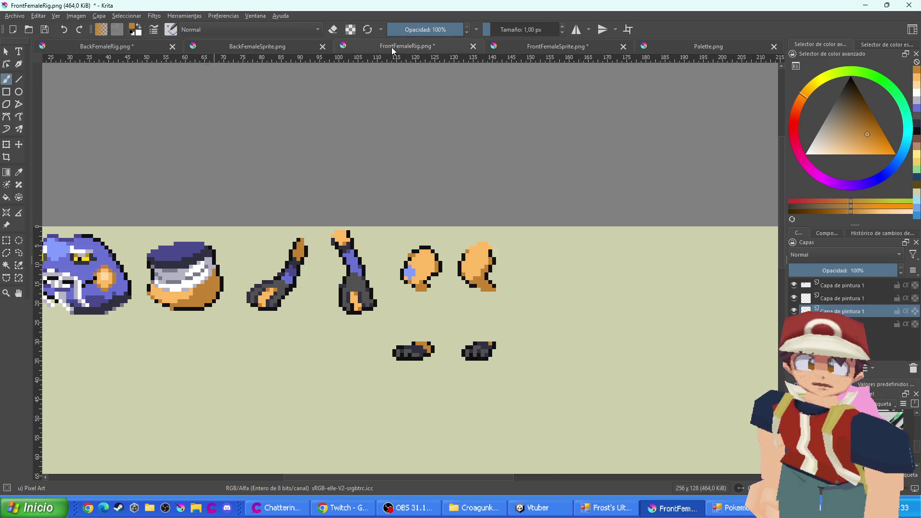
pyautogui.click(286, 48)
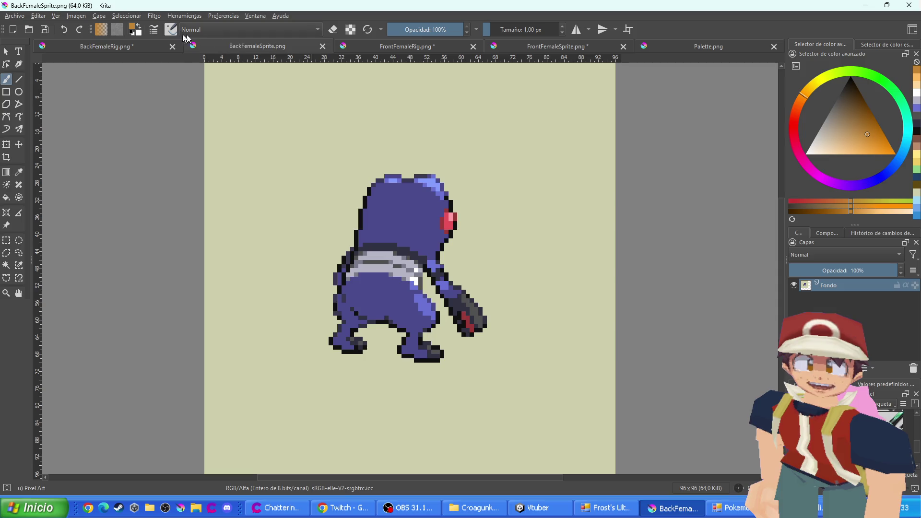
pyautogui.click(130, 47)
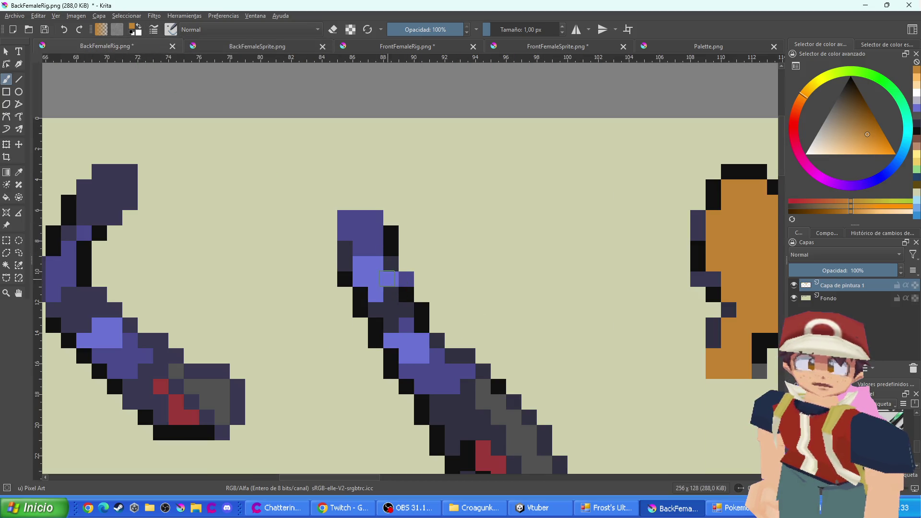
pyautogui.moveTo(387, 279); pyautogui.dragTo(364, 279)
pyautogui.moveTo(220, 303); pyautogui.dragTo(410, 281)
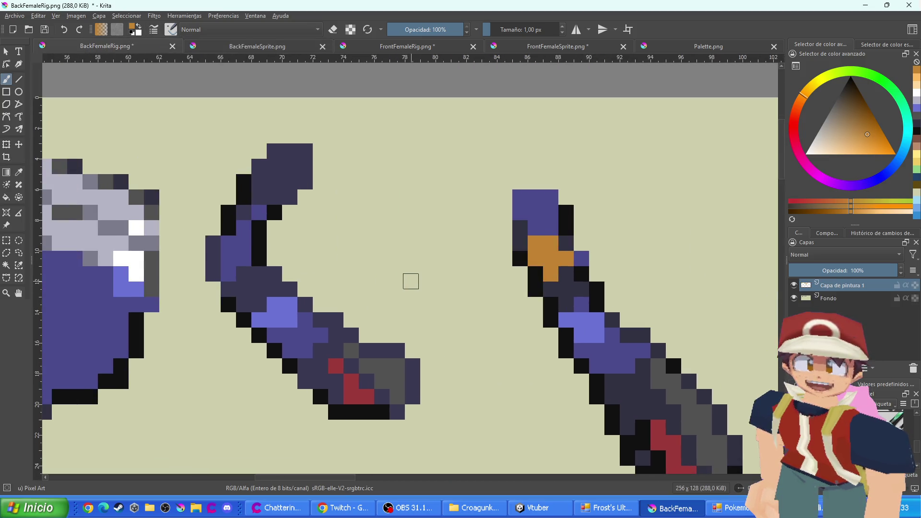
pyautogui.moveTo(245, 236)
pyautogui.mouseDown()
pyautogui.moveTo(229, 269)
pyautogui.moveTo(236, 240)
pyautogui.moveTo(249, 247)
pyautogui.mouseUp()
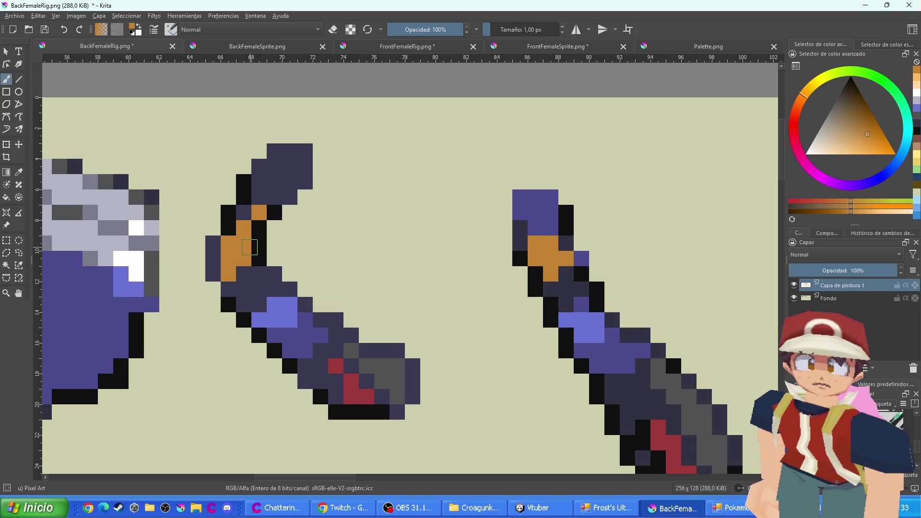
# Compare with FrontFemaleRig.png and extend the left arm's orange upward in lighter orange
pyautogui.click(423, 50)
pyautogui.scroll(4, 384, 278)
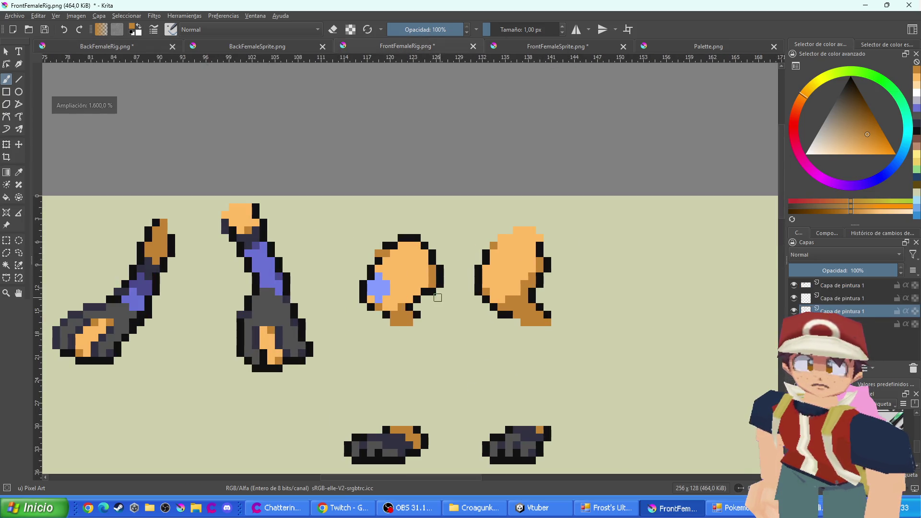
pyautogui.scroll(-2, 323, 251)
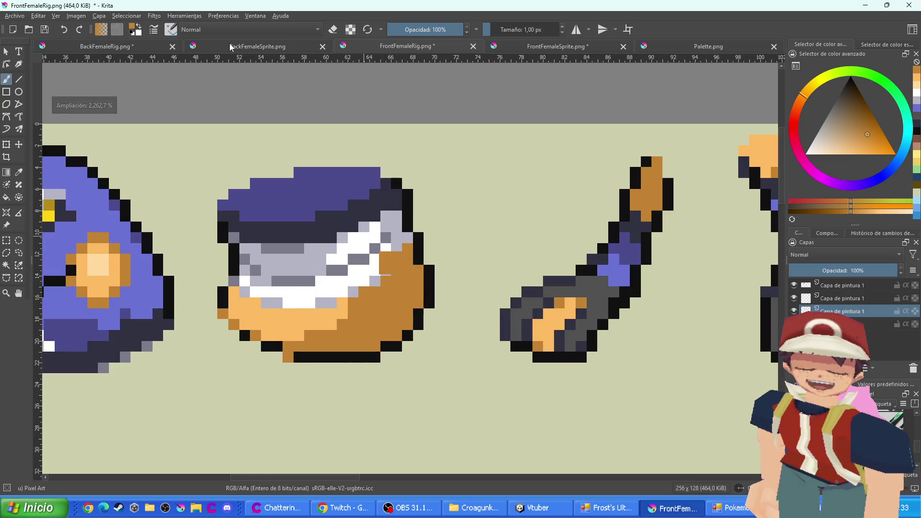
pyautogui.hotkey('ctrl', 'Tab')
pyautogui.click(145, 47)
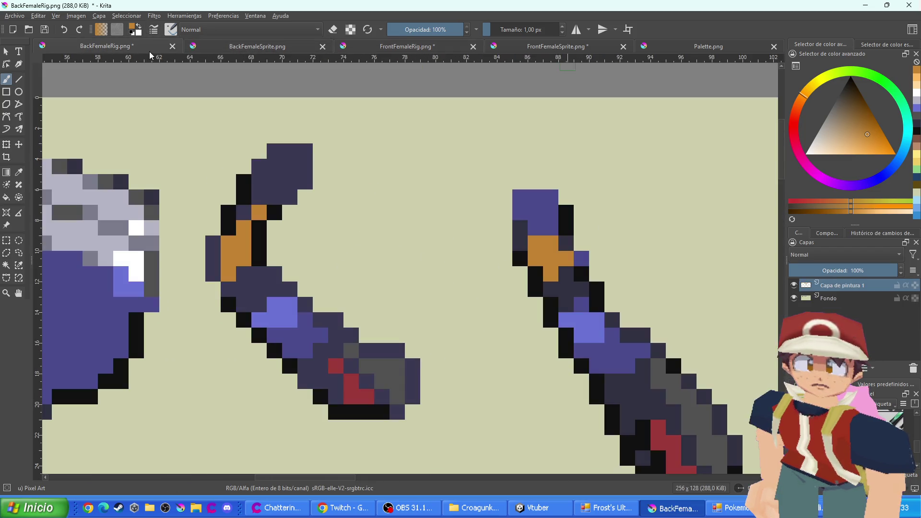
pyautogui.moveTo(270, 193)
pyautogui.mouseDown()
pyautogui.moveTo(274, 183)
pyautogui.moveTo(262, 180)
pyautogui.mouseUp()
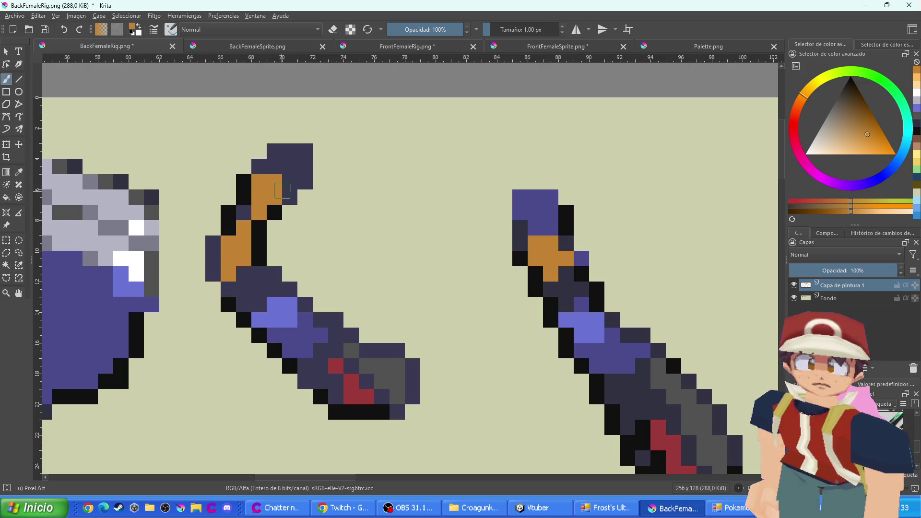
pyautogui.click(430, 47)
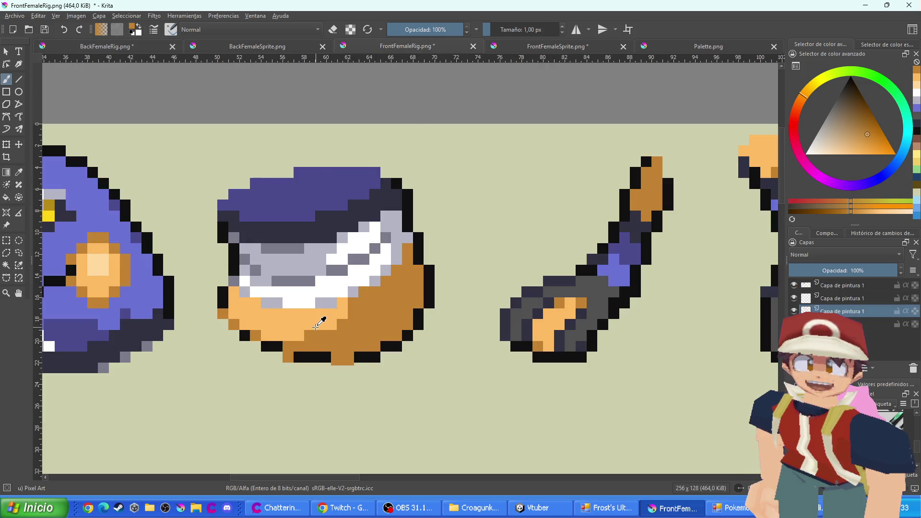
pyautogui.click(143, 49)
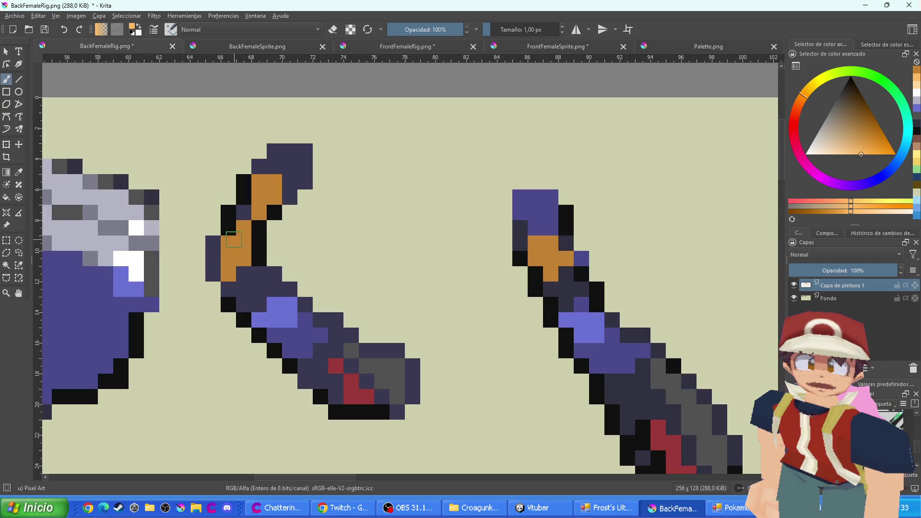
pyautogui.moveTo(234, 239)
pyautogui.mouseDown()
pyautogui.moveTo(240, 254)
pyautogui.moveTo(230, 271)
pyautogui.moveTo(244, 216)
pyautogui.moveTo(260, 213)
pyautogui.mouseUp()
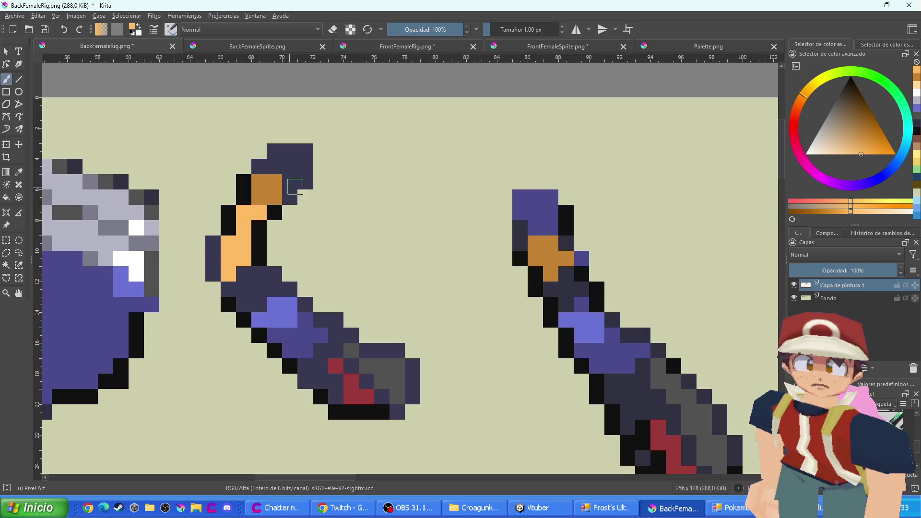
# Repaint the hand's purple patch light orange and zoom out to show all rig pieces
pyautogui.scroll(-5, 483, 206)
pyautogui.hscroll(5, 305, 251)
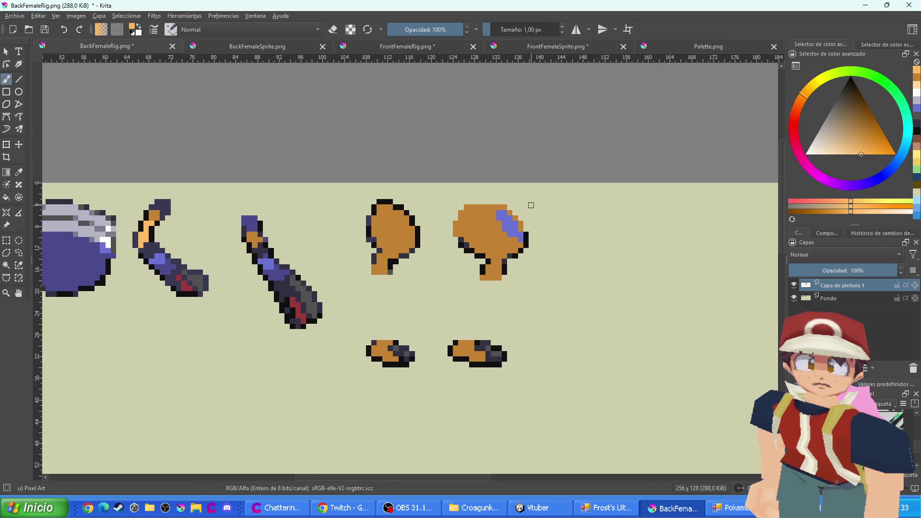
pyautogui.scroll(5, 531, 206)
pyautogui.scroll(1, 518, 263)
pyautogui.moveTo(526, 265)
pyautogui.mouseDown()
pyautogui.moveTo(479, 234)
pyautogui.moveTo(494, 197)
pyautogui.moveTo(463, 190)
pyautogui.mouseUp()
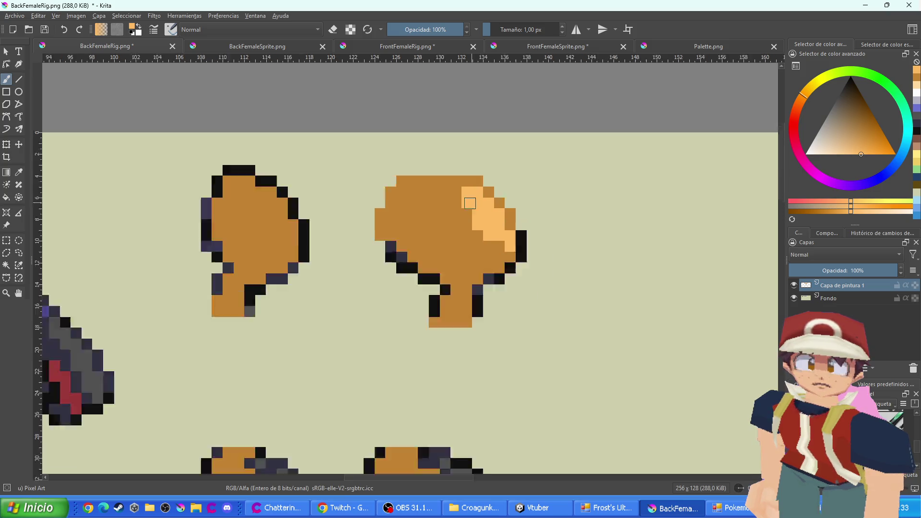
pyautogui.scroll(-4, 480, 212)
pyautogui.moveTo(404, 267); pyautogui.dragTo(651, 306)
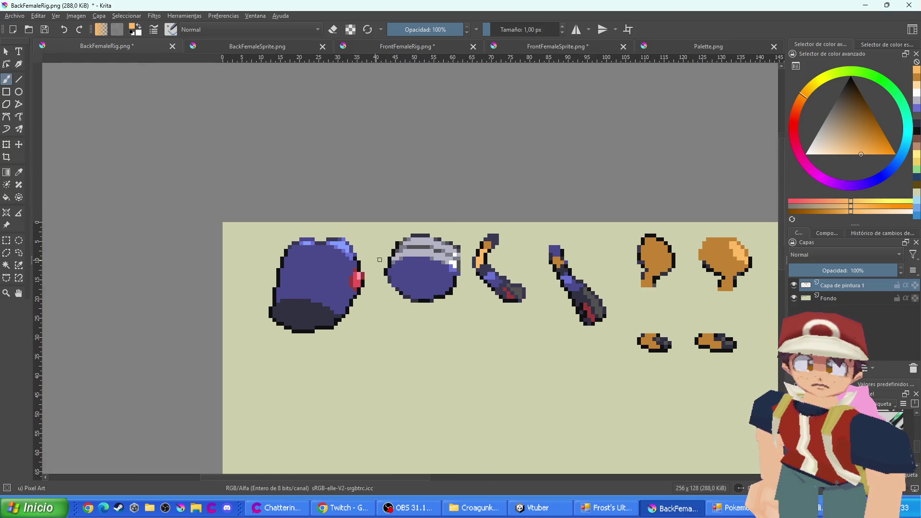
# Recolour the red cheek pixels light orange, with a column of sampled brown
pyautogui.scroll(2, 379, 260)
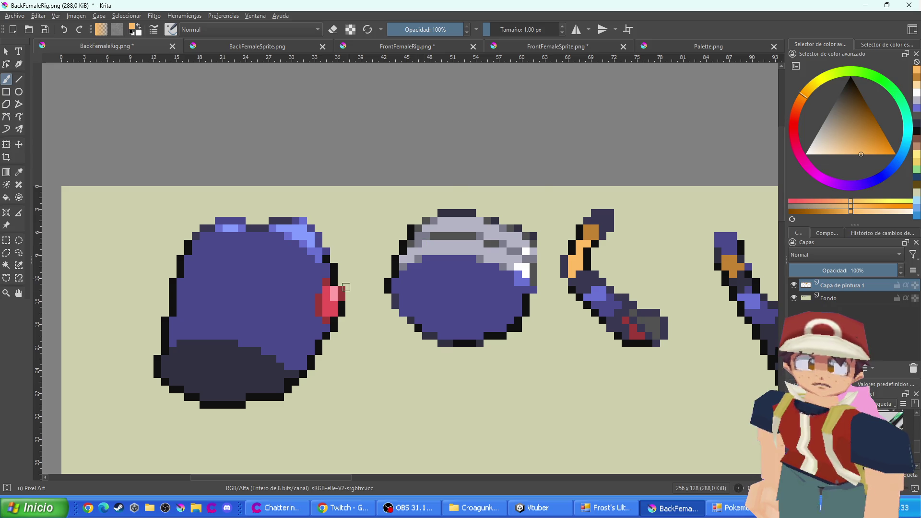
pyautogui.scroll(2, 345, 287)
pyautogui.moveTo(328, 319)
pyautogui.mouseDown()
pyautogui.moveTo(319, 315)
pyautogui.moveTo(319, 293)
pyautogui.mouseUp()
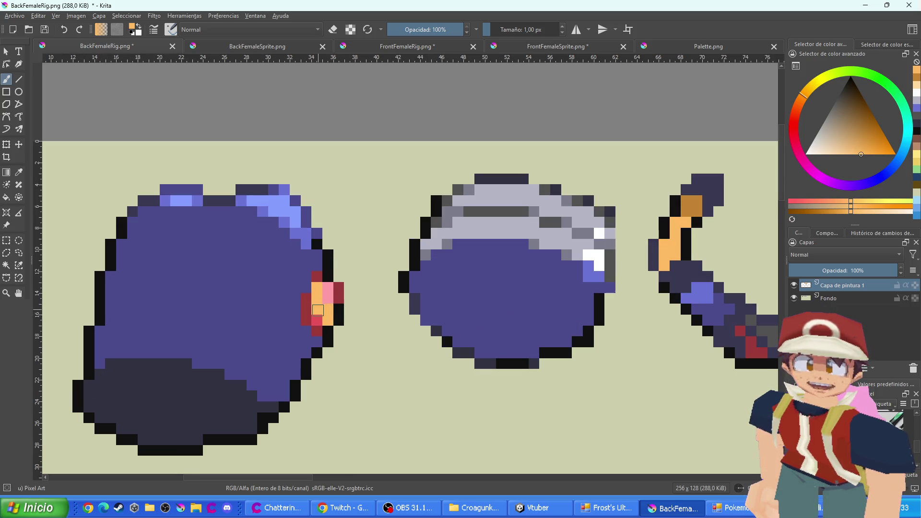
pyautogui.click(317, 320)
pyautogui.keyDown('ctrl'); pyautogui.click(691, 207); pyautogui.keyUp('ctrl')
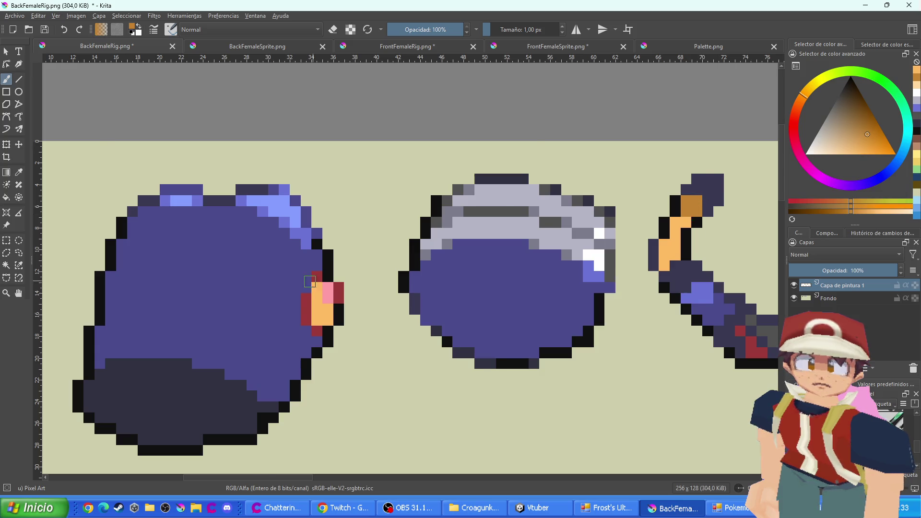
pyautogui.scroll(2, 310, 307)
pyautogui.moveTo(310, 293); pyautogui.dragTo(313, 322)
pyautogui.click(323, 339)
pyautogui.moveTo(339, 294); pyautogui.dragTo(354, 285)
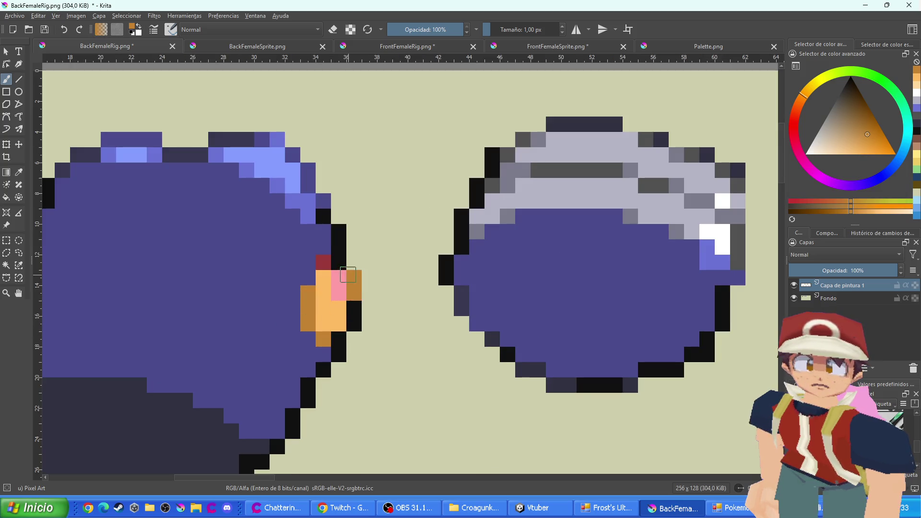
pyautogui.click(323, 262)
# Paint the top of the arm piece light orange
pyautogui.scroll(-7, 330, 266)
pyautogui.scroll(6, 391, 271)
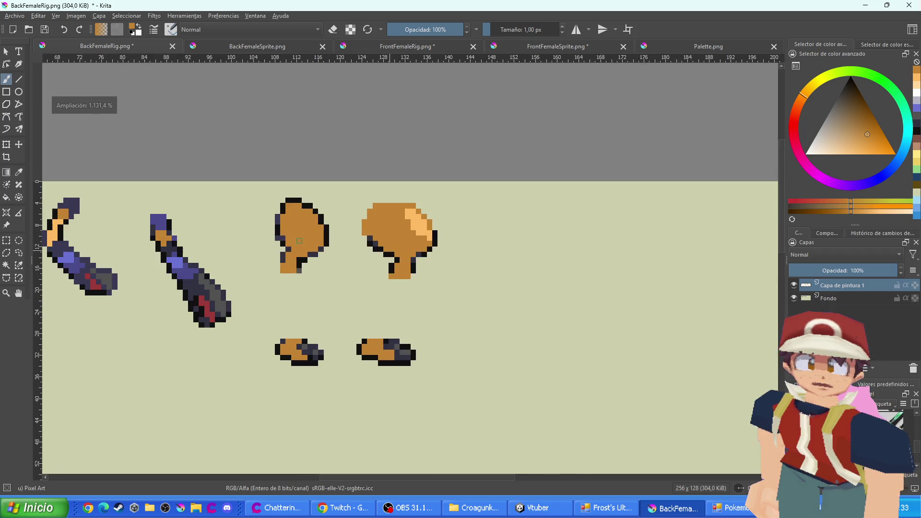
pyautogui.keyDown('ctrl'); pyautogui.click(364, 232); pyautogui.keyUp('ctrl')
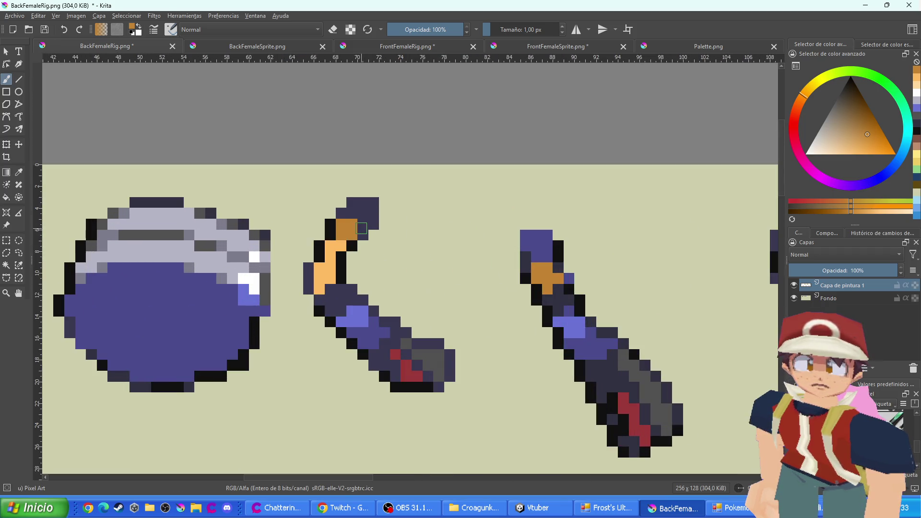
pyautogui.moveTo(542, 260); pyautogui.dragTo(531, 236)
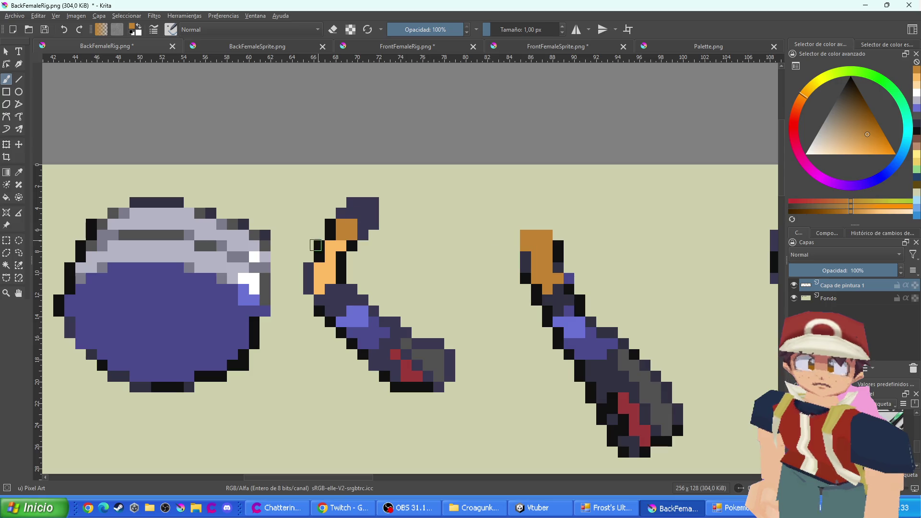
pyautogui.keyDown('ctrl'); pyautogui.click(325, 272); pyautogui.keyUp('ctrl')
pyautogui.scroll(1, 531, 252)
pyautogui.moveTo(570, 290)
pyautogui.mouseDown()
pyautogui.moveTo(542, 277)
pyautogui.moveTo(552, 304)
pyautogui.mouseUp()
# Paint the arm tips and the red hand pixels brown
pyautogui.keyDown('ctrl'); pyautogui.click(280, 213); pyautogui.keyUp('ctrl')
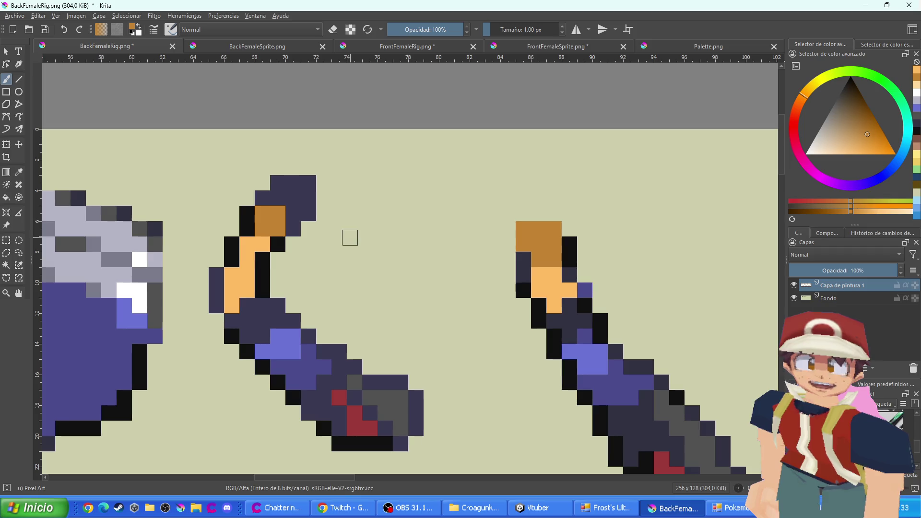
pyautogui.click(585, 290)
pyautogui.click(294, 228)
pyautogui.moveTo(294, 223)
pyautogui.mouseDown()
pyautogui.moveTo(278, 210)
pyautogui.moveTo(304, 205)
pyautogui.mouseUp()
pyautogui.click(263, 198)
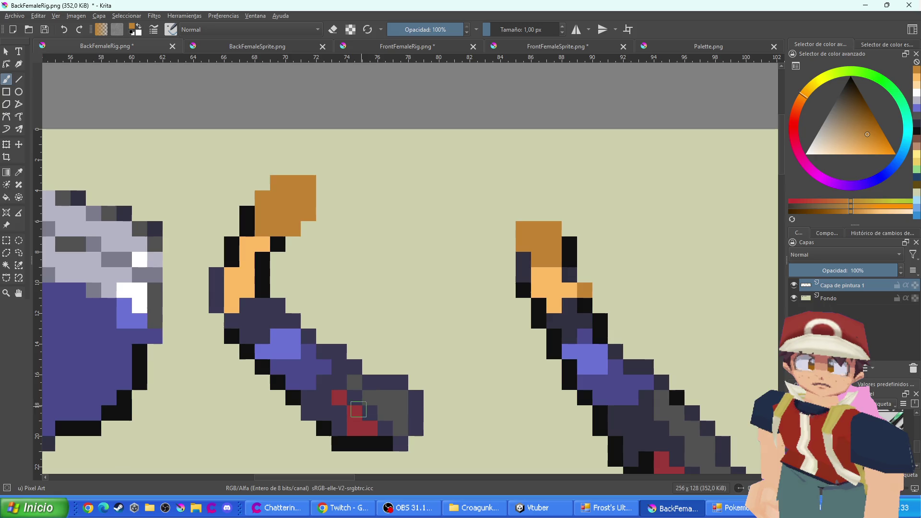
pyautogui.moveTo(358, 409); pyautogui.dragTo(365, 423)
pyautogui.click(342, 402)
pyautogui.moveTo(549, 433); pyautogui.dragTo(424, 270)
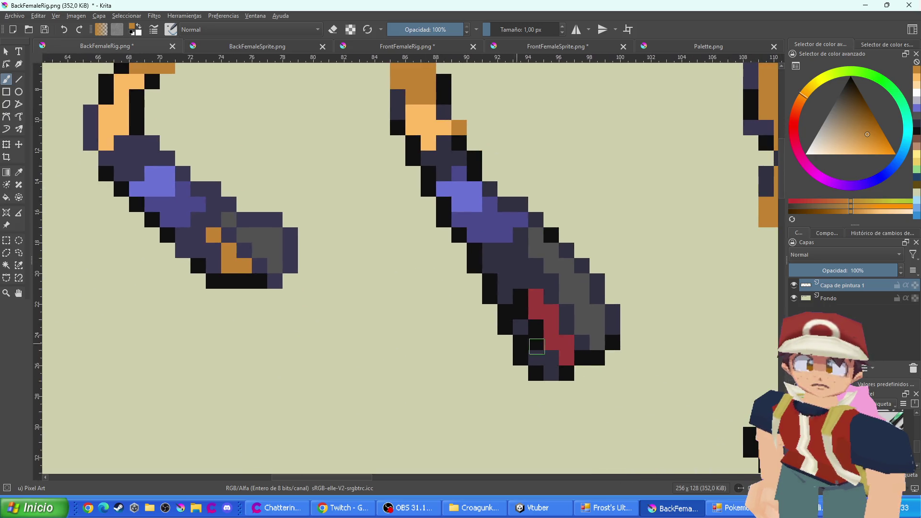
pyautogui.moveTo(567, 357); pyautogui.dragTo(551, 342)
# Compare against the reference documents and undo an accidental orange flood fill
pyautogui.scroll(-5, 540, 307)
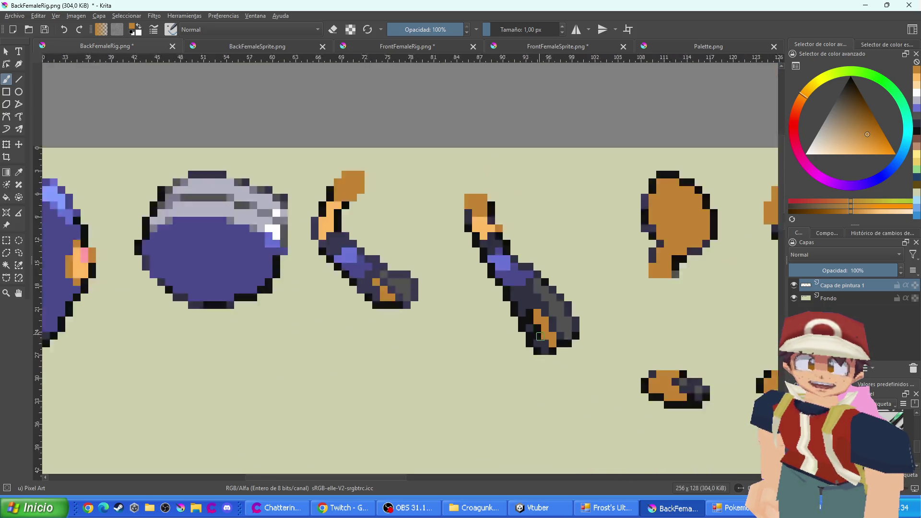
pyautogui.moveTo(539, 307)
pyautogui.mouseDown()
pyautogui.moveTo(490, 379)
pyautogui.moveTo(511, 357)
pyautogui.mouseUp()
pyautogui.scroll(-2, 496, 269)
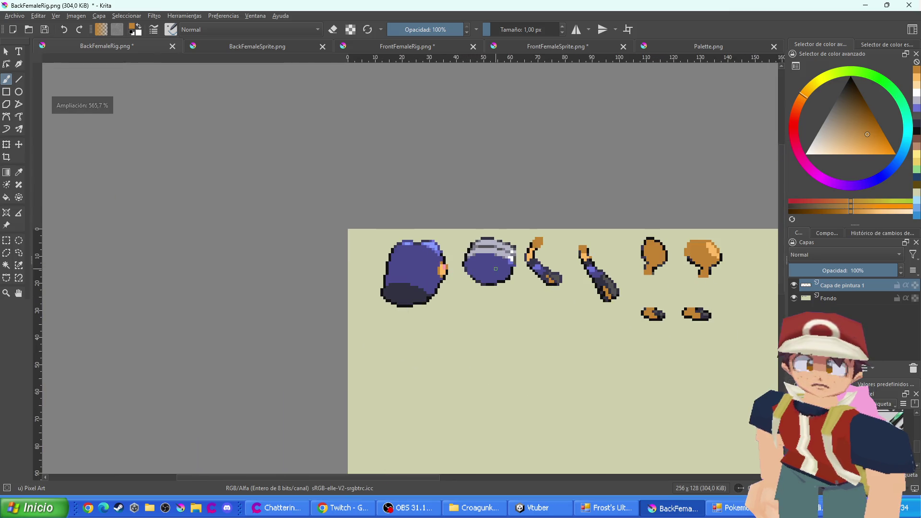
pyautogui.click(419, 47)
pyautogui.click(259, 47)
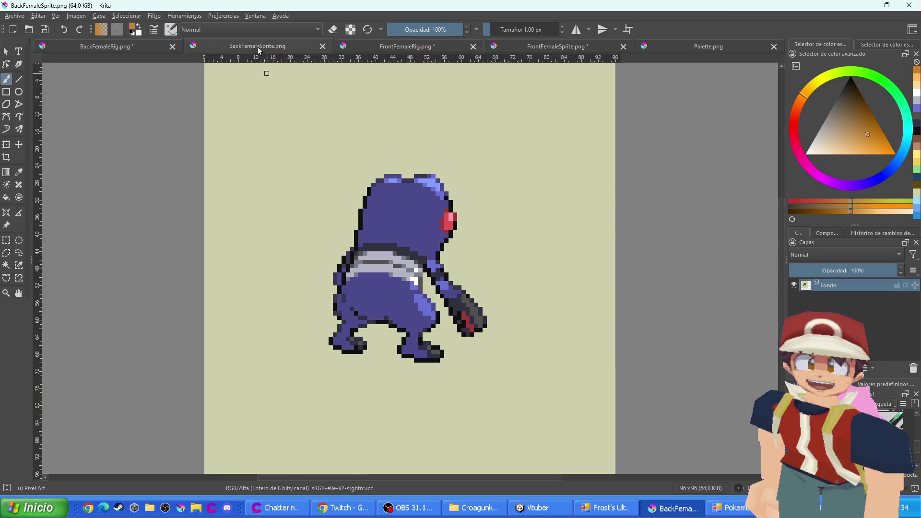
pyautogui.click(110, 46)
pyautogui.scroll(2, 450, 262)
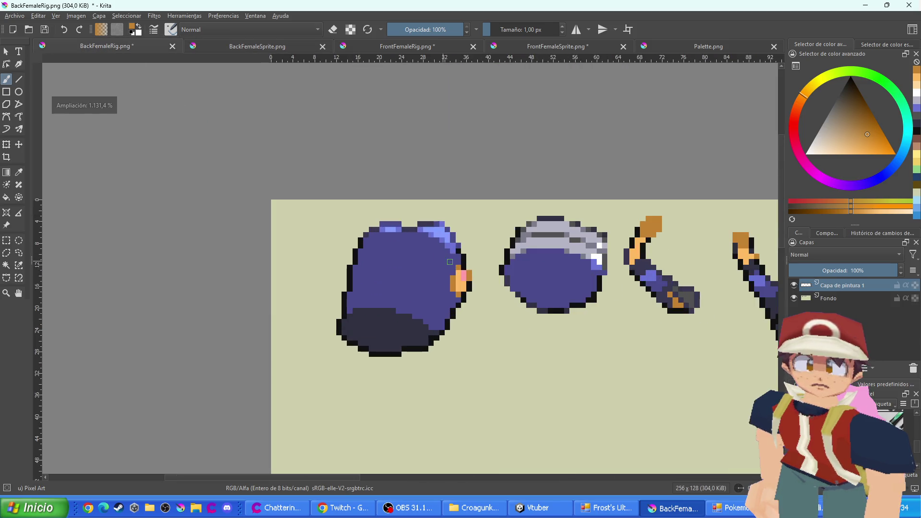
pyautogui.moveTo(580, 287); pyautogui.dragTo(458, 281)
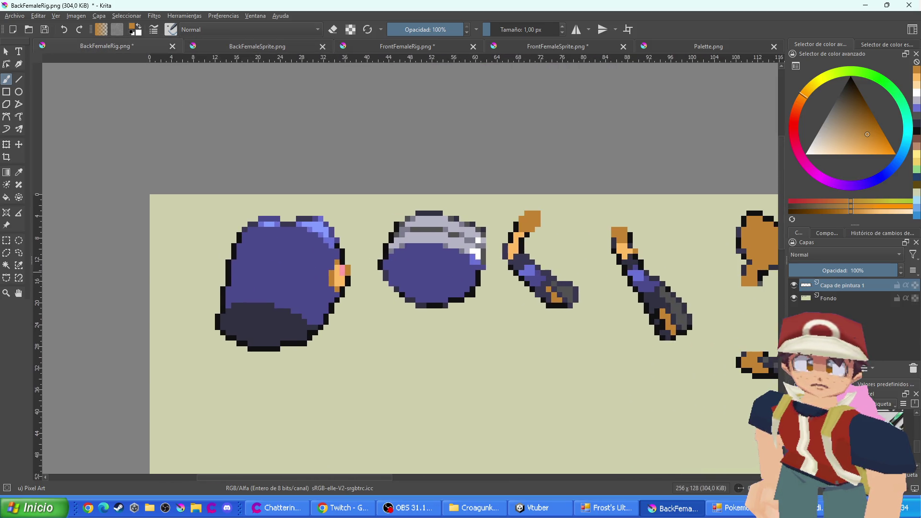
pyautogui.click(6, 201)
pyautogui.click(434, 266)
pyautogui.hotkey('ctrl', 'z')
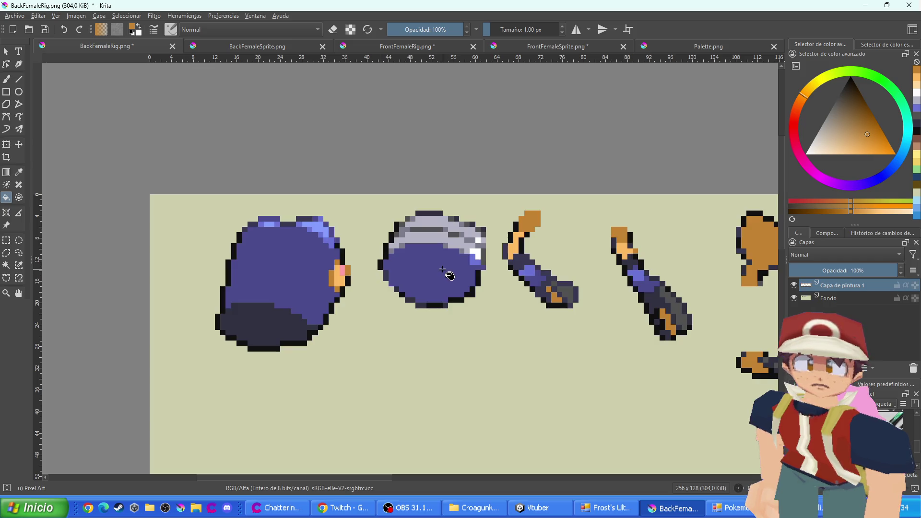
pyautogui.press('b')
# Repaint the round body piece's purple brown, edges, band and bottom
pyautogui.scroll(1, 430, 260)
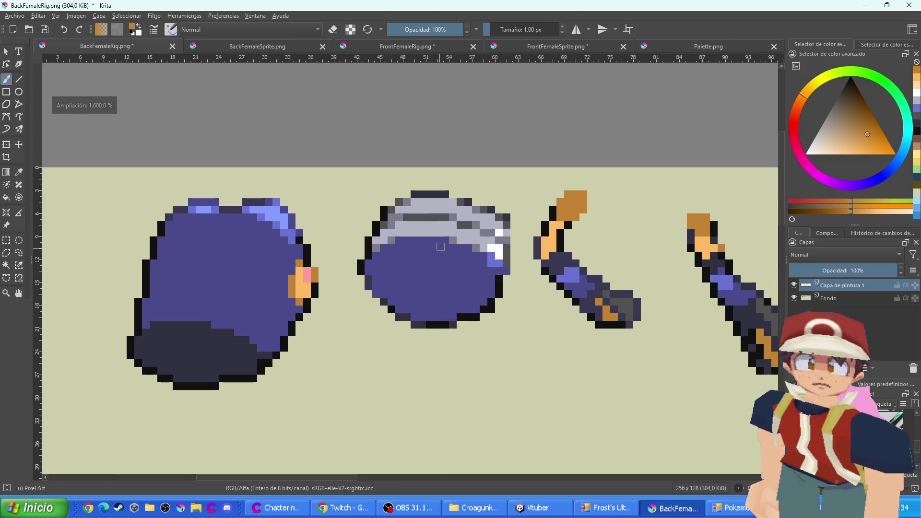
pyautogui.moveTo(414, 247)
pyautogui.mouseDown()
pyautogui.moveTo(445, 247)
pyautogui.moveTo(435, 241)
pyautogui.mouseUp()
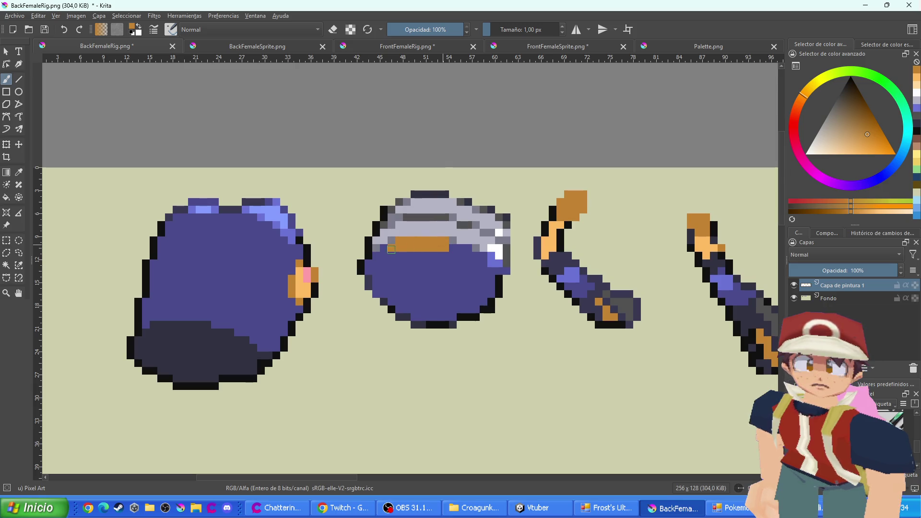
pyautogui.moveTo(374, 270); pyautogui.dragTo(372, 273)
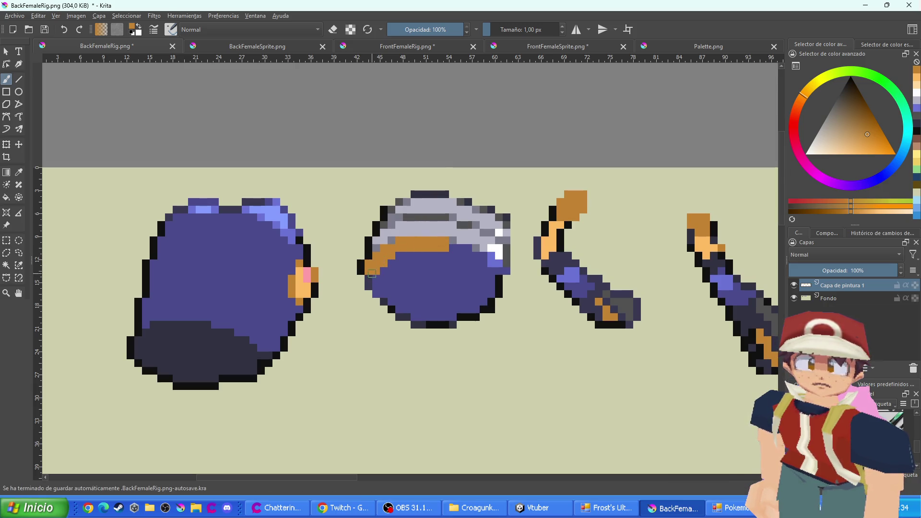
pyautogui.click(378, 290)
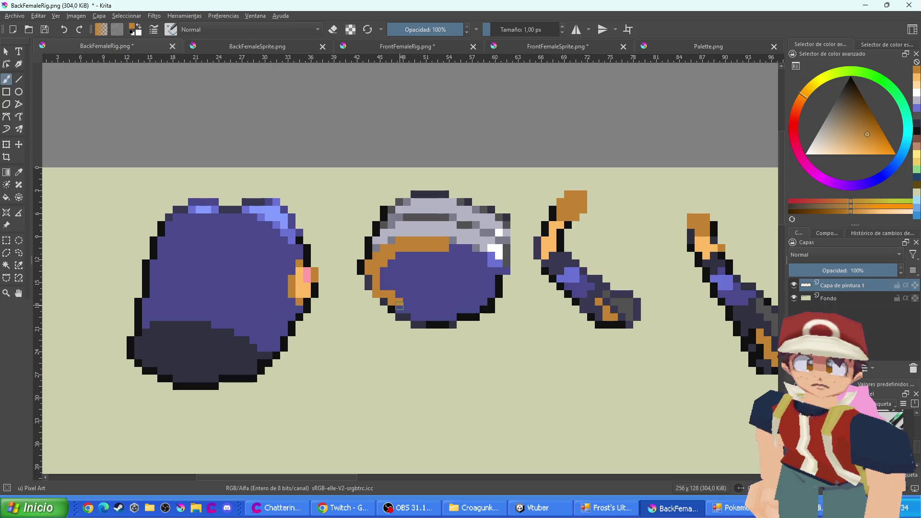
pyautogui.moveTo(399, 305)
pyautogui.mouseDown()
pyautogui.moveTo(453, 315)
pyautogui.moveTo(445, 274)
pyautogui.moveTo(435, 283)
pyautogui.moveTo(422, 269)
pyautogui.moveTo(409, 295)
pyautogui.moveTo(403, 261)
pyautogui.mouseUp()
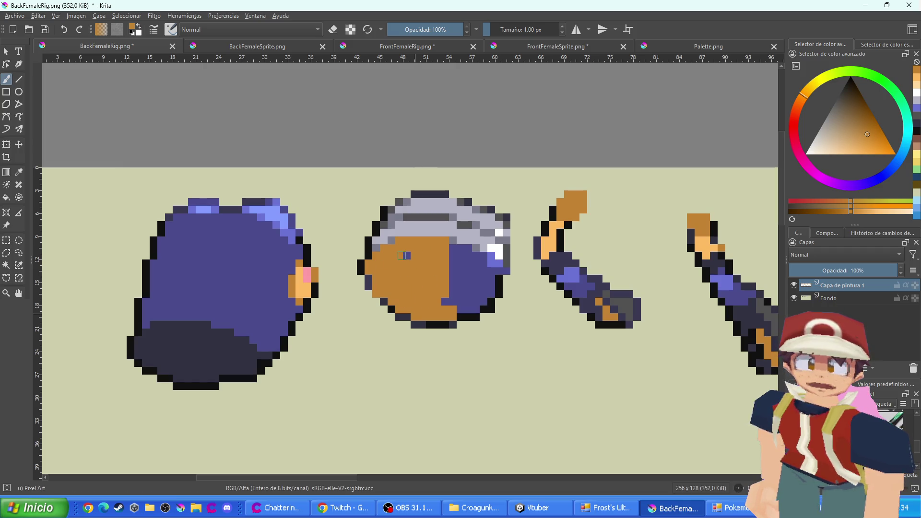
pyautogui.moveTo(474, 258)
pyautogui.mouseDown()
pyautogui.moveTo(482, 269)
pyautogui.moveTo(462, 264)
pyautogui.moveTo(455, 293)
pyautogui.moveTo(485, 281)
pyautogui.moveTo(449, 306)
pyautogui.moveTo(461, 306)
pyautogui.mouseUp()
# Flip between BackFemaleSprite.png, FrontFemaleRig.png and BackFemaleRig.png to compare colours
pyautogui.scroll(2, 518, 254)
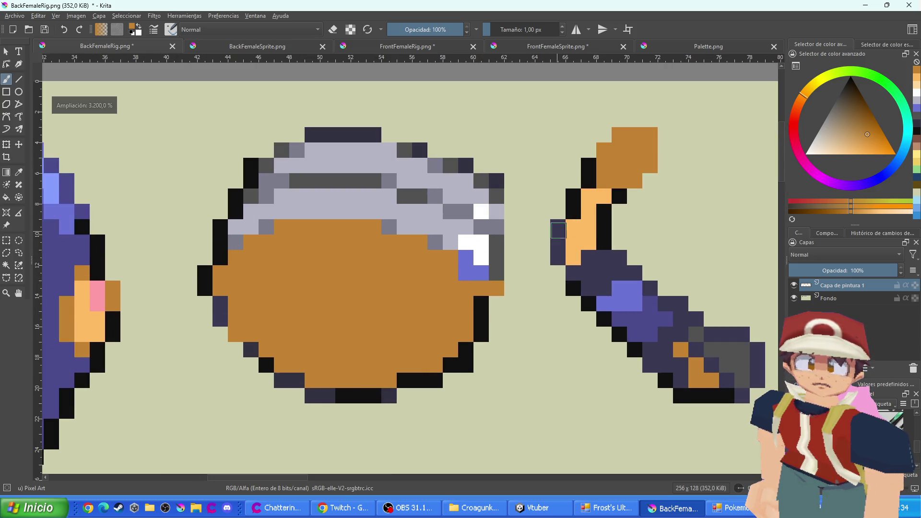
pyautogui.scroll(-4, 466, 262)
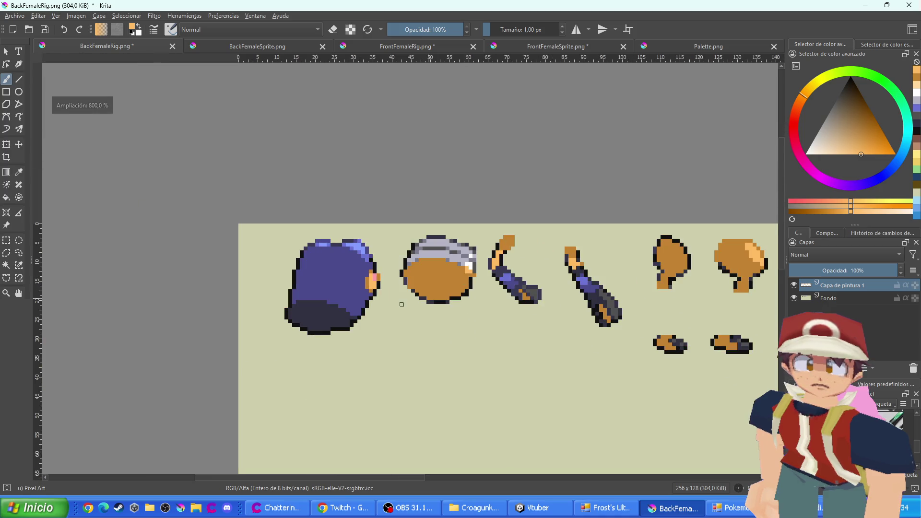
pyautogui.scroll(3, 569, 264)
pyautogui.scroll(-4, 570, 265)
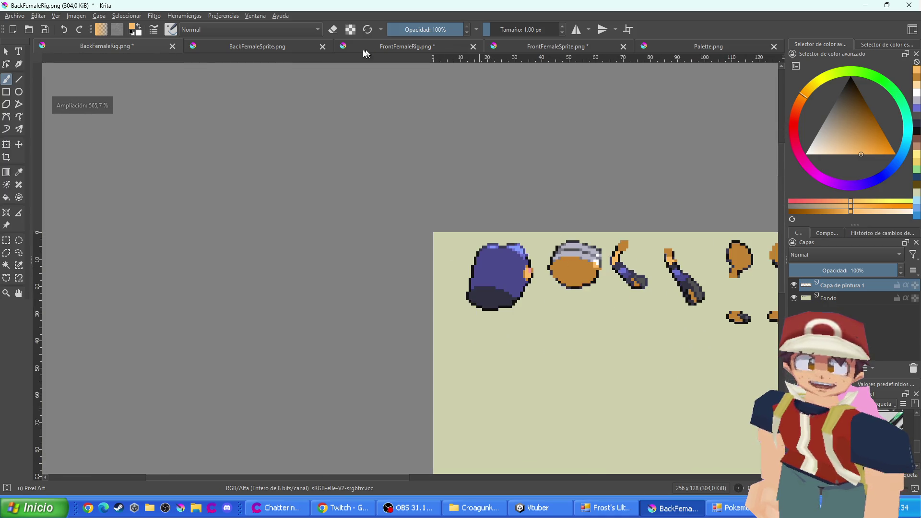
pyautogui.click(278, 50)
pyautogui.scroll(2, 419, 219)
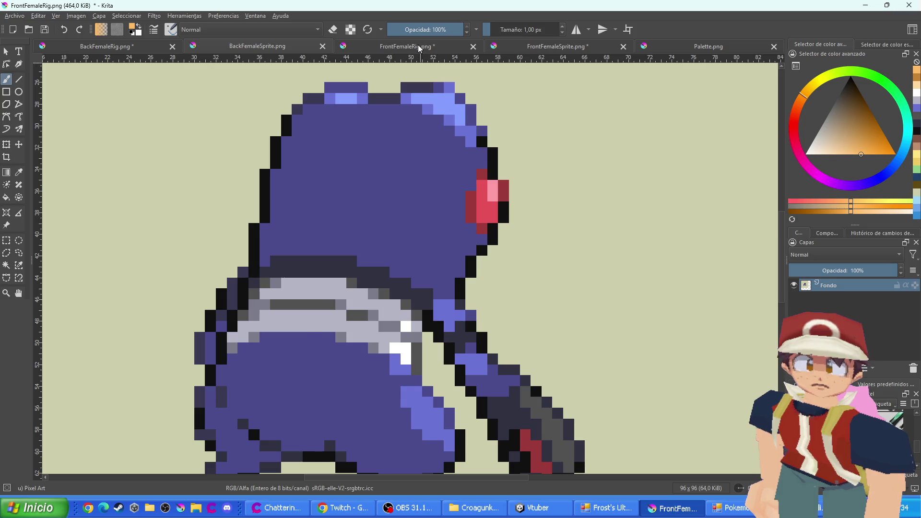
pyautogui.click(422, 46)
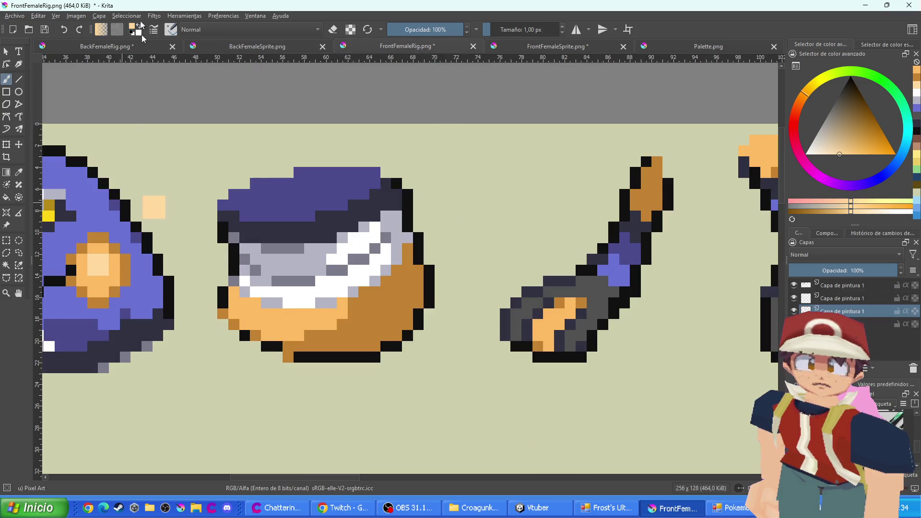
pyautogui.click(127, 48)
# Reselect the freehand brush and switch to BackFemaleSprite.png
pyautogui.scroll(2, 535, 251)
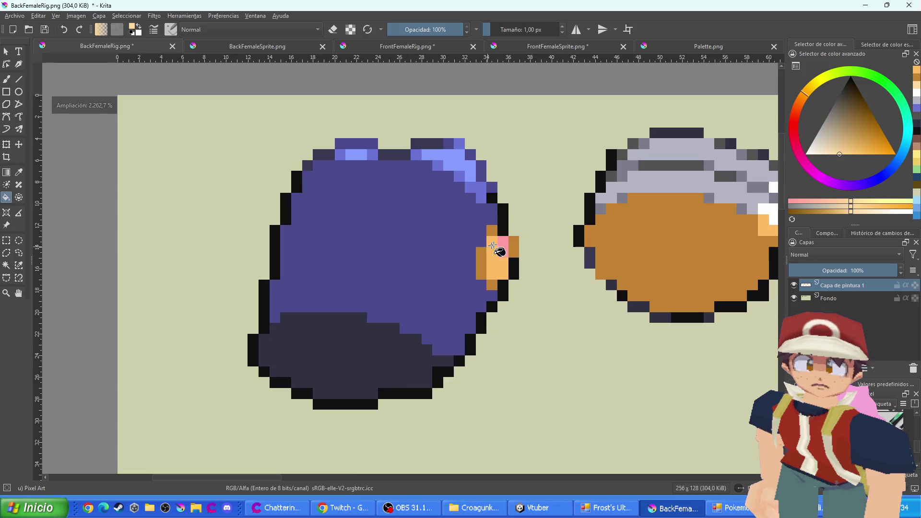
pyautogui.scroll(2, 493, 251)
pyautogui.click(6, 79)
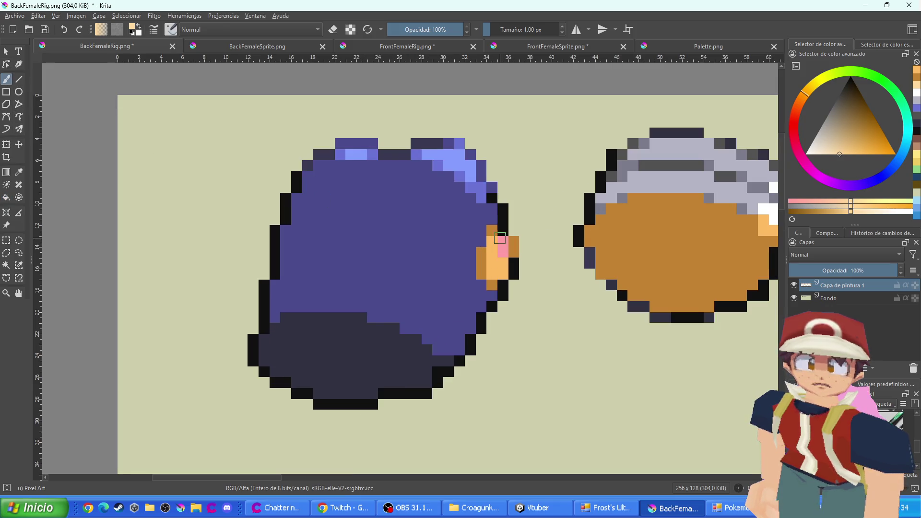
pyautogui.scroll(-3, 600, 302)
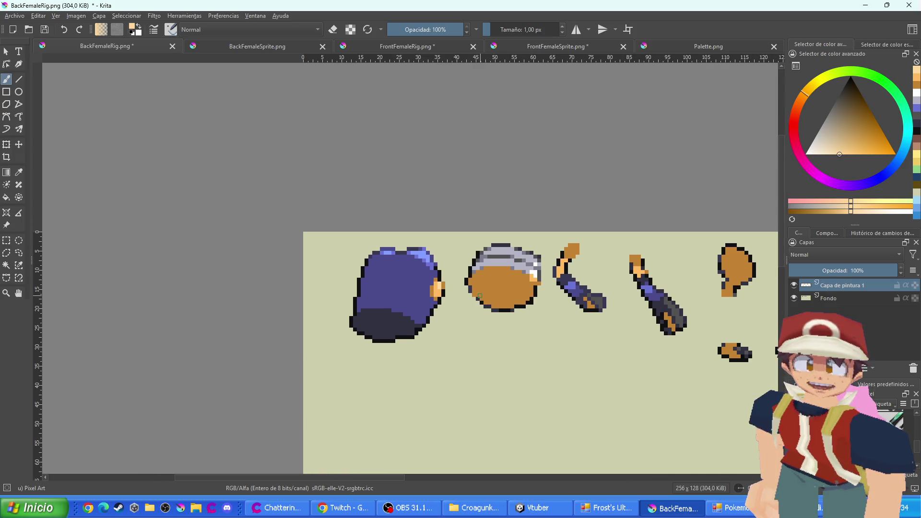
pyautogui.scroll(-3, 610, 371)
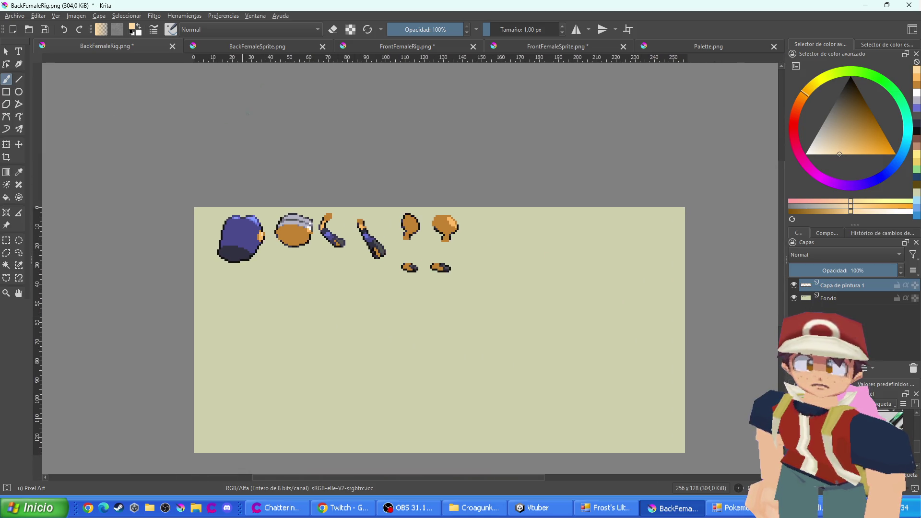
pyautogui.click(262, 52)
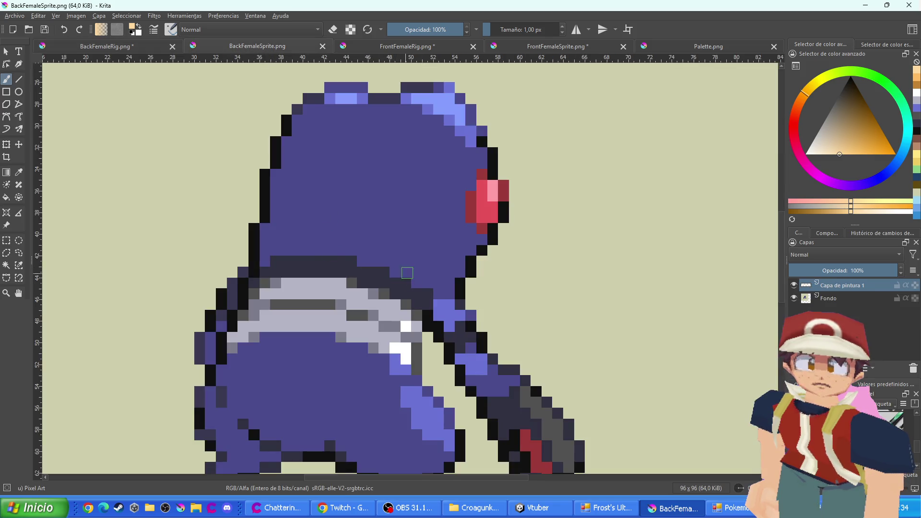
# Move the orange blob layer down onto the sprite's belly and duplicate it
pyautogui.scroll(-3, 407, 272)
pyautogui.hotkey('ctrl', 't')
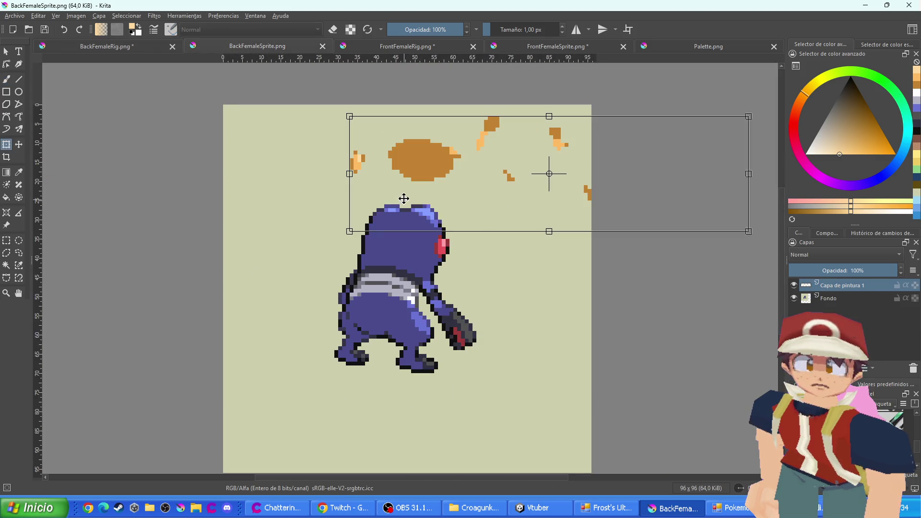
pyautogui.moveTo(404, 199)
pyautogui.mouseDown()
pyautogui.moveTo(438, 253)
pyautogui.moveTo(492, 275)
pyautogui.moveTo(422, 358)
pyautogui.mouseUp()
pyautogui.press('Return')
pyautogui.hotkey('ctrl', 'j')
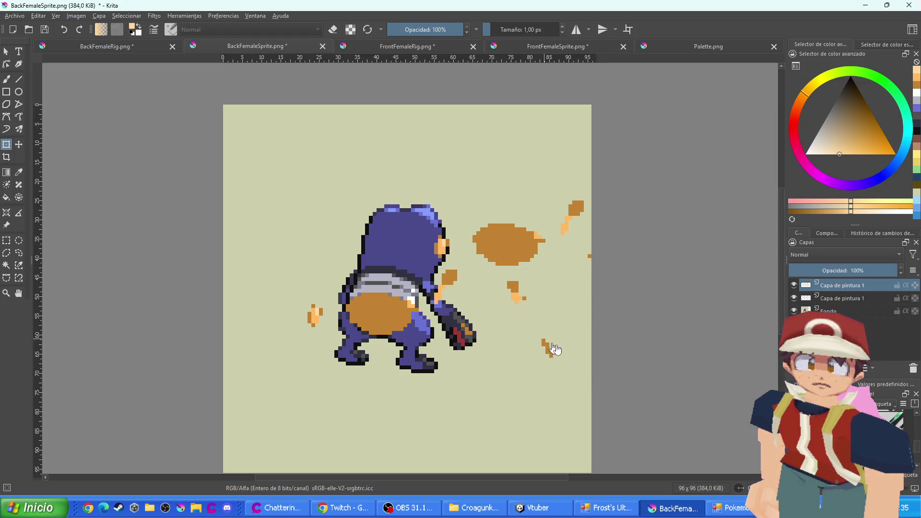
# Position the orange copies over the sprite's shoulders, apply, and select the fourth paint layer
pyautogui.moveTo(570, 339)
pyautogui.mouseDown()
pyautogui.moveTo(487, 373)
pyautogui.moveTo(498, 366)
pyautogui.mouseUp()
pyautogui.hotkey('ctrl', 'z')
pyautogui.press('Escape')
pyautogui.hotkey('ctrl', 'v')
pyautogui.moveTo(545, 329)
pyautogui.mouseDown()
pyautogui.moveTo(506, 350)
pyautogui.moveTo(478, 338)
pyautogui.mouseUp()
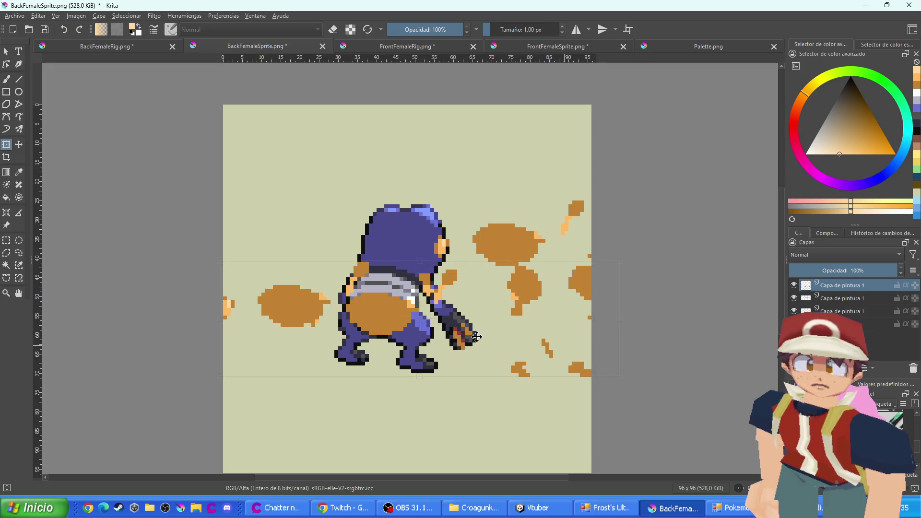
pyautogui.moveTo(571, 339)
pyautogui.mouseDown()
pyautogui.moveTo(492, 354)
pyautogui.moveTo(401, 337)
pyautogui.moveTo(531, 426)
pyautogui.mouseUp()
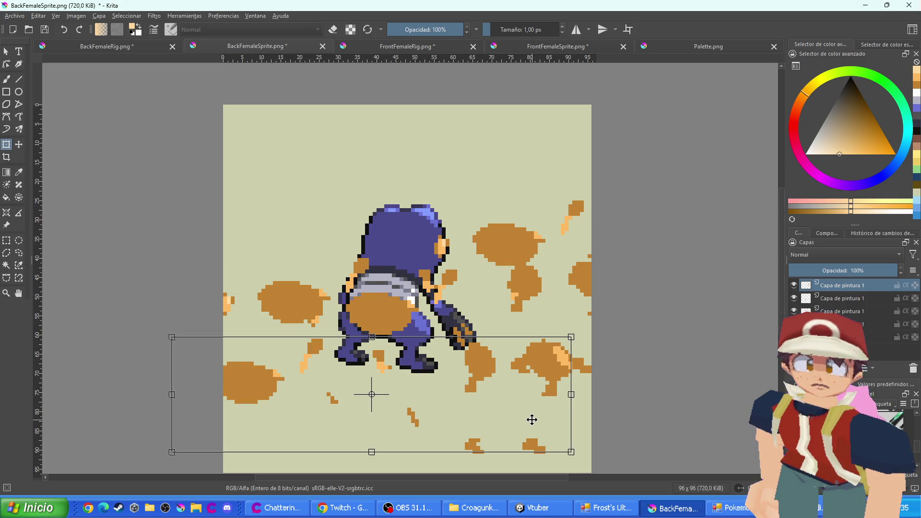
pyautogui.press('Return')
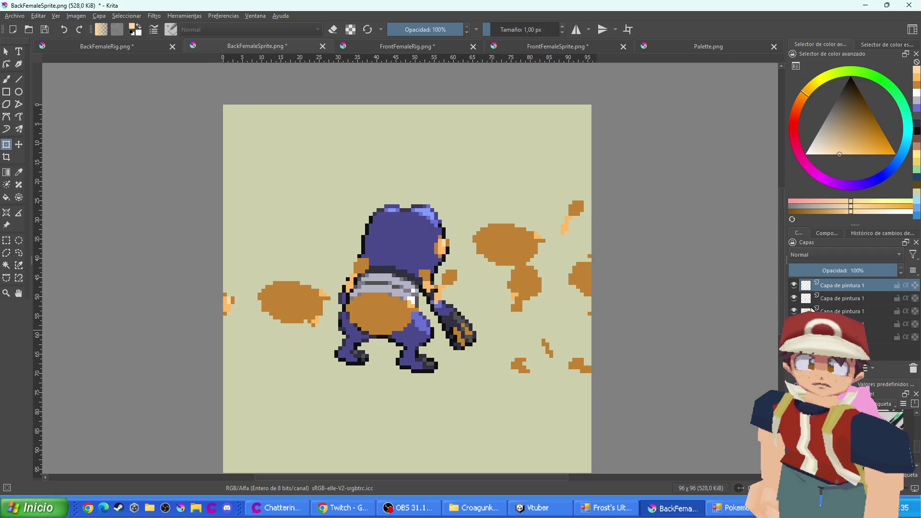
pyautogui.moveTo(812, 309)
pyautogui.click(835, 324)
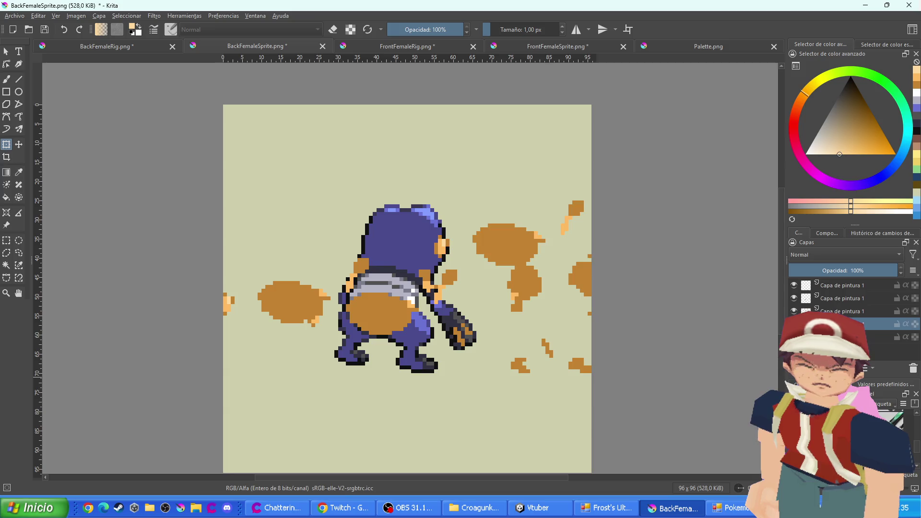
pyautogui.click(7, 240)
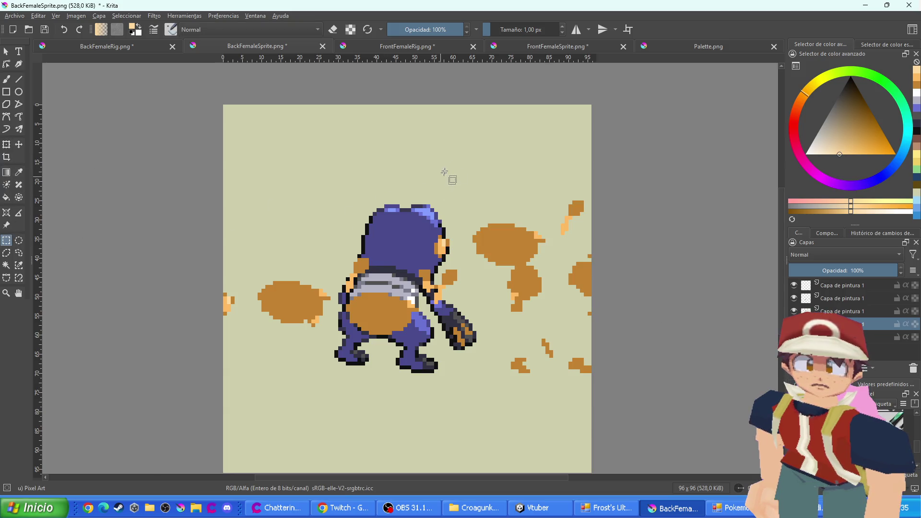
# Erase the orange blobs right of the sprite on the fourth paint layer, then inspect the third
pyautogui.moveTo(449, 166); pyautogui.dragTo(680, 409)
pyautogui.press('Delete')
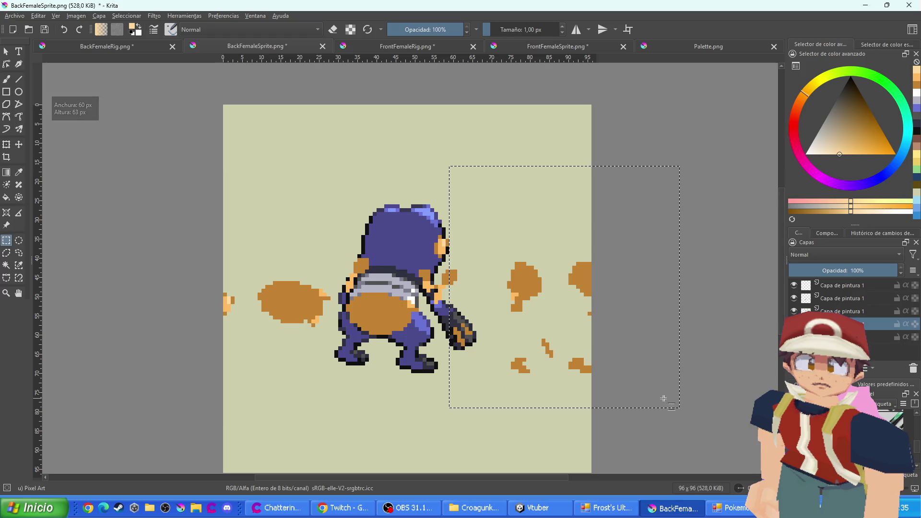
pyautogui.click(835, 310)
pyautogui.click(416, 335)
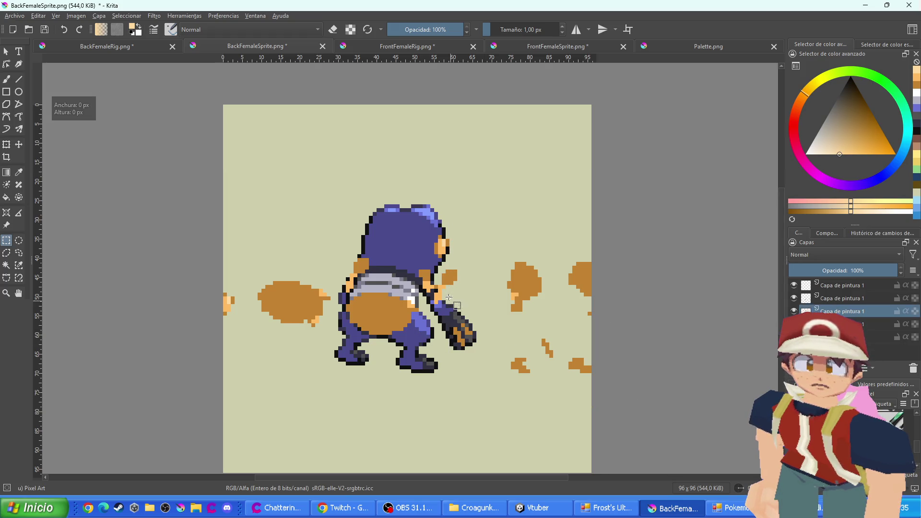
pyautogui.click(793, 311)
pyautogui.click(793, 312)
pyautogui.click(793, 312)
pyautogui.click(793, 312)
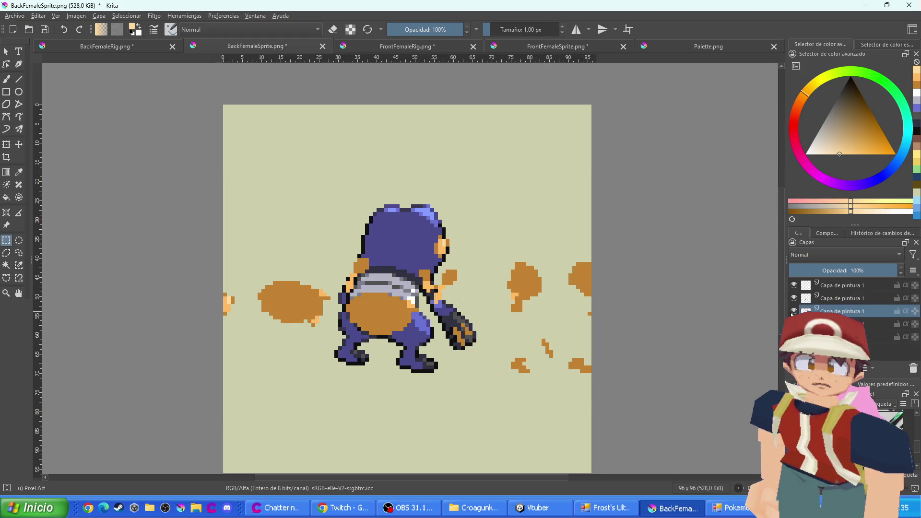
pyautogui.click(793, 312)
pyautogui.click(793, 311)
# Erase the stray orange blob left of the sprite on the second paint layer
pyautogui.moveTo(495, 254)
pyautogui.mouseDown()
pyautogui.moveTo(551, 304)
pyautogui.moveTo(599, 408)
pyautogui.moveTo(657, 411)
pyautogui.mouseUp()
pyautogui.click(465, 308)
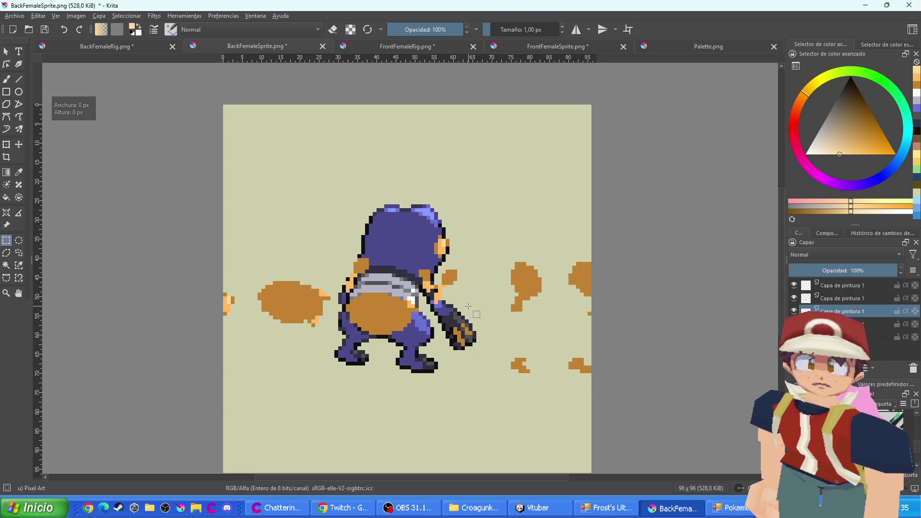
pyautogui.moveTo(465, 308)
pyautogui.mouseDown()
pyautogui.moveTo(417, 267)
pyautogui.moveTo(337, 295)
pyautogui.mouseUp()
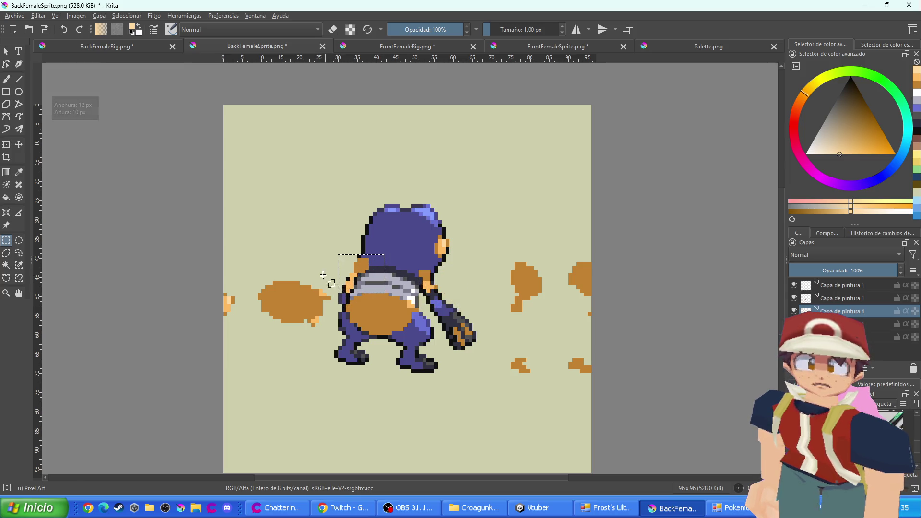
pyautogui.moveTo(335, 262); pyautogui.dragTo(182, 362)
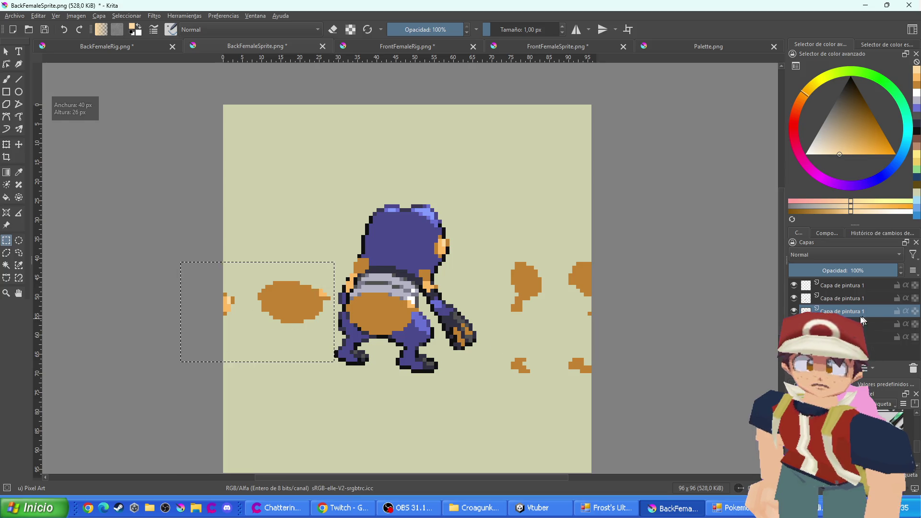
pyautogui.click(842, 298)
pyautogui.click(394, 294)
pyautogui.moveTo(496, 247)
pyautogui.mouseDown()
pyautogui.moveTo(602, 407)
pyautogui.moveTo(630, 420)
pyautogui.mouseUp()
pyautogui.moveTo(331, 258); pyautogui.dragTo(169, 377)
pyautogui.press('Delete')
pyautogui.click(892, 284)
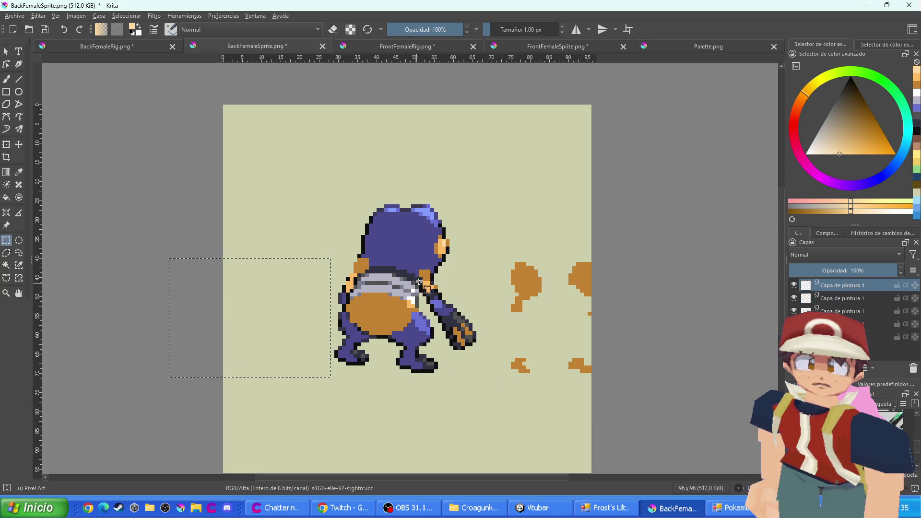
# Delete the remaining orange blobs right of the sprite and return to the freehand brush
pyautogui.click(485, 229)
pyautogui.moveTo(496, 231); pyautogui.dragTo(649, 431)
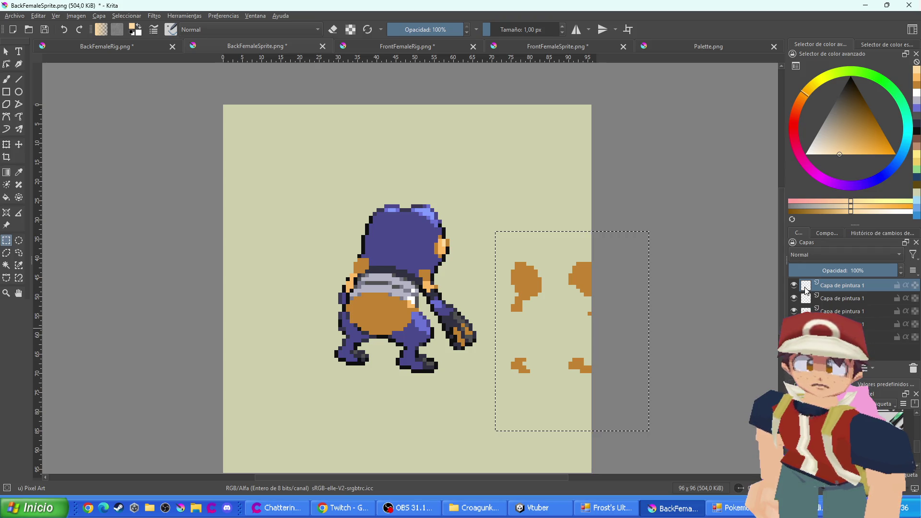
pyautogui.click(808, 299)
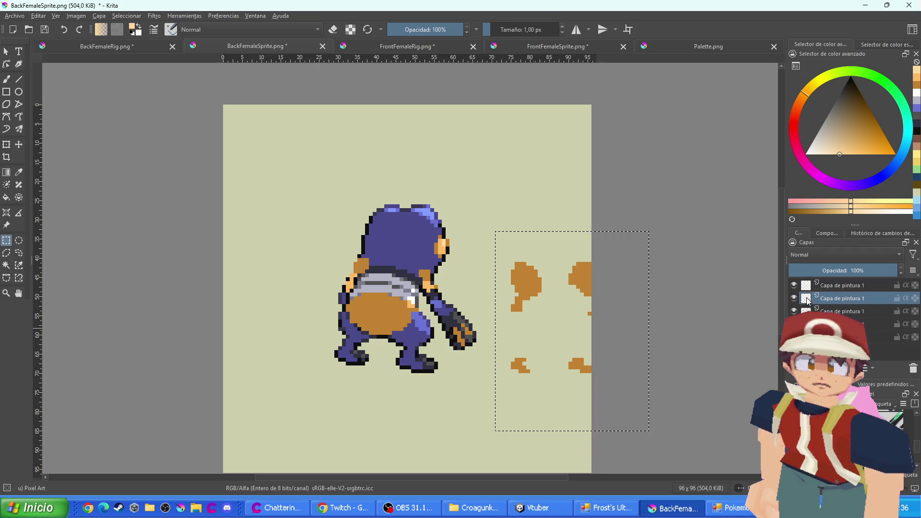
pyautogui.press('Delete')
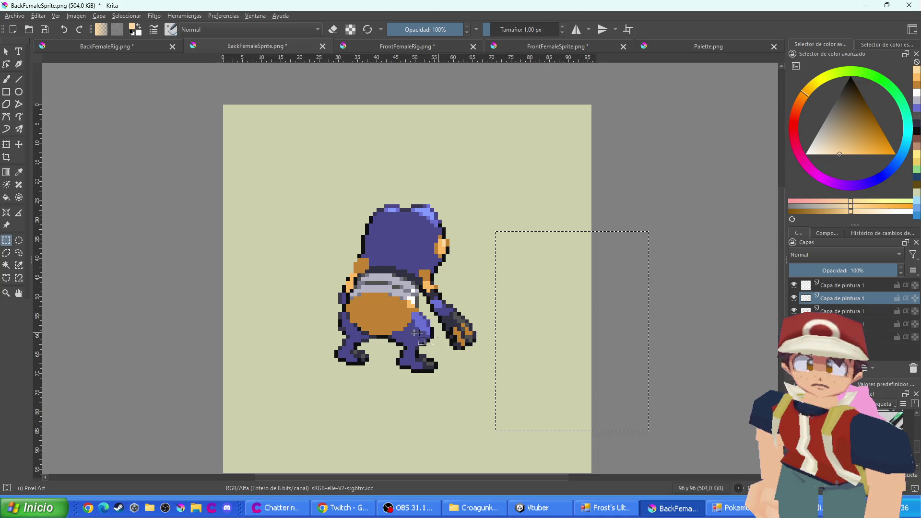
pyautogui.click(166, 272)
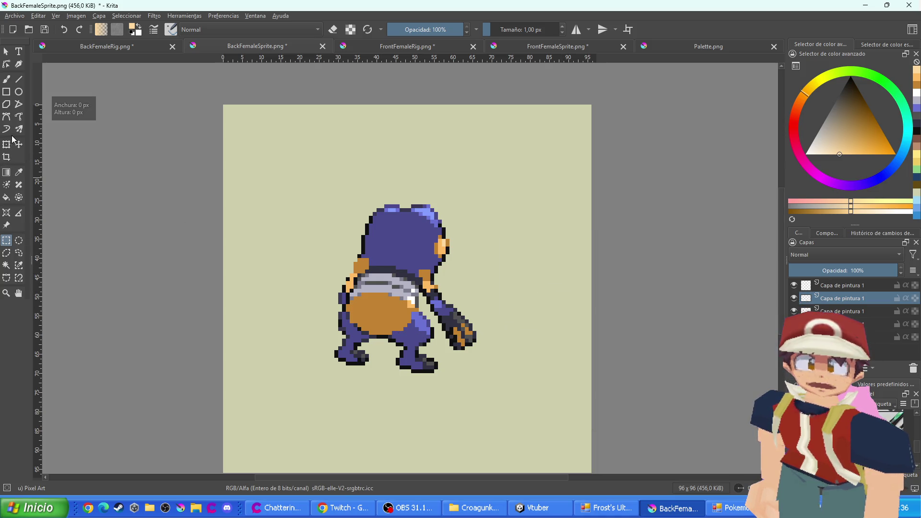
pyautogui.click(6, 81)
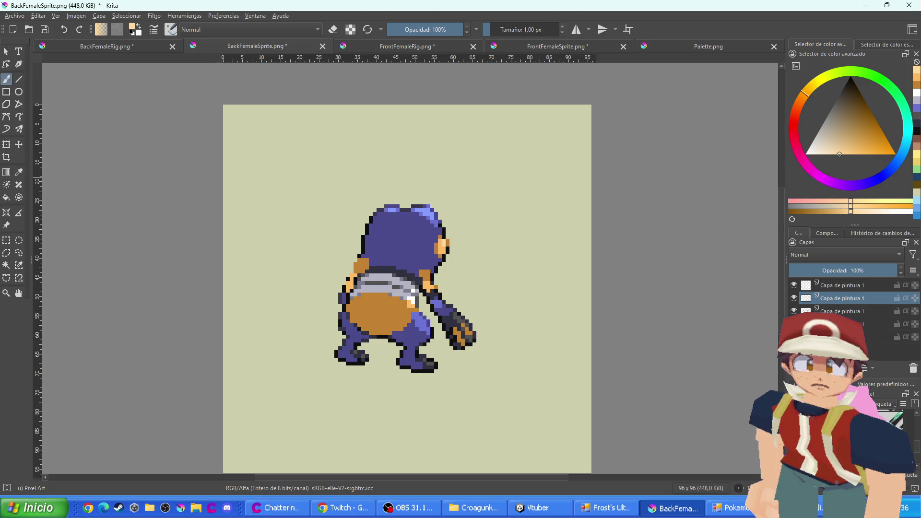
pyautogui.hotkey('alt', 'Tab')
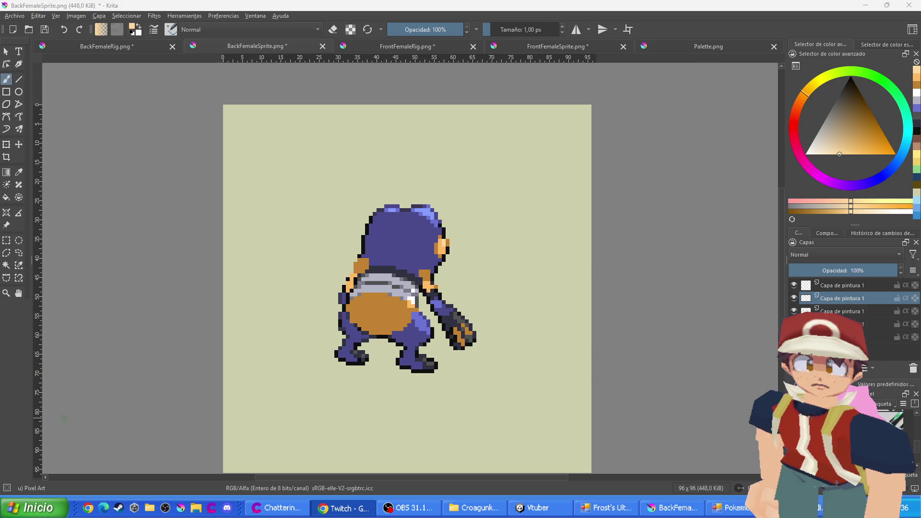
# Repaint the back sprite's stray orange shoulder pixels dark navy and its orange head pixels purple
pyautogui.scroll(5, 360, 326)
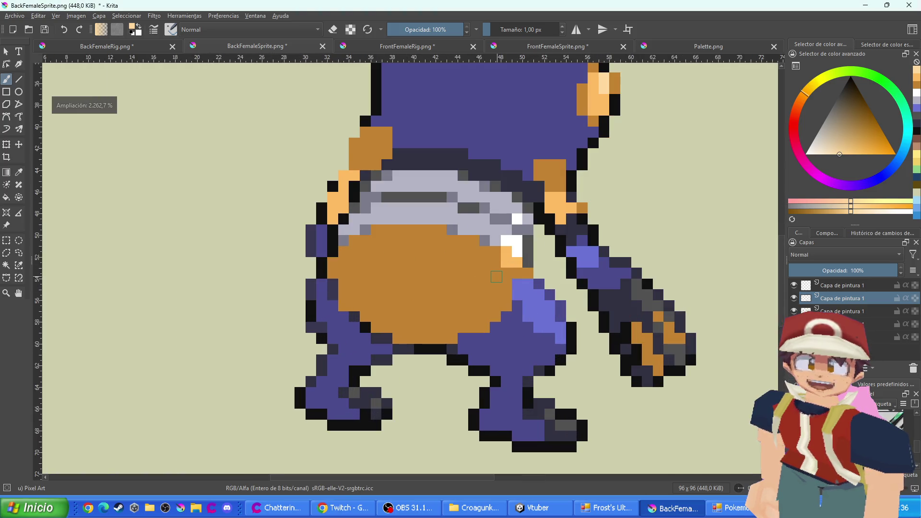
pyautogui.scroll(4, 366, 144)
pyautogui.keyDown('ctrl'); pyautogui.click(375, 196); pyautogui.keyUp('ctrl')
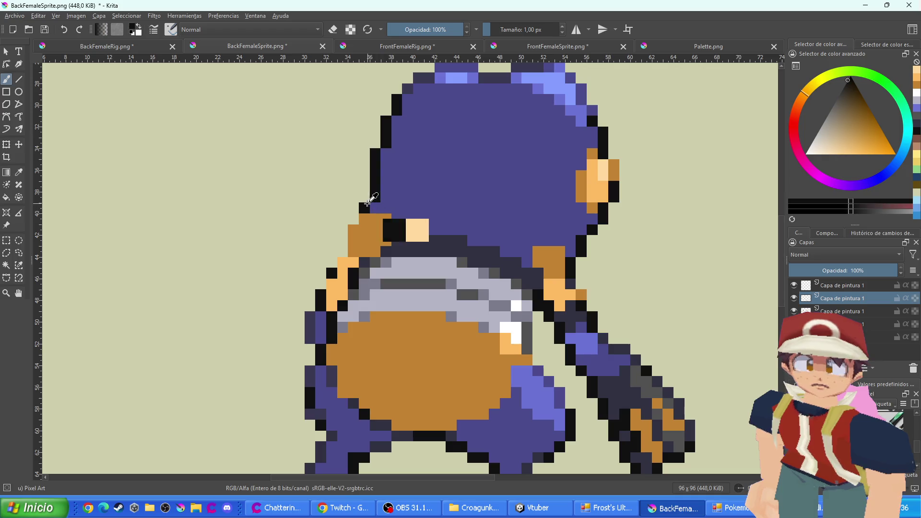
pyautogui.moveTo(364, 219); pyautogui.dragTo(353, 252)
pyautogui.hotkey('ctrl', 'z')
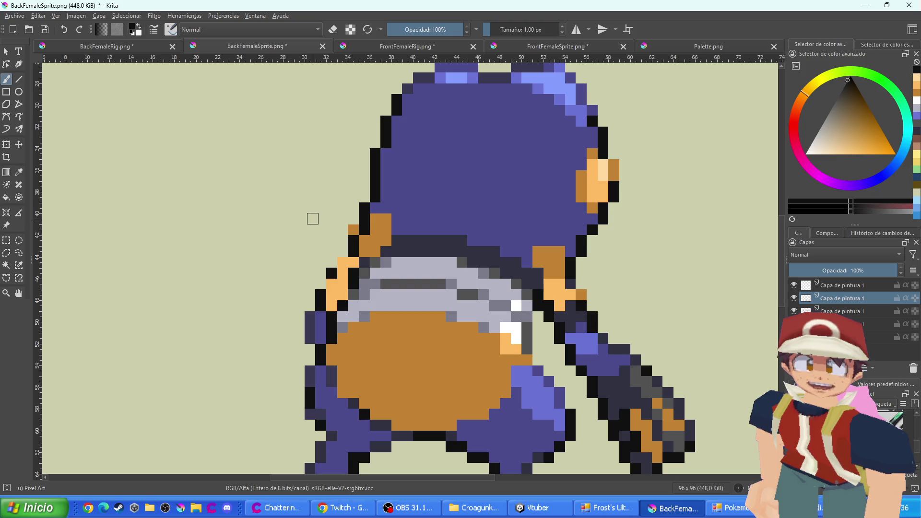
pyautogui.keyDown('ctrl'); pyautogui.click(423, 213); pyautogui.keyUp('ctrl')
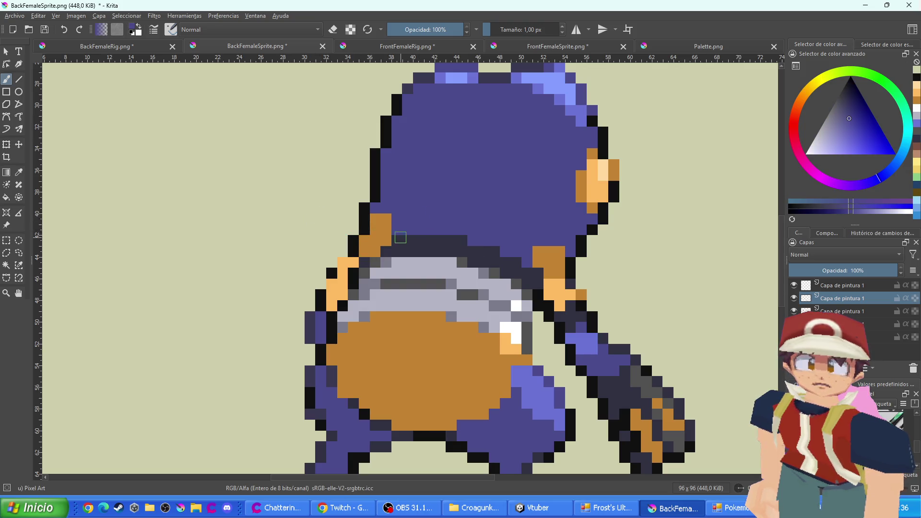
pyautogui.keyDown('ctrl'); pyautogui.click(400, 238); pyautogui.keyUp('ctrl')
pyautogui.moveTo(391, 240)
pyautogui.mouseDown()
pyautogui.moveTo(367, 242)
pyautogui.moveTo(373, 252)
pyautogui.mouseUp()
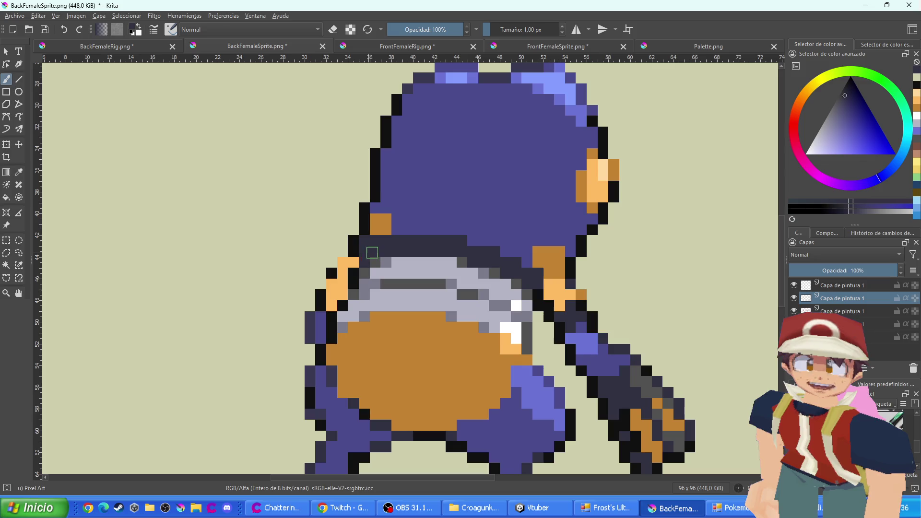
pyautogui.keyDown('ctrl'); pyautogui.click(396, 222); pyautogui.keyUp('ctrl')
pyautogui.moveTo(386, 218); pyautogui.dragTo(376, 230)
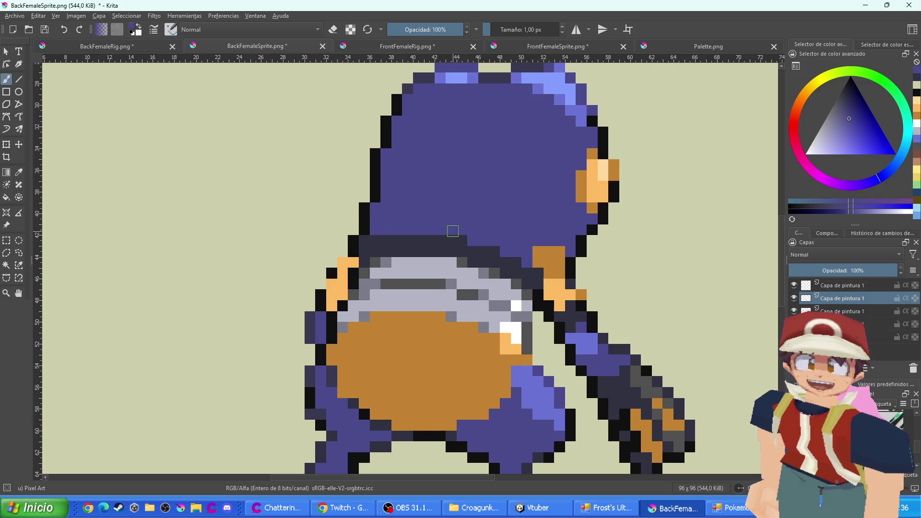
# Turn the last orange head pixels purple and restore one shoulder pixel orange, then show FrontFemaleRig.png
pyautogui.moveTo(496, 245); pyautogui.dragTo(385, 211)
pyautogui.click(427, 228)
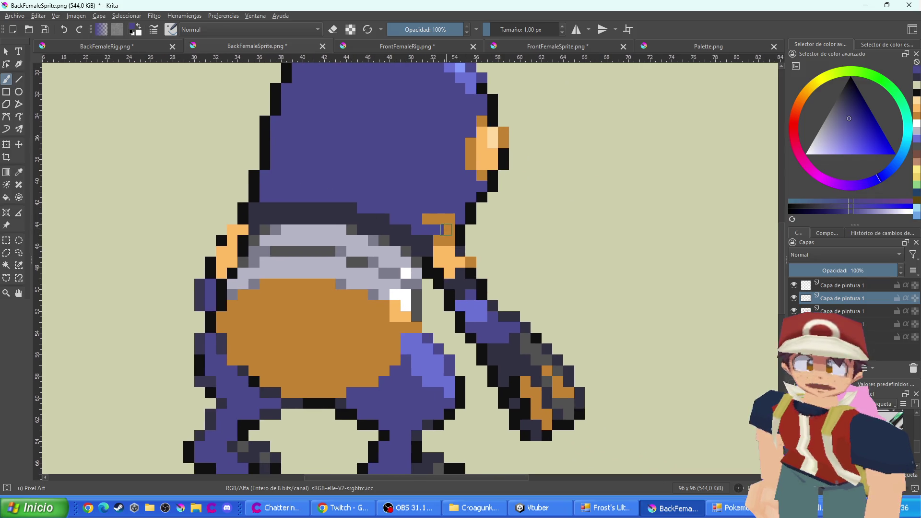
pyautogui.moveTo(446, 218); pyautogui.dragTo(426, 219)
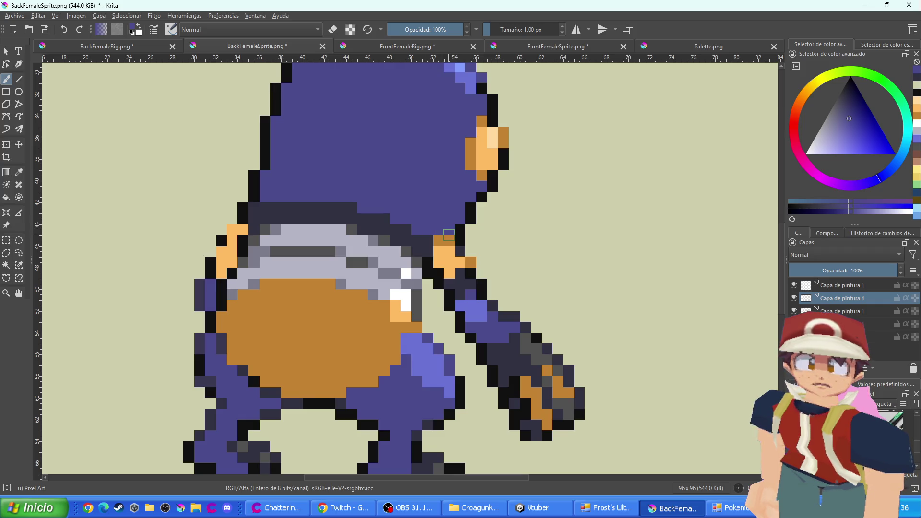
pyautogui.click(450, 238)
pyautogui.moveTo(273, 308); pyautogui.dragTo(323, 288)
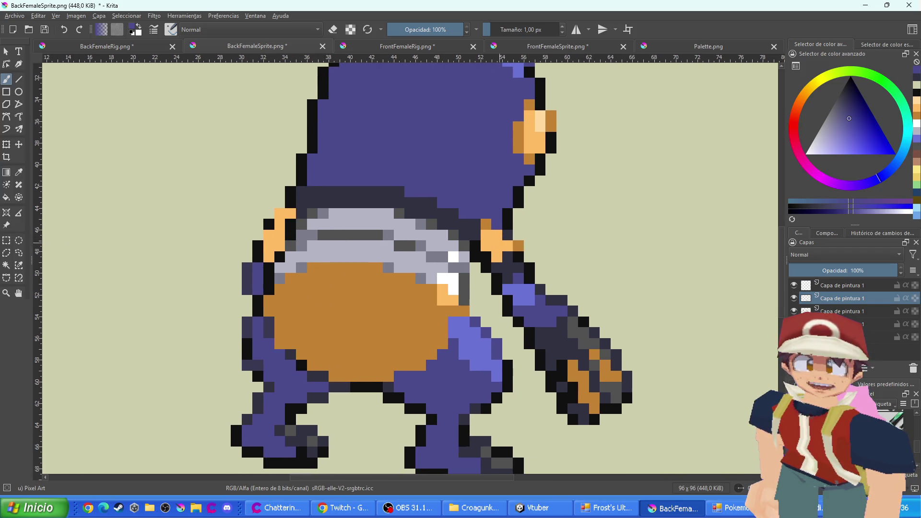
pyautogui.keyDown('ctrl'); pyautogui.click(284, 235); pyautogui.keyUp('ctrl')
pyautogui.click(284, 220)
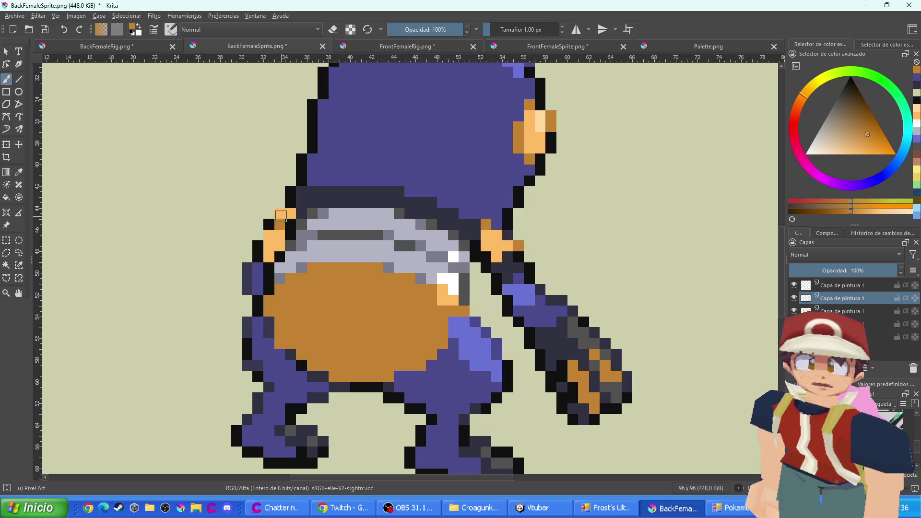
pyautogui.click(382, 48)
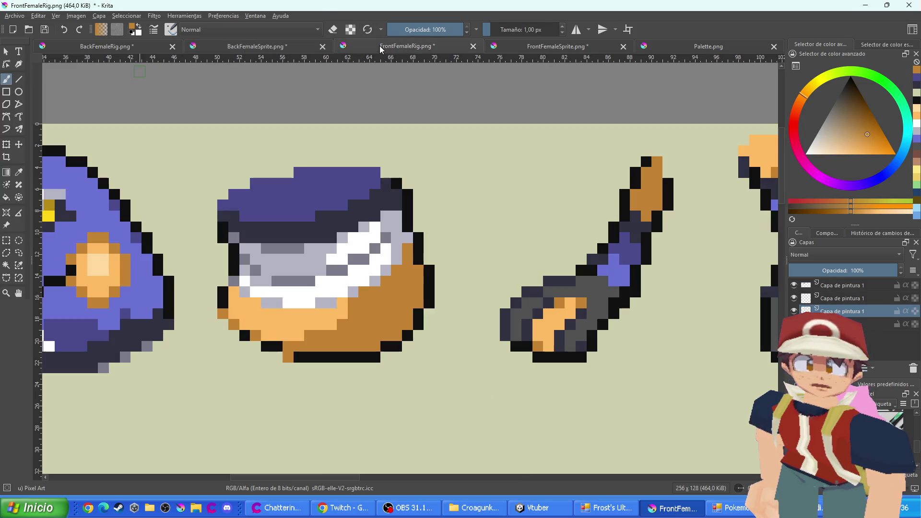
# Paint the blue patch on the rig sheet's hand piece in a lighter skin orange sampled from the artwork
pyautogui.scroll(-6, 494, 171)
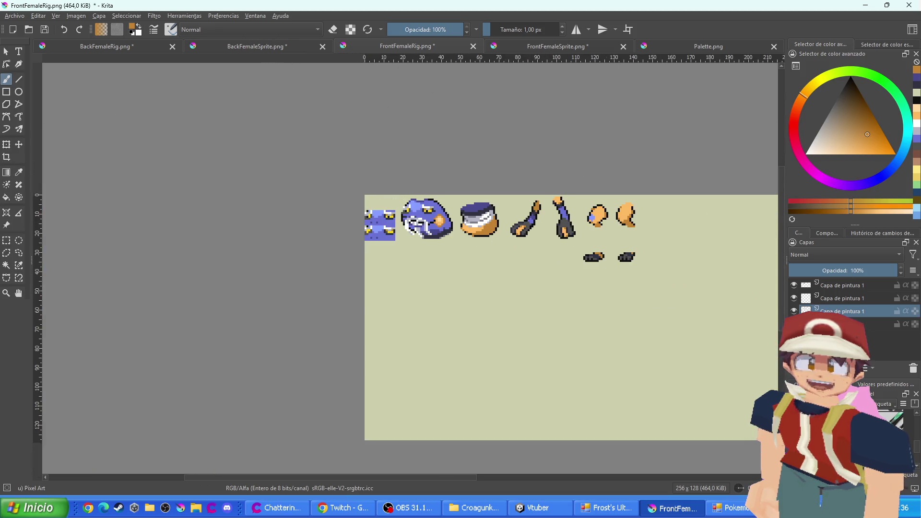
pyautogui.scroll(4, 561, 181)
pyautogui.keyDown('ctrl'); pyautogui.click(211, 324); pyautogui.keyUp('ctrl')
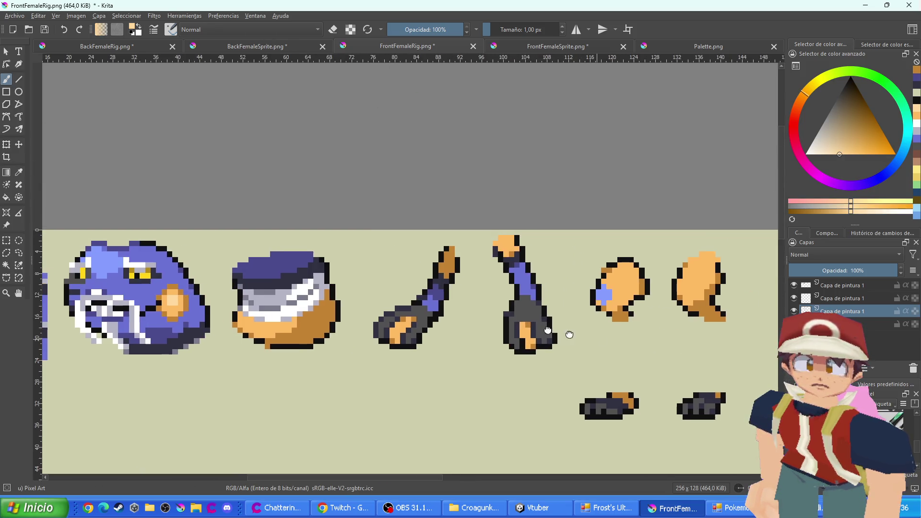
pyautogui.moveTo(666, 296)
pyautogui.mouseDown()
pyautogui.moveTo(517, 264)
pyautogui.moveTo(465, 288)
pyautogui.moveTo(475, 278)
pyautogui.moveTo(458, 273)
pyautogui.mouseUp()
pyautogui.scroll(2, 456, 254)
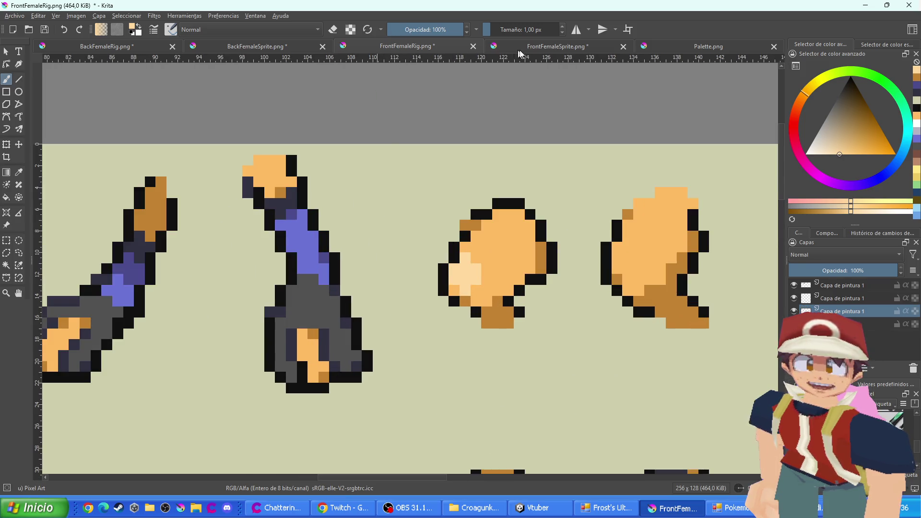
pyautogui.click(516, 47)
pyautogui.click(361, 48)
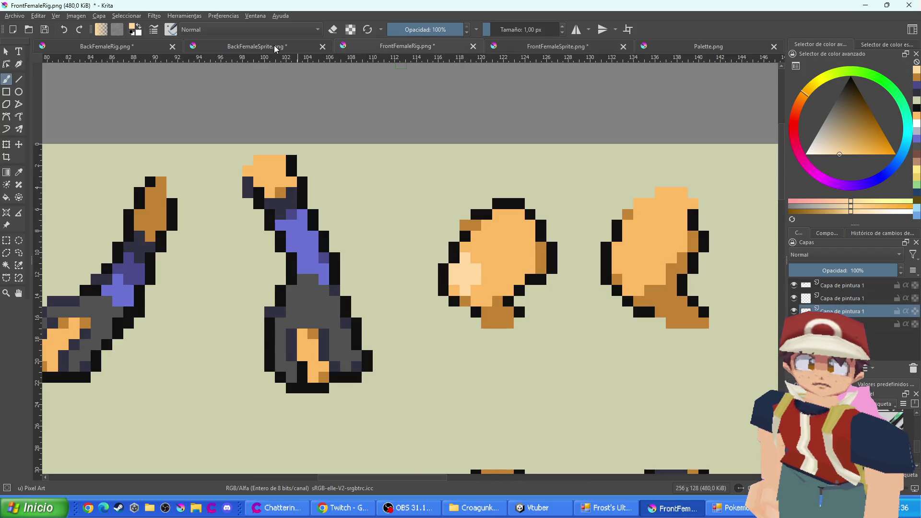
# On BackFemaleSprite.png, repaint the leg's light-purple patch light orange and the purple pixels beside it dark orange
pyautogui.click(200, 48)
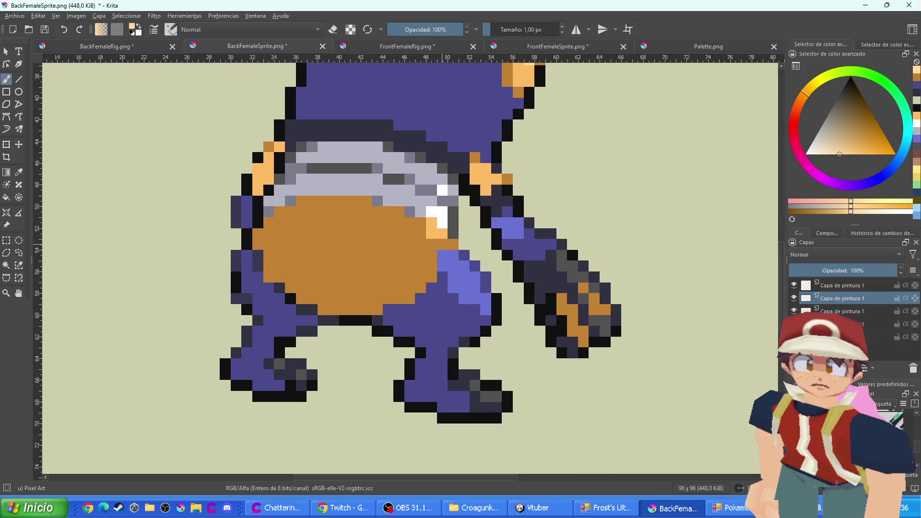
pyautogui.scroll(1, 472, 284)
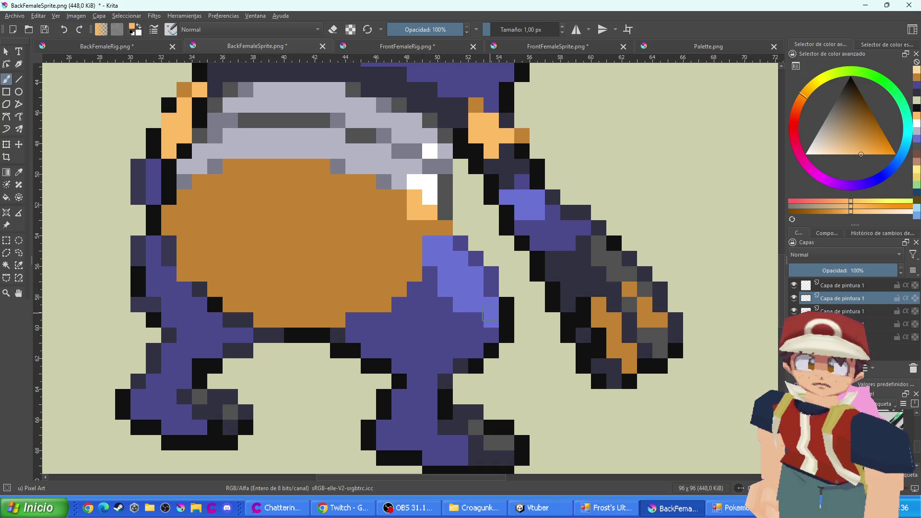
pyautogui.moveTo(491, 319)
pyautogui.mouseDown()
pyautogui.moveTo(449, 290)
pyautogui.moveTo(452, 262)
pyautogui.moveTo(424, 242)
pyautogui.mouseUp()
pyautogui.keyDown('ctrl'); pyautogui.click(286, 251); pyautogui.keyUp('ctrl')
pyautogui.scroll(-1, 178, 288)
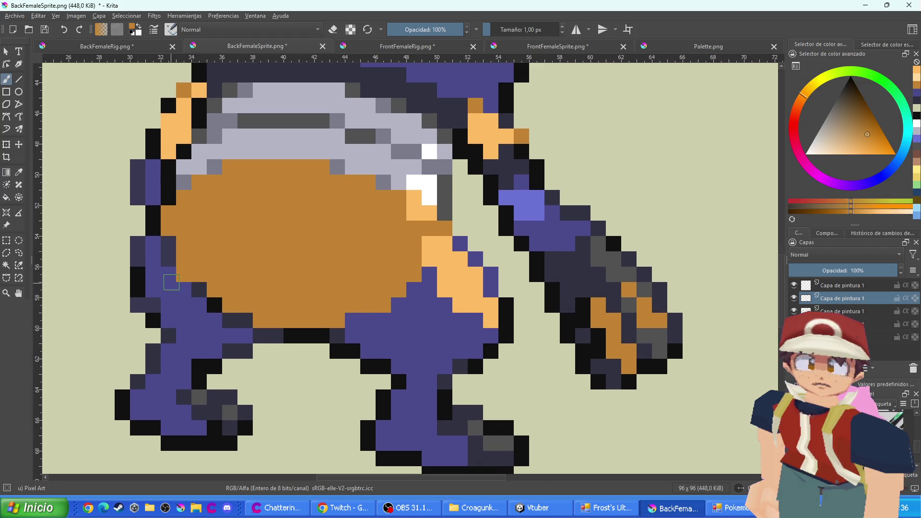
pyautogui.scroll(1, 379, 285)
pyautogui.moveTo(372, 333); pyautogui.dragTo(393, 269)
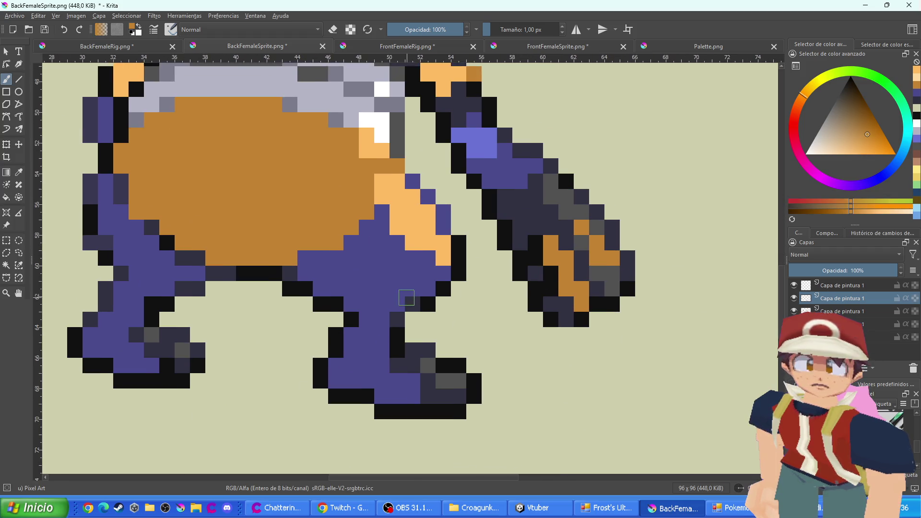
pyautogui.moveTo(441, 229); pyautogui.dragTo(438, 214)
pyautogui.click(428, 197)
pyautogui.click(413, 182)
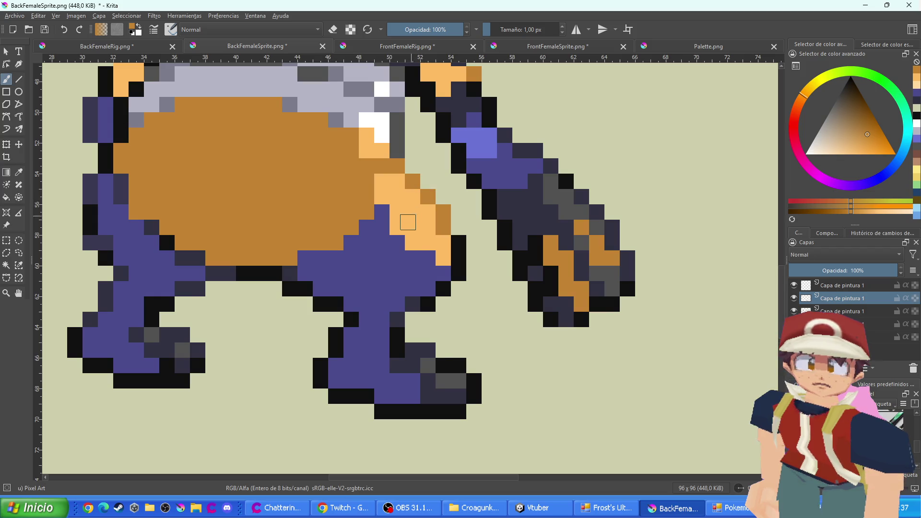
pyautogui.scroll(-1, 408, 220)
pyautogui.scroll(1, 394, 247)
# Touch up several pixels in light orange, then fill the purple leg strips with dark orange
pyautogui.keyDown('ctrl'); pyautogui.click(421, 240); pyautogui.keyUp('ctrl')
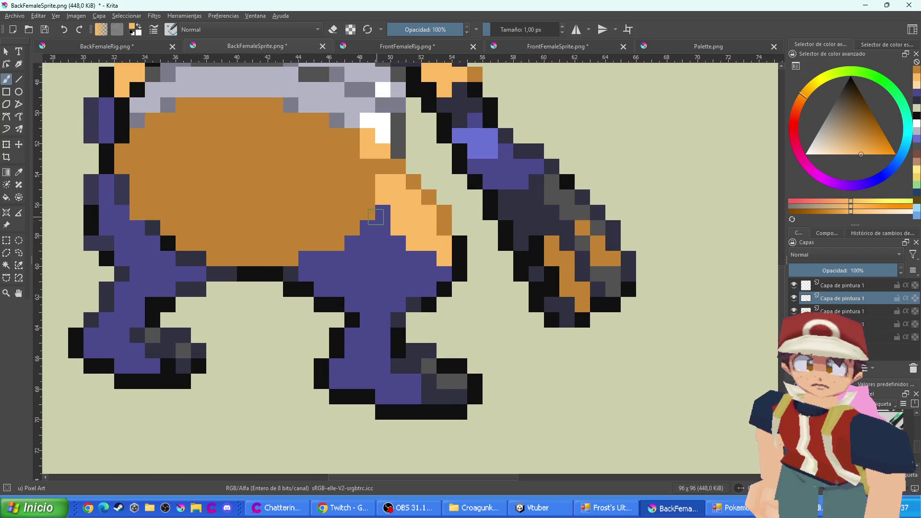
pyautogui.click(368, 213)
pyautogui.click(352, 228)
pyautogui.moveTo(334, 244); pyautogui.dragTo(320, 245)
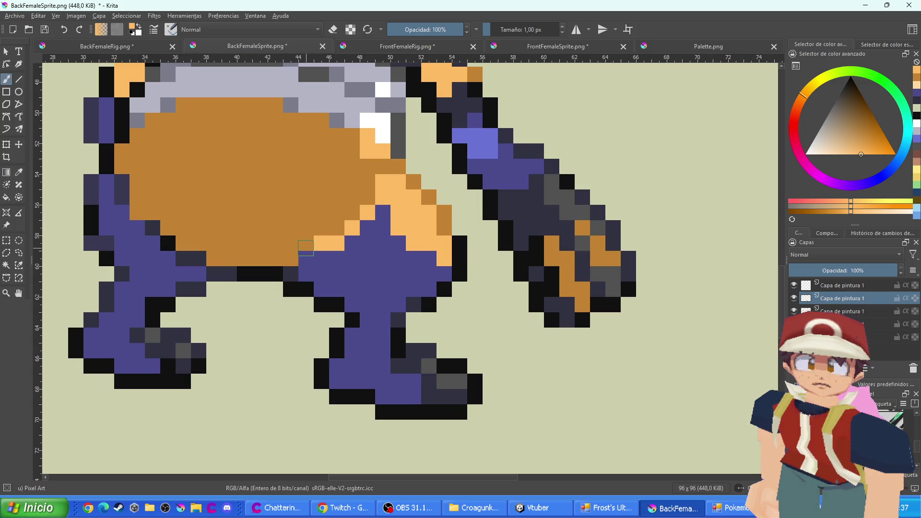
pyautogui.click(290, 259)
pyautogui.keyDown('ctrl'); pyautogui.click(360, 200); pyautogui.keyUp('ctrl')
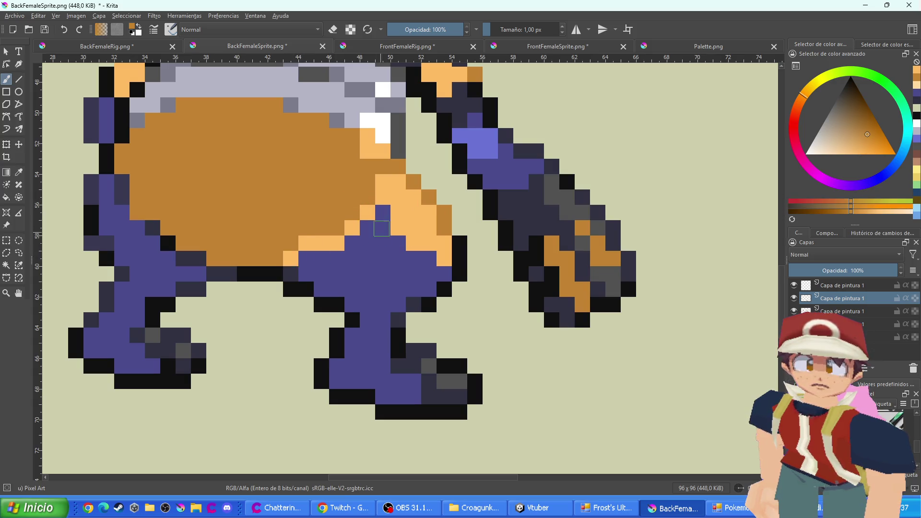
pyautogui.moveTo(382, 228)
pyautogui.mouseDown()
pyautogui.moveTo(383, 383)
pyautogui.moveTo(407, 385)
pyautogui.moveTo(398, 395)
pyautogui.moveTo(348, 382)
pyautogui.moveTo(360, 370)
pyautogui.moveTo(354, 336)
pyautogui.moveTo(355, 353)
pyautogui.mouseUp()
pyautogui.moveTo(396, 304)
pyautogui.mouseDown()
pyautogui.moveTo(384, 278)
pyautogui.moveTo(396, 248)
pyautogui.moveTo(441, 273)
pyautogui.moveTo(389, 286)
pyautogui.moveTo(375, 242)
pyautogui.moveTo(356, 248)
pyautogui.moveTo(353, 308)
pyautogui.moveTo(307, 271)
pyautogui.moveTo(339, 259)
pyautogui.mouseUp()
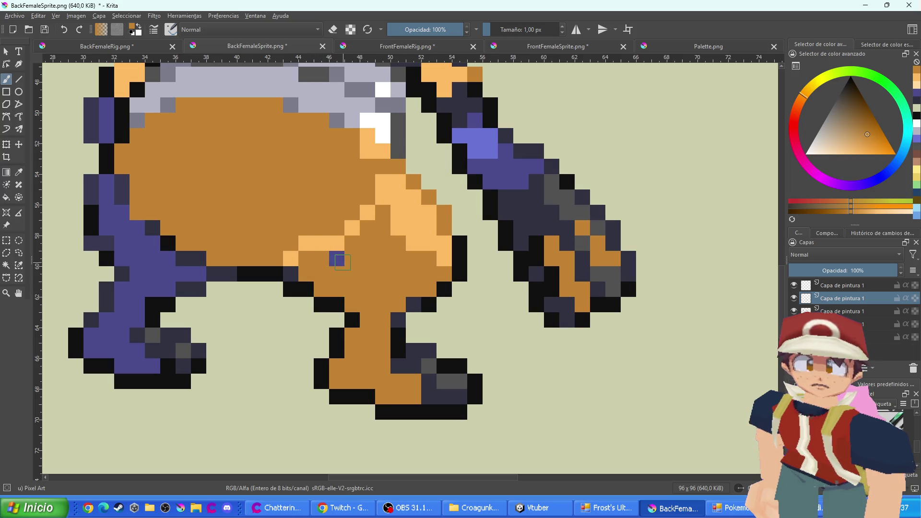
pyautogui.moveTo(229, 295)
pyautogui.mouseDown()
pyautogui.moveTo(399, 304)
pyautogui.moveTo(312, 282)
pyautogui.moveTo(293, 301)
pyautogui.moveTo(293, 362)
pyautogui.moveTo(319, 374)
pyautogui.moveTo(284, 363)
pyautogui.moveTo(271, 346)
pyautogui.moveTo(260, 357)
pyautogui.moveTo(336, 266)
pyautogui.moveTo(305, 268)
pyautogui.moveTo(318, 256)
pyautogui.mouseUp()
# Paint the leg edge pixels light orange and mid orange, then show the BackFemaleRig.png sheet
pyautogui.keyDown('ctrl'); pyautogui.click(490, 251); pyautogui.keyUp('ctrl')
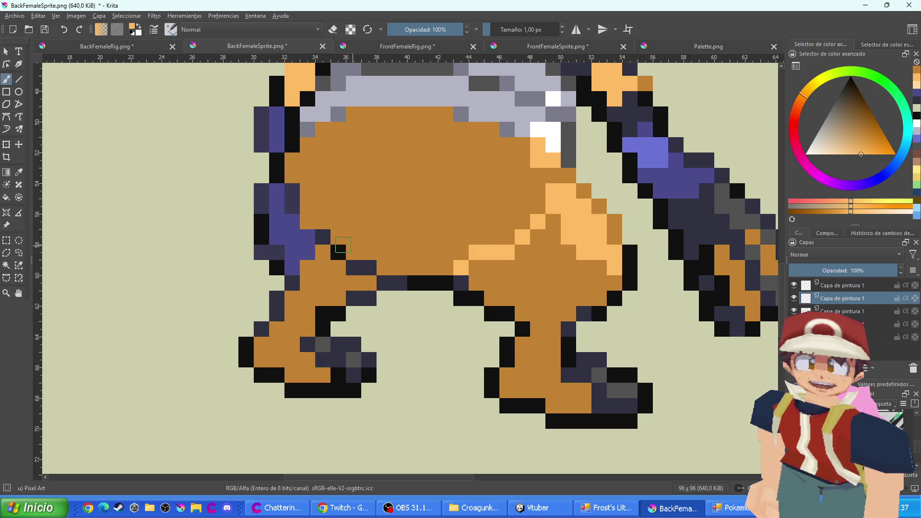
pyautogui.click(307, 237)
pyautogui.click(293, 221)
pyautogui.keyDown('ctrl'); pyautogui.click(335, 271); pyautogui.keyUp('ctrl')
pyautogui.moveTo(307, 252)
pyautogui.mouseDown()
pyautogui.moveTo(293, 267)
pyautogui.moveTo(278, 210)
pyautogui.mouseUp()
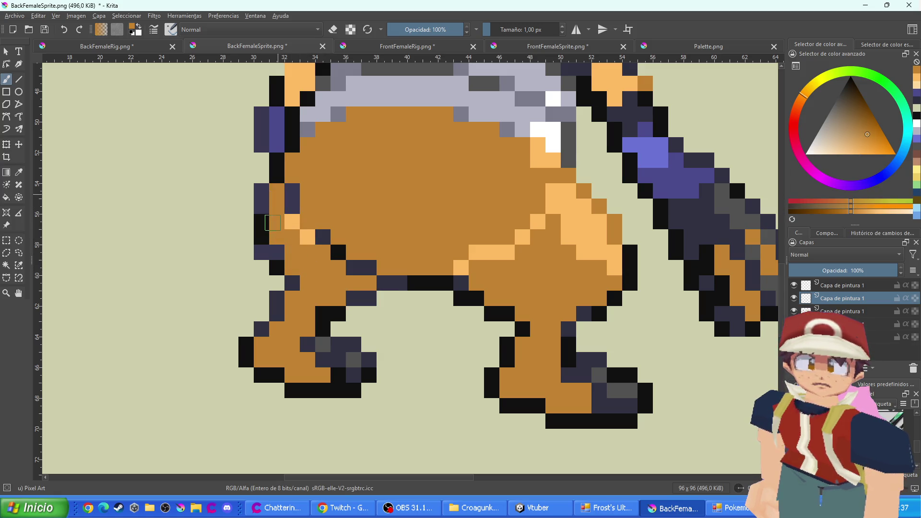
pyautogui.scroll(-5, 277, 210)
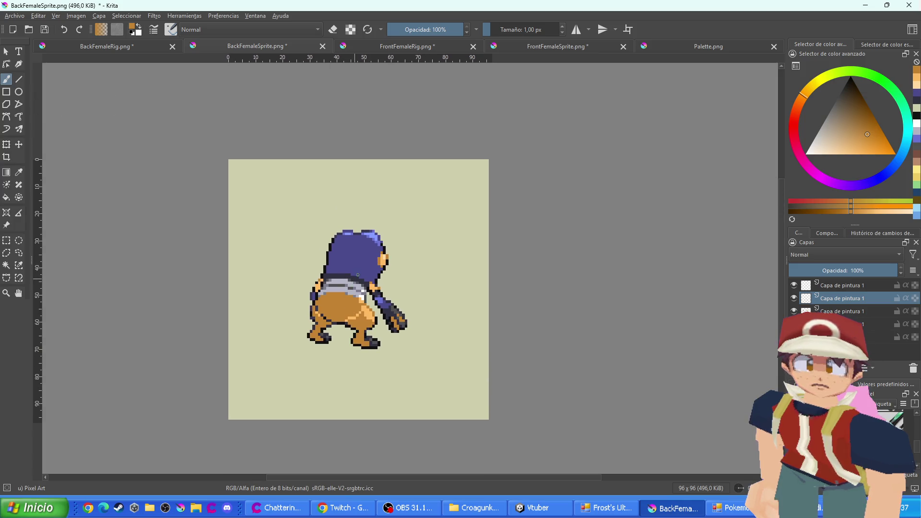
pyautogui.click(139, 50)
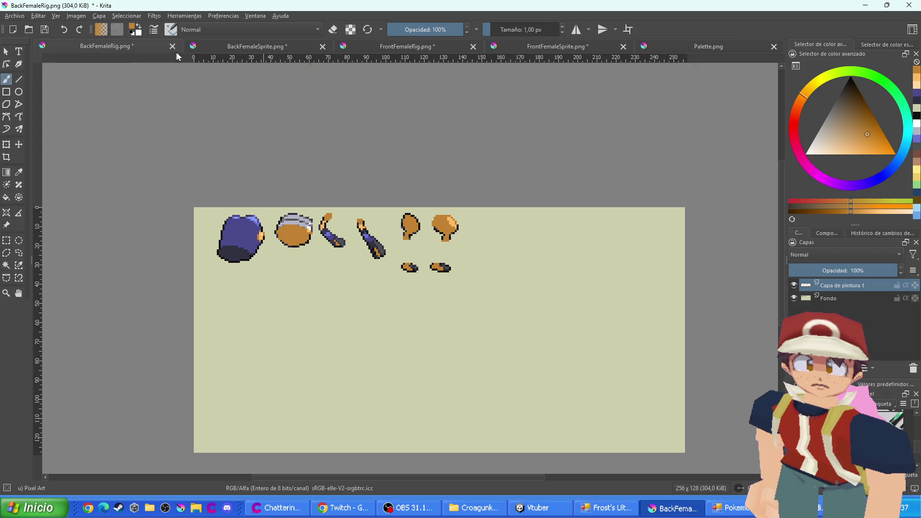
# Save the back sprite and back rig sheet as PNG, accepting the default PNG options
pyautogui.click(253, 46)
pyautogui.hotkey('ctrl', 's')
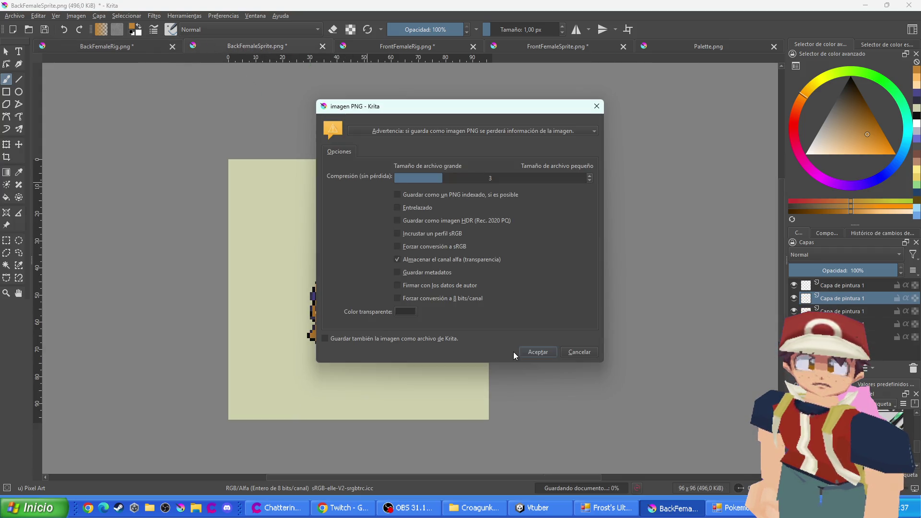
pyautogui.click(531, 352)
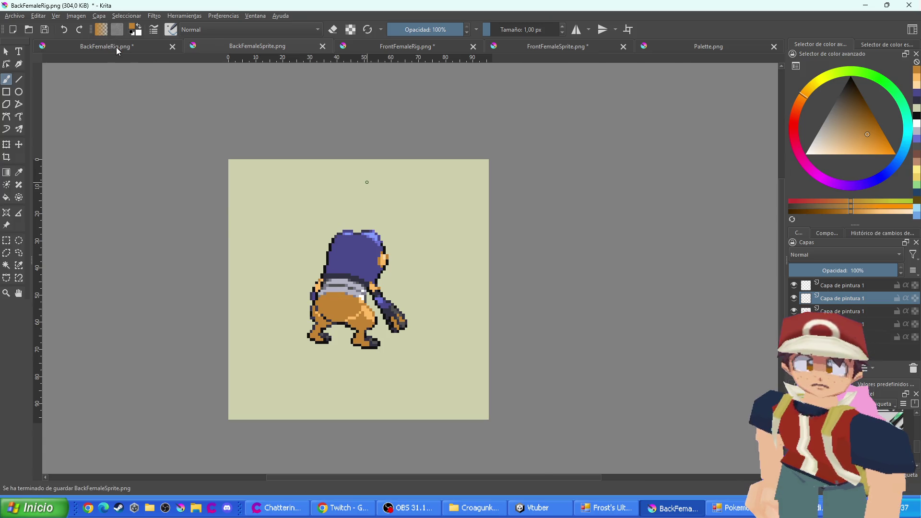
pyautogui.click(107, 46)
pyautogui.hotkey('ctrl', 's')
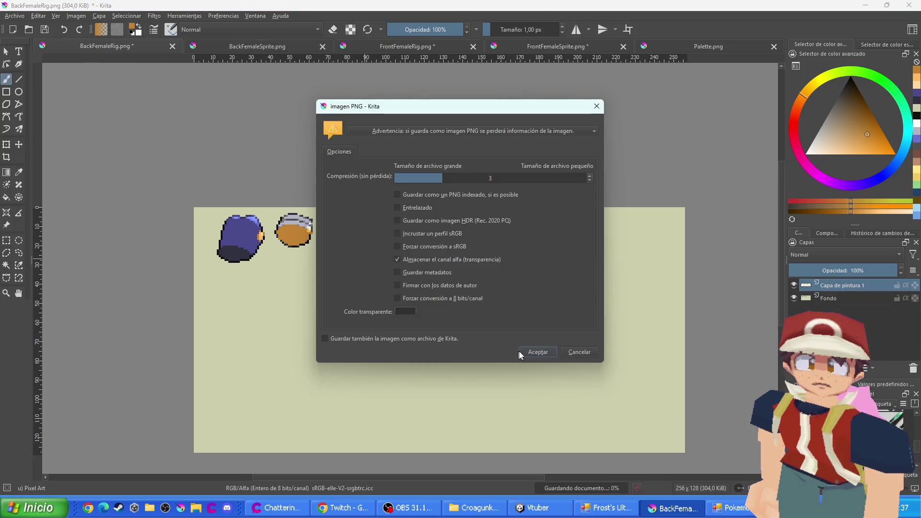
pyautogui.click(531, 351)
# Save the front rig sheet and front sprite as PNG, then open Palette.png and return to Pokemon Editor
pyautogui.click(407, 46)
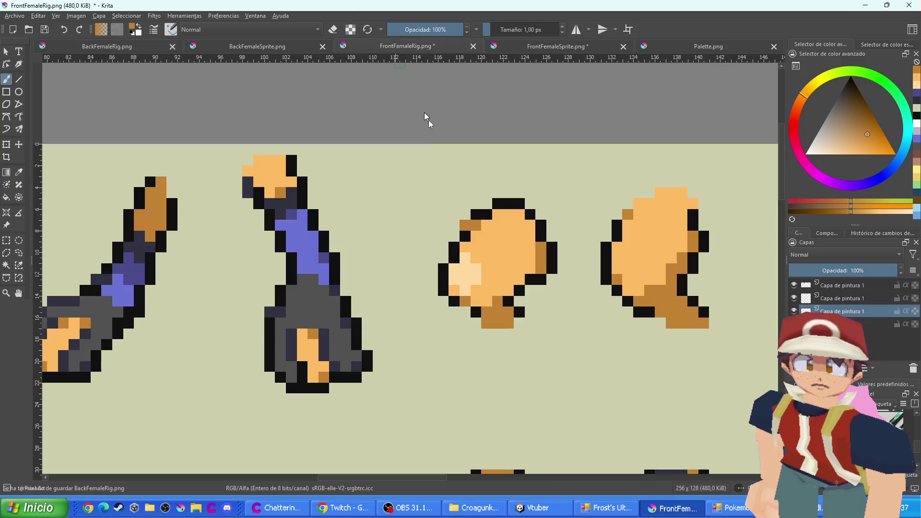
pyautogui.hotkey('ctrl', 's')
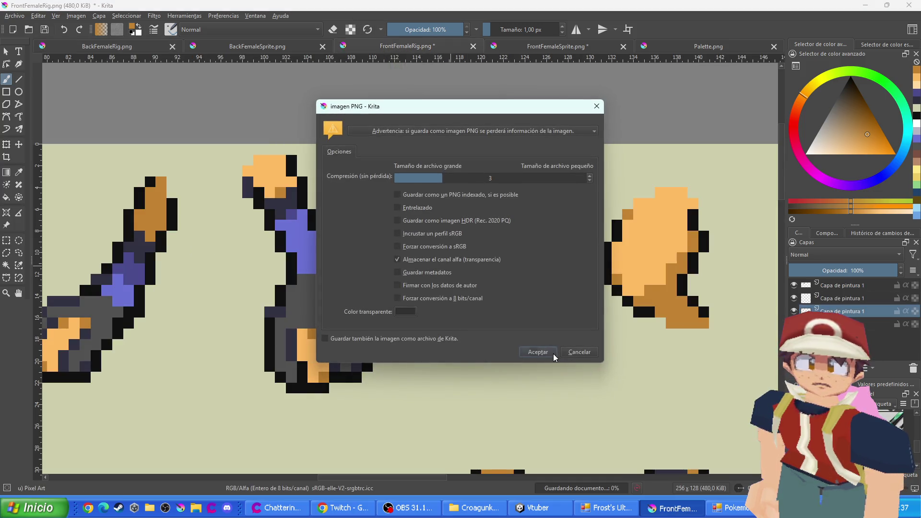
pyautogui.click(554, 354)
pyautogui.click(556, 45)
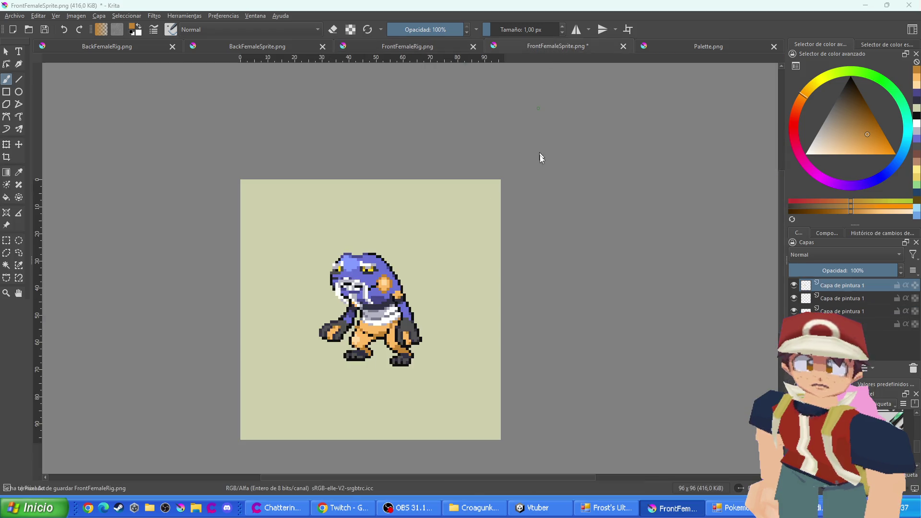
pyautogui.hotkey('ctrl', 's')
pyautogui.click(549, 349)
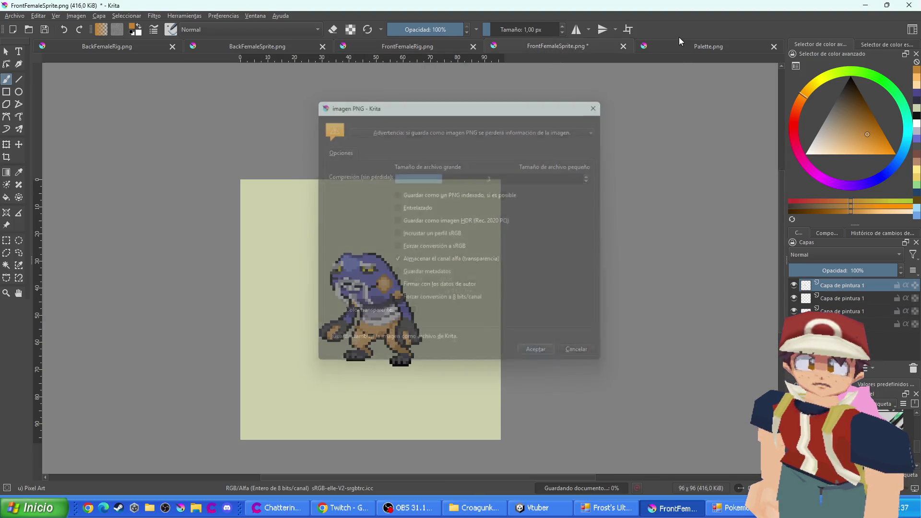
pyautogui.click(686, 42)
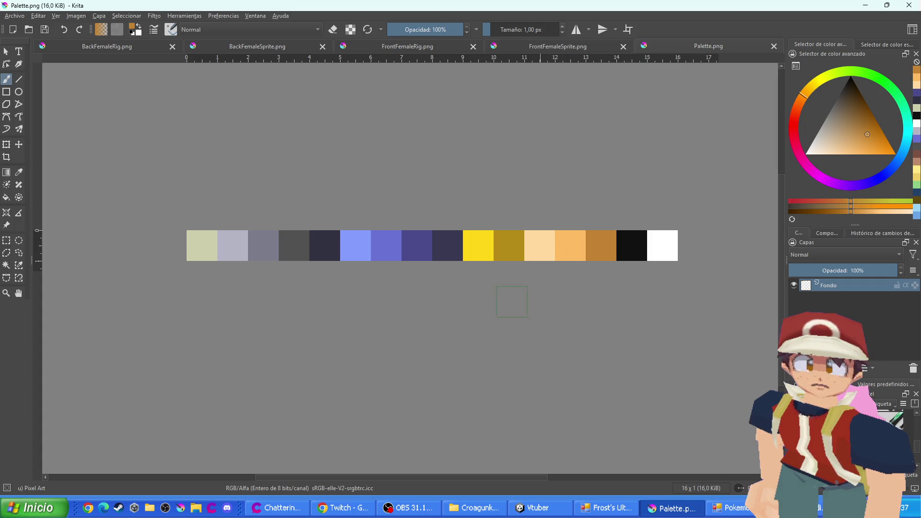
pyautogui.hotkey('alt', 'Tab')
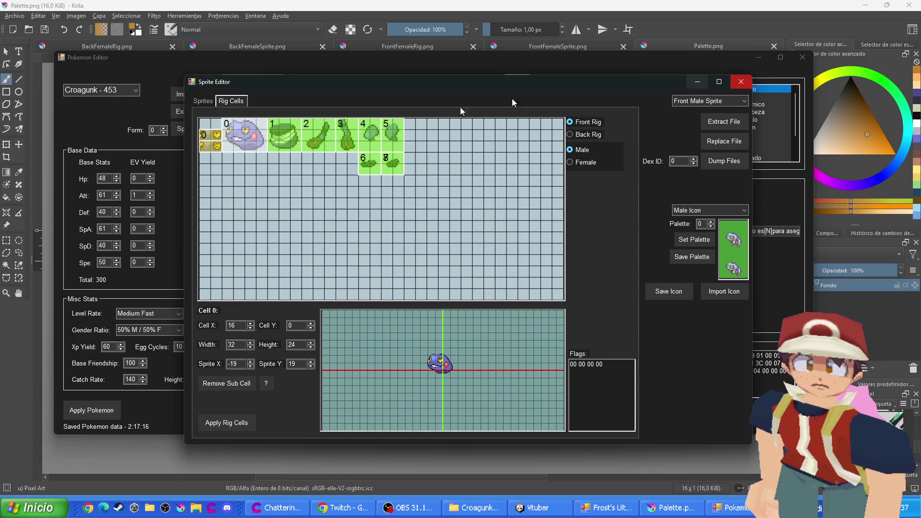
# Import the recoloured Palette file from the Croagunk folder into Croagunk's palette, then start an image import
pyautogui.click(203, 101)
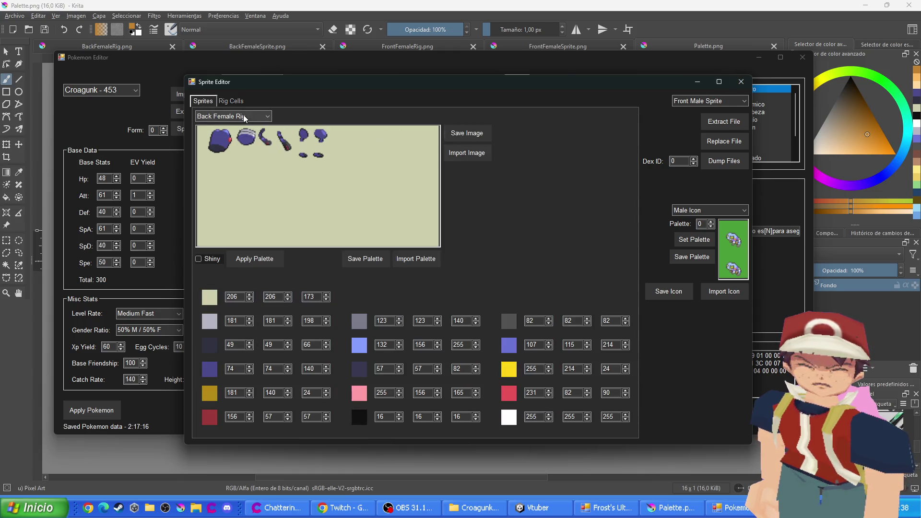
pyautogui.scroll(5, 244, 118)
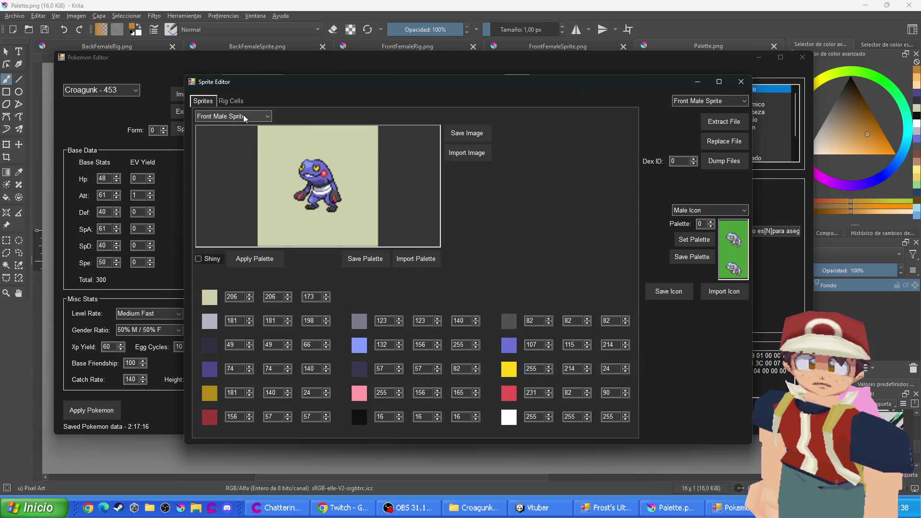
pyautogui.click(463, 153)
pyautogui.press('Escape')
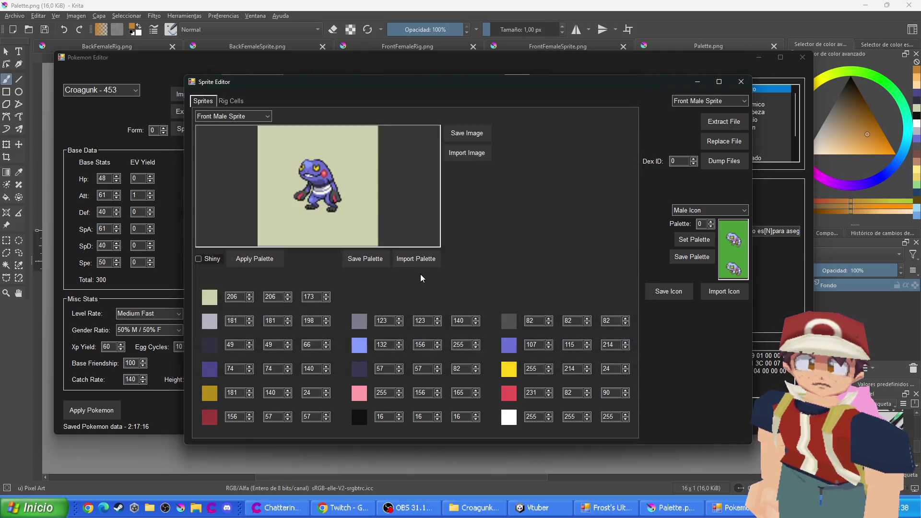
pyautogui.click(419, 261)
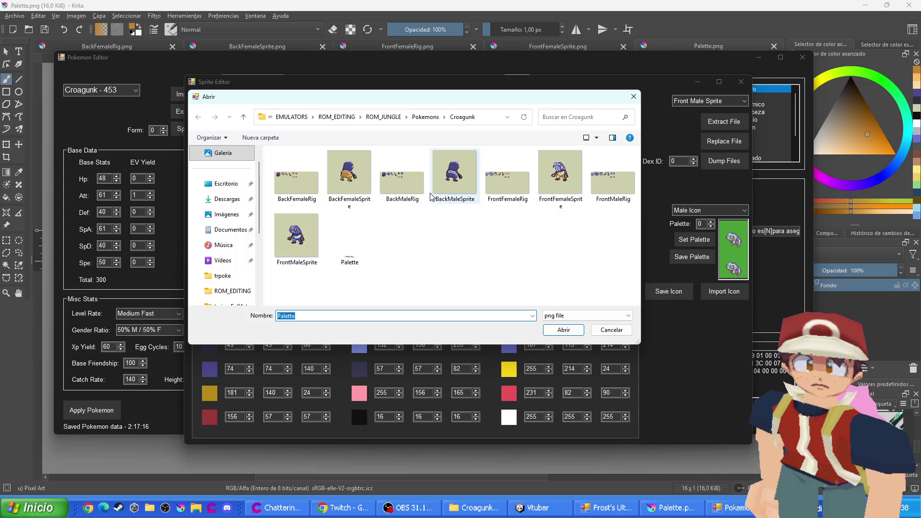
pyautogui.click(353, 246)
pyautogui.doubleClick(356, 253)
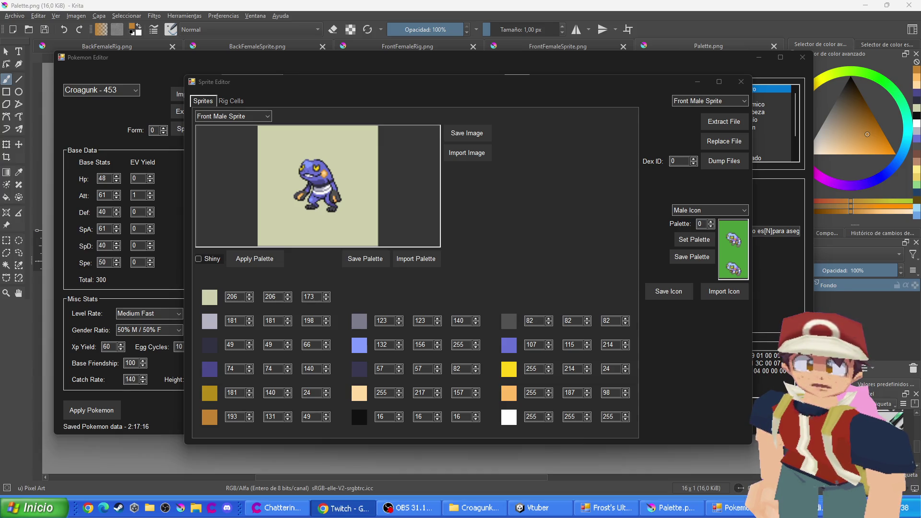
pyautogui.click(468, 153)
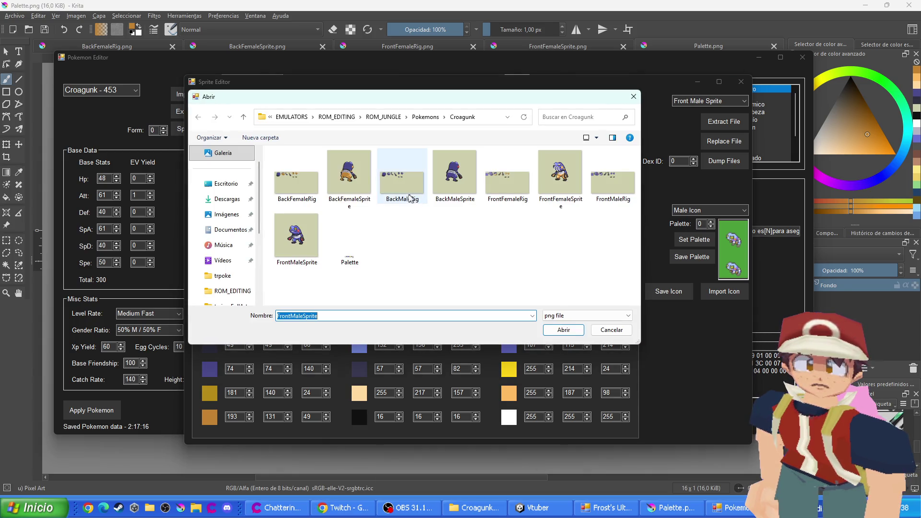
# Load the recoloured front male and front female sprite PNGs
pyautogui.doubleClick(560, 168)
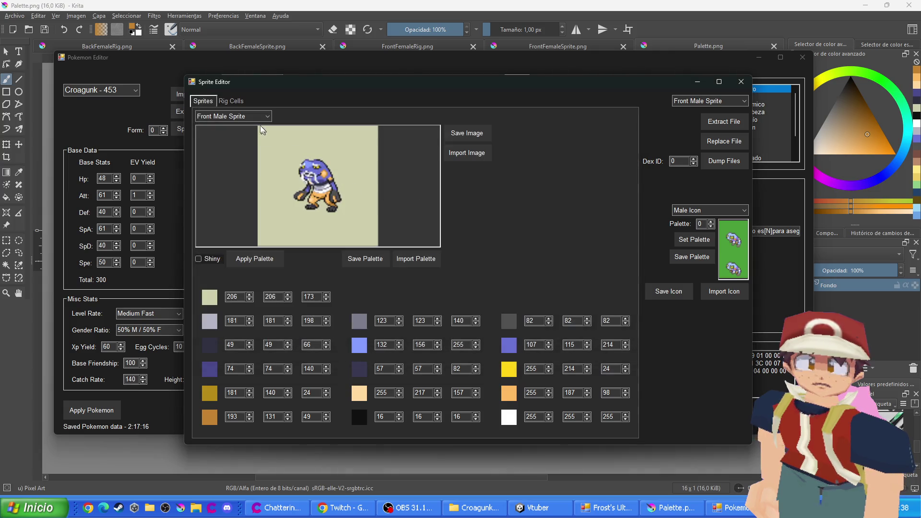
pyautogui.click(467, 153)
pyautogui.doubleClick(545, 175)
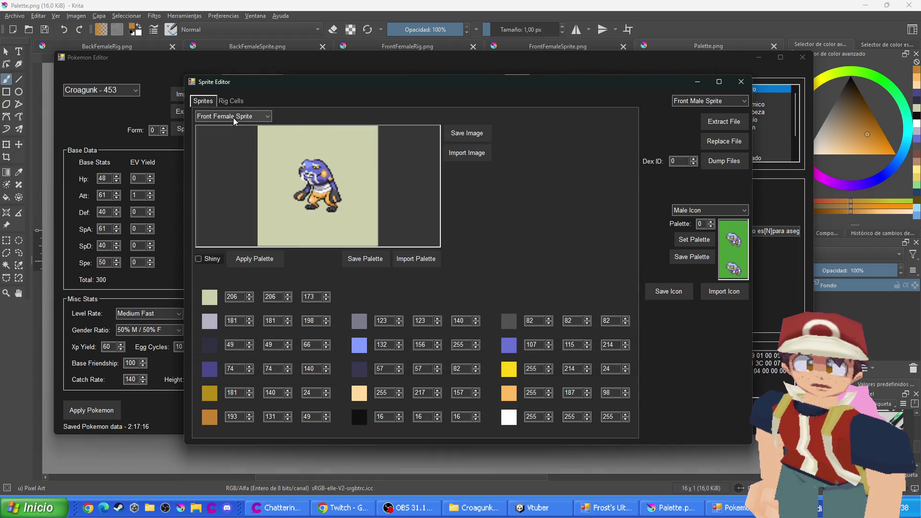
pyautogui.scroll(-3, 235, 118)
# Load the recoloured front male and front female rig PNGs
pyautogui.click(476, 152)
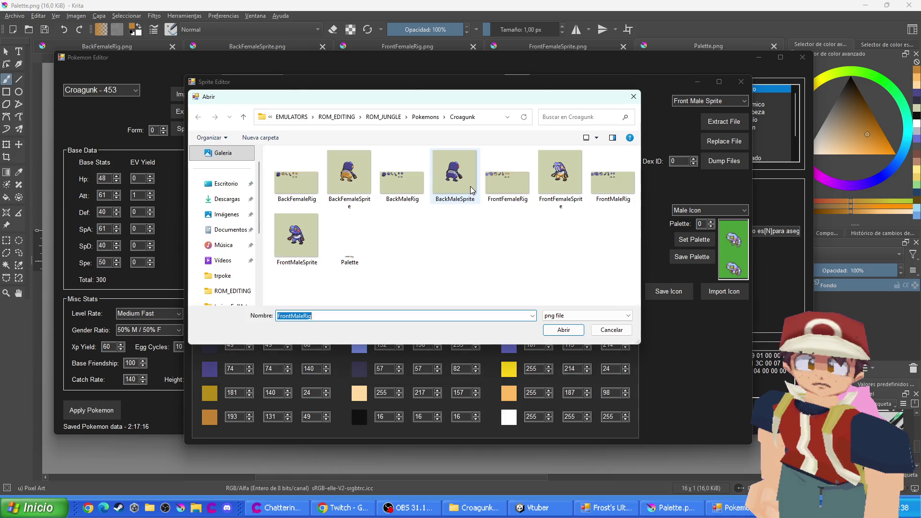
pyautogui.doubleClick(501, 184)
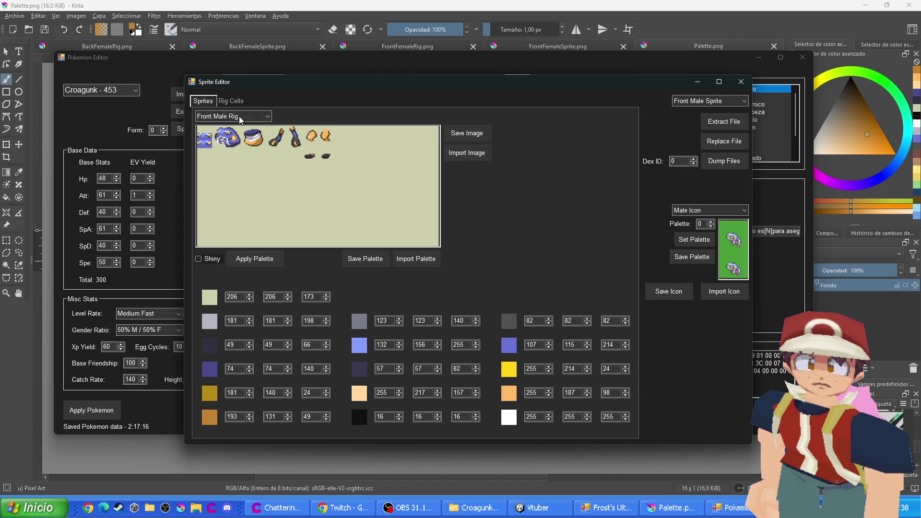
pyautogui.scroll(-1, 241, 120)
pyautogui.click(481, 153)
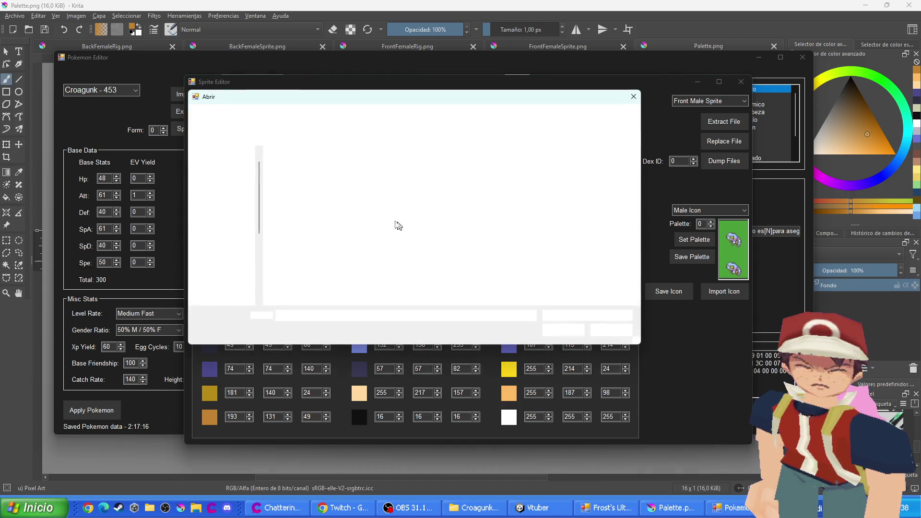
pyautogui.doubleClick(499, 193)
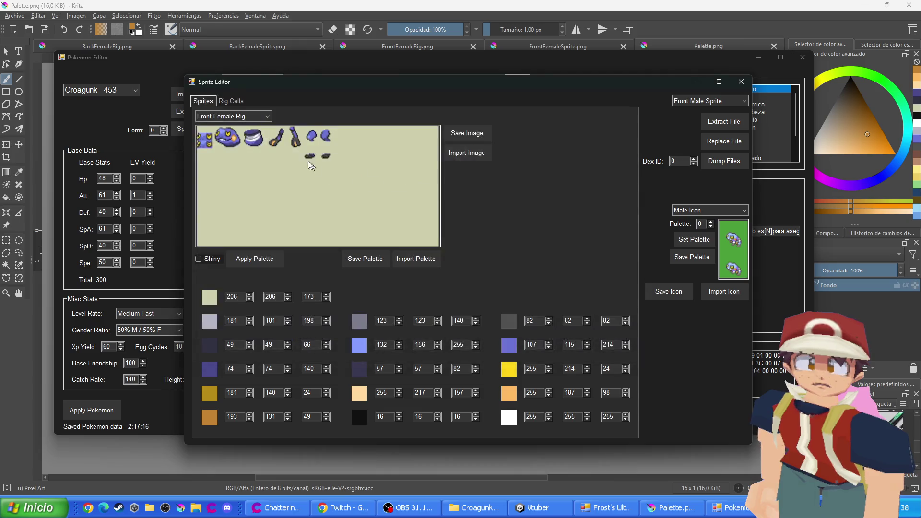
pyautogui.scroll(4, 233, 116)
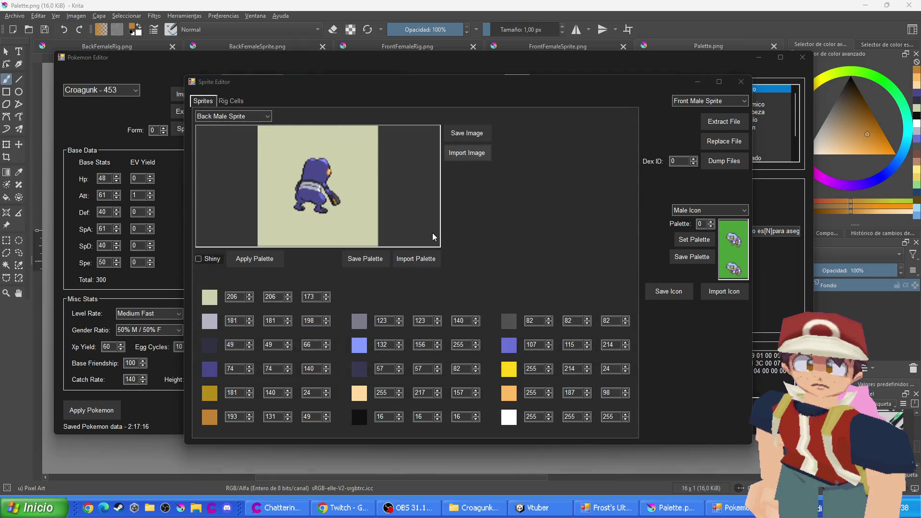
# Load the recoloured back male and back female sprite PNGs
pyautogui.click(484, 159)
pyautogui.click(350, 182)
pyautogui.doubleClick(349, 183)
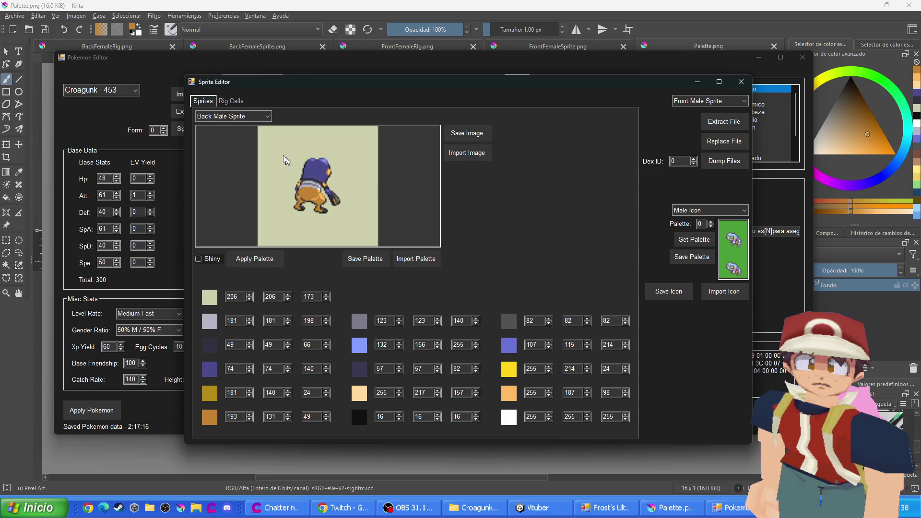
pyautogui.scroll(-1, 243, 122)
pyautogui.click(451, 156)
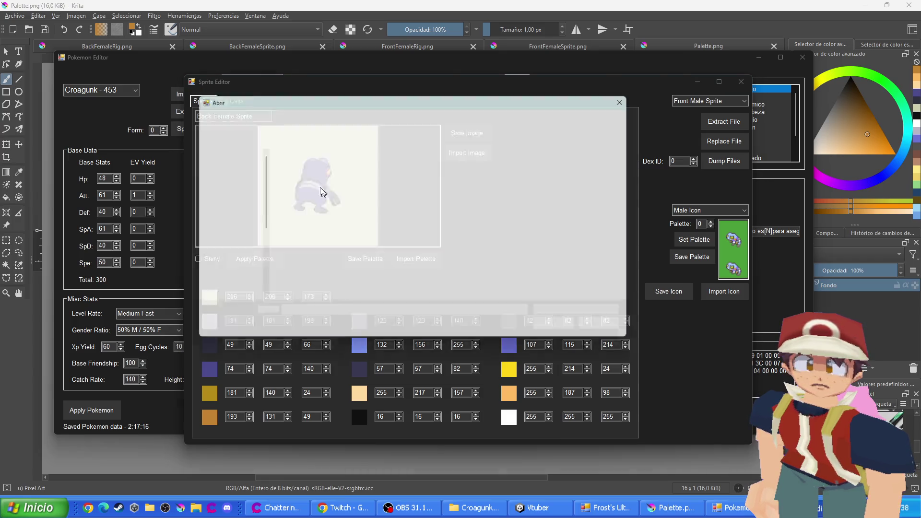
pyautogui.doubleClick(346, 173)
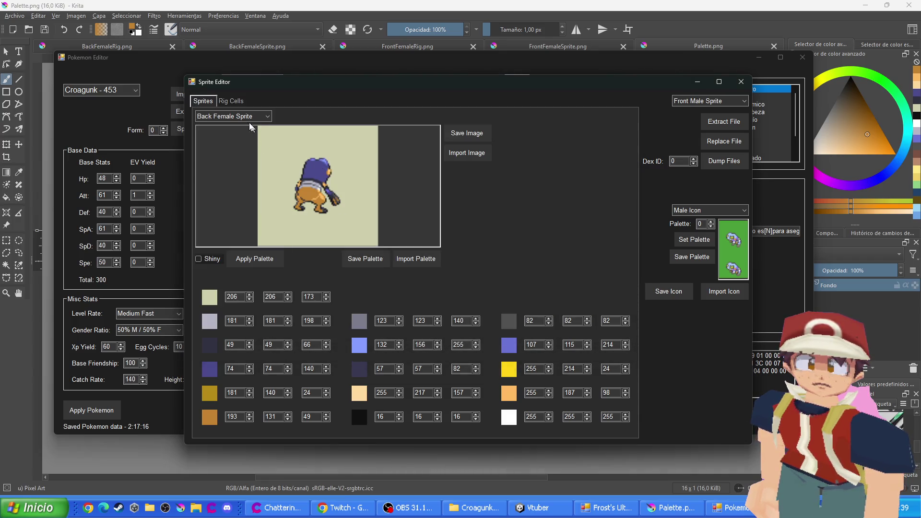
pyautogui.scroll(-2, 244, 118)
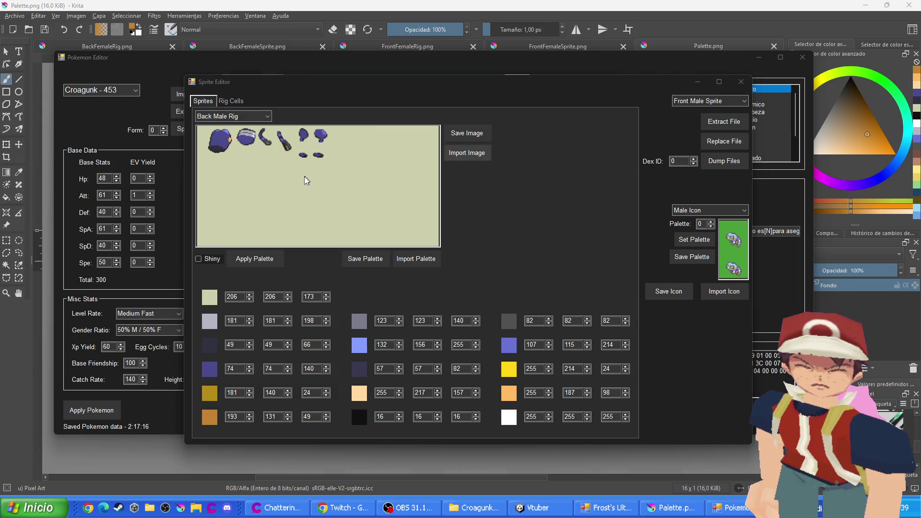
# Load the recoloured back male and back female rig PNGs
pyautogui.click(306, 180)
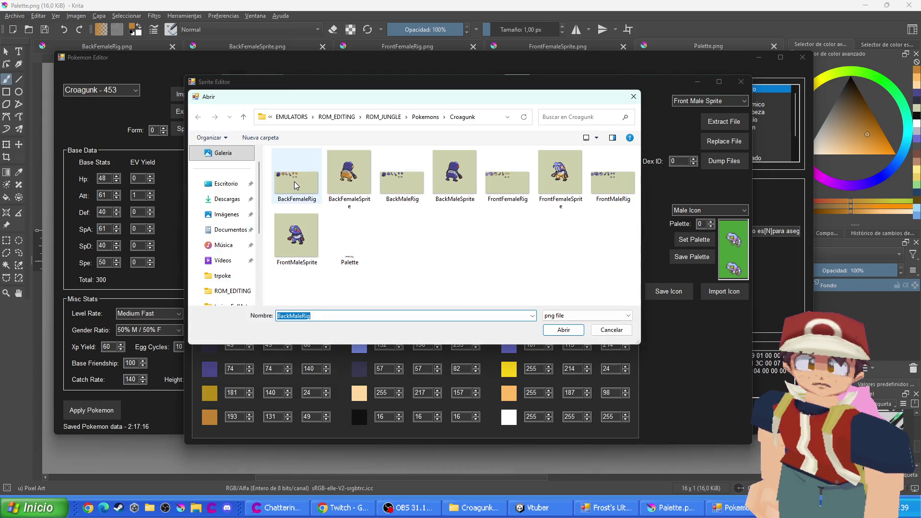
pyautogui.doubleClick(297, 185)
pyautogui.scroll(-1, 254, 116)
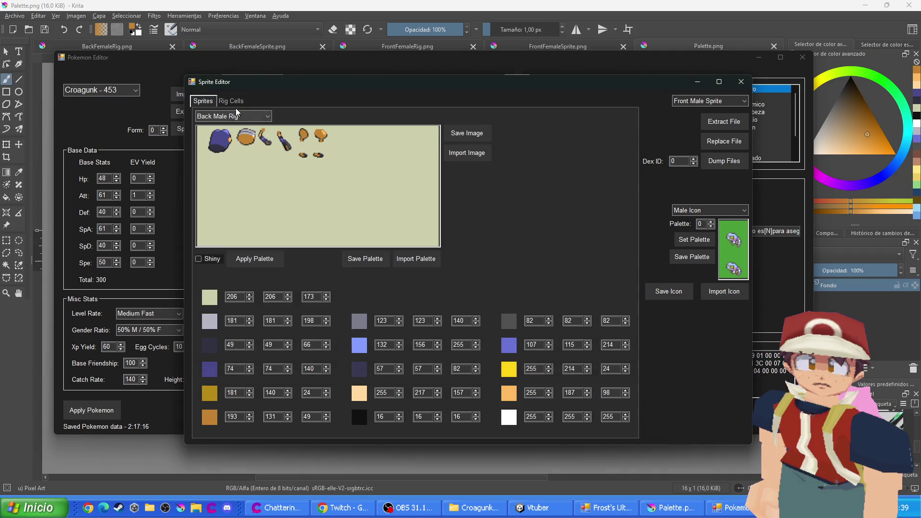
pyautogui.click(458, 163)
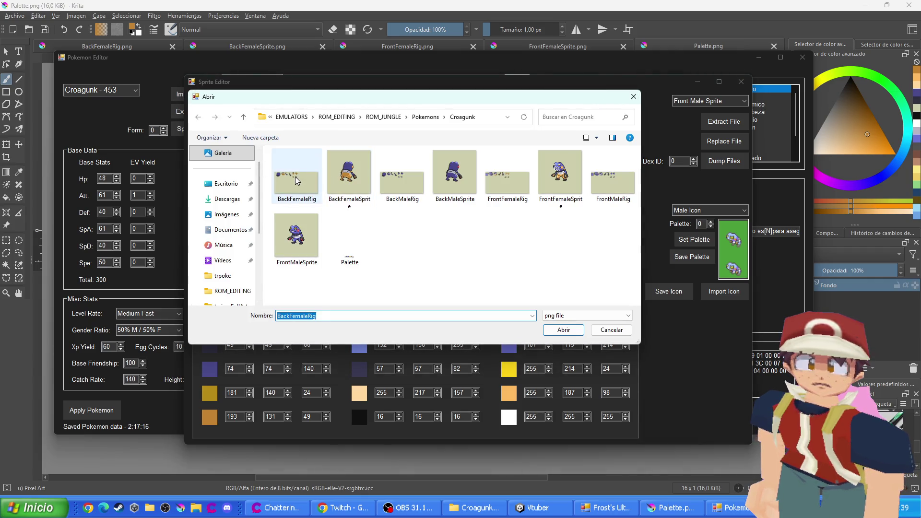
pyautogui.doubleClick(296, 180)
pyautogui.scroll(3, 235, 118)
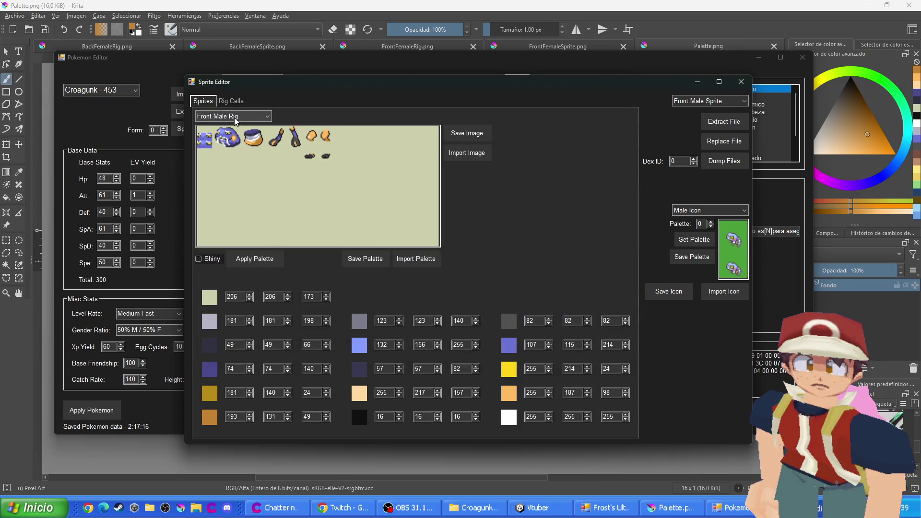
pyautogui.scroll(4, 236, 117)
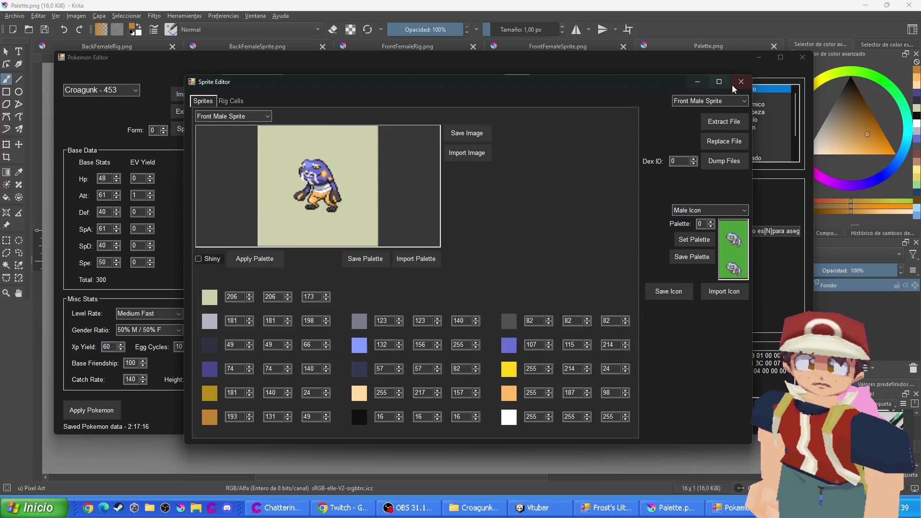
# Close the Sprite Editor and apply the changes to save Croagunk's data
pyautogui.click(742, 81)
pyautogui.click(102, 418)
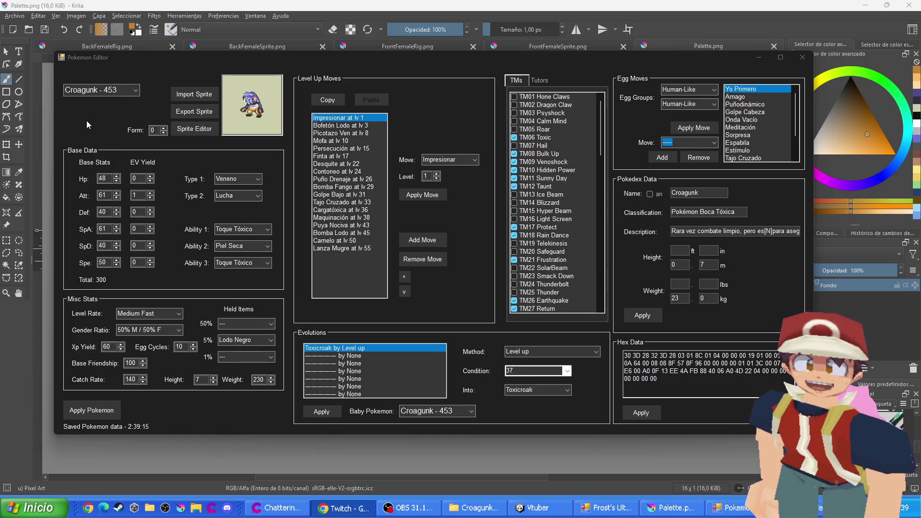
pyautogui.scroll(-1, 88, 94)
pyautogui.scroll(1, 107, 92)
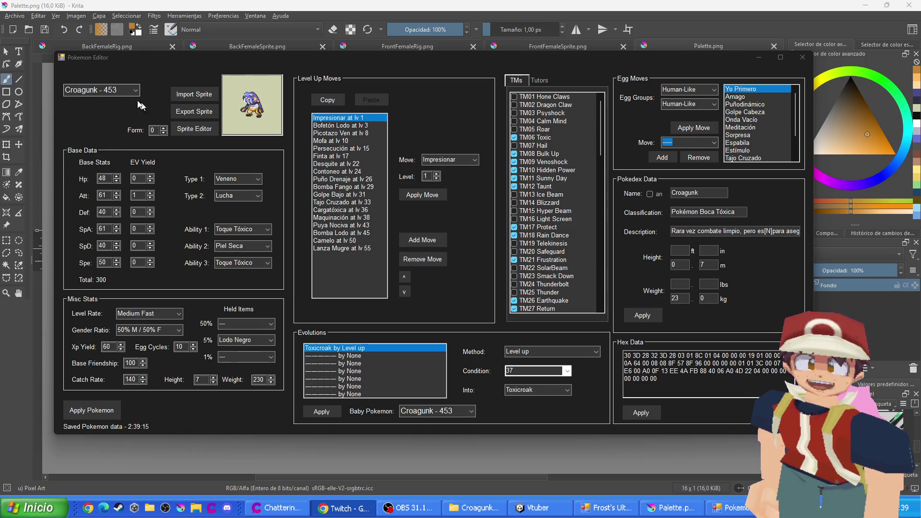
# Add a new level-up move, picked after typing 'ca' in the Move combo, and save Croagunk
pyautogui.scroll(-1, 108, 92)
pyautogui.scroll(1, 108, 93)
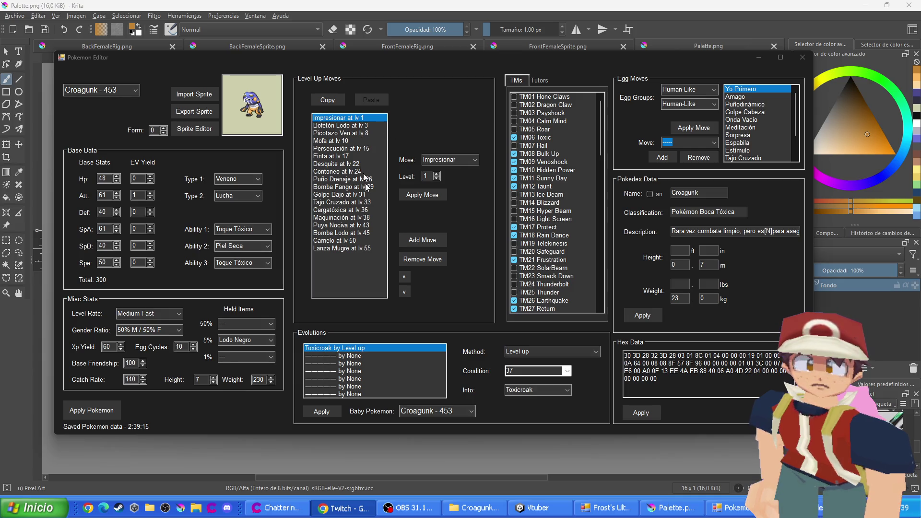
pyautogui.click(412, 242)
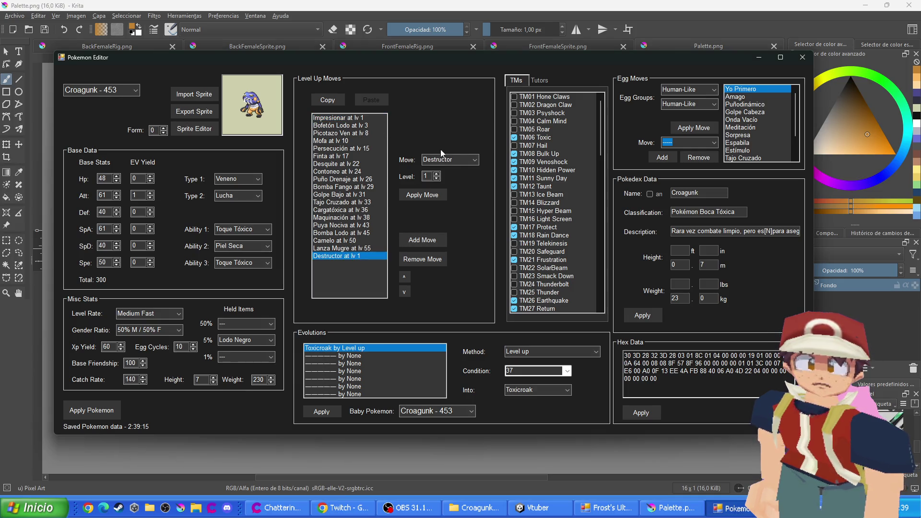
pyautogui.click(456, 160)
pyautogui.write('ca')
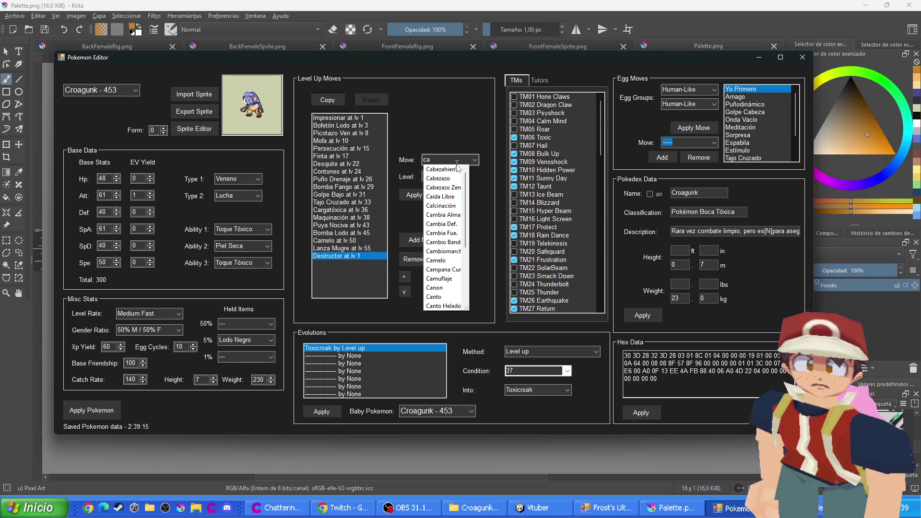
pyautogui.click(456, 188)
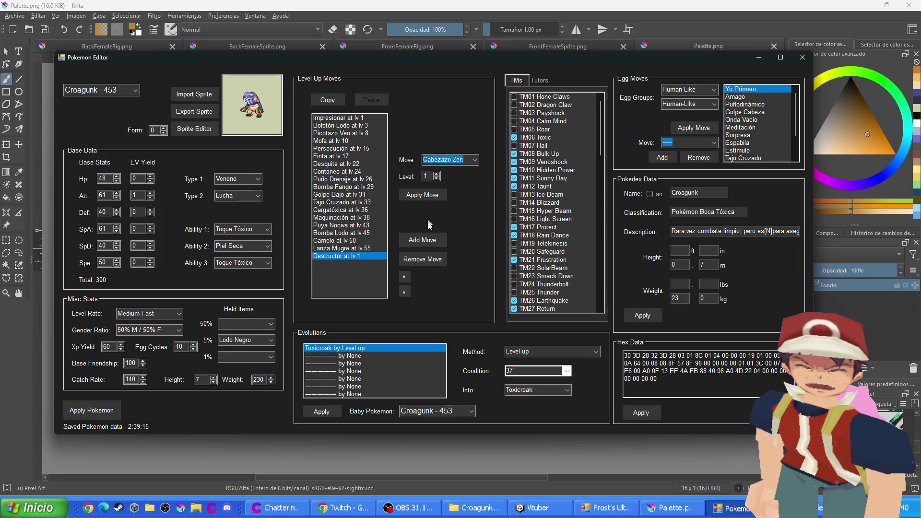
pyautogui.click(321, 413)
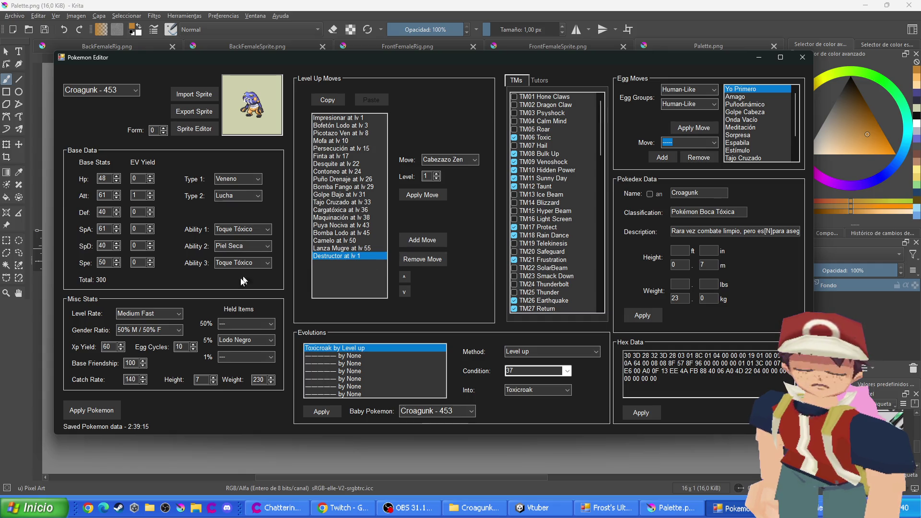
pyautogui.click(108, 414)
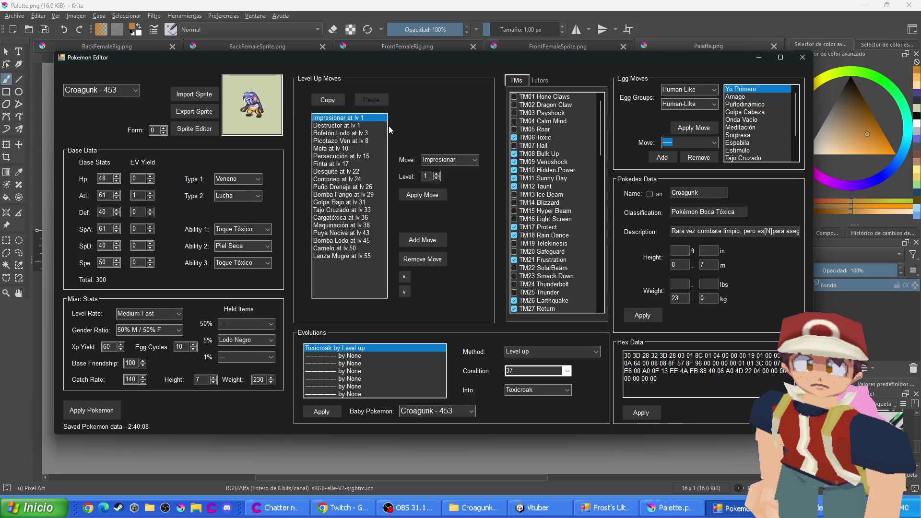
# Load Delibird - 225 by typing 'deli' in the Pokémon combobox, then open its Sprite Editor
pyautogui.scroll(-1, 121, 93)
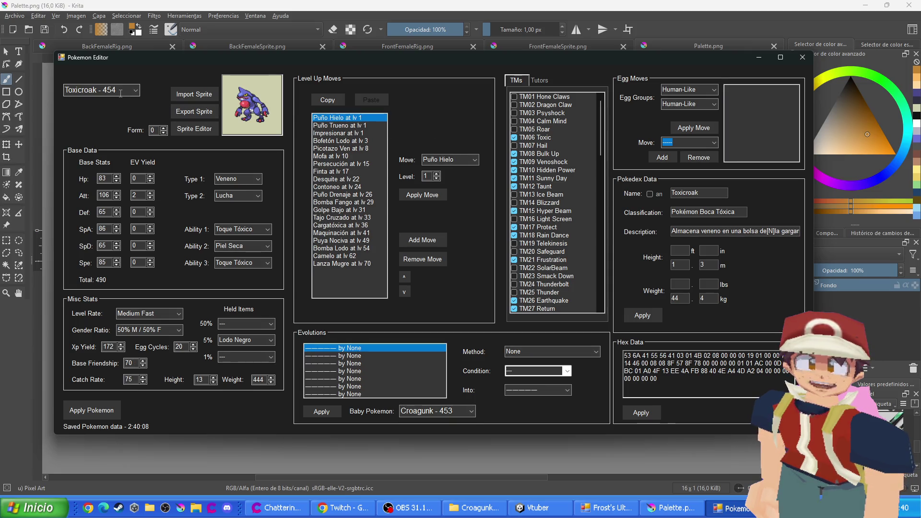
pyautogui.scroll(1, 121, 93)
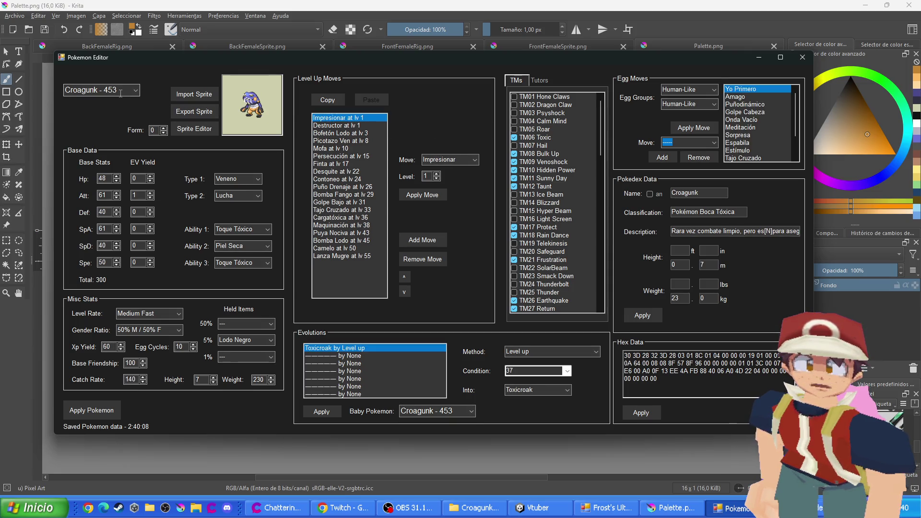
pyautogui.scroll(-1, 121, 93)
pyautogui.scroll(4, 121, 93)
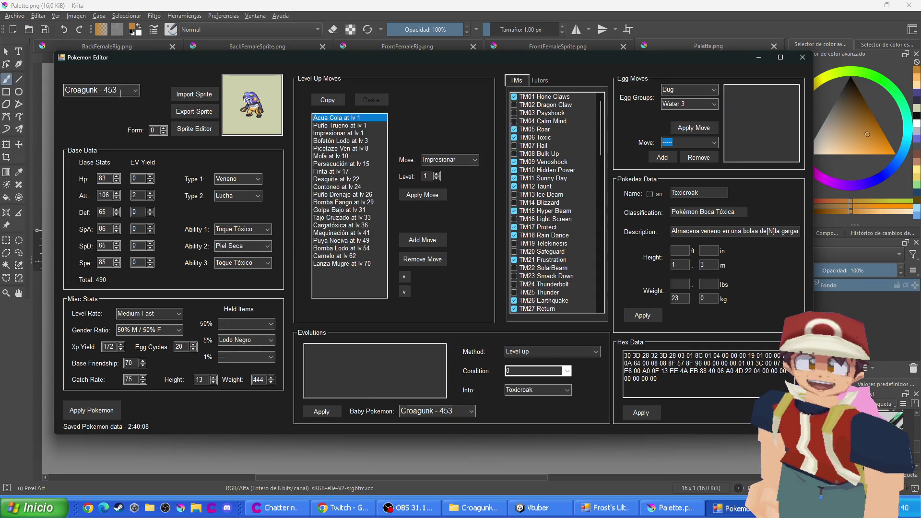
pyautogui.scroll(1, 121, 93)
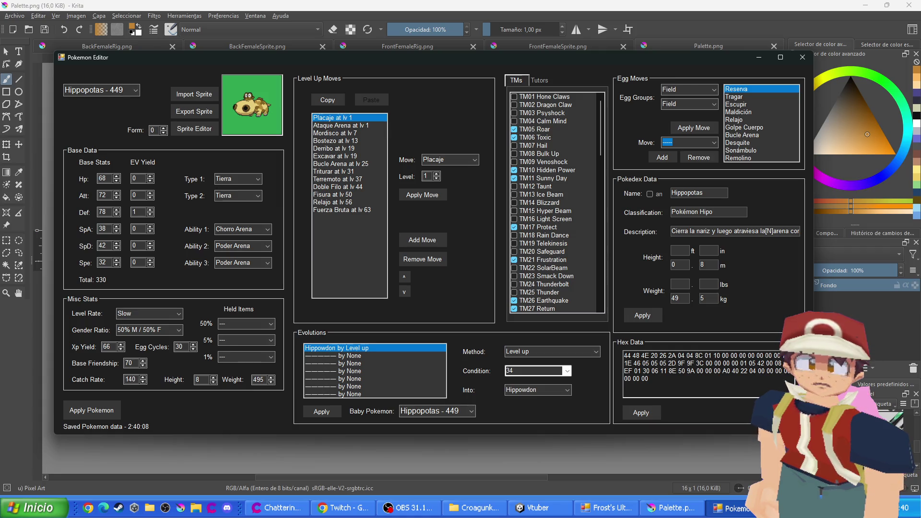
pyautogui.hotkey('ctrl', 't')
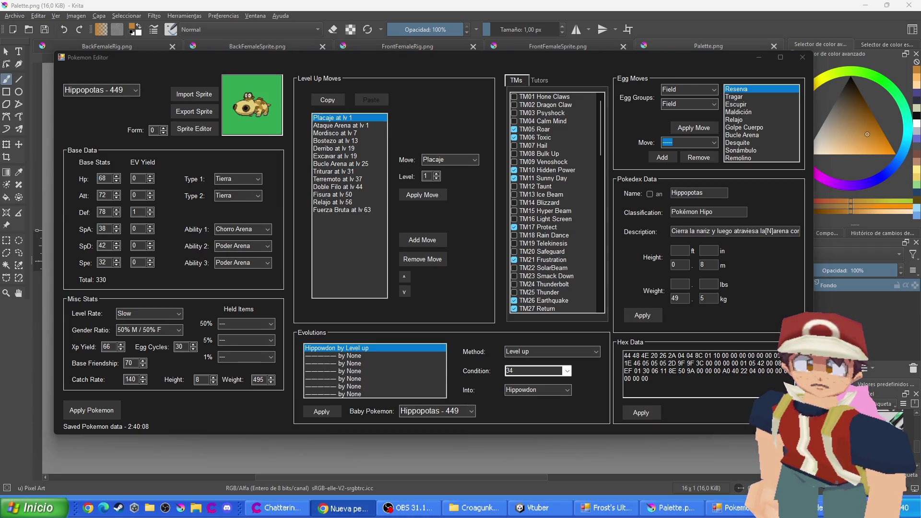
pyautogui.click(133, 94)
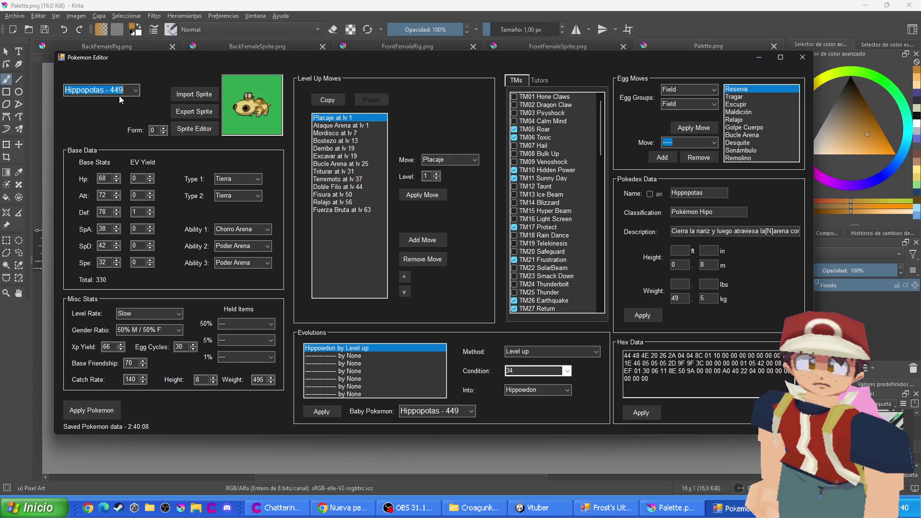
pyautogui.write('deli')
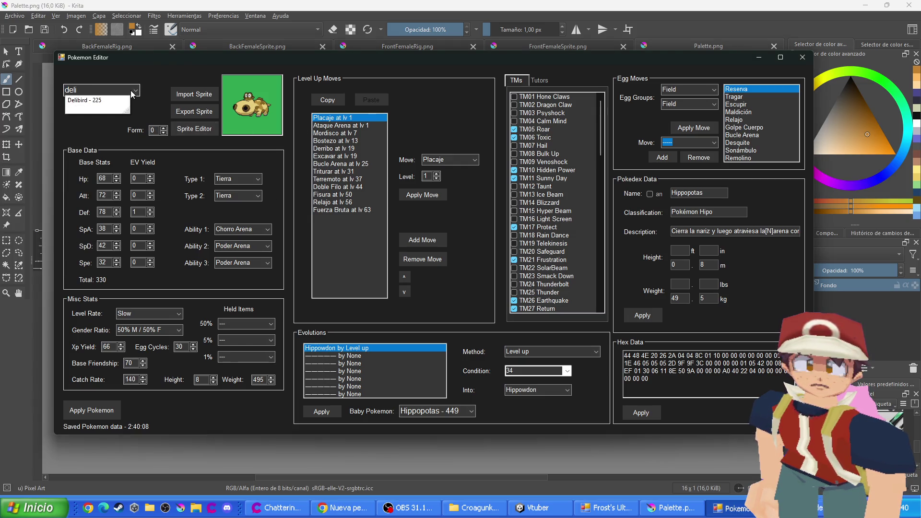
pyautogui.click(85, 102)
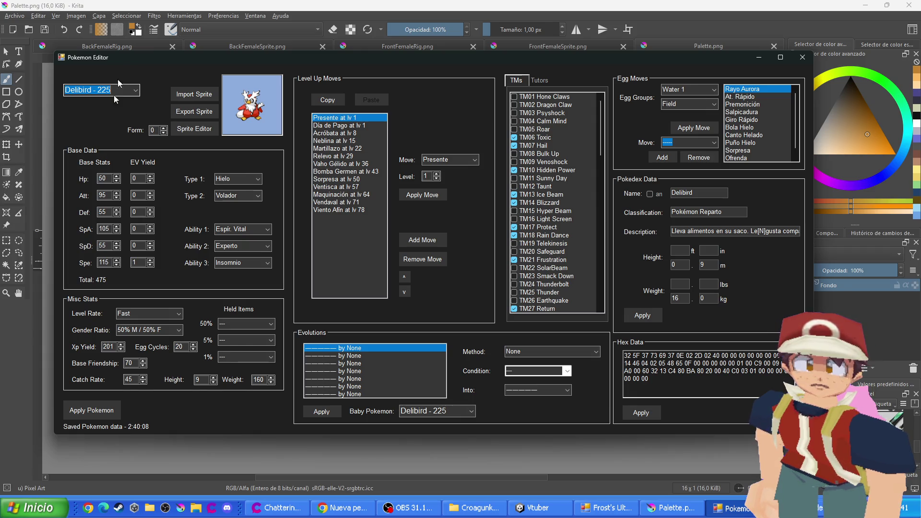
pyautogui.hotkey('alt', 'Tab')
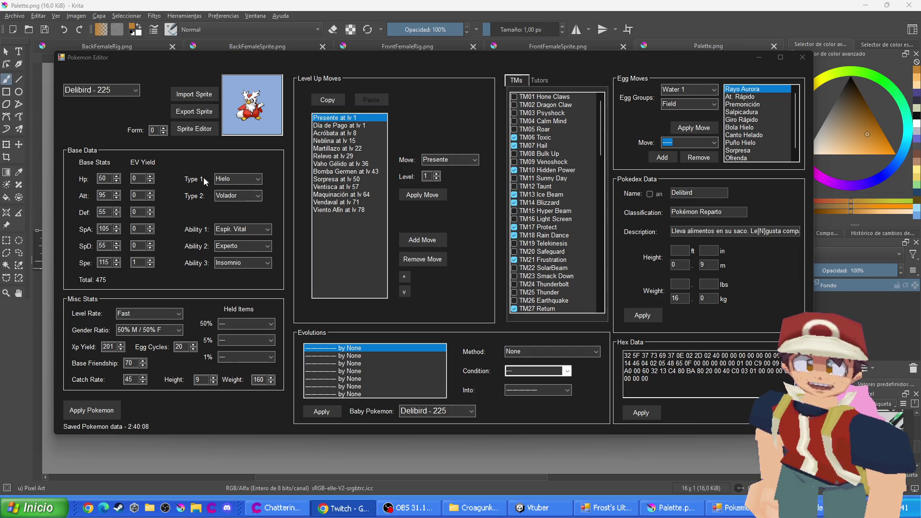
pyautogui.click(191, 130)
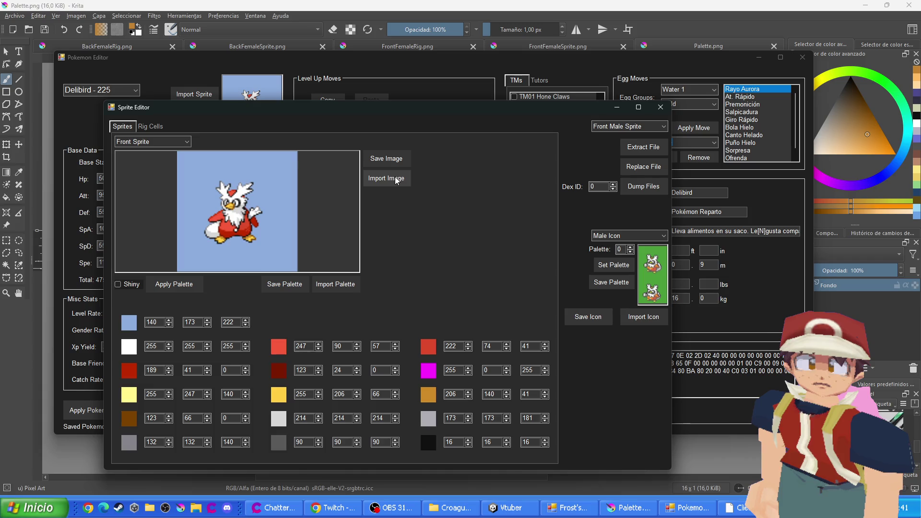
# Start saving Delibird's palette and navigate up to the Pokemons folder
pyautogui.click(335, 287)
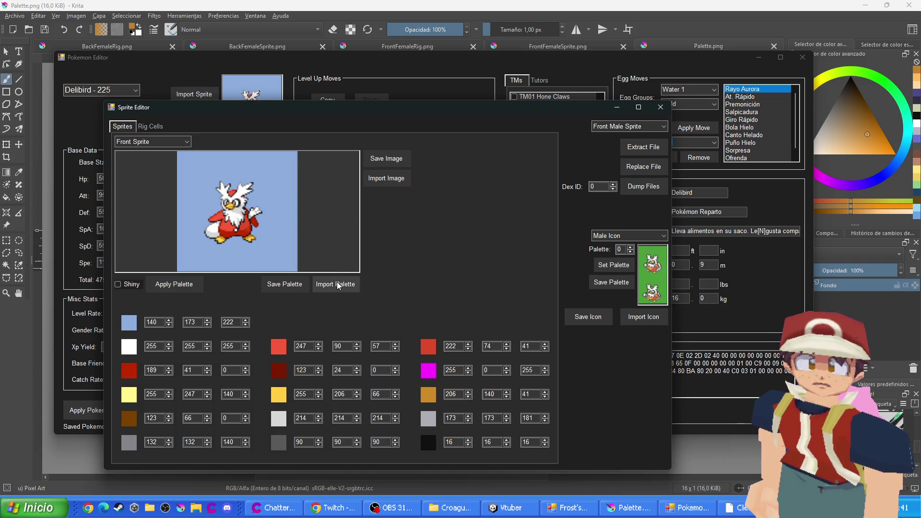
pyautogui.click(337, 287)
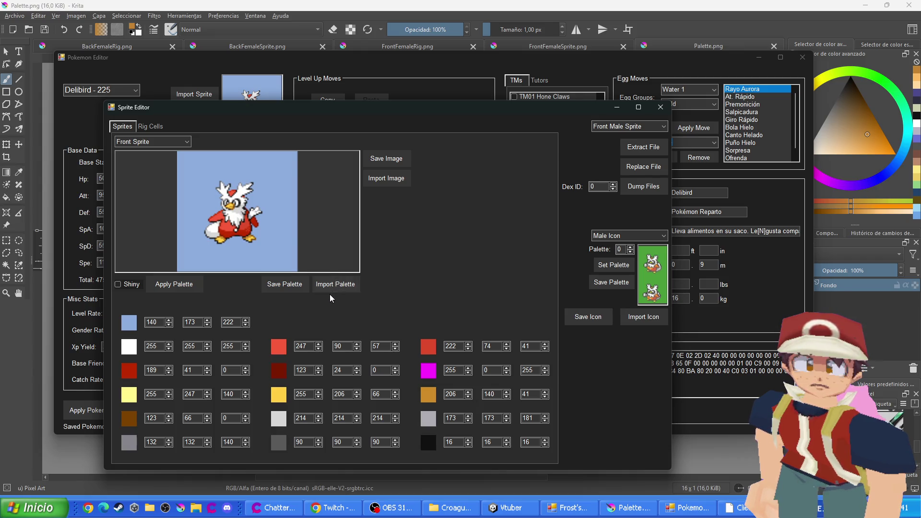
pyautogui.click(331, 285)
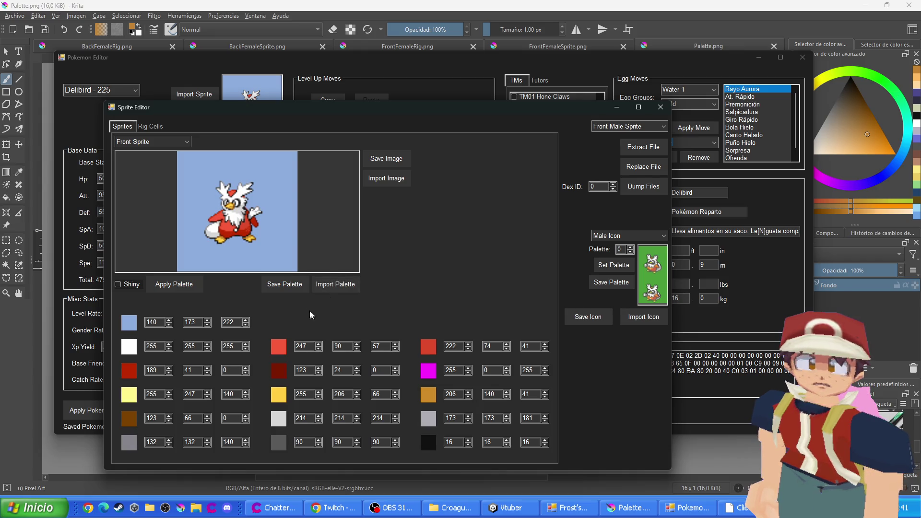
pyautogui.click(287, 284)
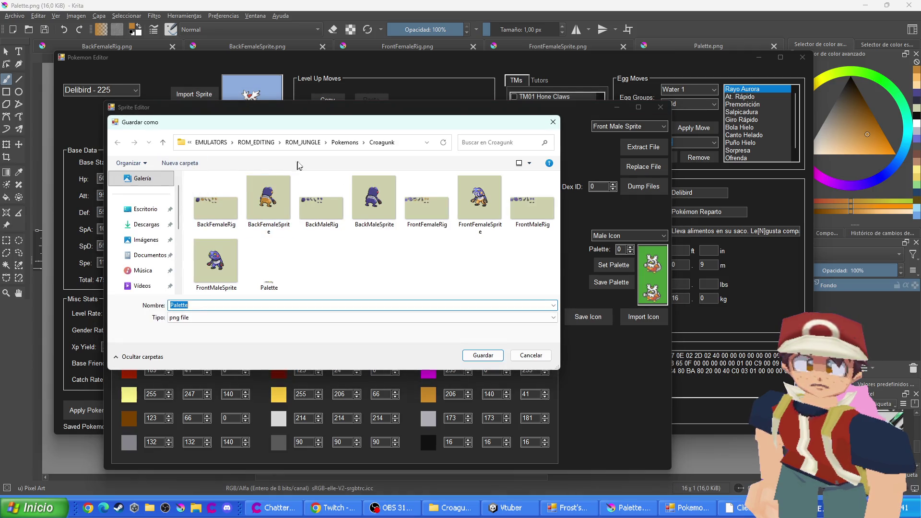
pyautogui.click(345, 143)
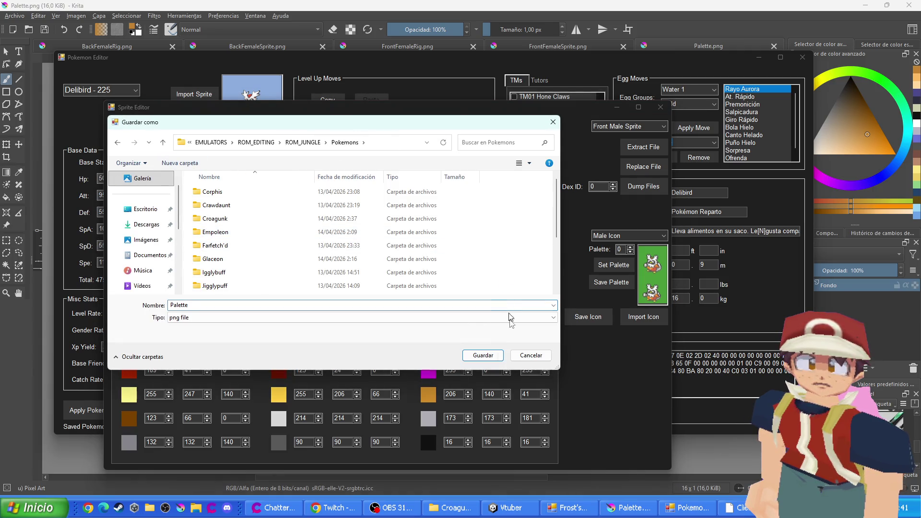
# Create a new Delibird folder in Pokemons and save the palette inside it as Palette
pyautogui.rightClick(500, 228)
pyautogui.moveTo(527, 349)
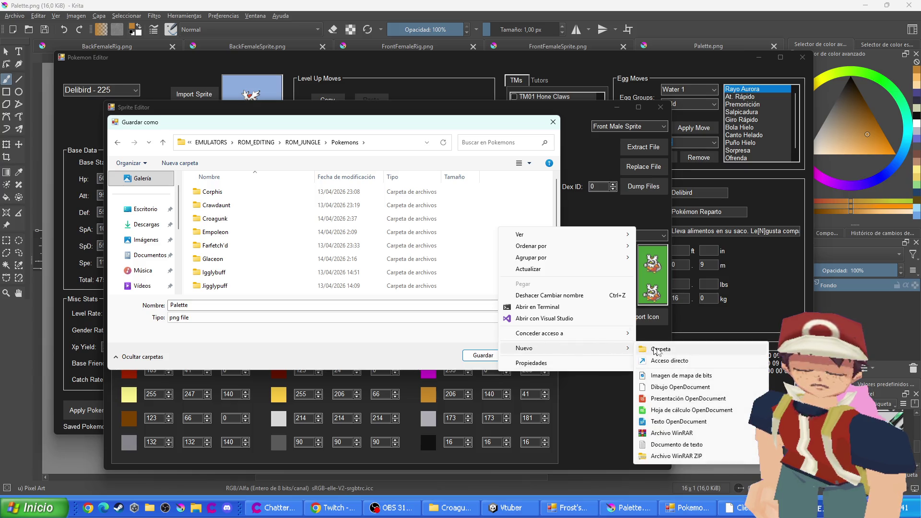
pyautogui.click(657, 351)
pyautogui.write('Delibird')
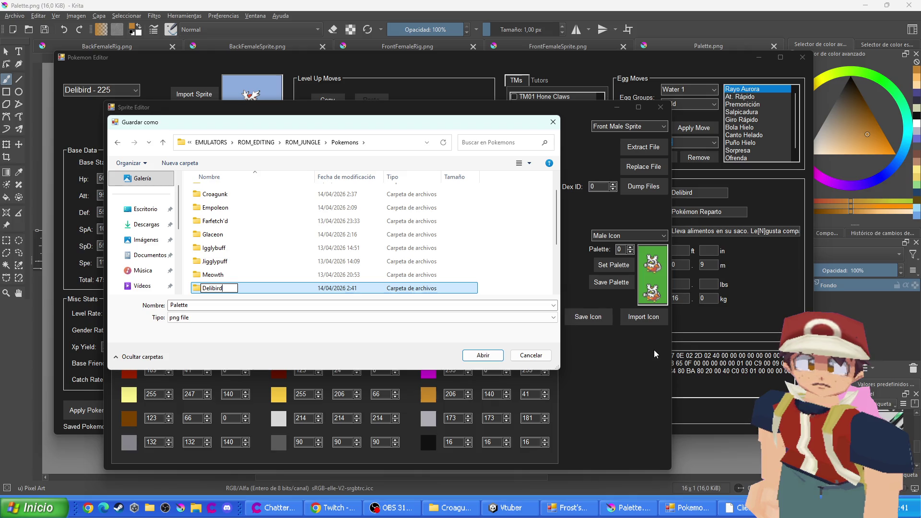
pyautogui.press('Return')
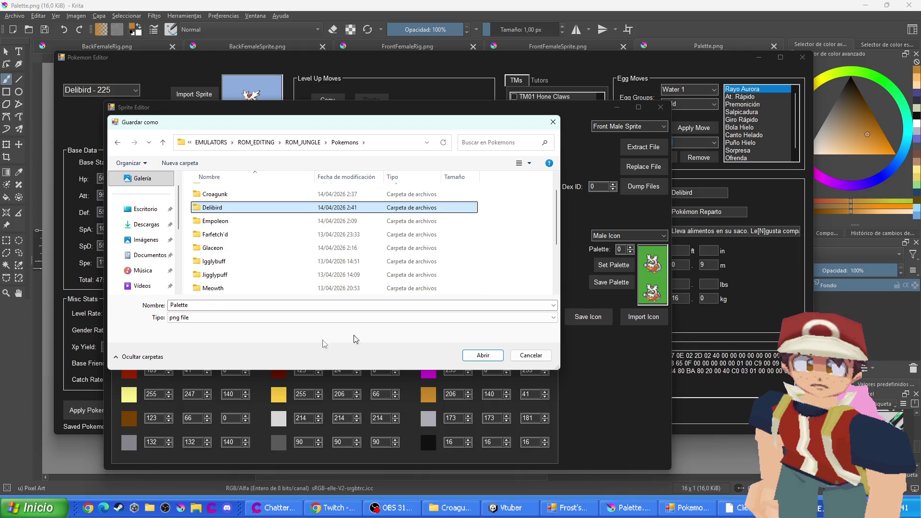
pyautogui.doubleClick(279, 207)
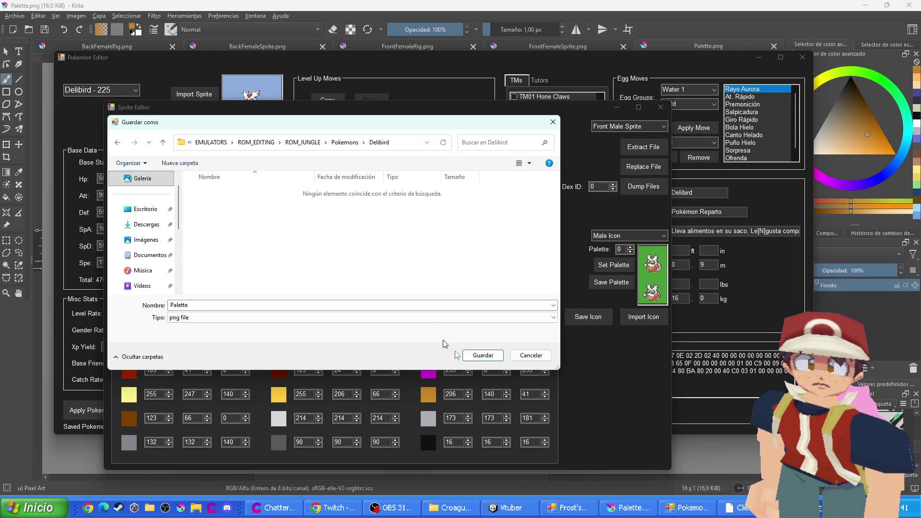
pyautogui.click(482, 355)
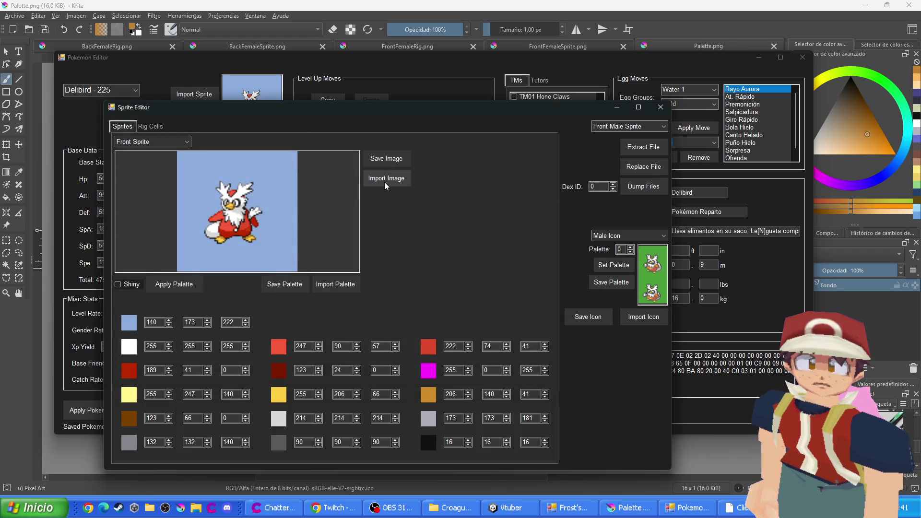
# Export Delibird's front sprite and front rig images into the Delibird folder
pyautogui.click(386, 159)
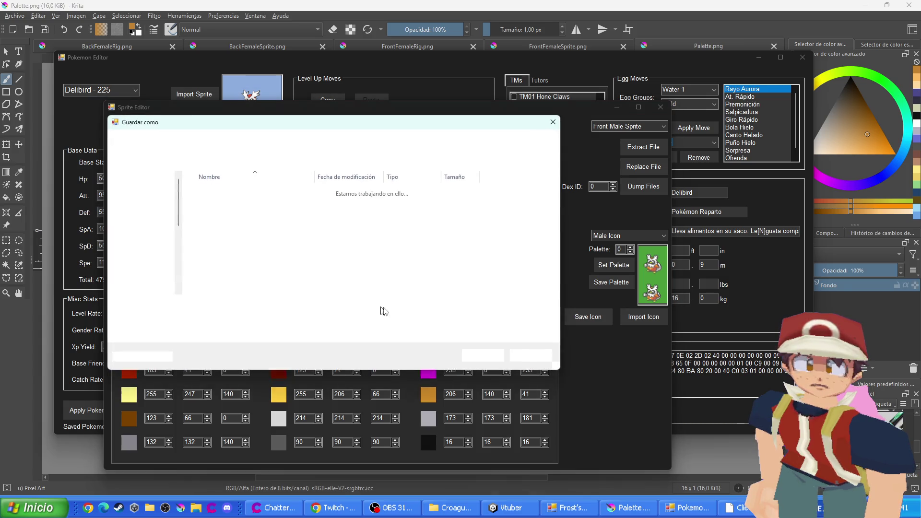
pyautogui.click(482, 355)
pyautogui.scroll(-1, 176, 142)
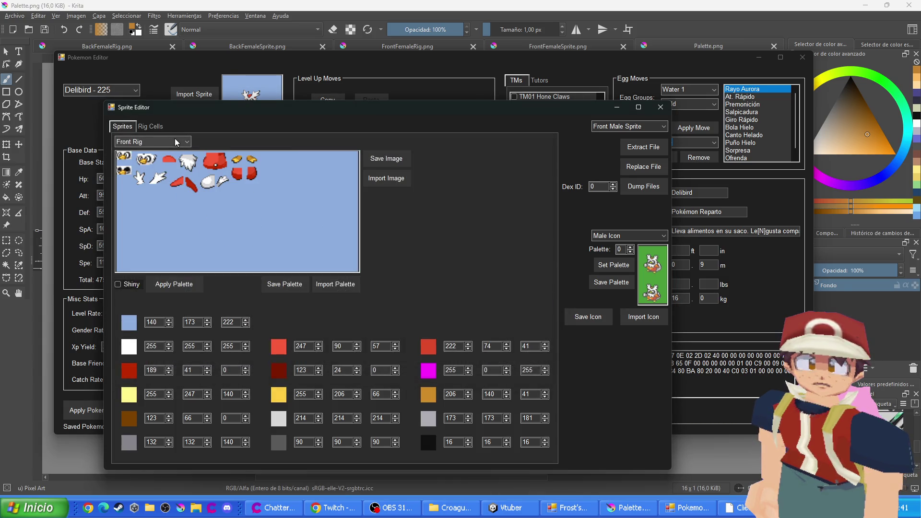
pyautogui.click(351, 284)
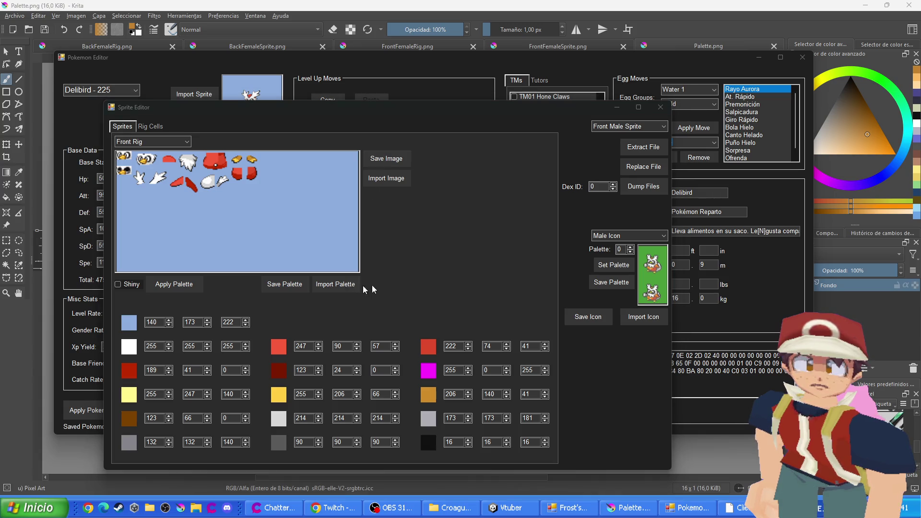
pyautogui.click(483, 354)
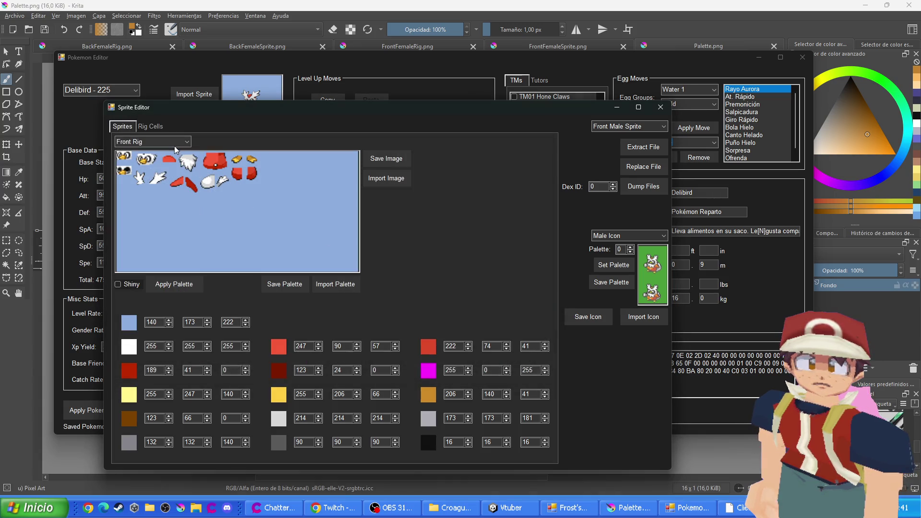
pyautogui.scroll(-1, 176, 146)
# Export Delibird's back sprite and back rig images, saving the rig as BackRig
pyautogui.click(386, 178)
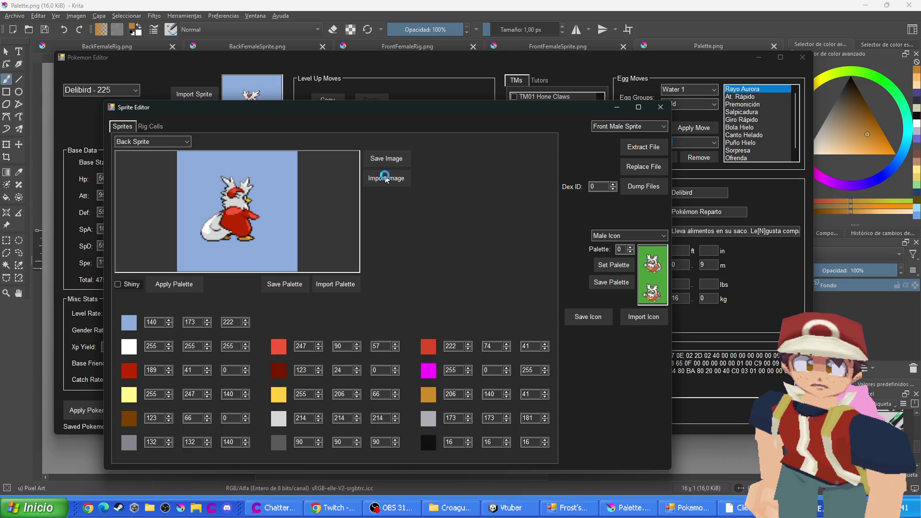
pyautogui.click(486, 356)
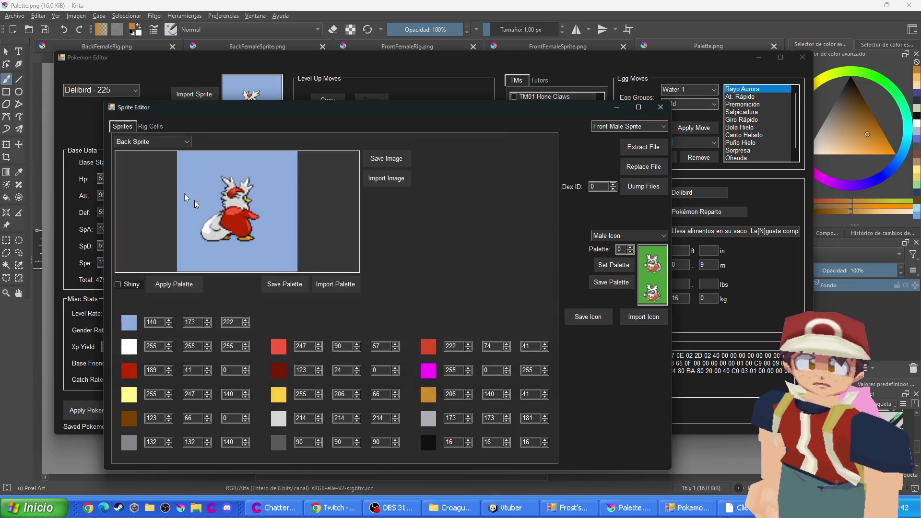
pyautogui.scroll(-1, 140, 145)
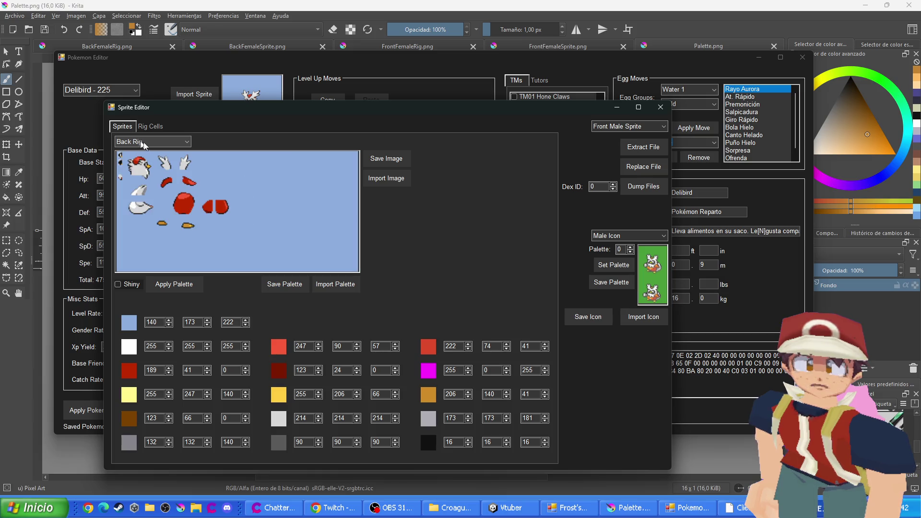
pyautogui.click(386, 158)
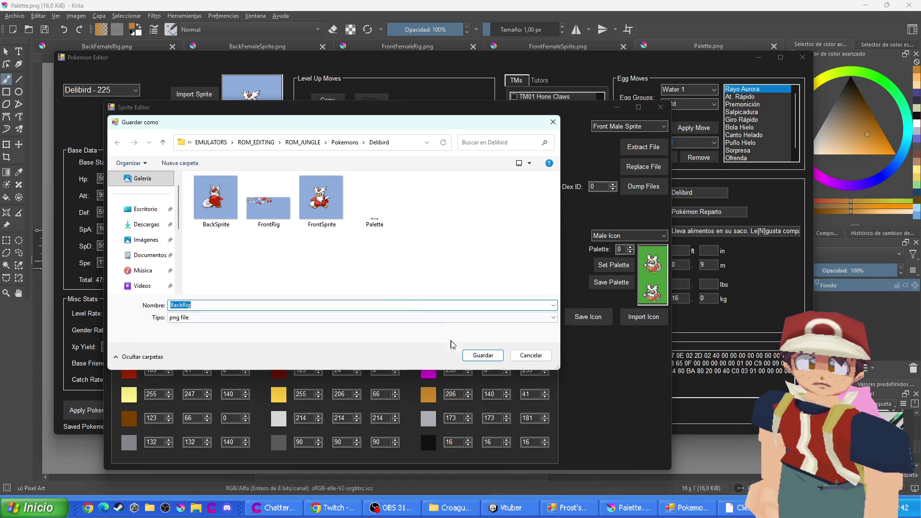
pyautogui.click(486, 356)
pyautogui.scroll(1, 162, 143)
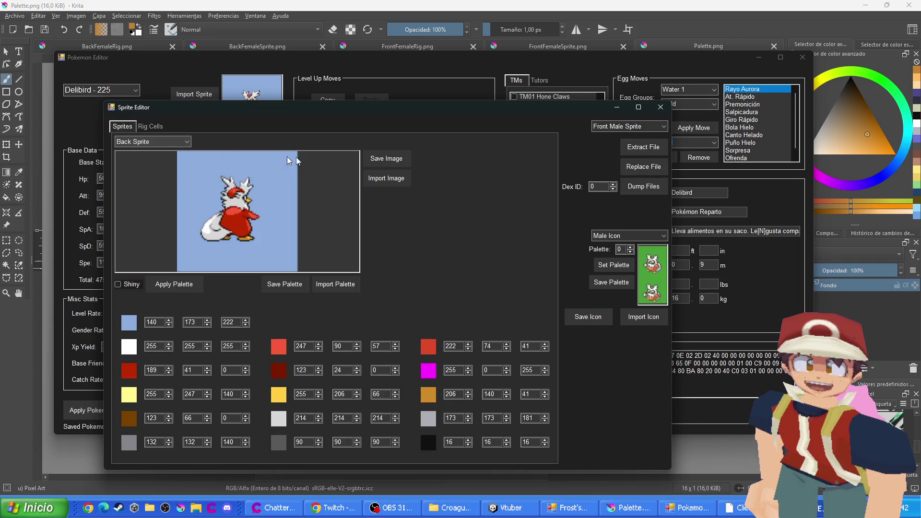
# Try saving the back sprite as BackSprite but keep the existing BackSprite.png
pyautogui.click(395, 162)
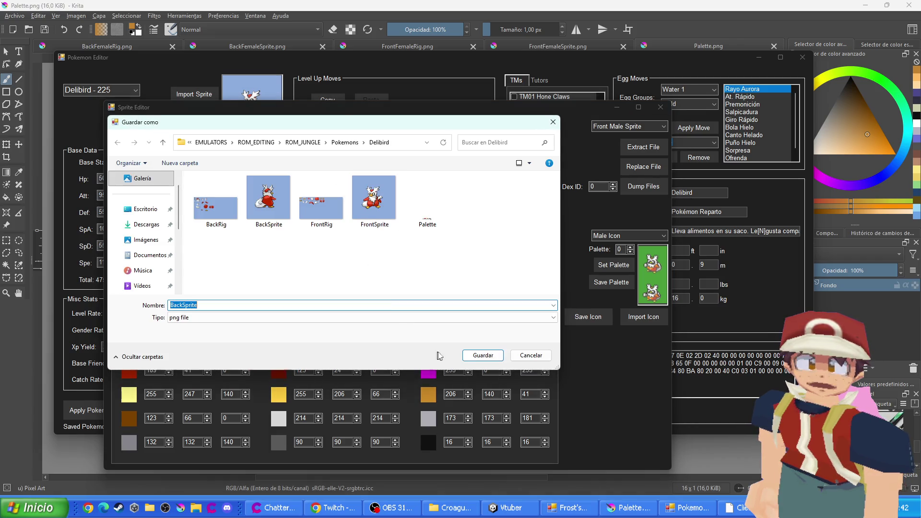
pyautogui.click(475, 357)
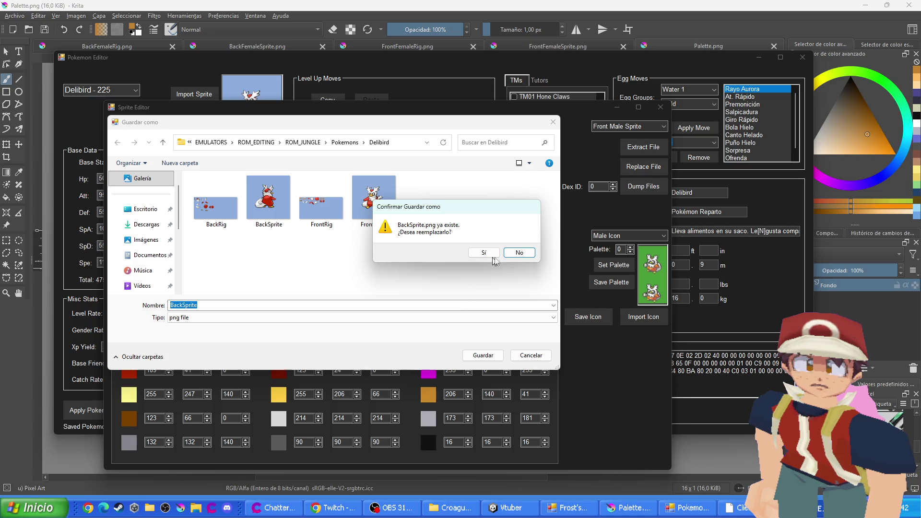
pyautogui.click(520, 253)
pyautogui.click(551, 122)
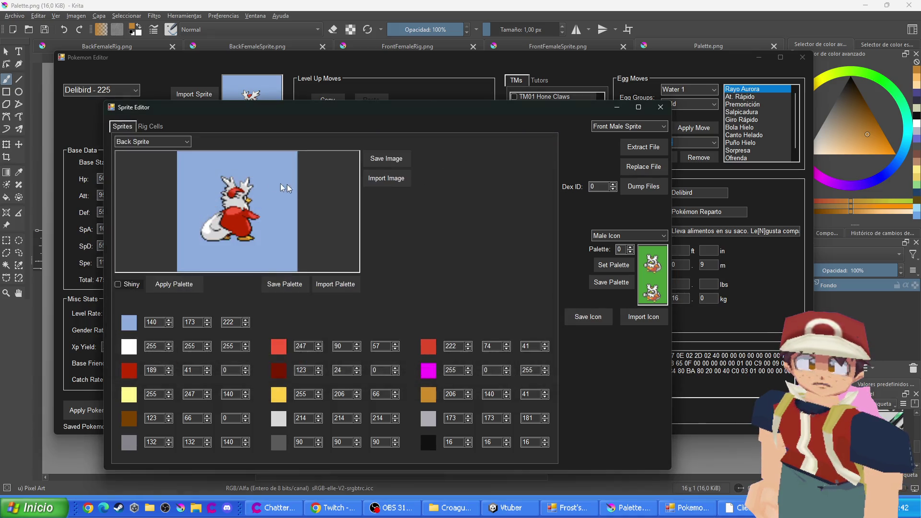
# Leave the existing BackRig.png unreplaced and bring Krita to the front
pyautogui.scroll(-1, 124, 142)
pyautogui.click(384, 163)
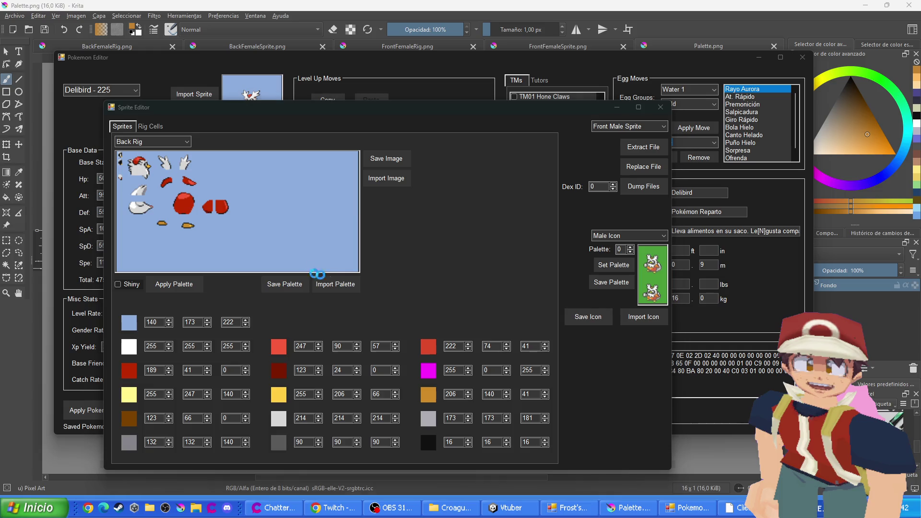
pyautogui.click(483, 356)
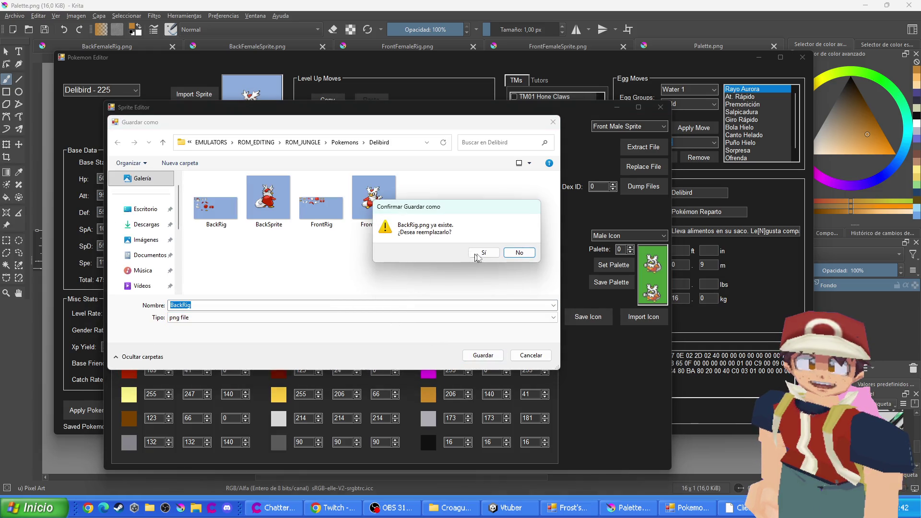
pyautogui.click(520, 252)
pyautogui.click(553, 122)
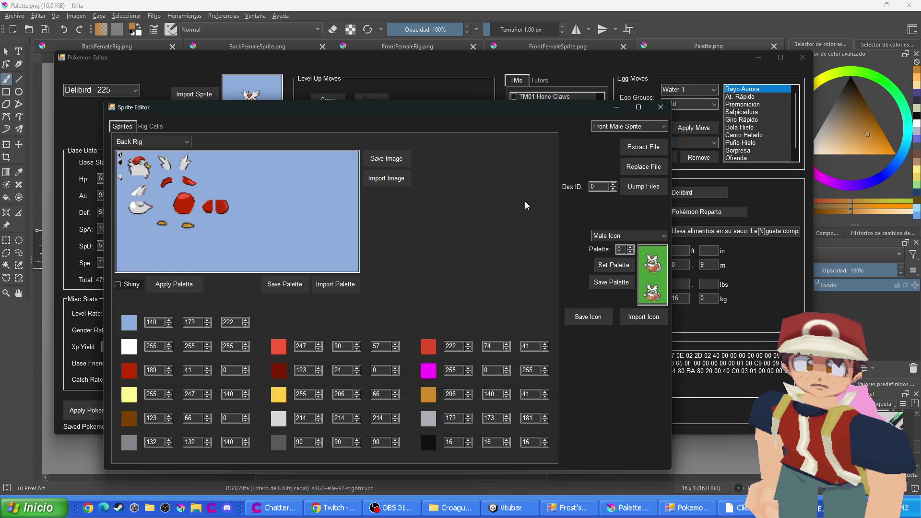
pyautogui.click(670, 20)
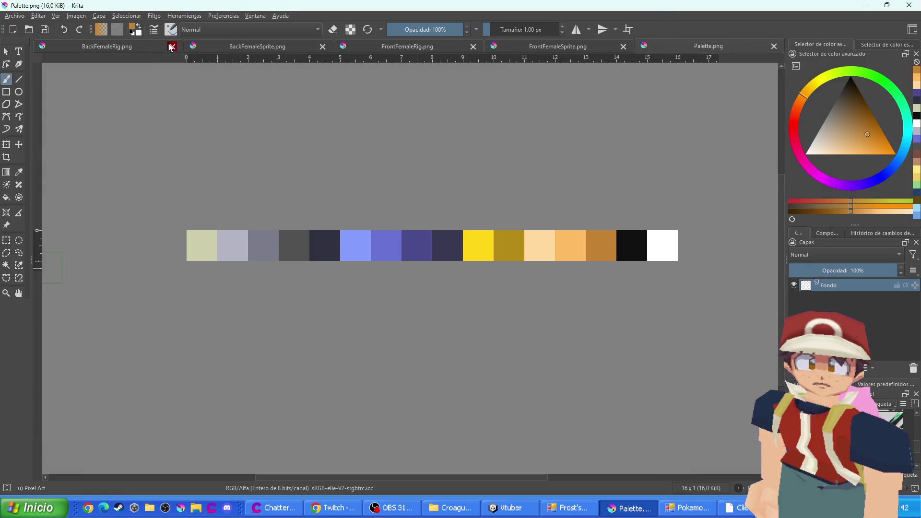
# Close the female rig and sprite documents and the Palette document in Krita
pyautogui.click(172, 46)
pyautogui.click(210, 47)
pyautogui.click(271, 47)
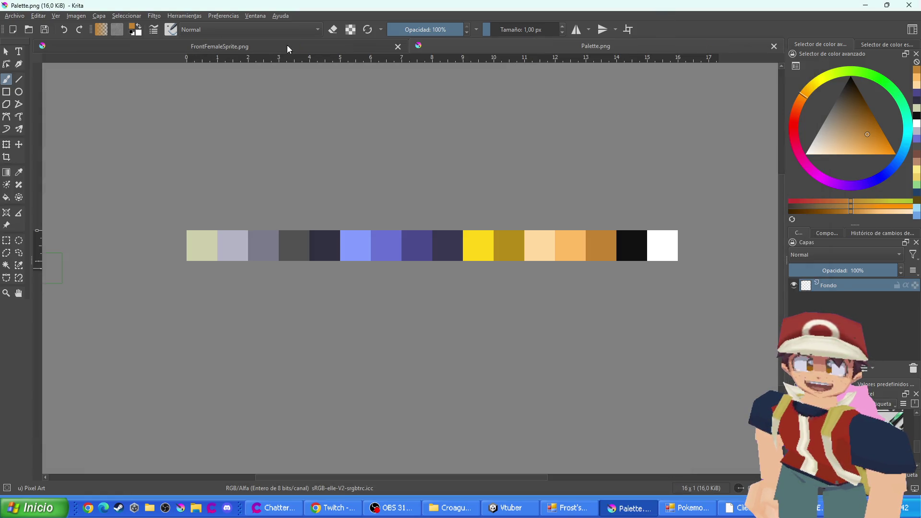
pyautogui.click(398, 46)
pyautogui.click(774, 46)
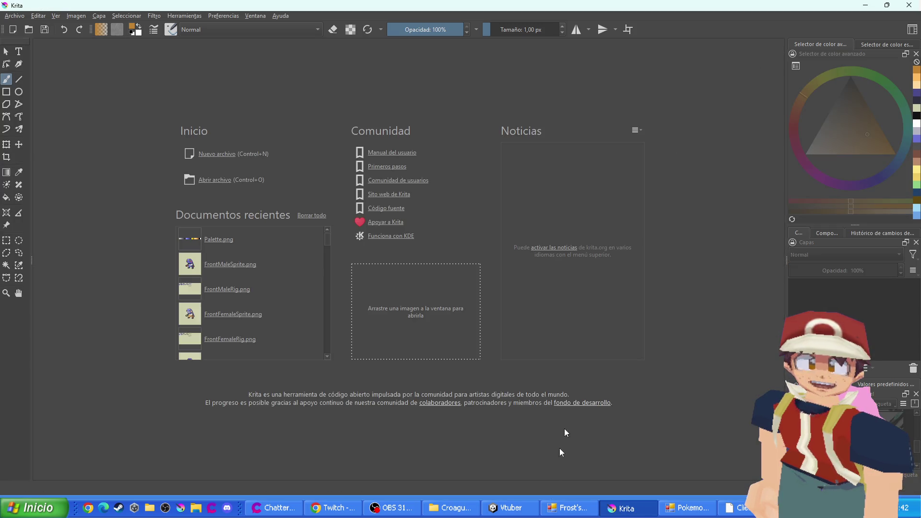
# Open Delibird's BackRig, BackSprite, FrontRig, FrontSprite and Palette PNGs in Krita from Explorer
pyautogui.click(451, 509)
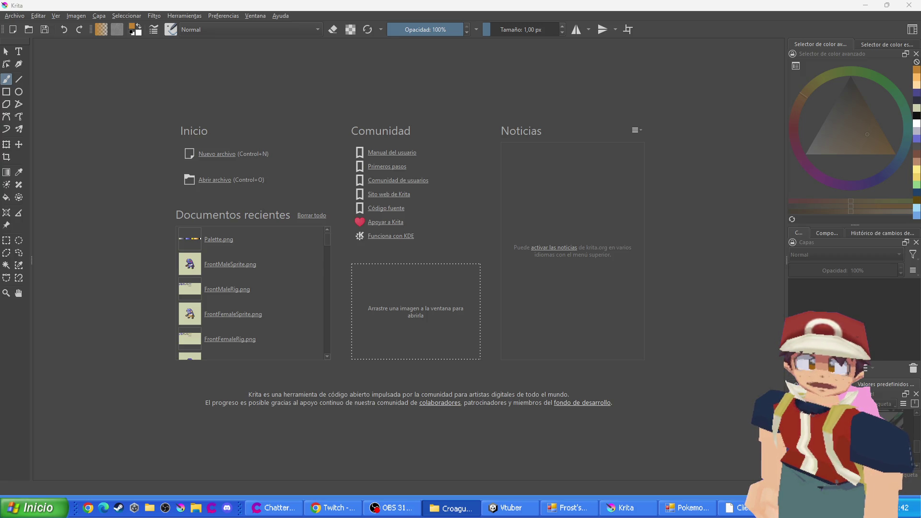
pyautogui.hotkey('alt', 'Up')
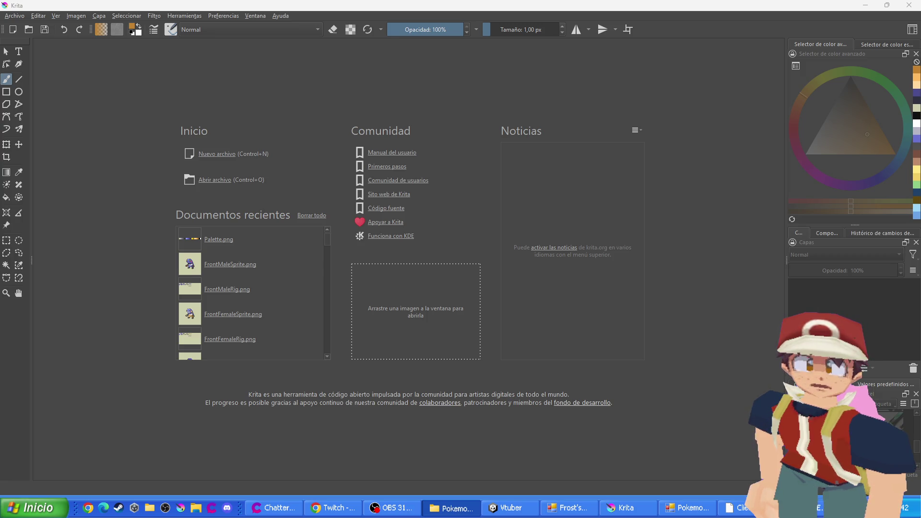
pyautogui.press('Return')
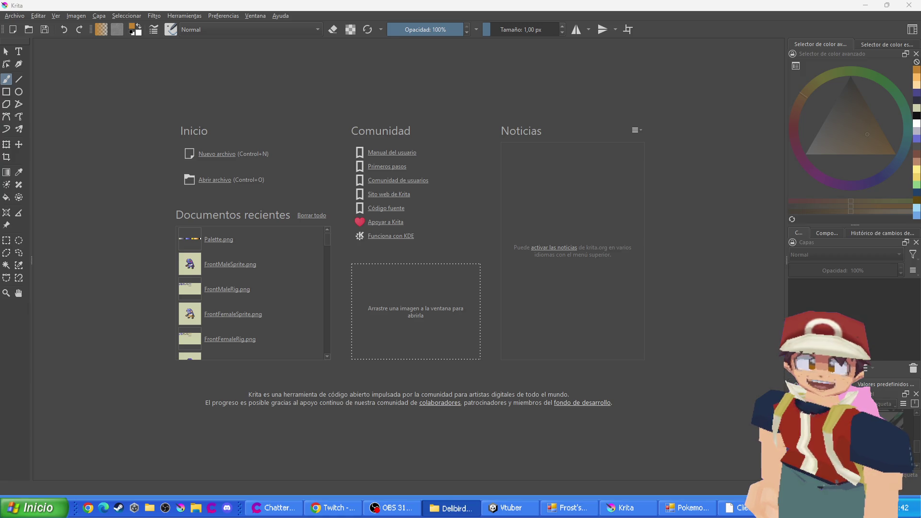
pyautogui.moveTo(242, 230); pyautogui.dragTo(211, 220)
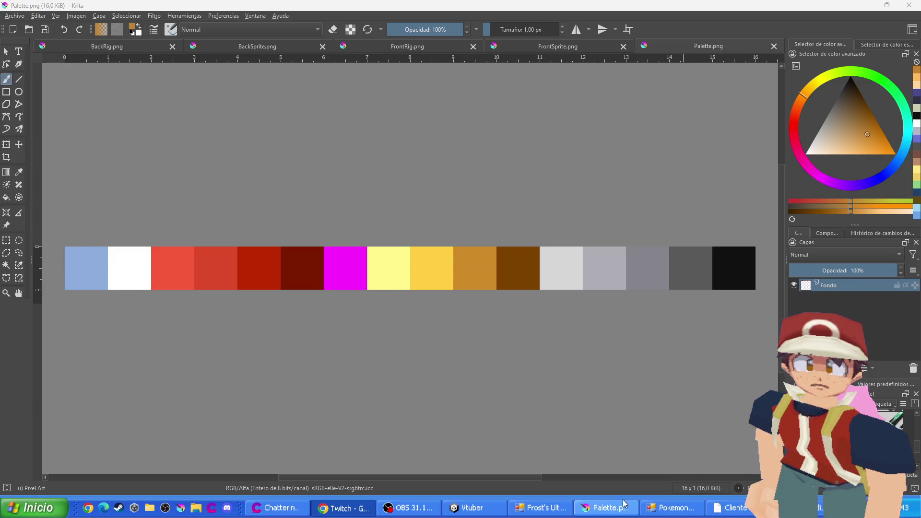
pyautogui.click(658, 511)
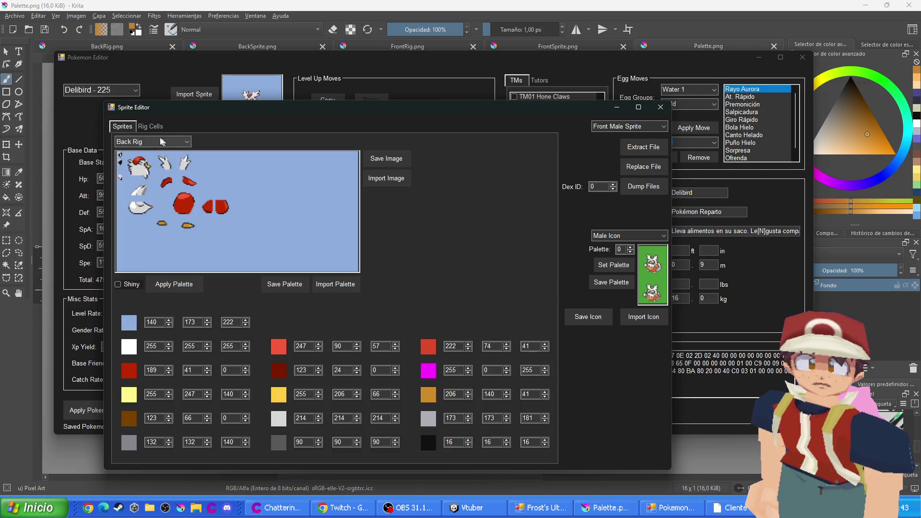
# Close the Sprite Editor and load Piplup - 393 by typing 'pipl'
pyautogui.click(660, 107)
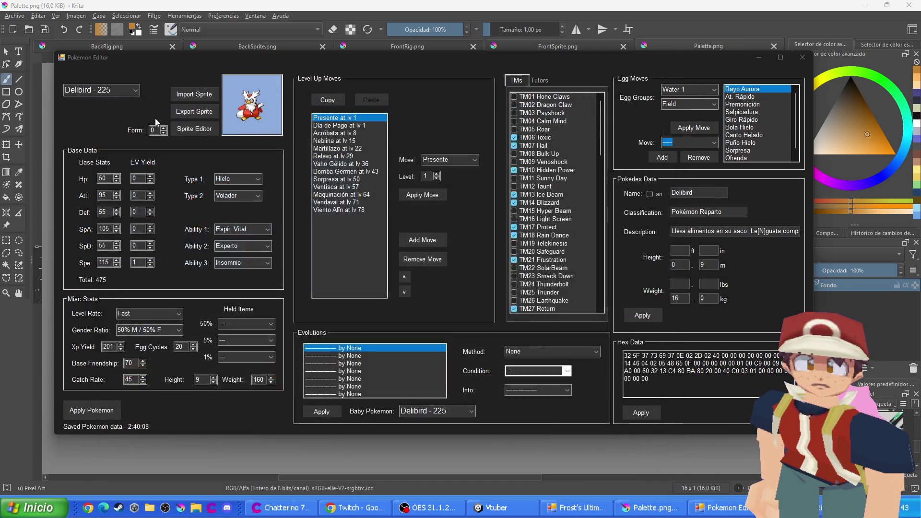
pyautogui.click(117, 96)
pyautogui.write('pipl')
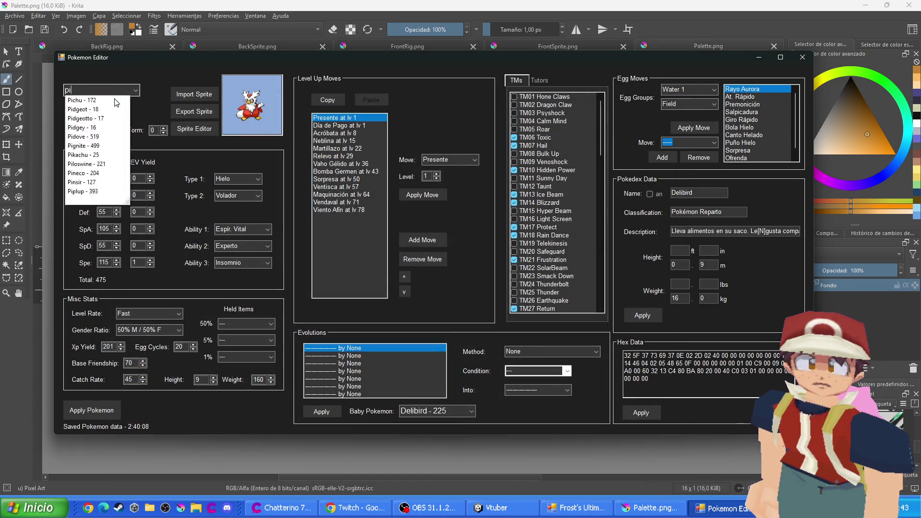
pyautogui.click(116, 100)
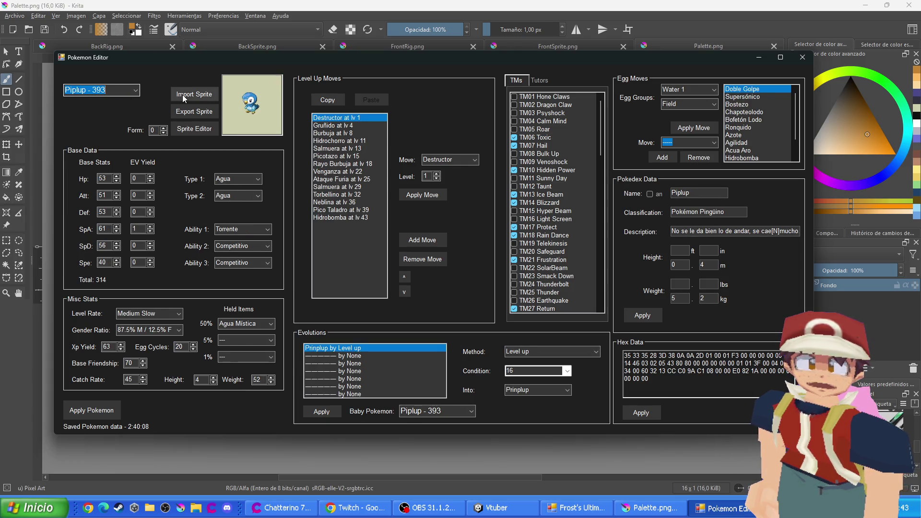
pyautogui.scroll(-1, 114, 90)
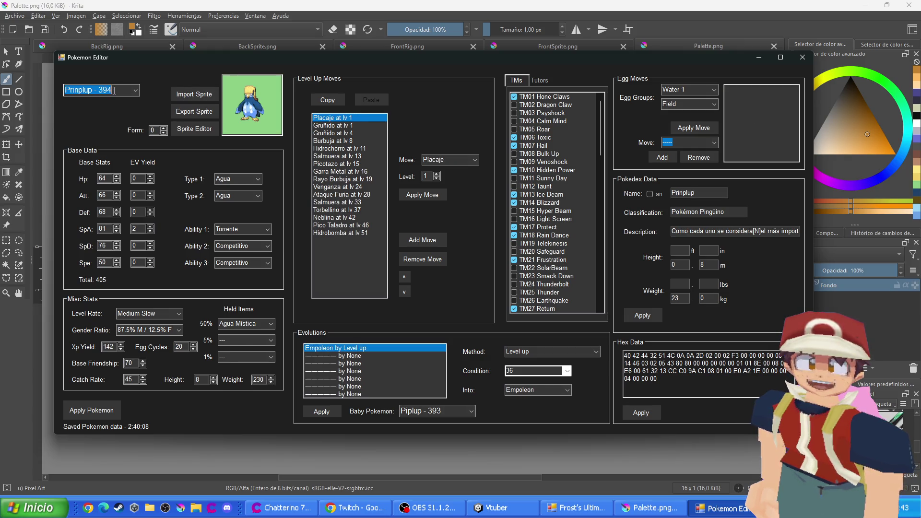
pyautogui.scroll(-1, 114, 90)
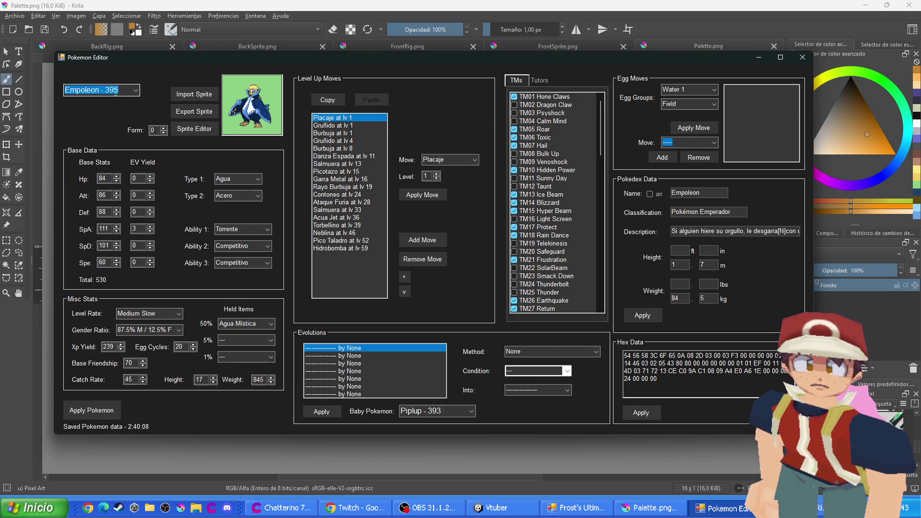
# Load Psyduck - 54 and view its sprites and palette
pyautogui.write('psy')
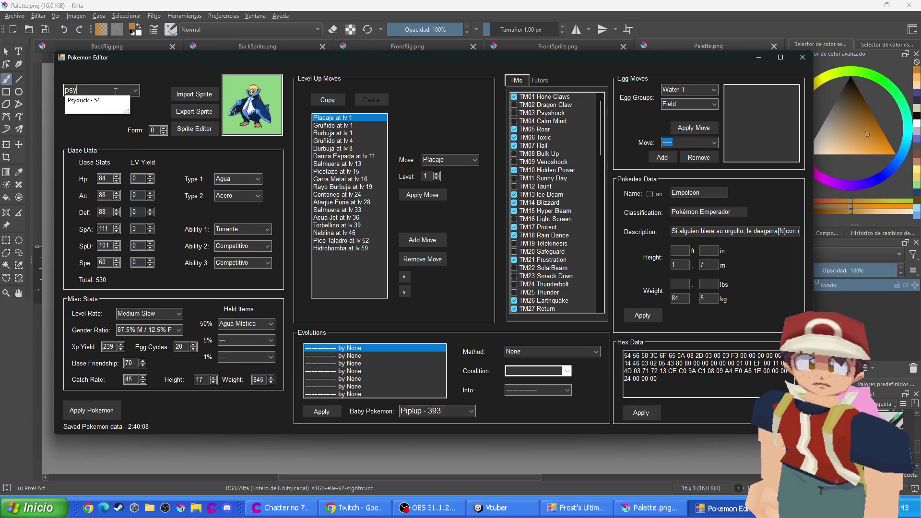
pyautogui.click(105, 98)
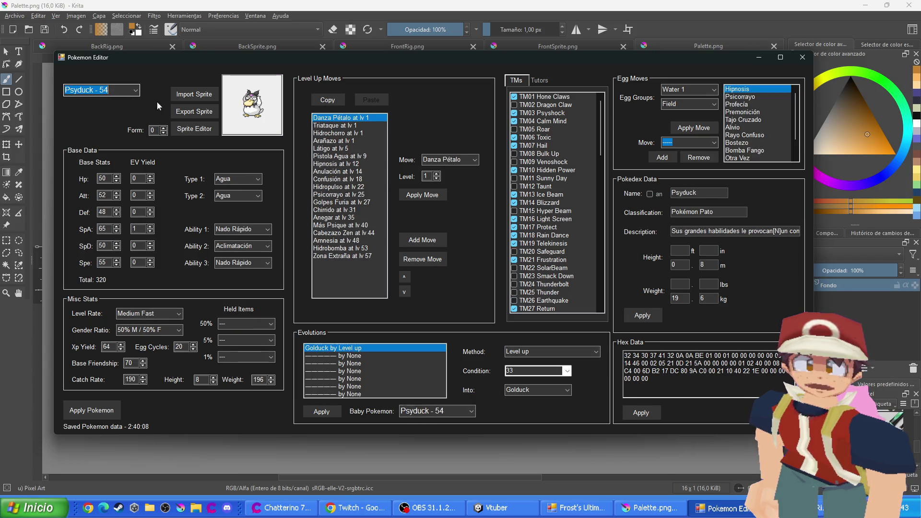
pyautogui.click(195, 129)
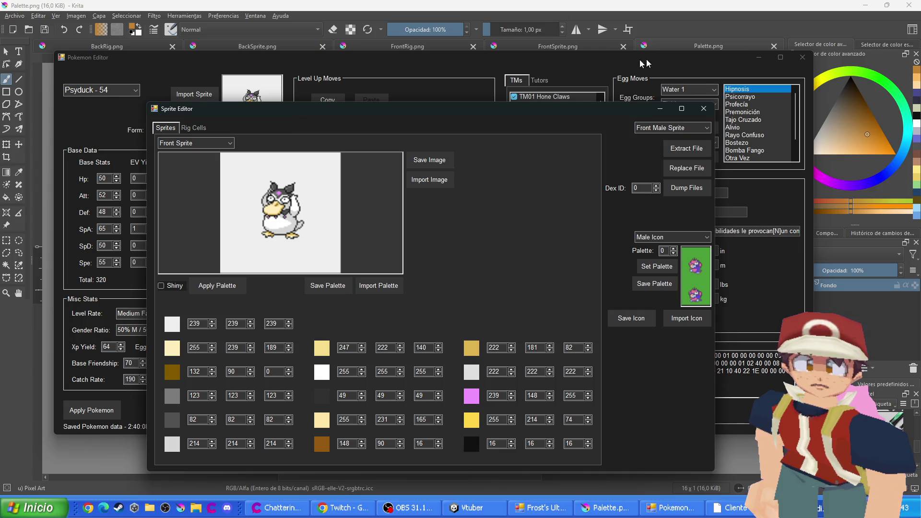
pyautogui.click(704, 108)
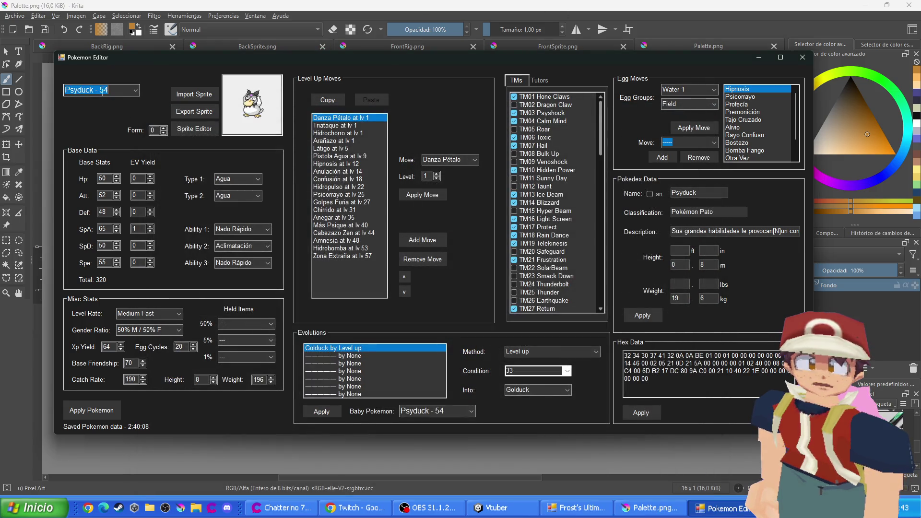
# Load Junglepuff - 39, view its sprites, then step back through Ninetales to Vulpix - 37
pyautogui.write('jung')
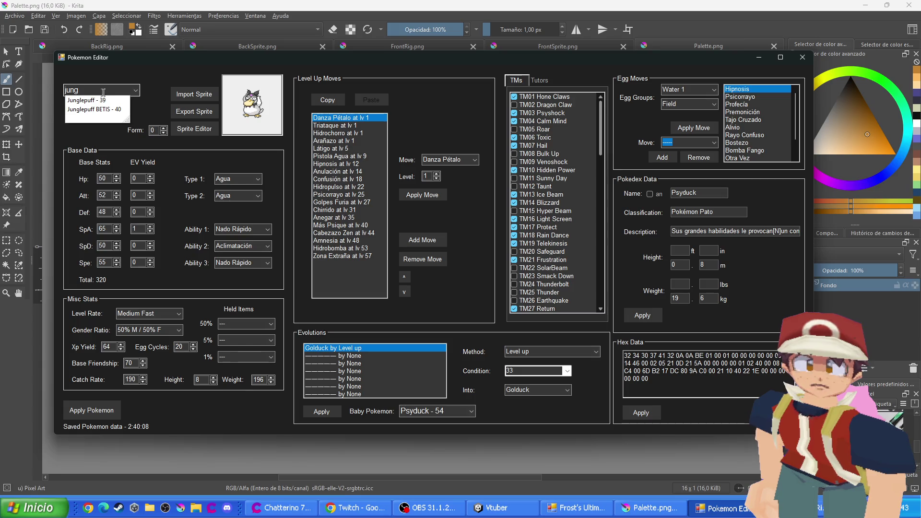
pyautogui.click(123, 103)
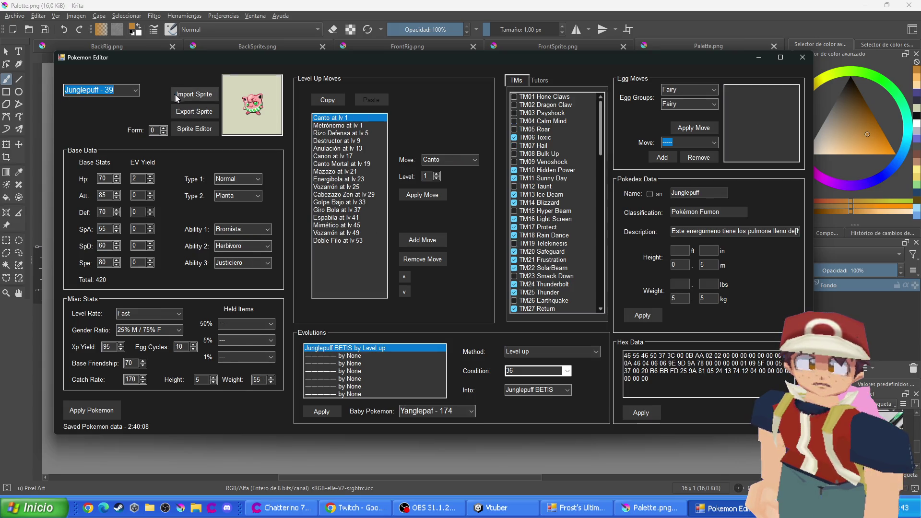
pyautogui.click(192, 131)
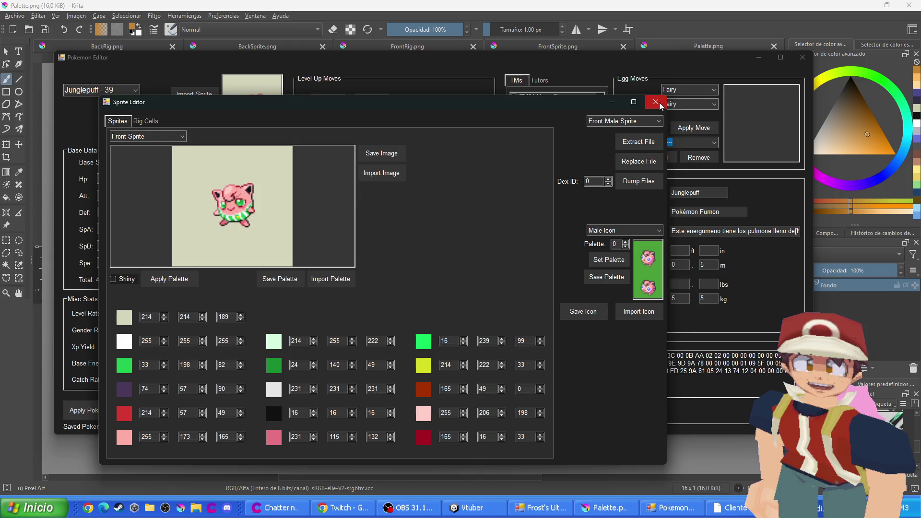
pyautogui.click(655, 102)
pyautogui.press('Up')
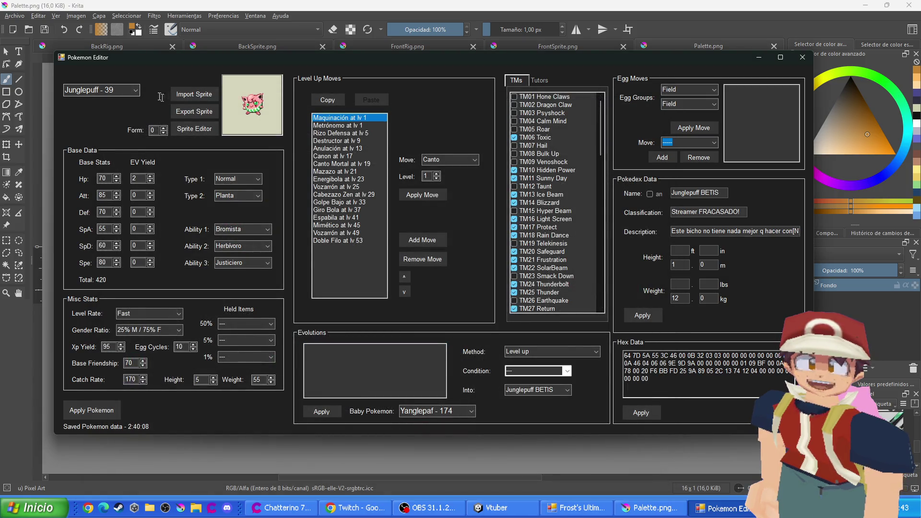
pyautogui.press('Up')
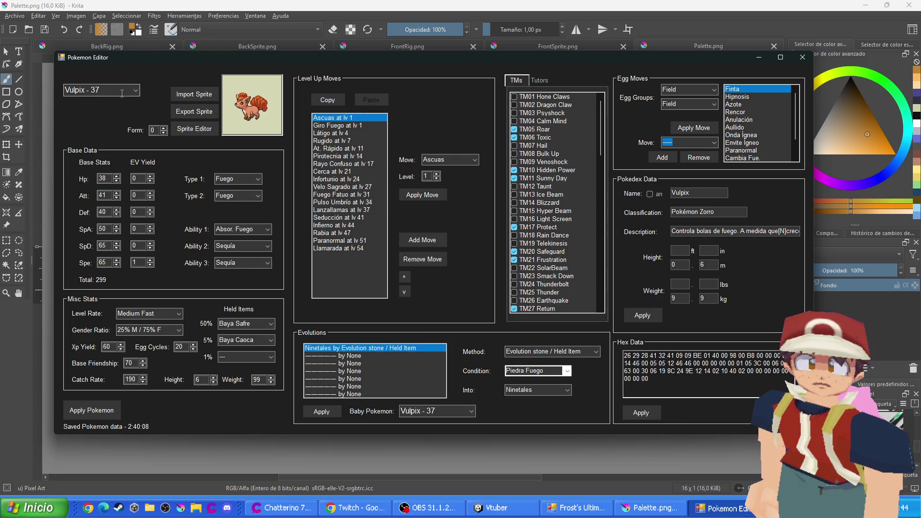
# Step back to Clefairy - 35, then load Croagunk by typing 'croa'
pyautogui.press('Up')
pyautogui.press('Up')
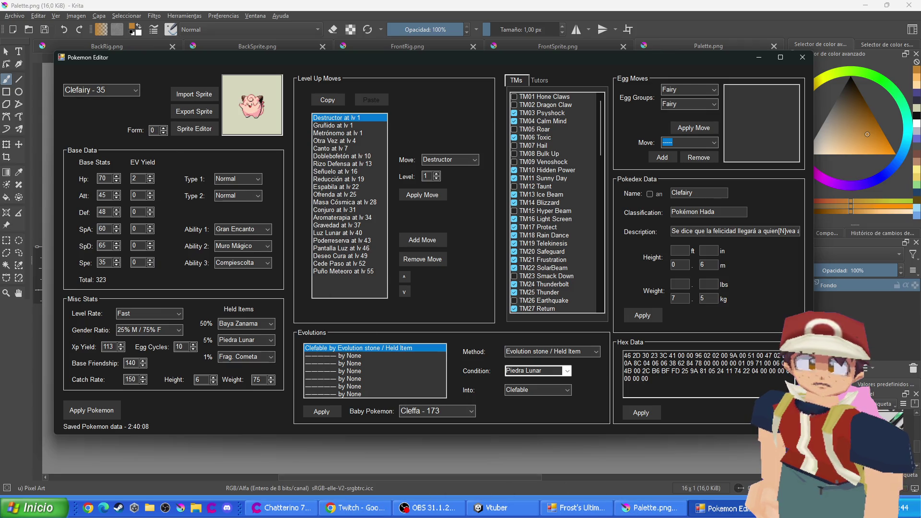
pyautogui.click(202, 516)
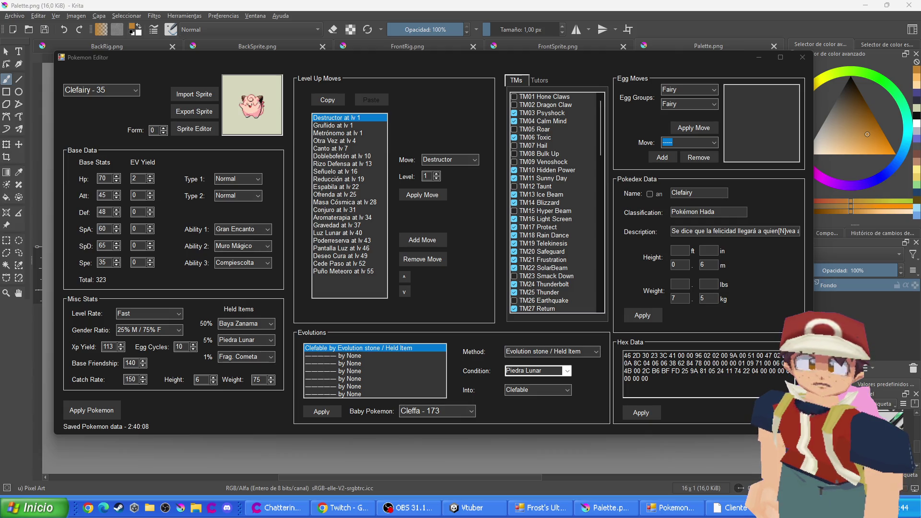
pyautogui.click(111, 90)
pyautogui.write('cr')
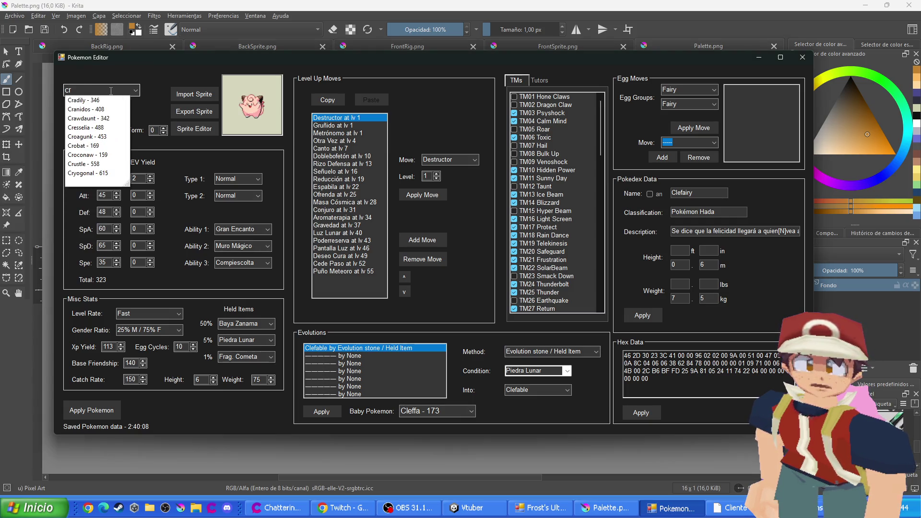
pyautogui.write('oa')
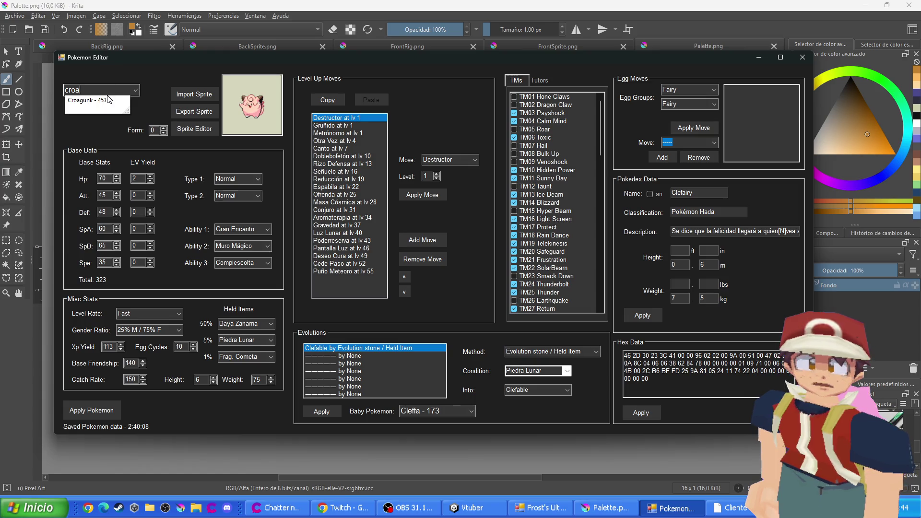
pyautogui.click(105, 101)
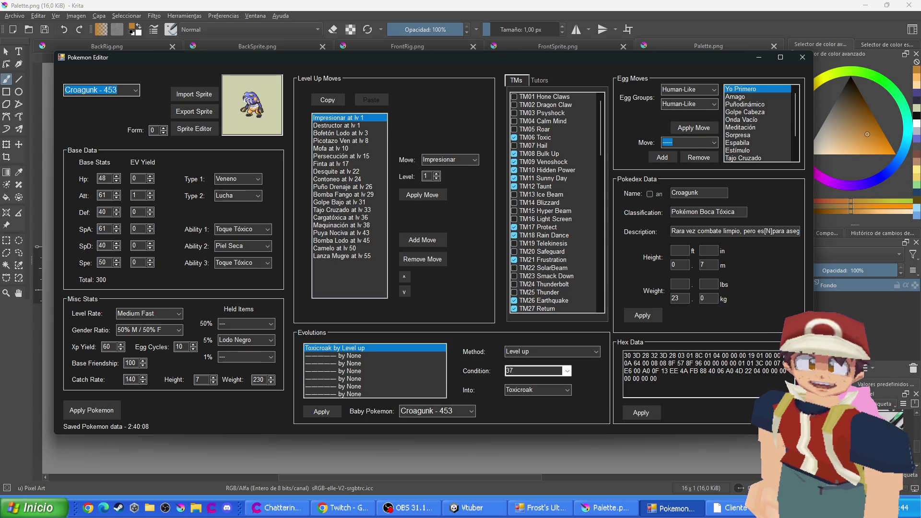
# Load Farfetch'd - 83, Wooper - 194, Corphish - 341, then Delibird - 225 by name
pyautogui.write('far')
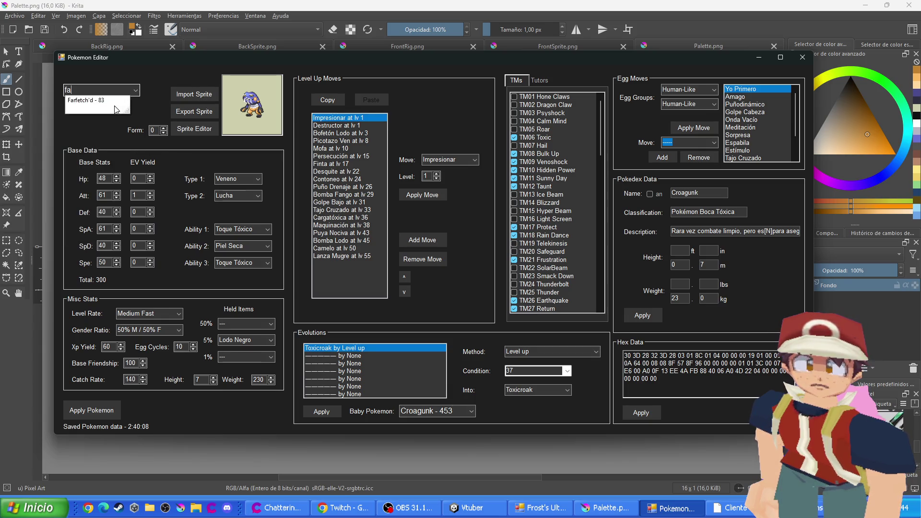
pyautogui.press('Return')
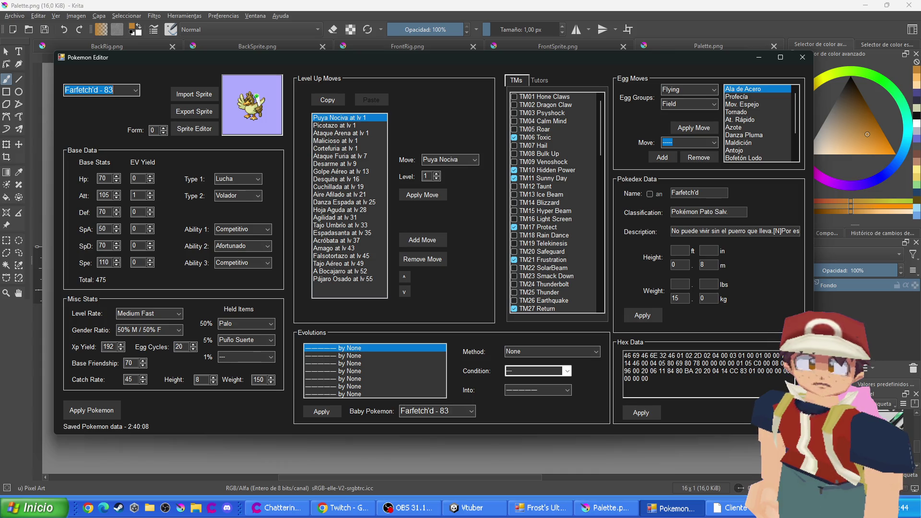
pyautogui.write('W')
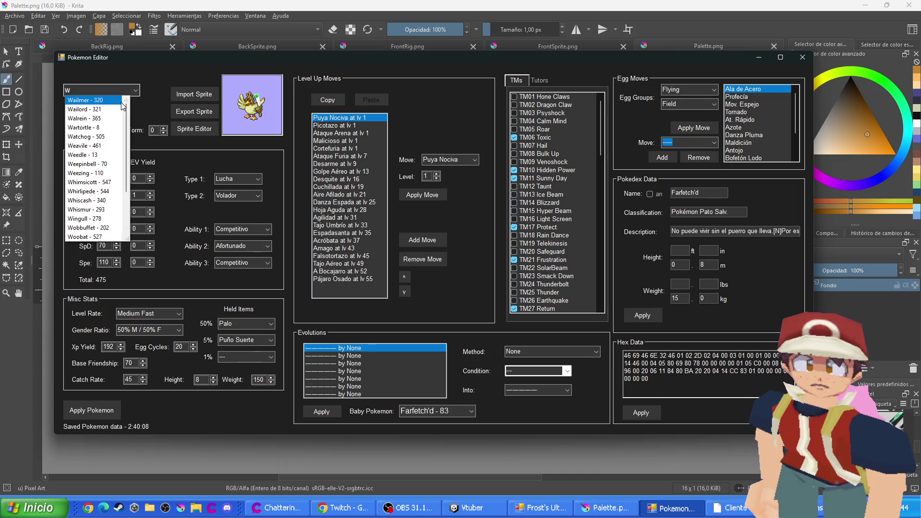
pyautogui.write('oo')
pyautogui.press('Return')
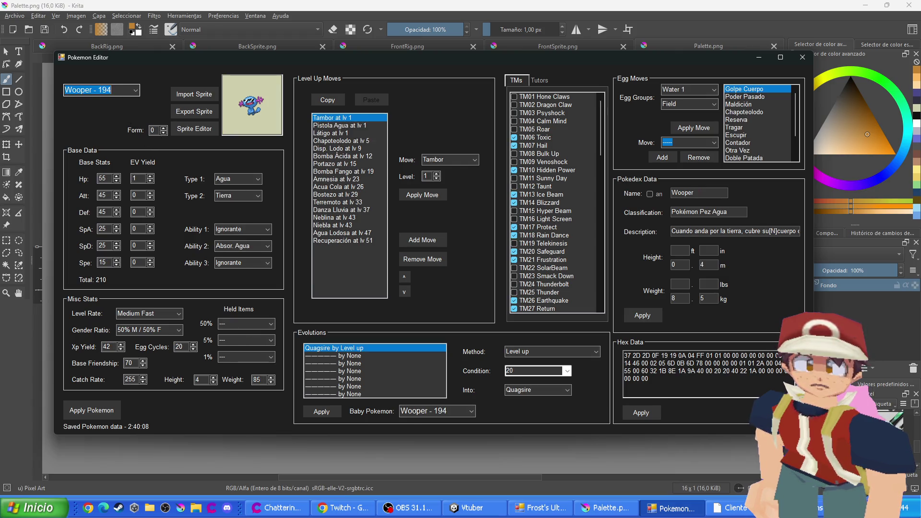
pyautogui.write('corp')
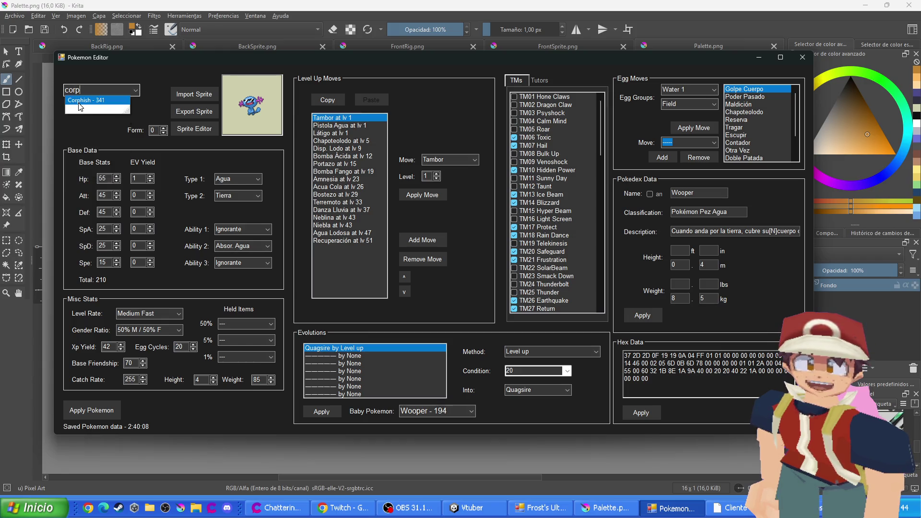
pyautogui.click(79, 102)
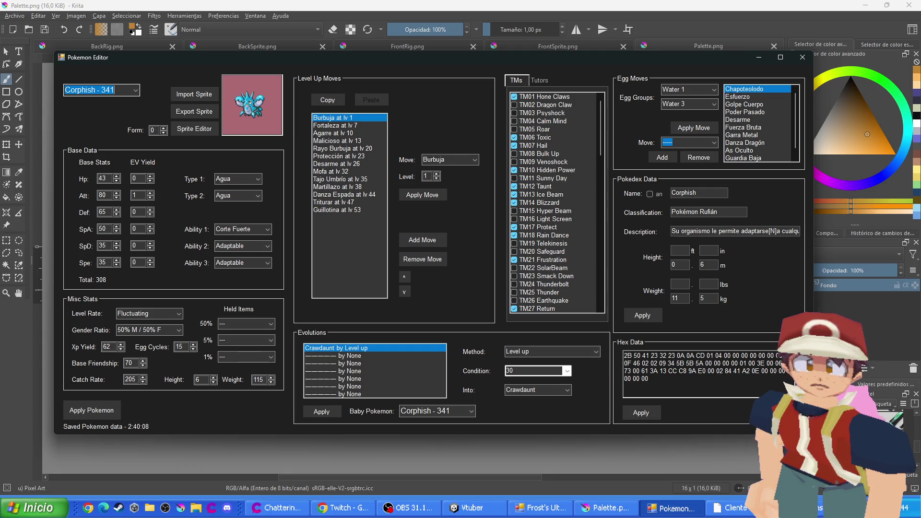
pyautogui.write('de')
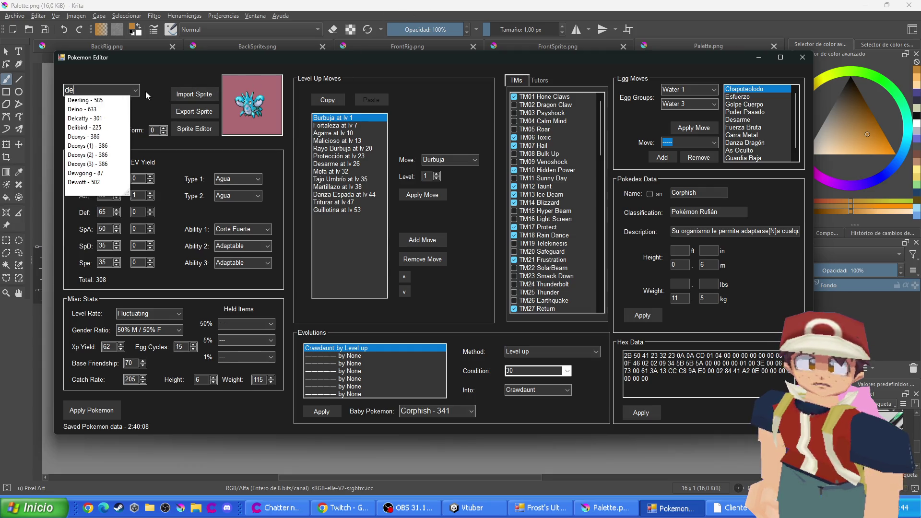
pyautogui.write('li')
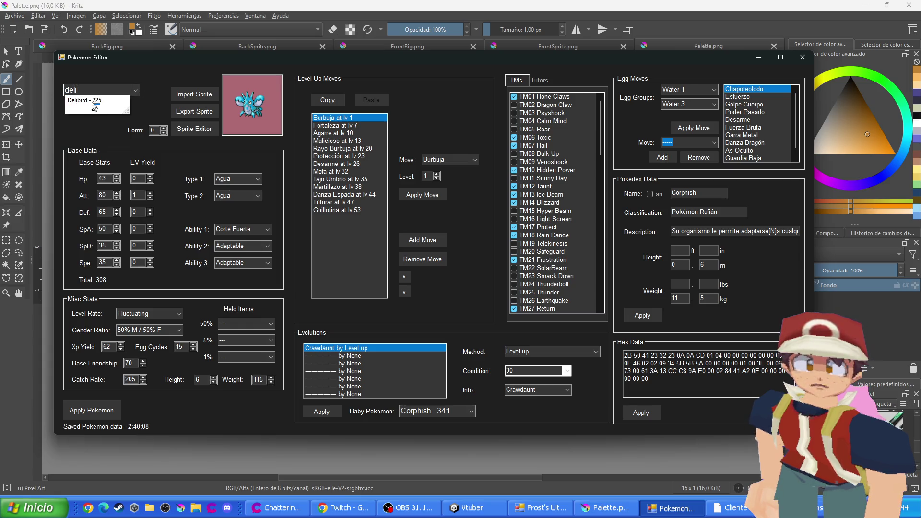
pyautogui.click(95, 107)
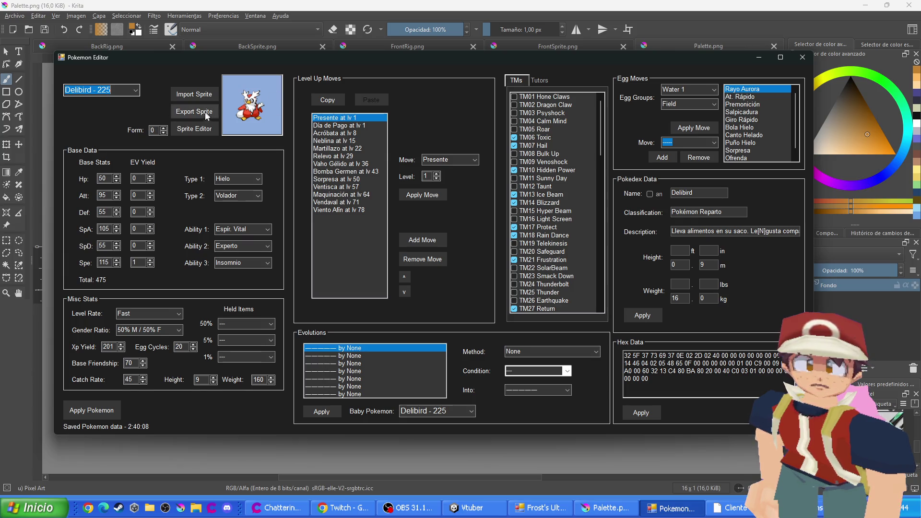
# Open Delibird's sprite editor and view its FrontSprite.png in Krita
pyautogui.click(198, 126)
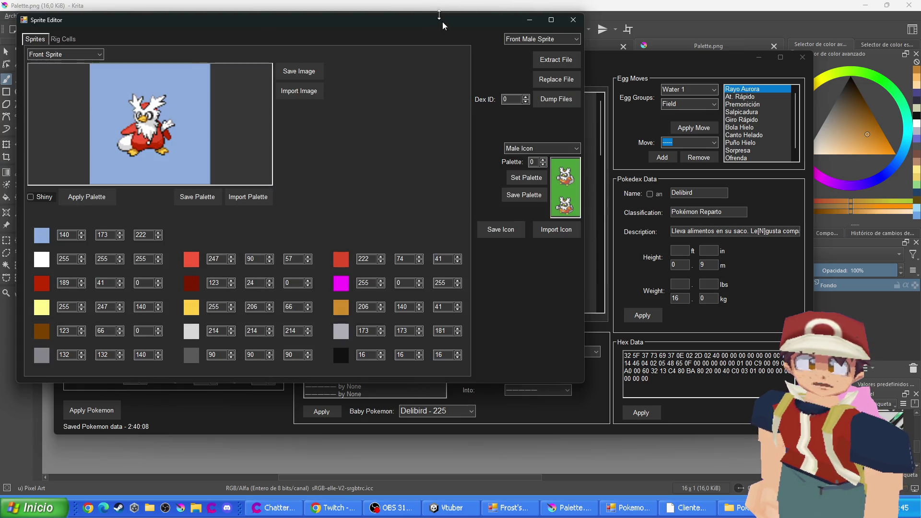
pyautogui.click(437, 9)
pyautogui.click(494, 50)
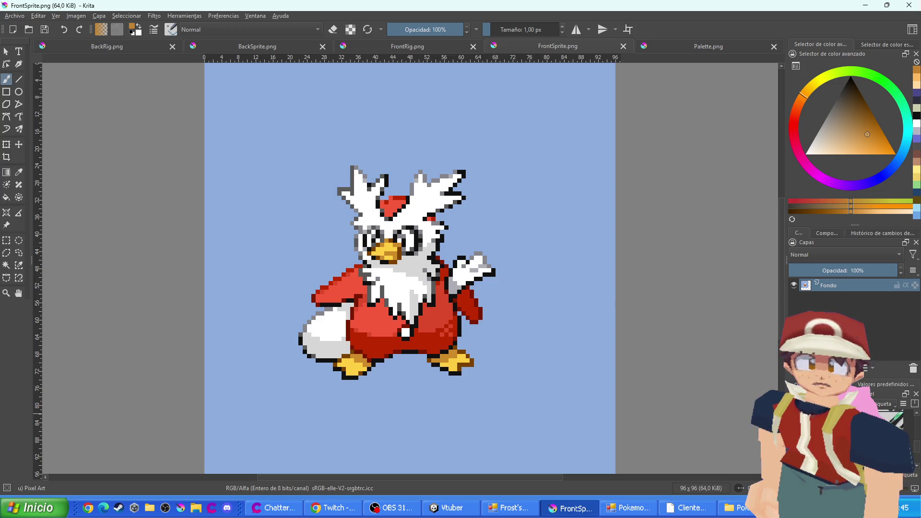
pyautogui.hotkey('alt', 'Tab')
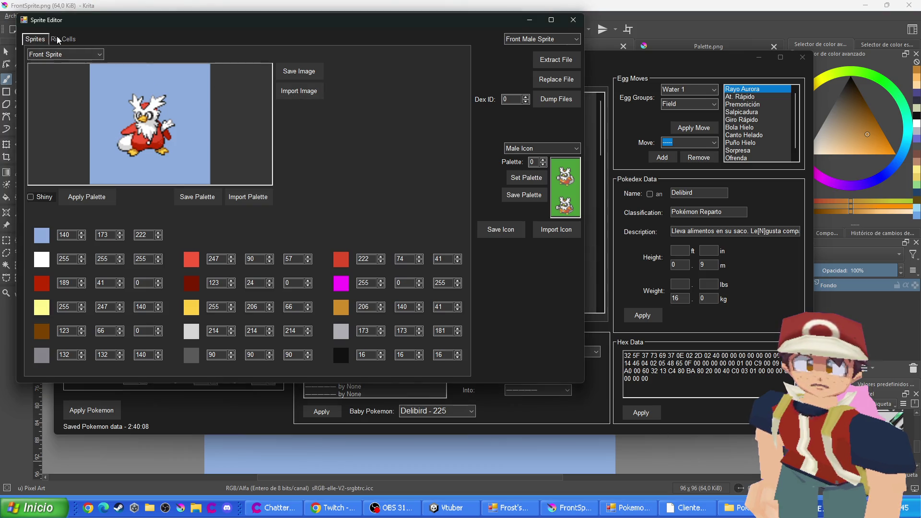
# Check Delibird's rig cell layout, then show FrontRig.png in Krita
pyautogui.click(58, 40)
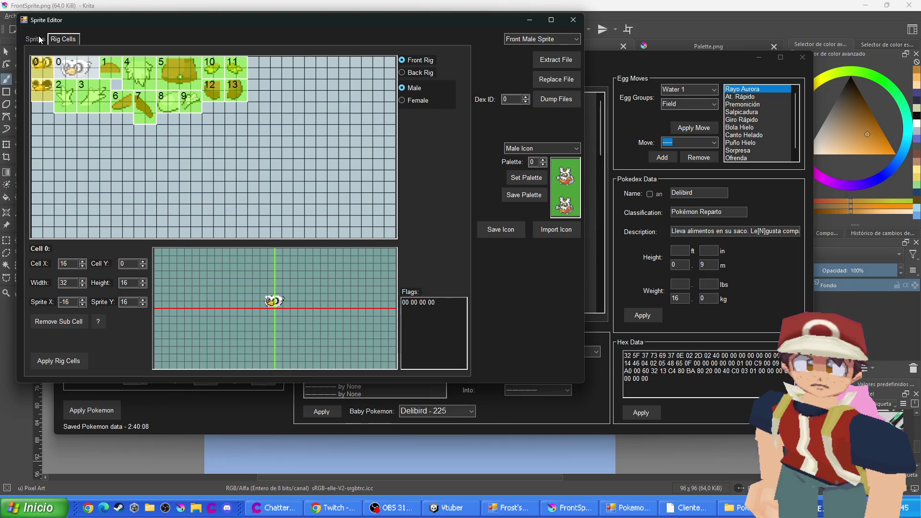
pyautogui.click(40, 40)
pyautogui.click(628, 4)
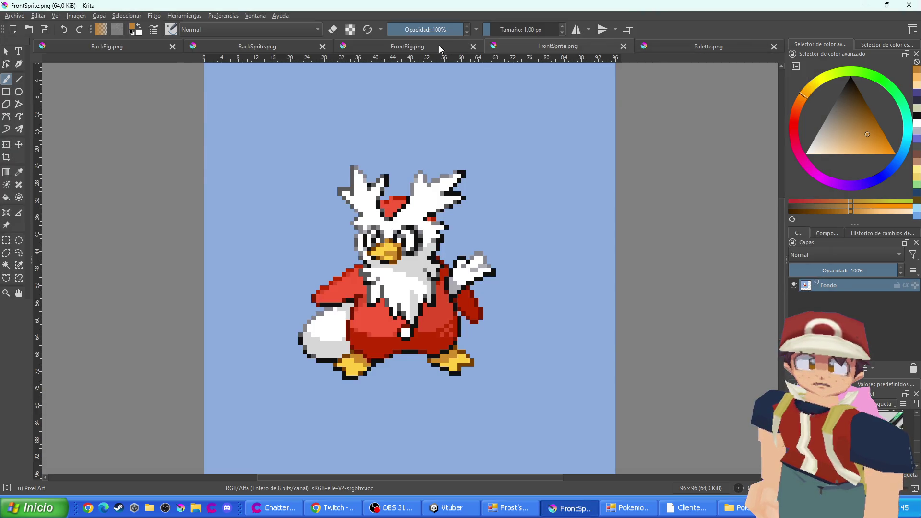
pyautogui.click(439, 48)
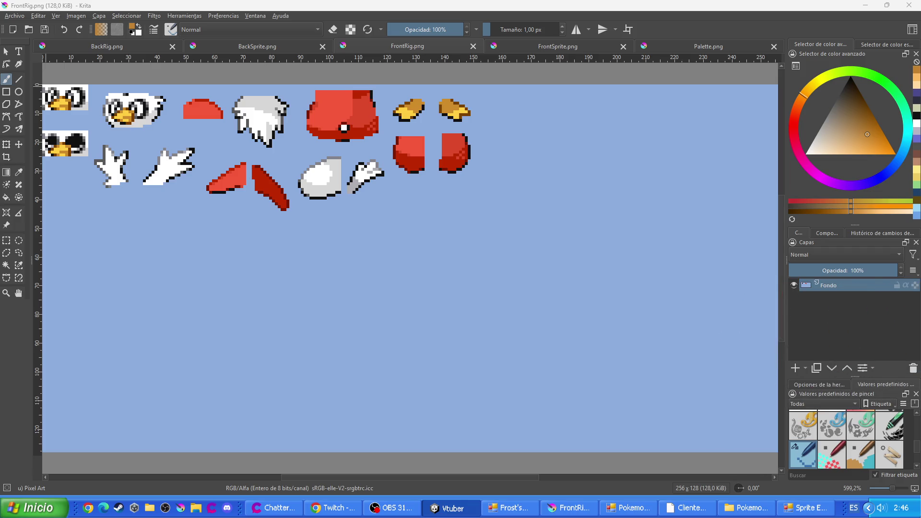
# Open a new blank Chrome tab and a new browser window
pyautogui.hotkey('ctrl', 't')
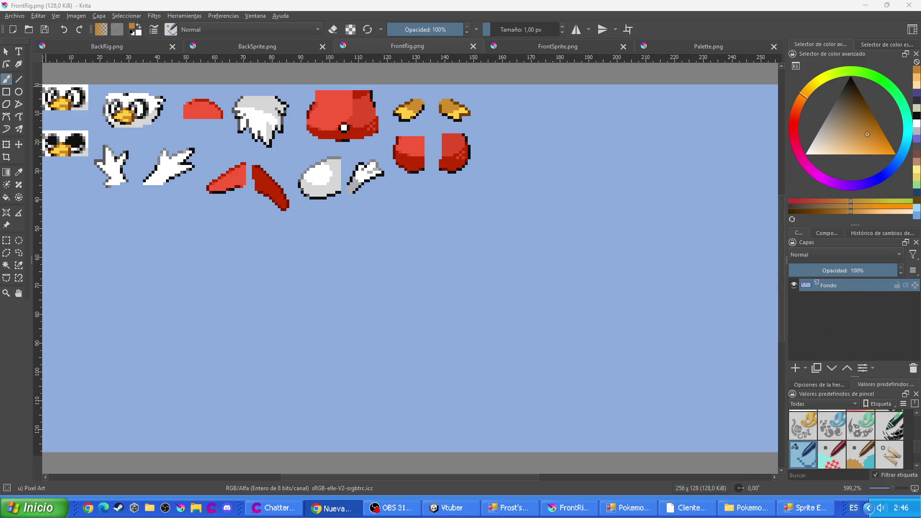
pyautogui.hotkey('ctrl', 'n')
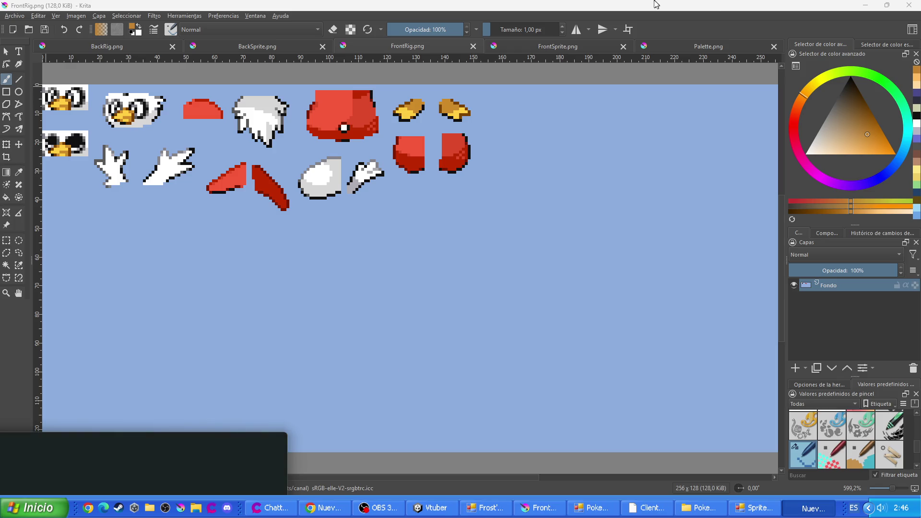
# Search Google Images for 'montaña' and open a mountain photo full-size in a new tab
pyautogui.write('montaña')
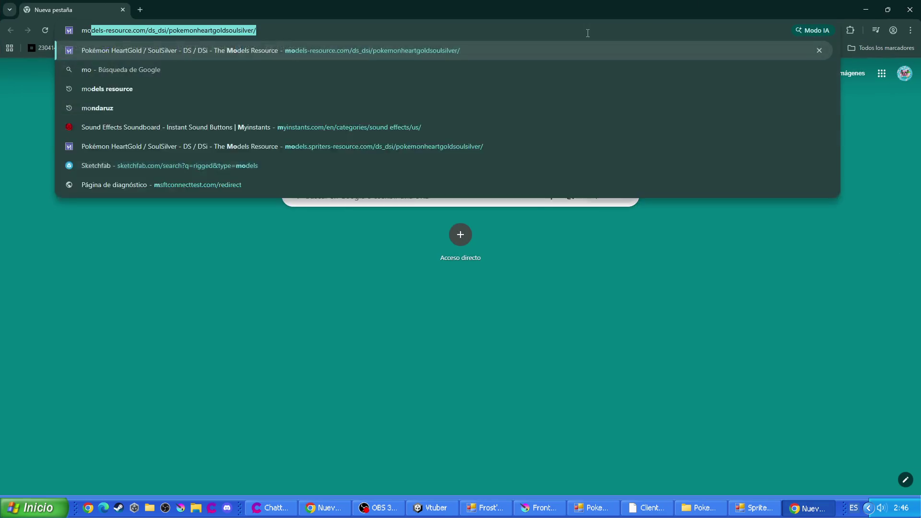
pyautogui.press('Return')
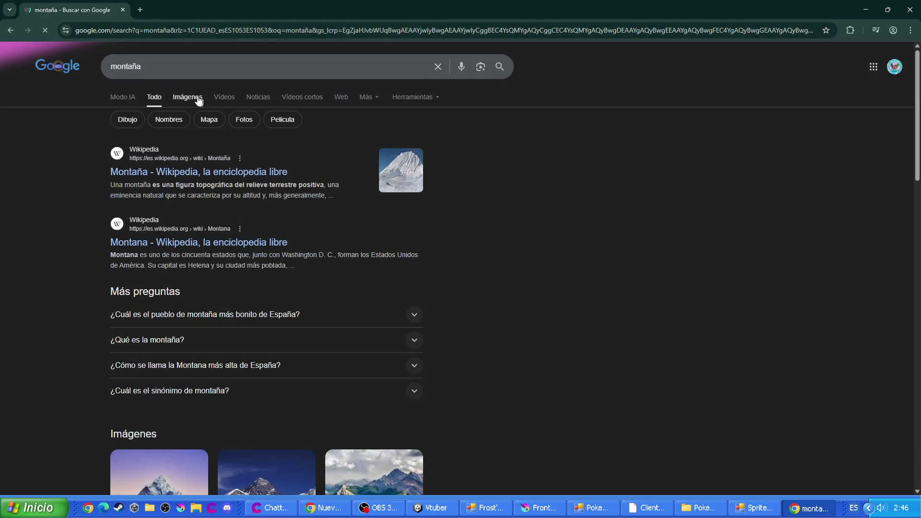
pyautogui.click(188, 97)
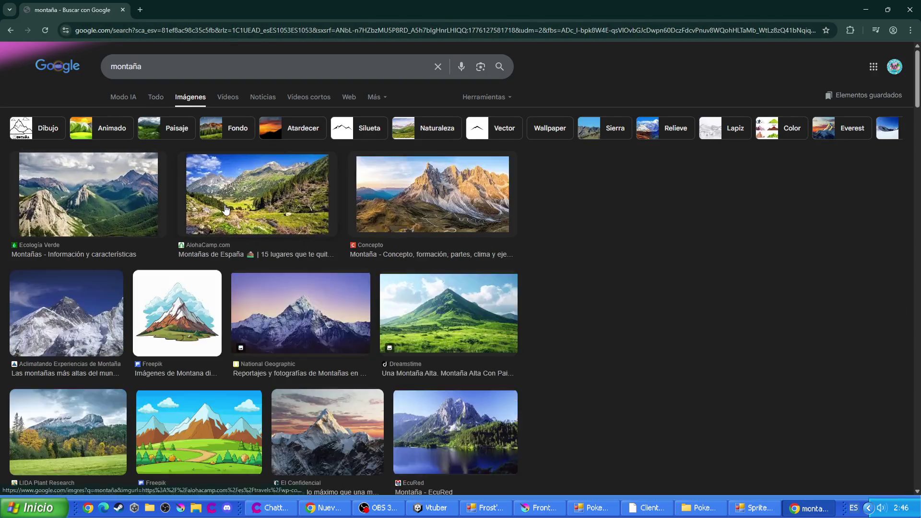
pyautogui.click(226, 210)
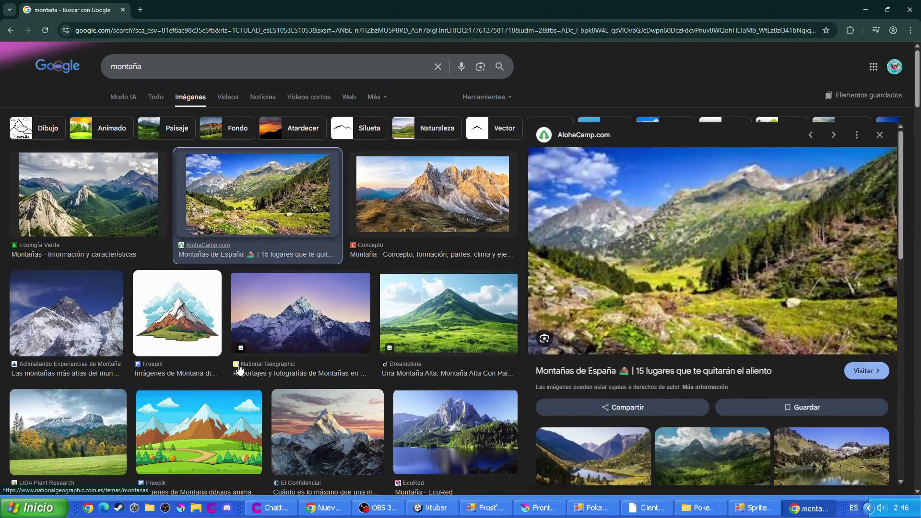
pyautogui.click(89, 443)
pyautogui.rightClick(719, 248)
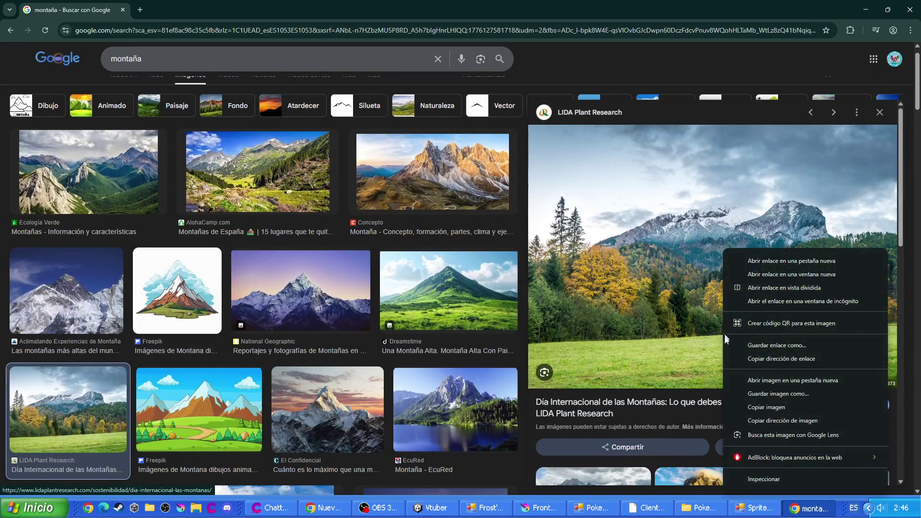
pyautogui.click(779, 393)
pyautogui.click(225, 5)
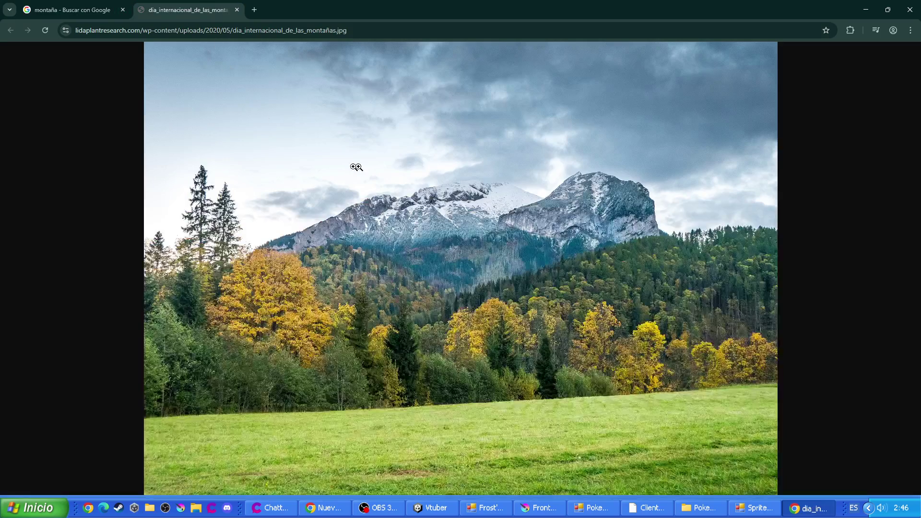
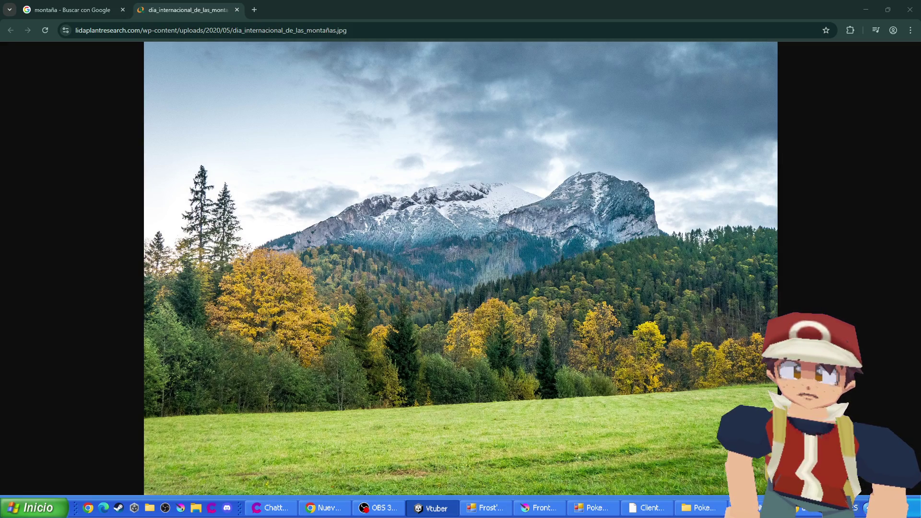
# Close the Google search tab and the Chrome window showing the mountain image
pyautogui.click(123, 9)
pyautogui.click(123, 9)
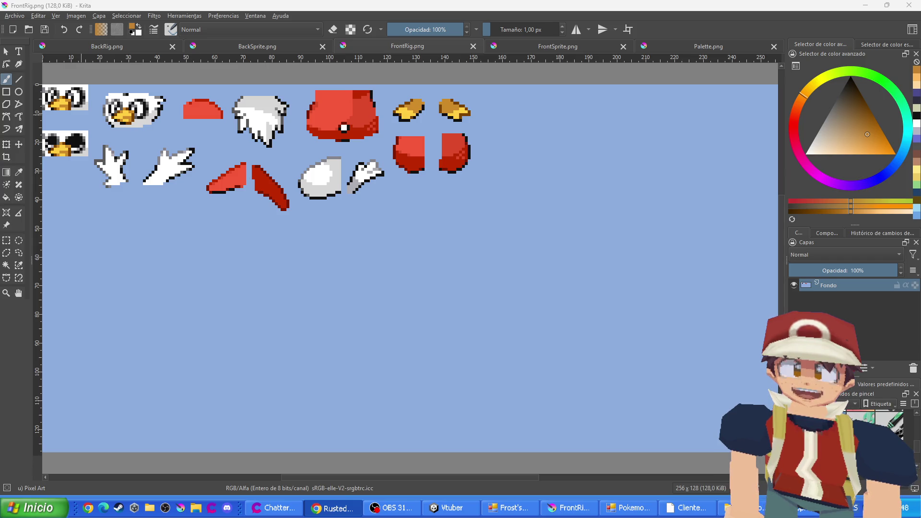
# Compare the sprite editor's rig cell layout with Krita's FrontRig.png sheet
pyautogui.hotkey('alt', 'Tab')
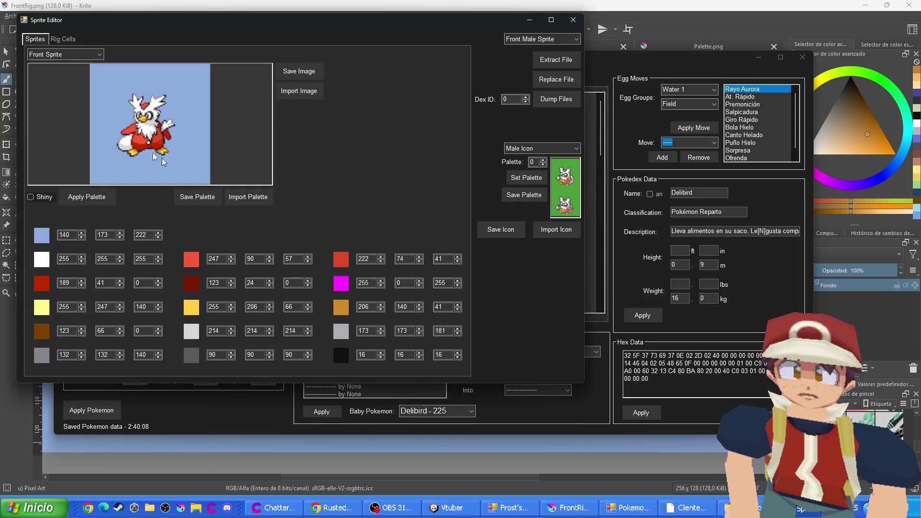
pyautogui.click(65, 41)
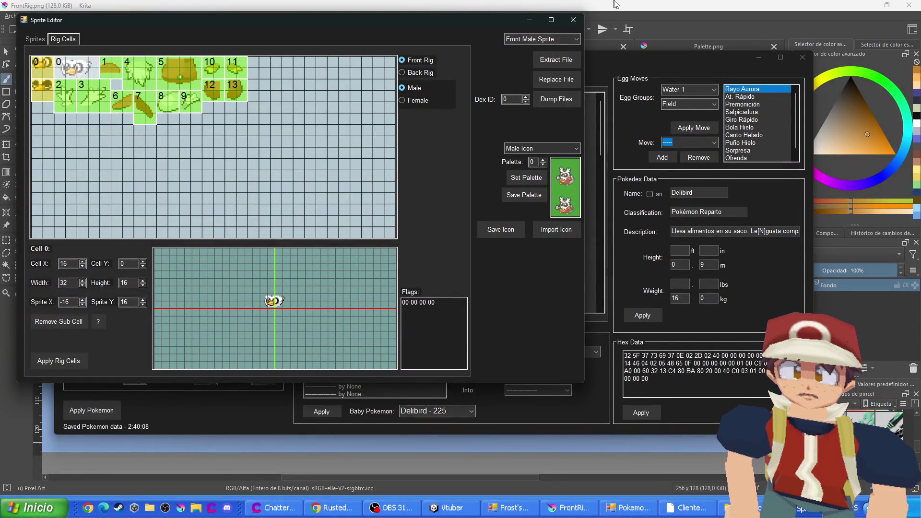
pyautogui.hotkey('alt', 'Tab')
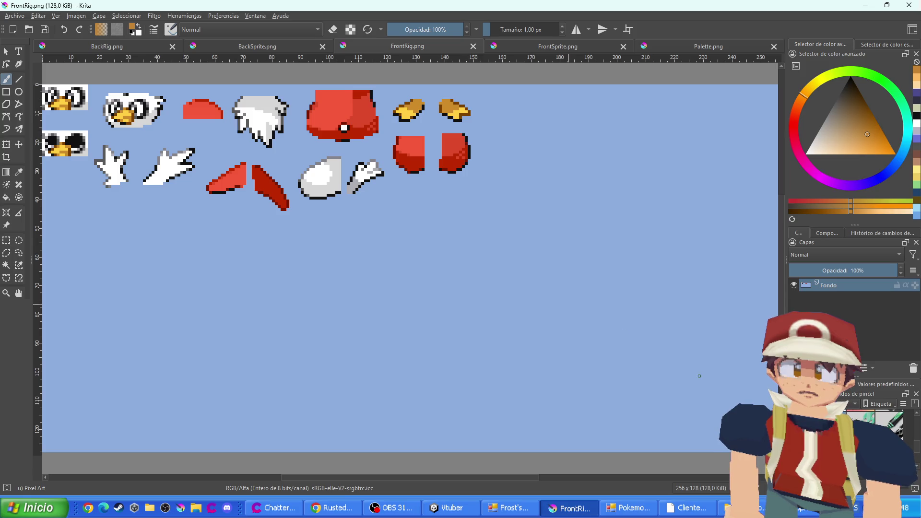
pyautogui.hotkey('alt', 'Tab')
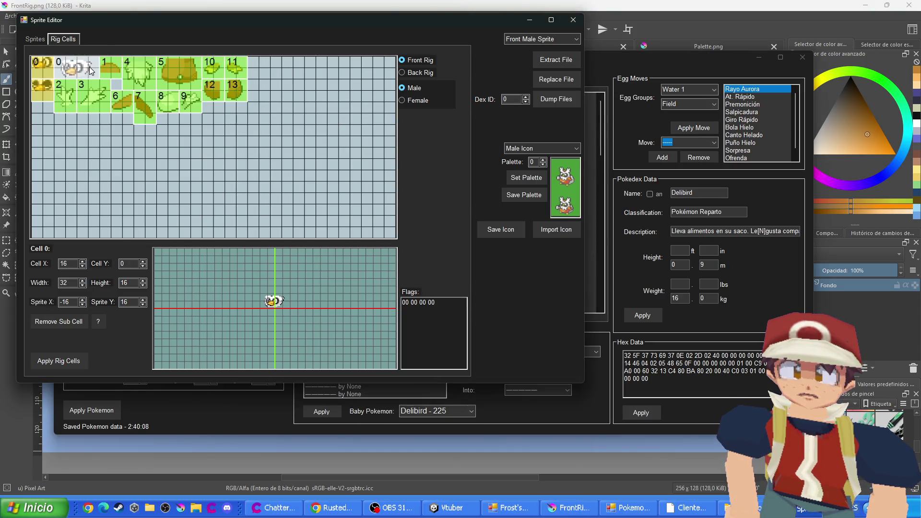
pyautogui.hotkey('alt', 'Tab')
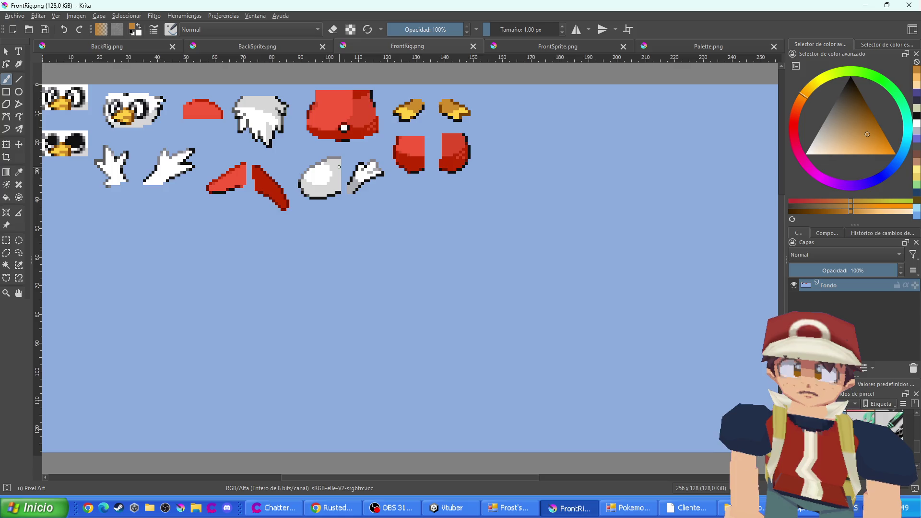
pyautogui.scroll(3, 339, 167)
pyautogui.scroll(-4, 370, 150)
pyautogui.scroll(2, 384, 144)
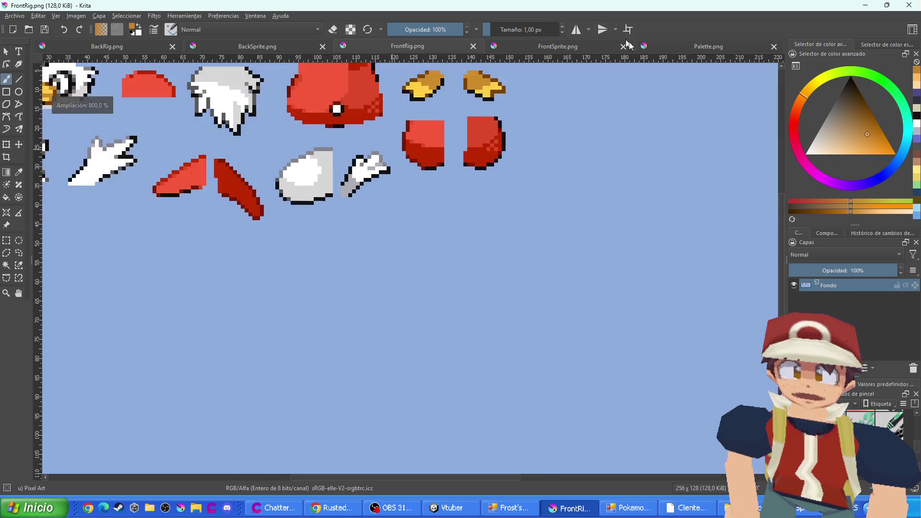
# Sample the ochre swatch from Palette.png and bring up the BackRig.png sprite sheet
pyautogui.click(688, 51)
pyautogui.keyDown('ctrl'); pyautogui.click(469, 263); pyautogui.keyUp('ctrl')
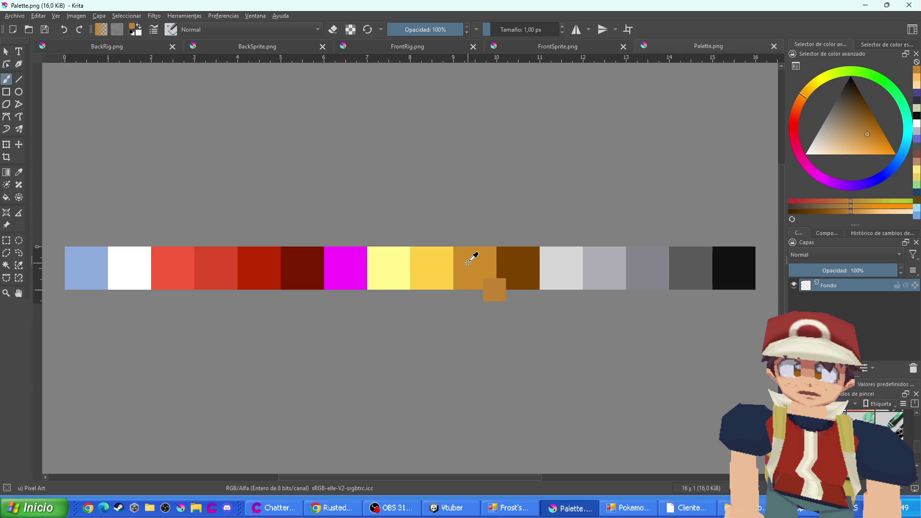
pyautogui.click(139, 46)
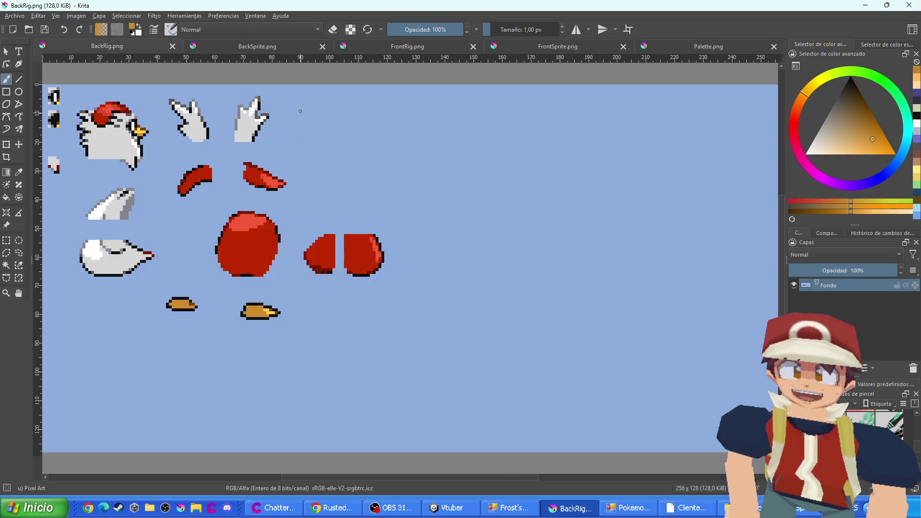
pyautogui.click(360, 47)
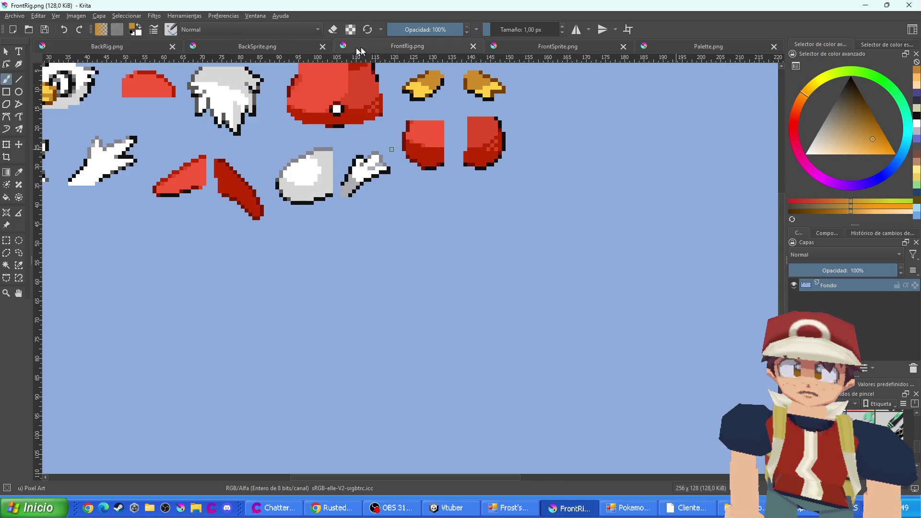
pyautogui.click(225, 44)
pyautogui.click(142, 44)
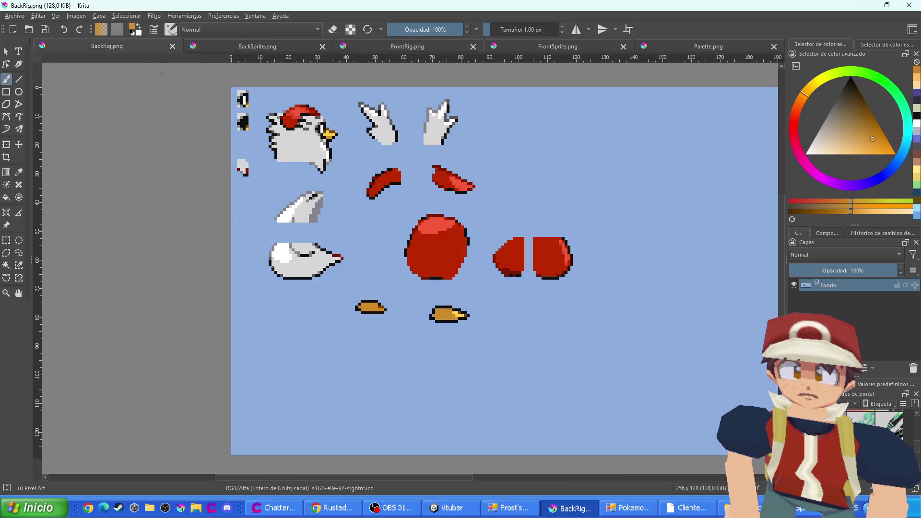
pyautogui.scroll(2, 321, 258)
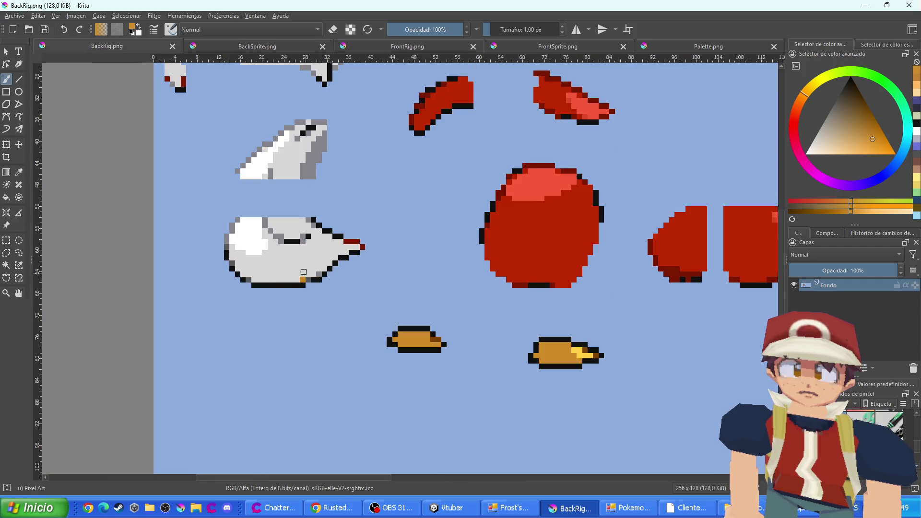
pyautogui.scroll(-2, 304, 273)
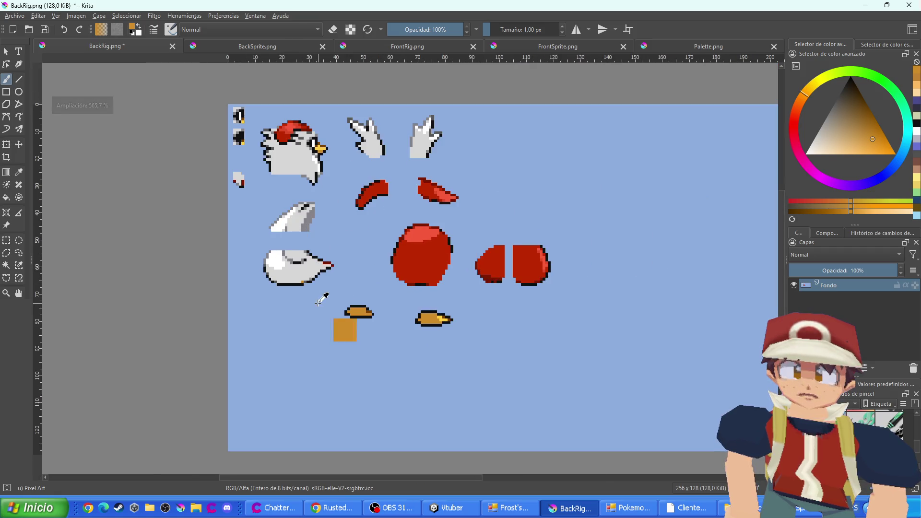
pyautogui.hotkey('alt', 'Tab')
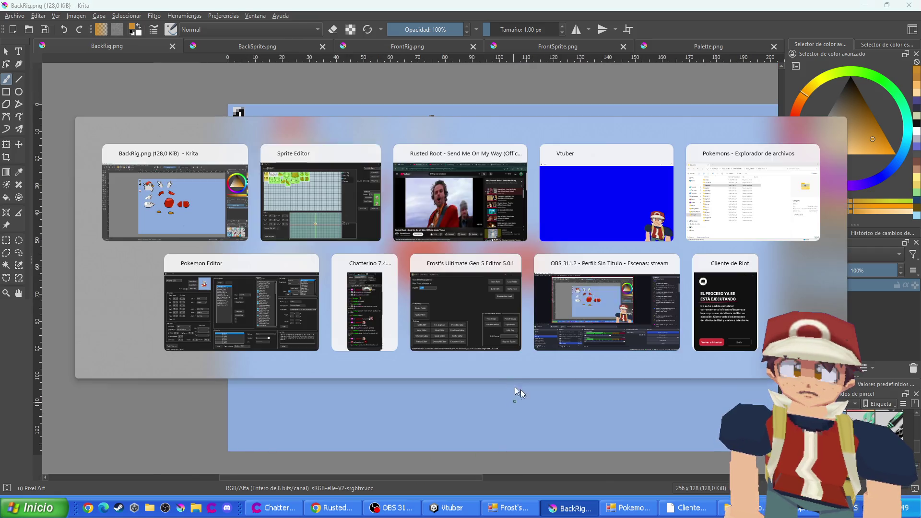
pyautogui.press('Left')
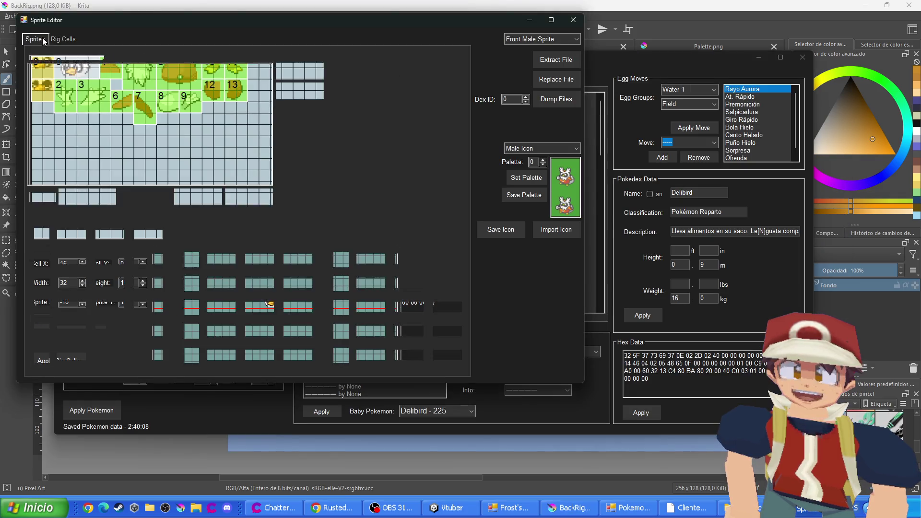
pyautogui.scroll(-1, 75, 62)
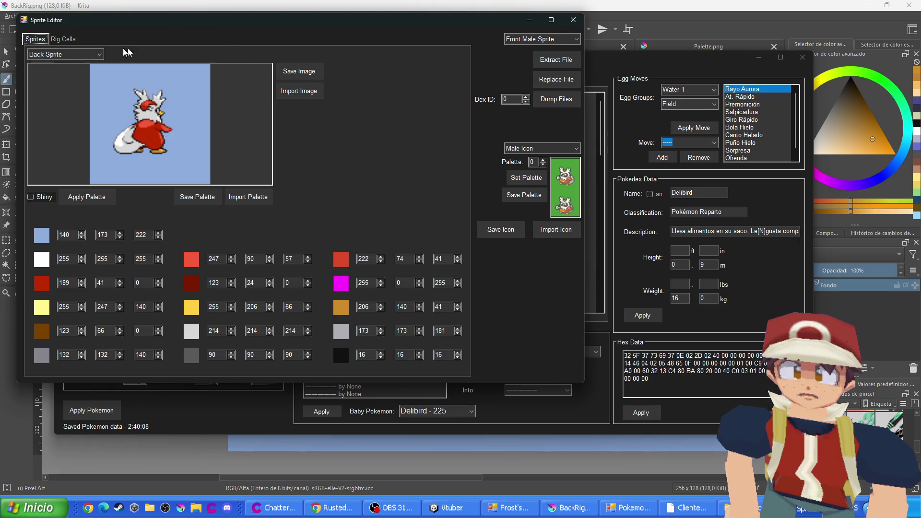
pyautogui.click(67, 56)
pyautogui.click(66, 65)
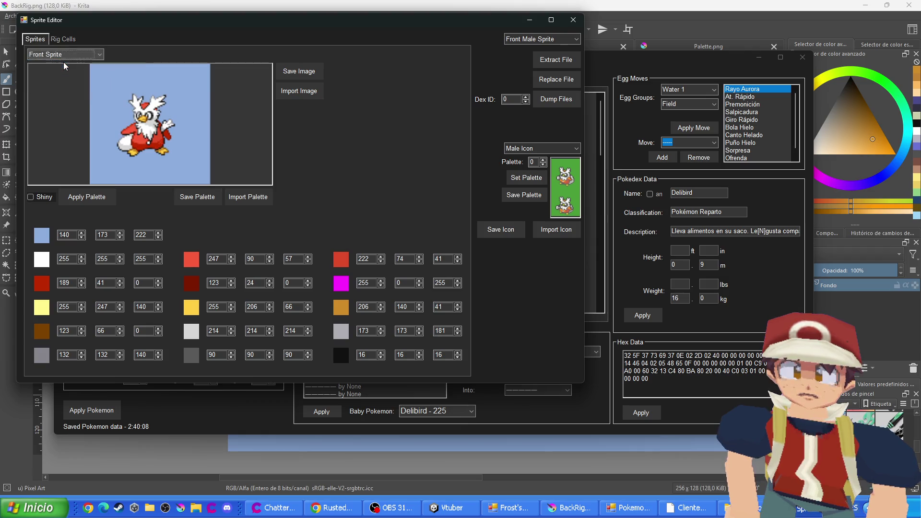
pyautogui.hotkey('alt', 'Tab')
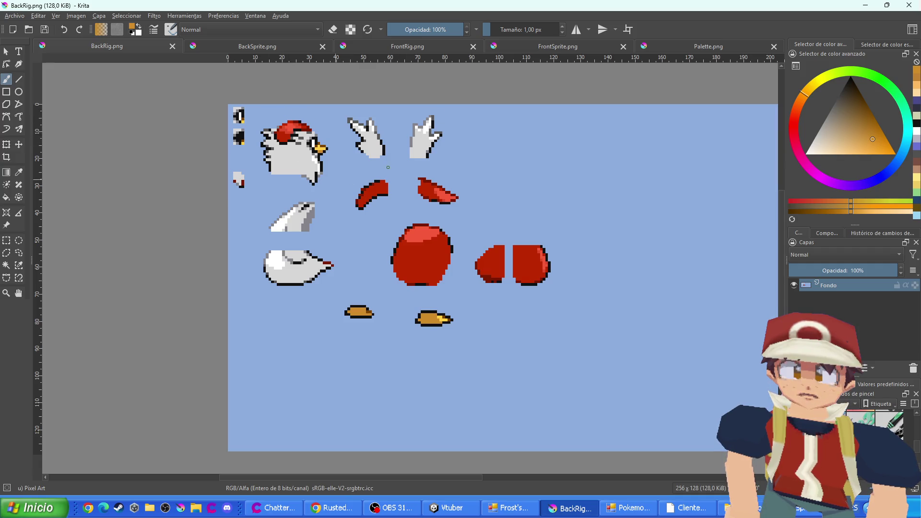
pyautogui.click(539, 52)
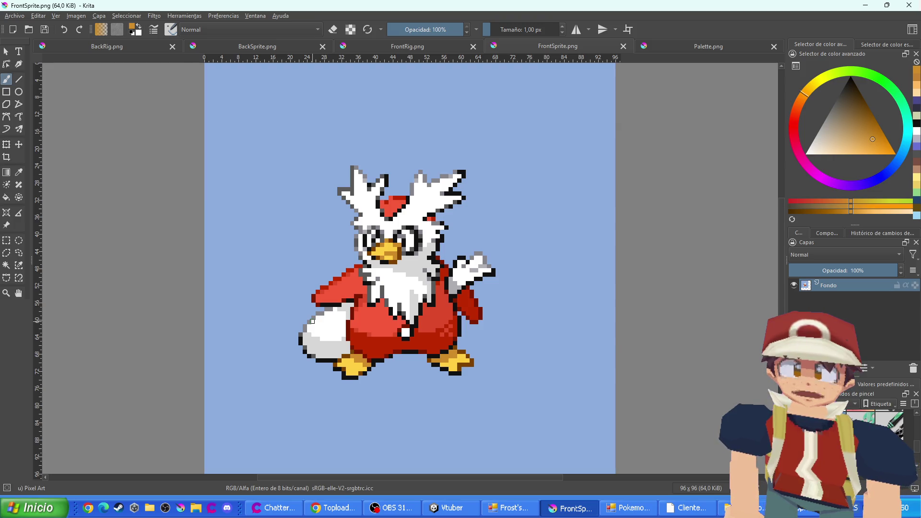
# Glance at the Twitch browser, then flip through the sprite tabs to the whole FrontRig sheet
pyautogui.hotkey('alt', 'Tab')
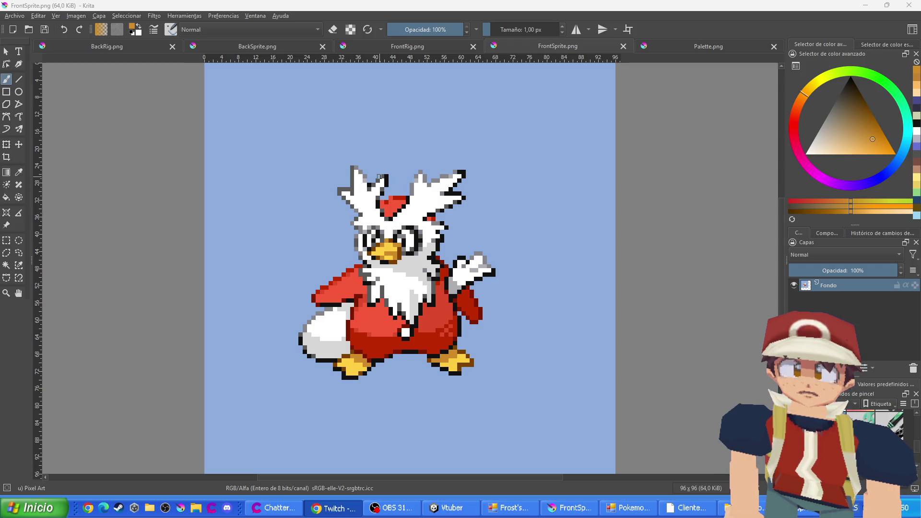
pyautogui.click(427, 59)
pyautogui.click(407, 47)
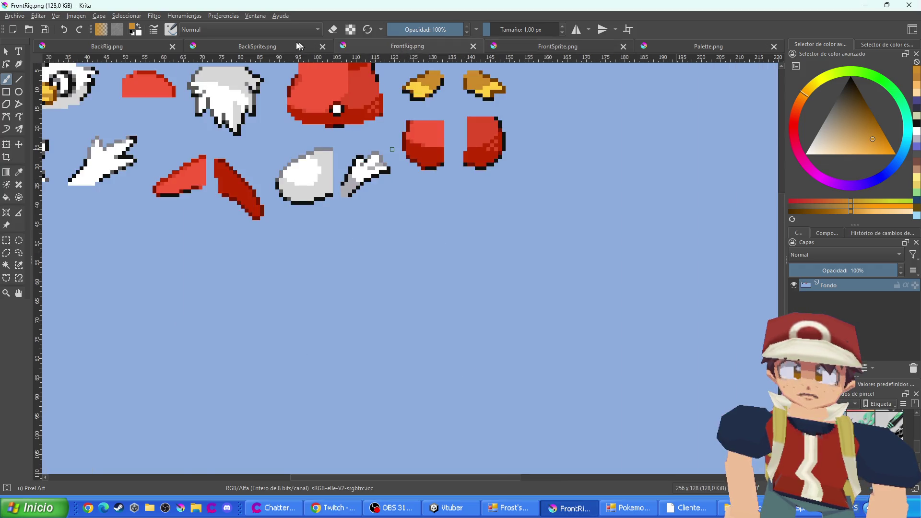
pyautogui.click(298, 47)
pyautogui.click(360, 47)
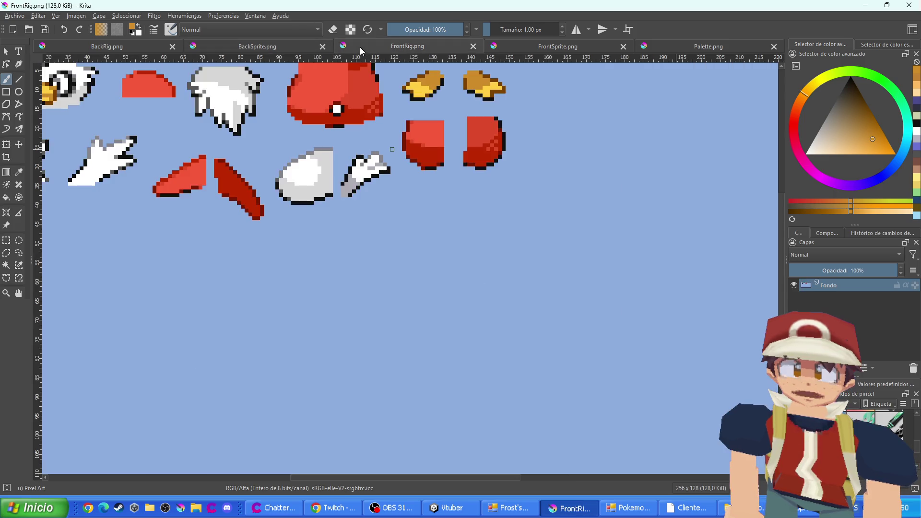
pyautogui.moveTo(236, 204); pyautogui.dragTo(425, 229)
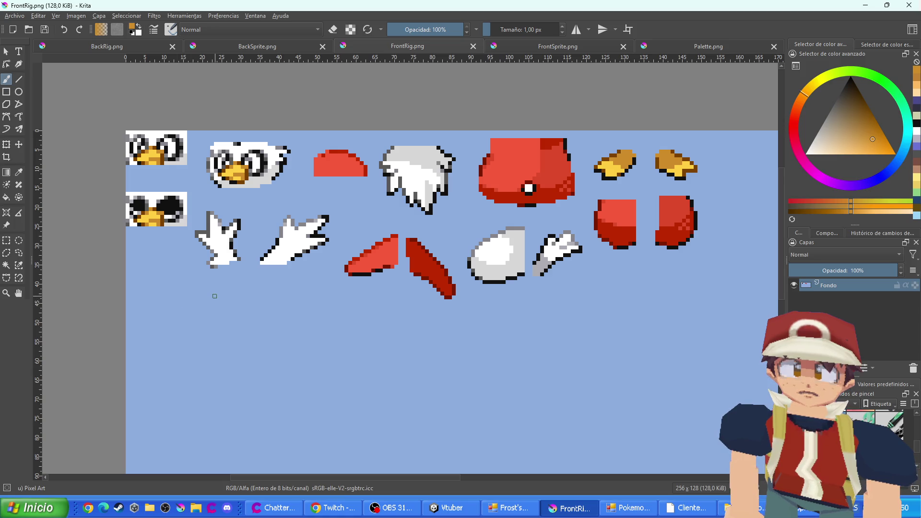
# Bring up the FrontSprite.png document, then close it
pyautogui.click(520, 47)
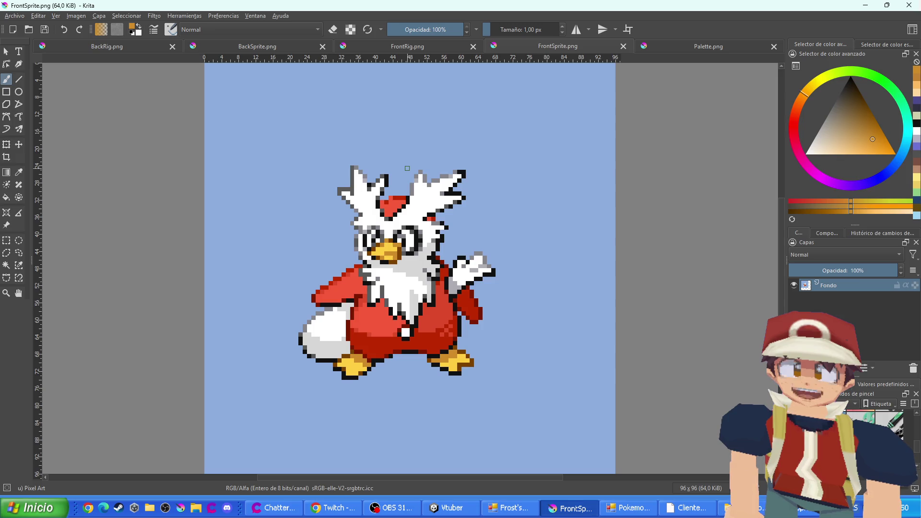
pyautogui.scroll(2, 388, 197)
pyautogui.scroll(-3, 388, 196)
pyautogui.scroll(6, 388, 197)
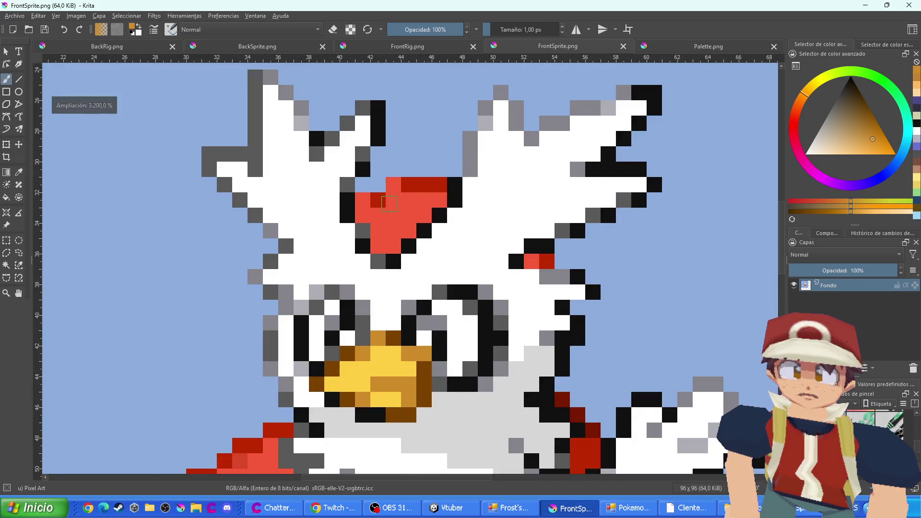
pyautogui.scroll(-4, 389, 203)
pyautogui.scroll(1, 390, 230)
pyautogui.scroll(-3, 390, 229)
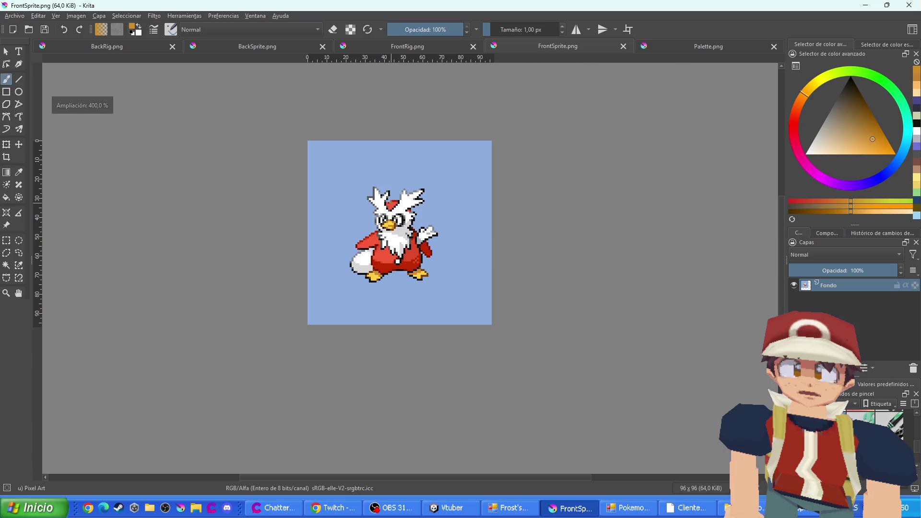
pyautogui.scroll(3, 391, 202)
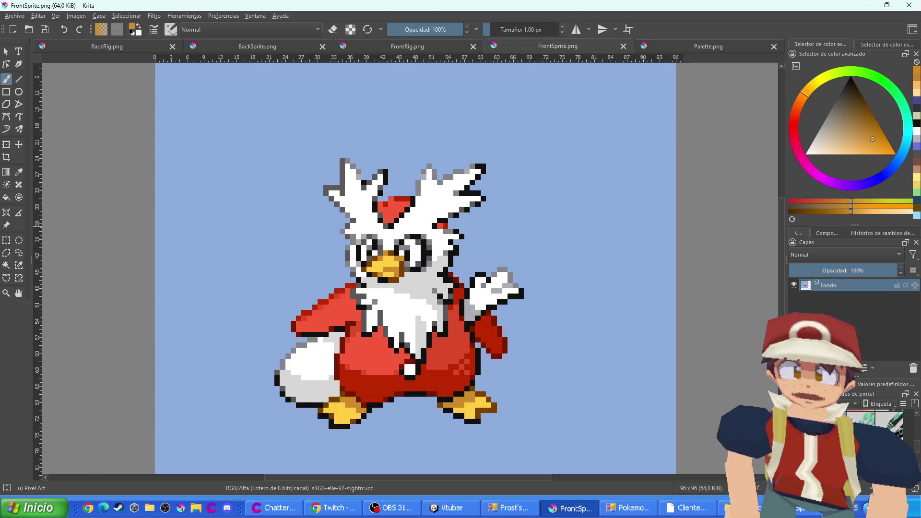
pyautogui.hotkey('ctrl', 't')
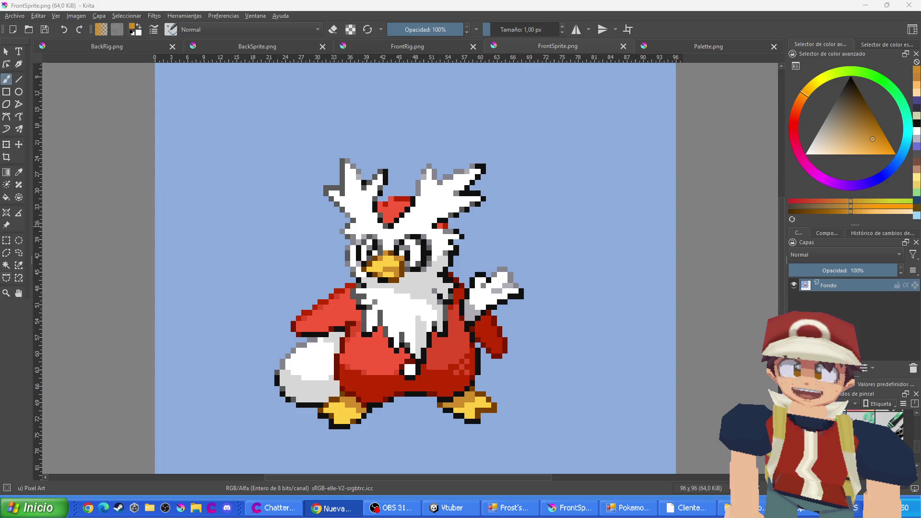
pyautogui.click(623, 46)
# Close Palette.png, FrontRig.png, BackSprite.png and BackRig.png, then return to the Pokémon editor
pyautogui.click(774, 46)
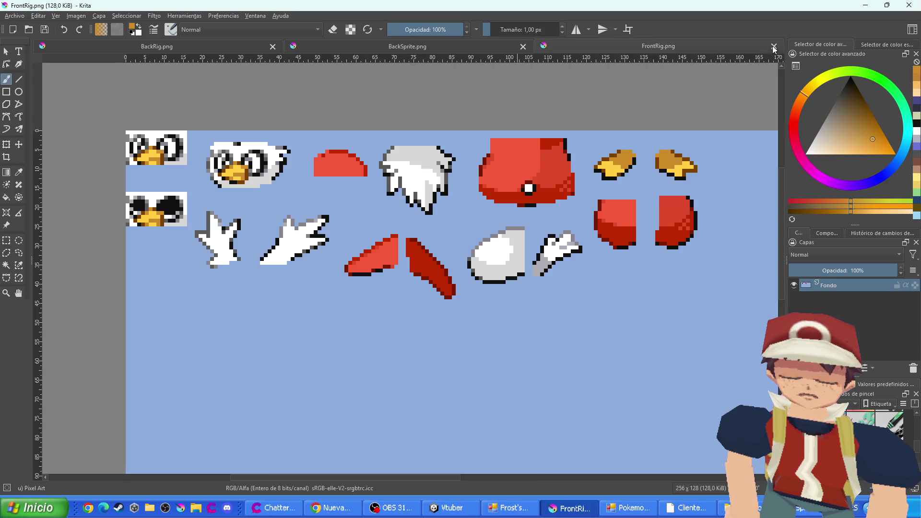
pyautogui.click(774, 47)
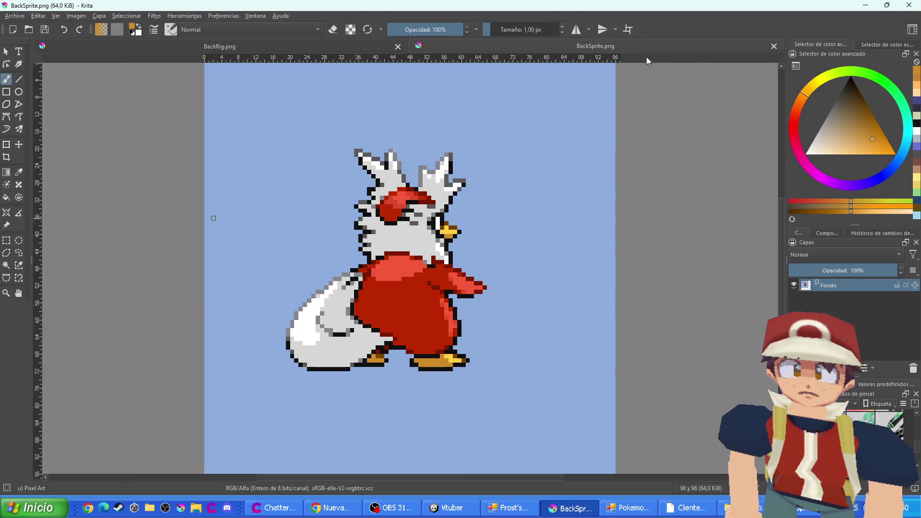
pyautogui.click(774, 44)
pyautogui.click(775, 45)
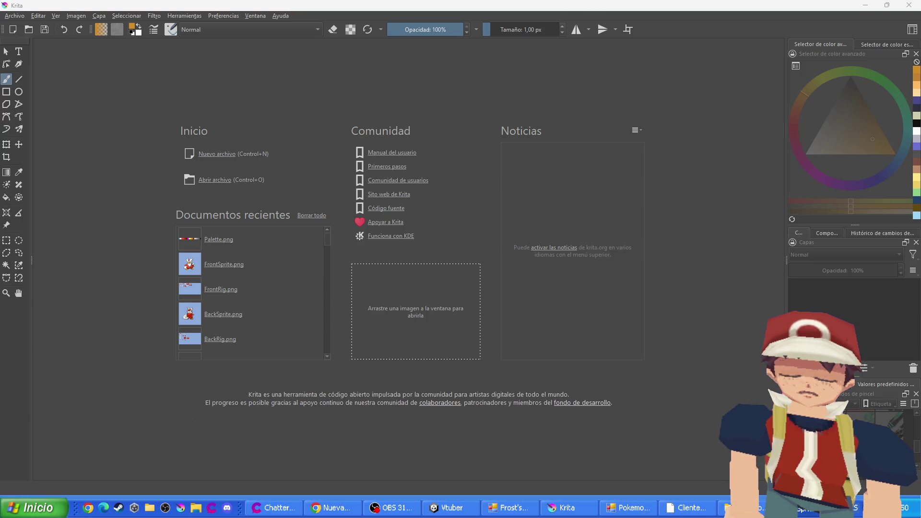
pyautogui.click(626, 508)
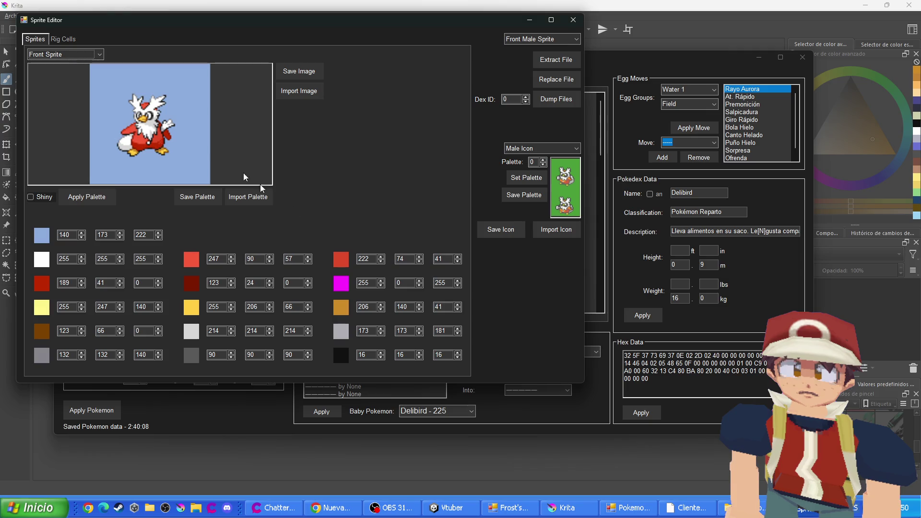
# Close Delibird's sprite window, select Cubone - 104 by typing 'Cub', and open its Sprite Editor
pyautogui.click(101, 55)
pyautogui.click(573, 20)
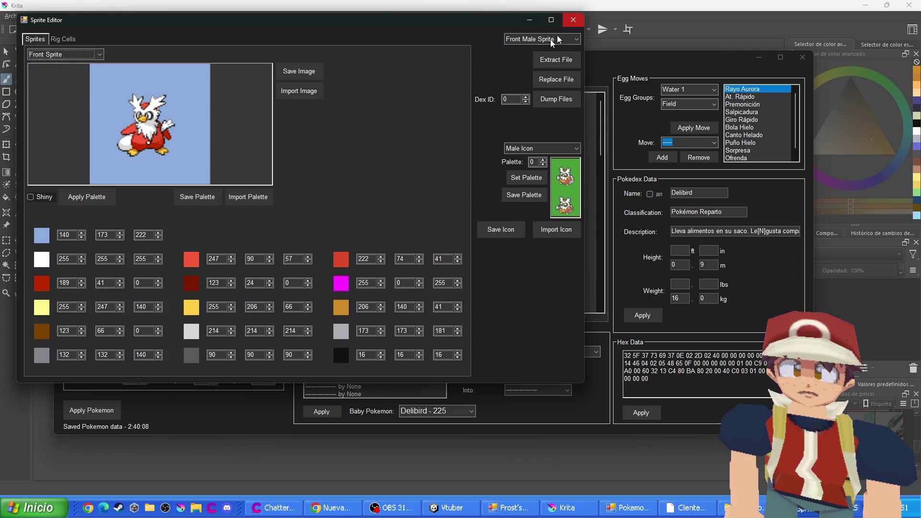
pyautogui.click(574, 20)
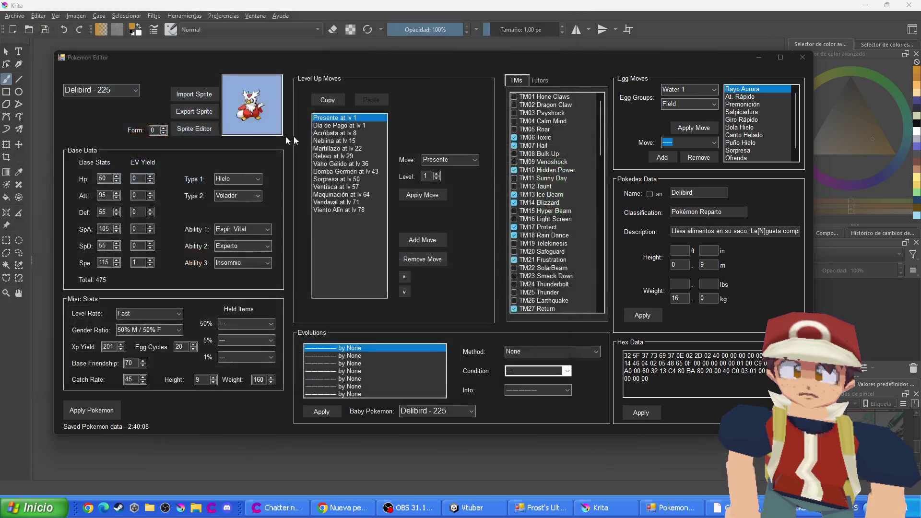
pyautogui.click(125, 94)
pyautogui.write('Cub')
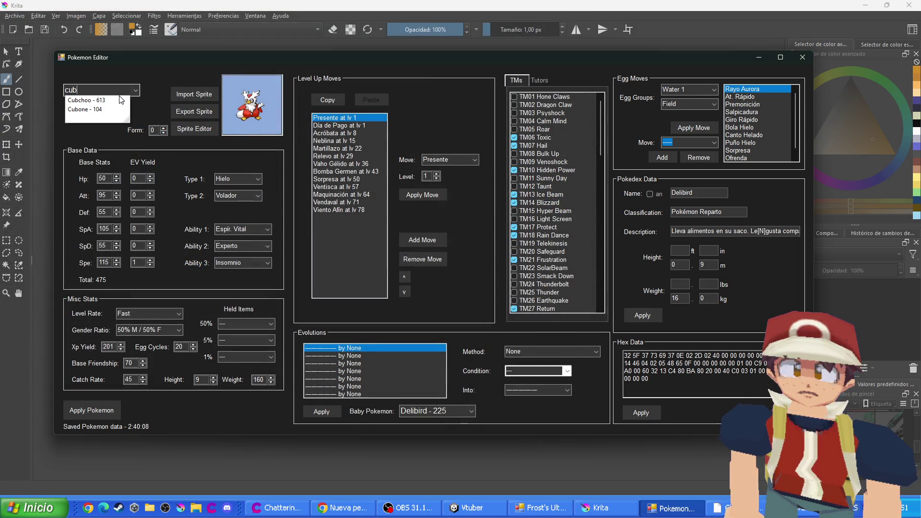
pyautogui.click(96, 108)
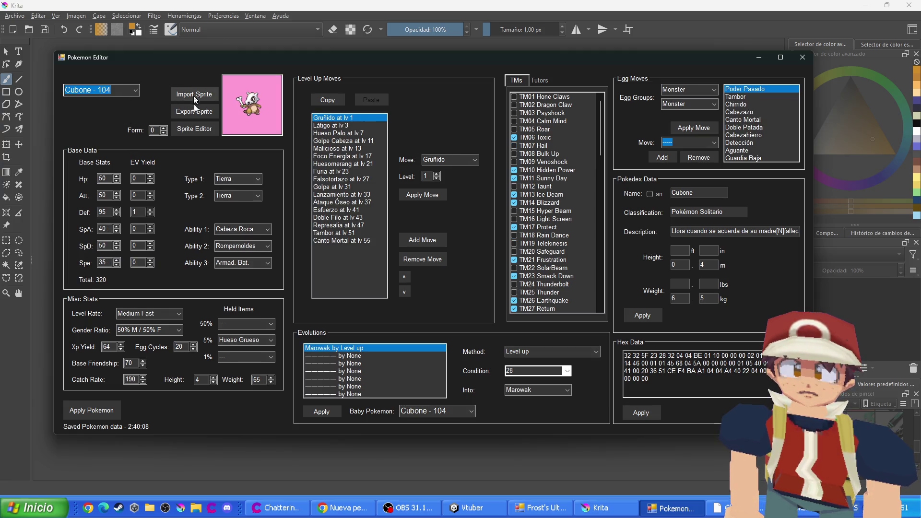
pyautogui.click(202, 131)
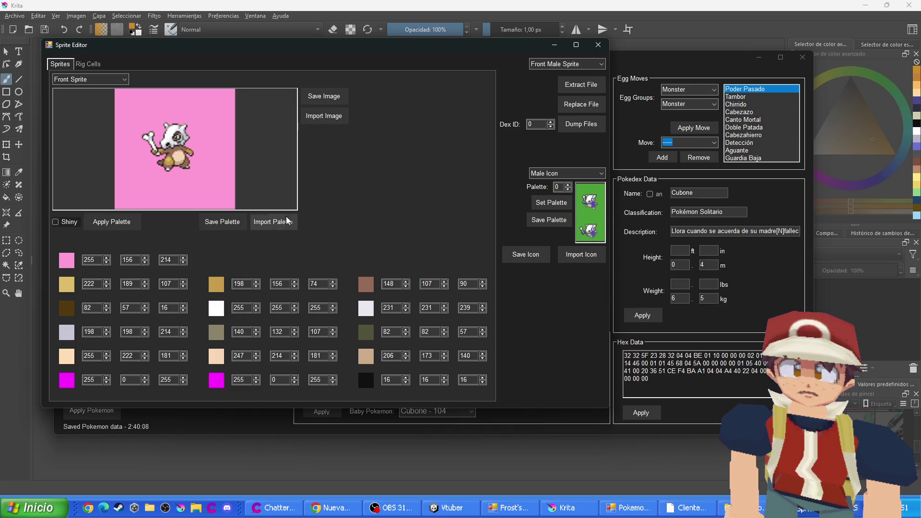
# Save Cubone's palette as a PNG into a new 'Cubone' folder inside Pokemons
pyautogui.click(238, 226)
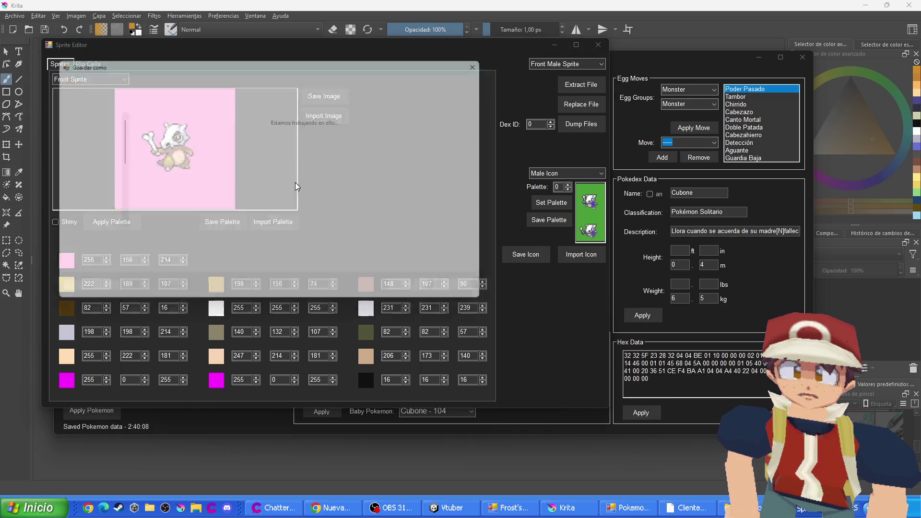
pyautogui.click(283, 81)
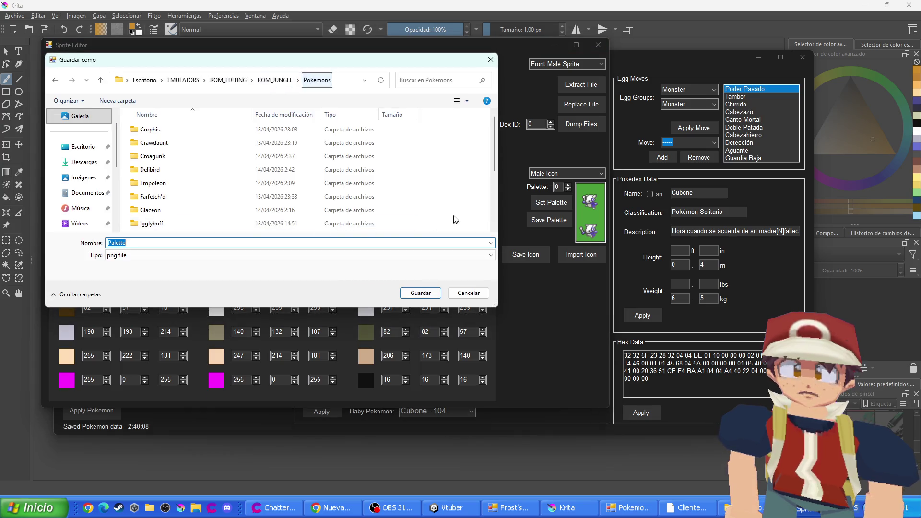
pyautogui.rightClick(454, 184)
pyautogui.moveTo(499, 306)
pyautogui.click(624, 306)
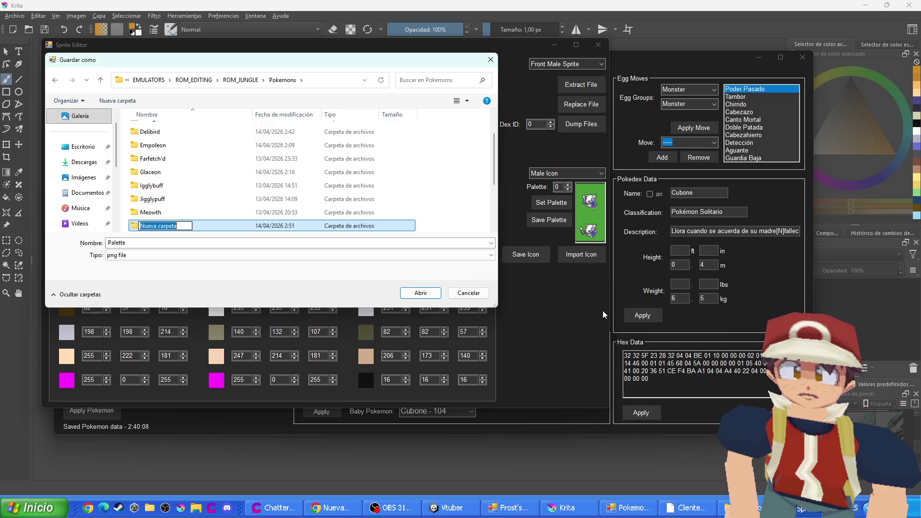
pyautogui.write('Cubone')
pyautogui.press('Return')
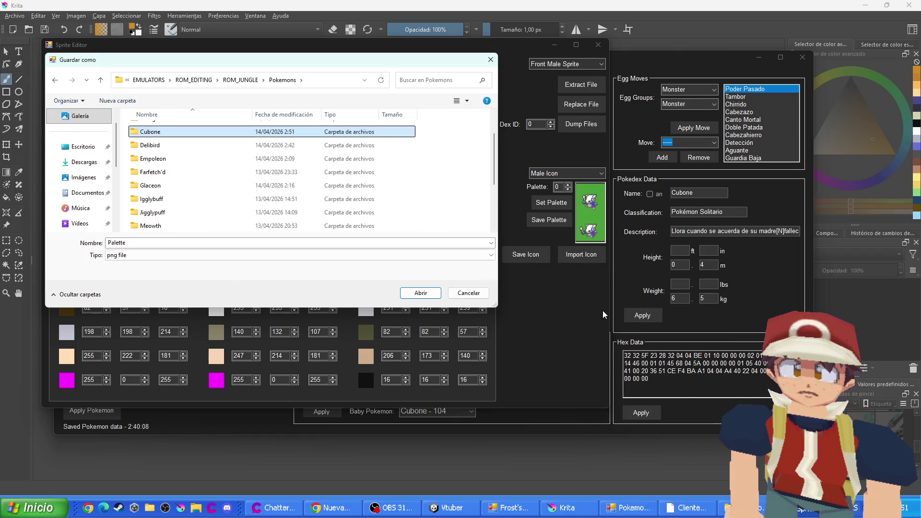
pyautogui.click(421, 292)
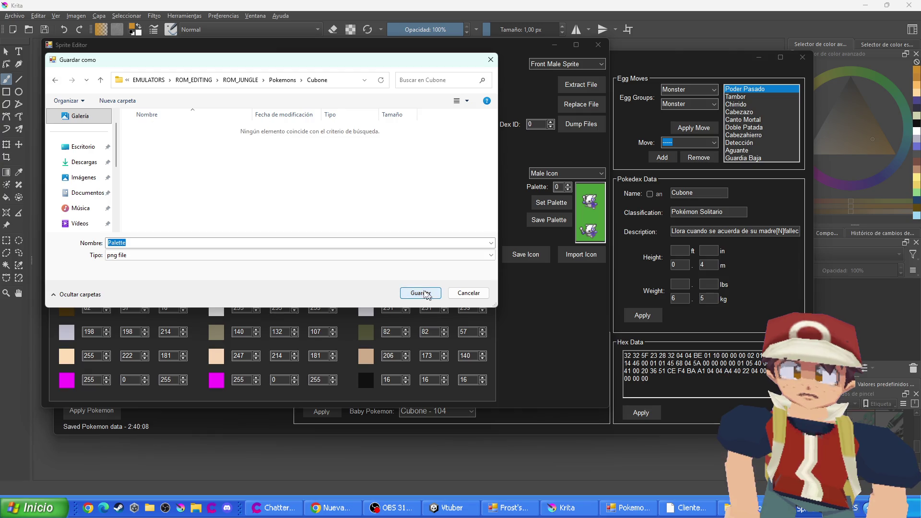
pyautogui.click(421, 292)
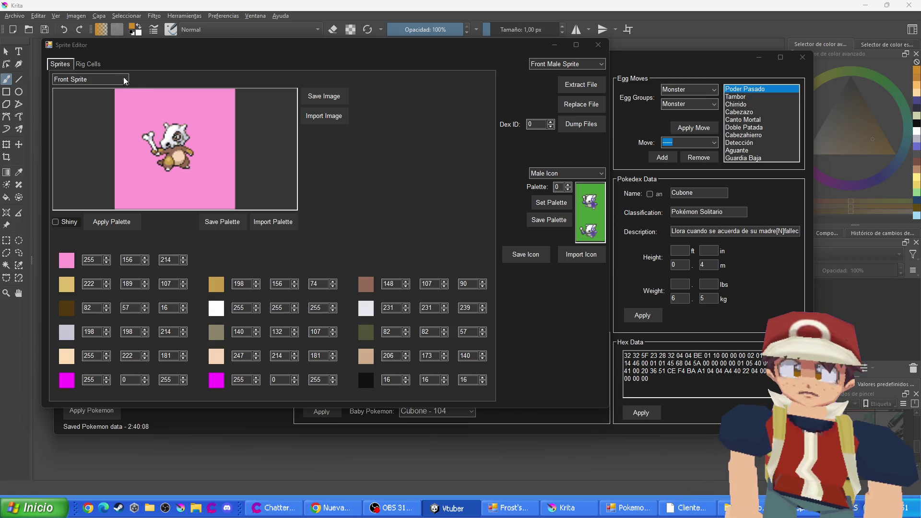
# Save the front sprite, front rig, back sprite and back rig images into the Cubone folder
pyautogui.click(328, 98)
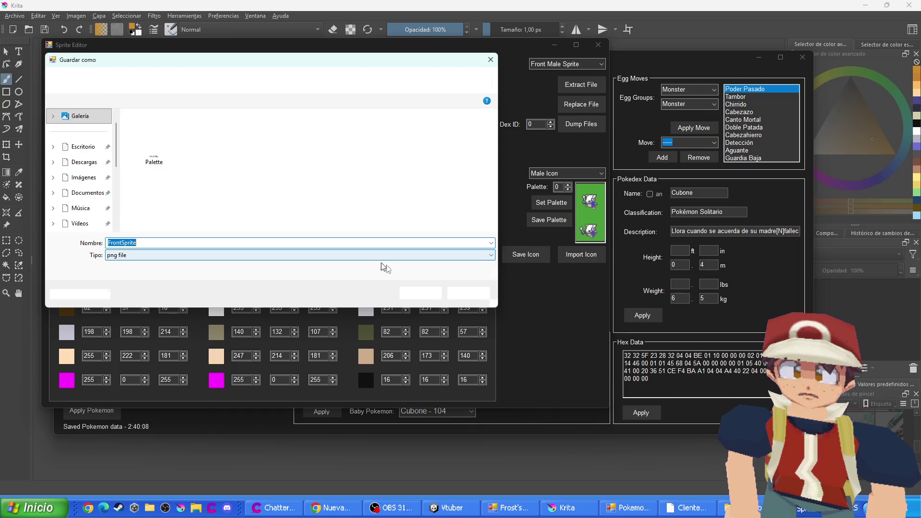
pyautogui.click(421, 294)
pyautogui.scroll(-1, 114, 81)
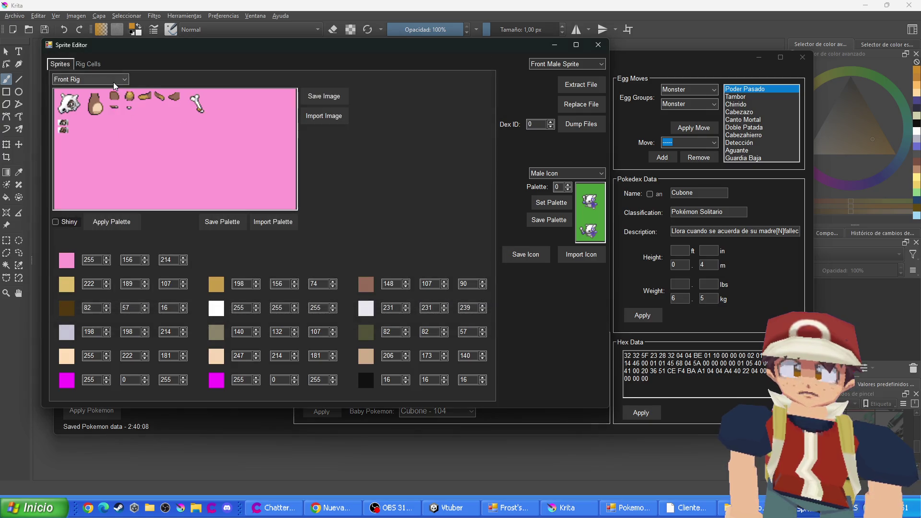
pyautogui.click(313, 97)
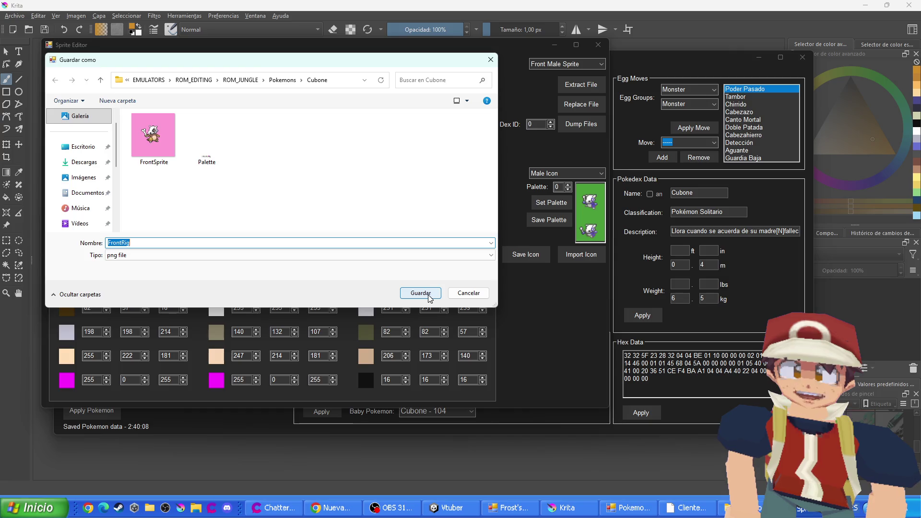
pyautogui.click(421, 293)
pyautogui.scroll(-1, 88, 80)
pyautogui.click(324, 97)
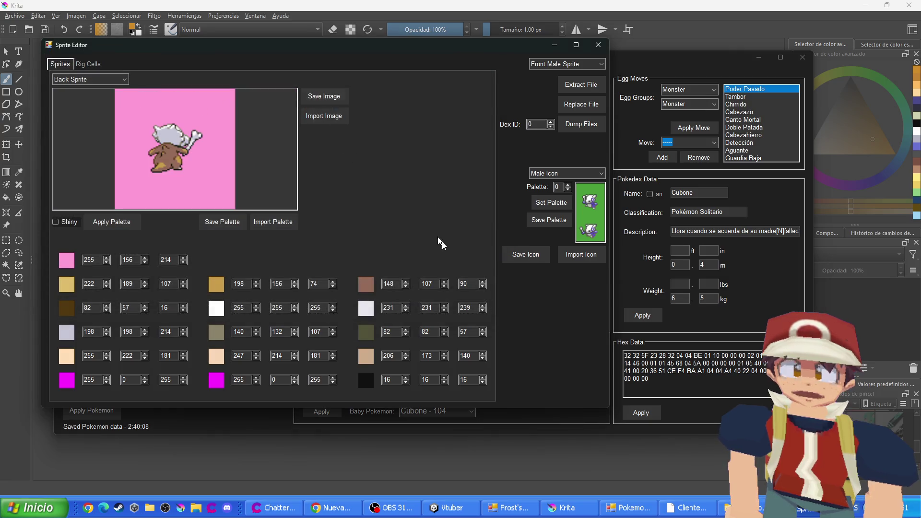
pyautogui.click(423, 293)
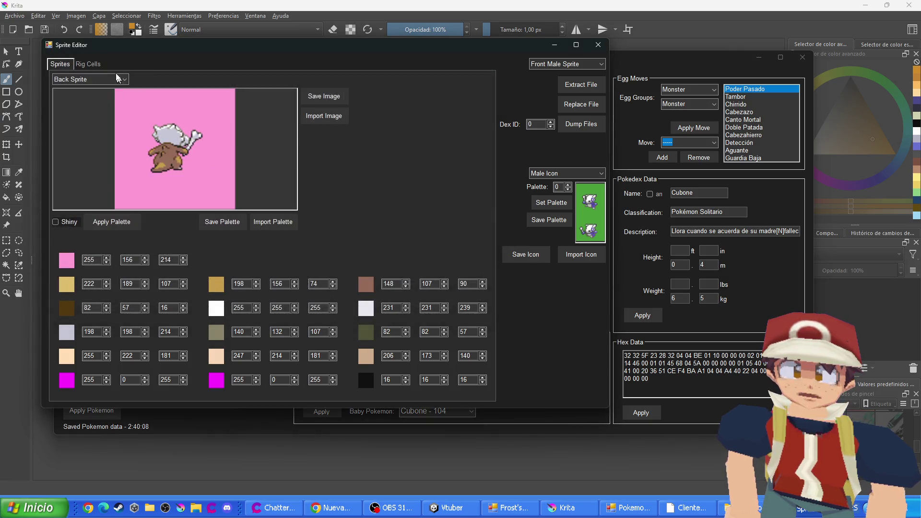
pyautogui.scroll(-1, 120, 80)
pyautogui.click(325, 97)
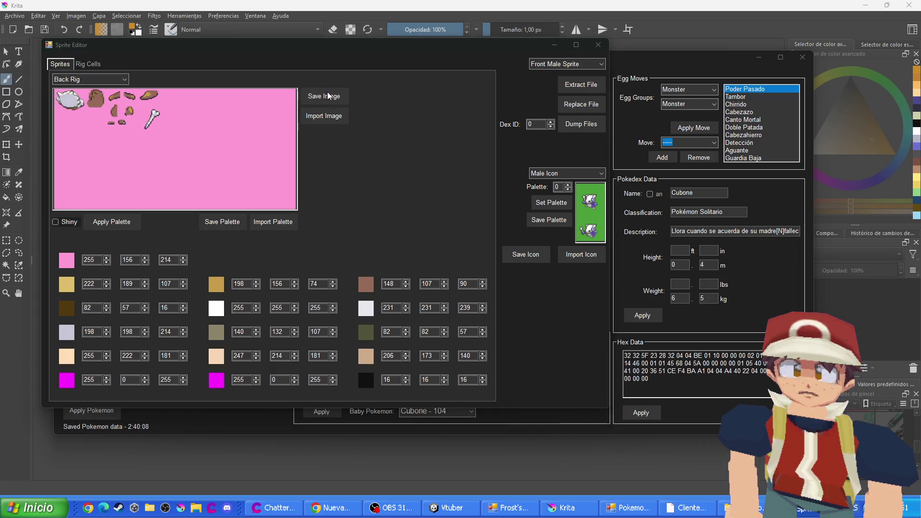
pyautogui.click(421, 293)
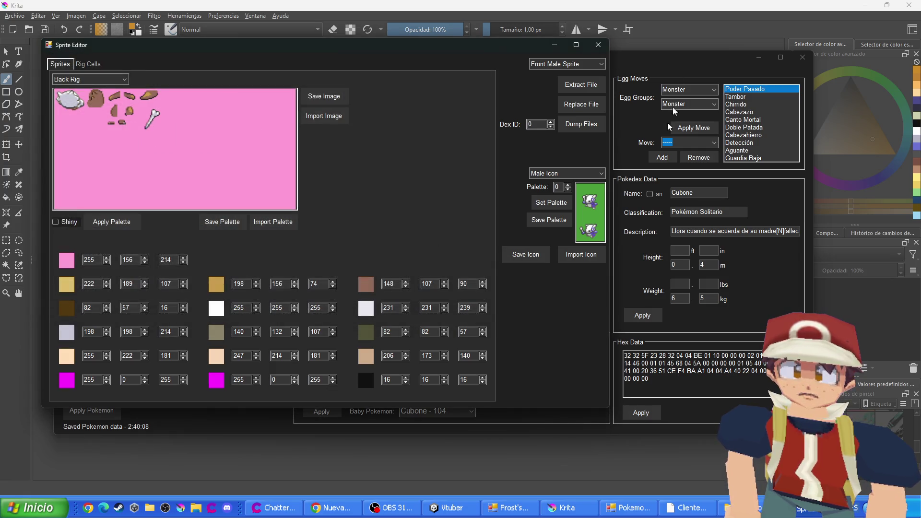
pyautogui.click(682, 4)
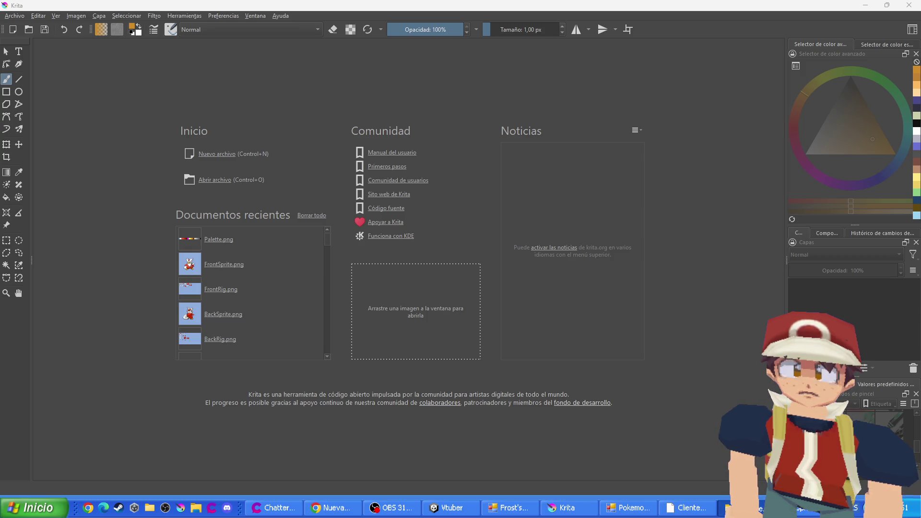
# Open the five saved Cubone PNGs and look through each tab, zooming into the back sprite
pyautogui.click(264, 240)
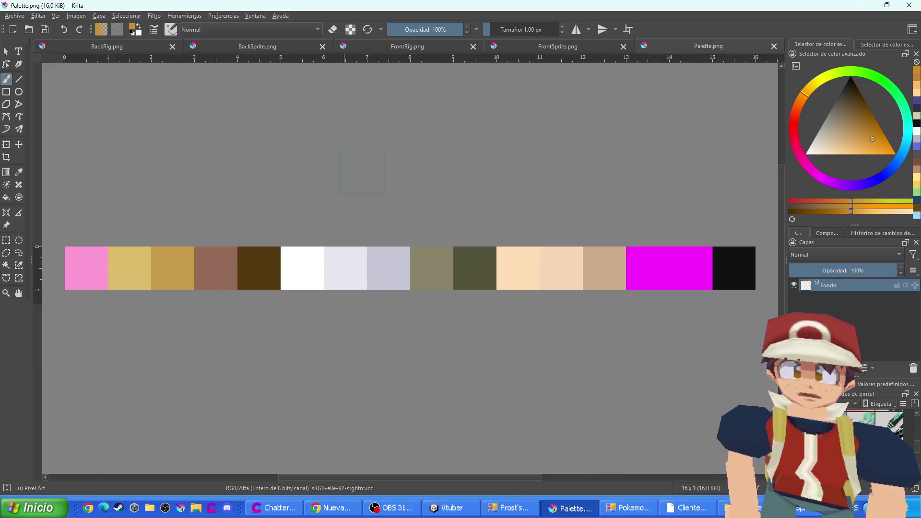
pyautogui.click(551, 48)
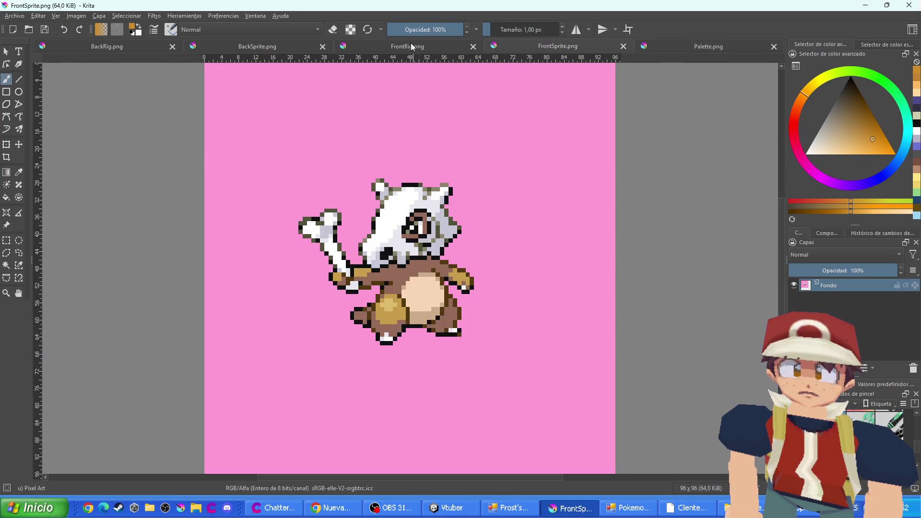
pyautogui.click(411, 44)
pyautogui.click(197, 48)
pyautogui.click(143, 47)
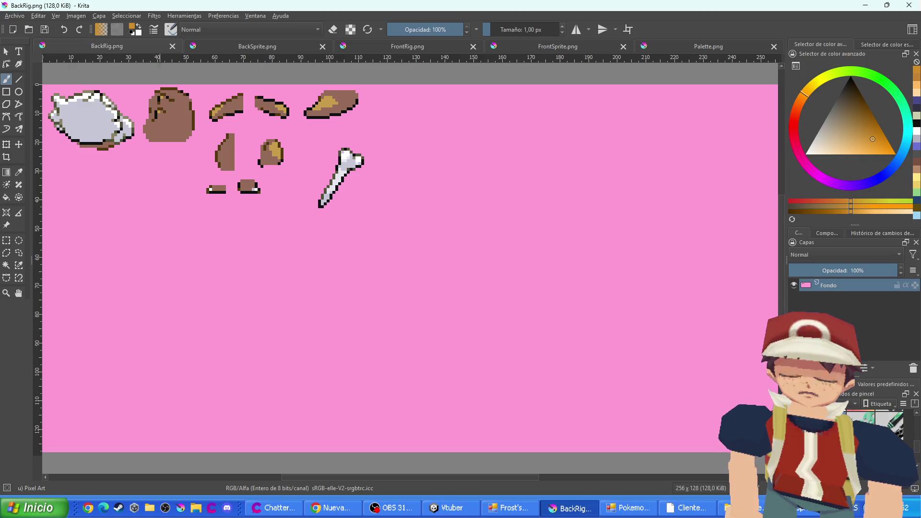
pyautogui.click(210, 45)
pyautogui.click(119, 46)
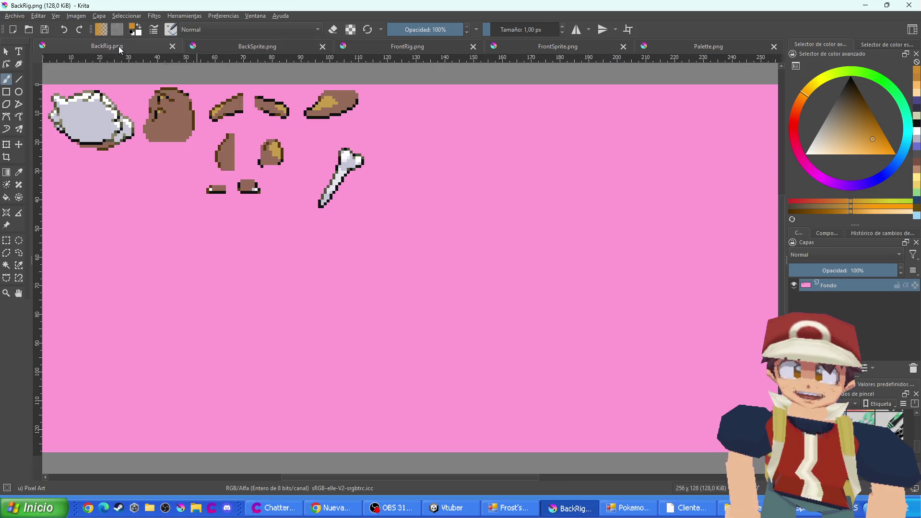
pyautogui.click(193, 46)
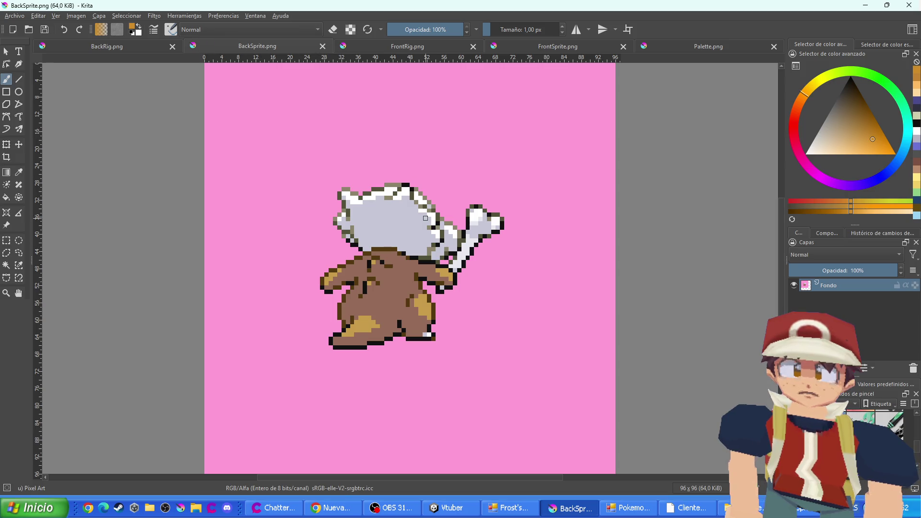
pyautogui.hotkey('ctrl', '+')
# Sample the lavender swatch from Palette.png and zoom into the FrontSprite image
pyautogui.click(591, 45)
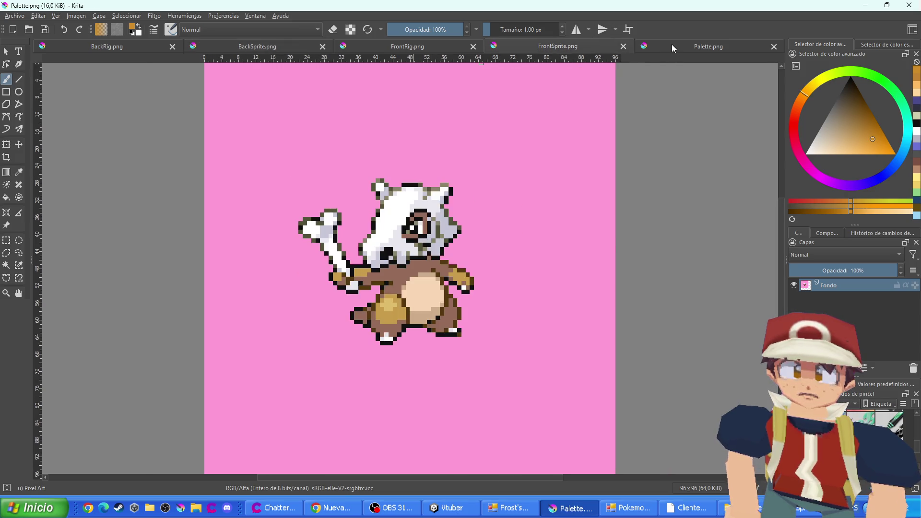
pyautogui.click(671, 44)
pyautogui.keyDown('ctrl'); pyautogui.click(393, 258); pyautogui.keyUp('ctrl')
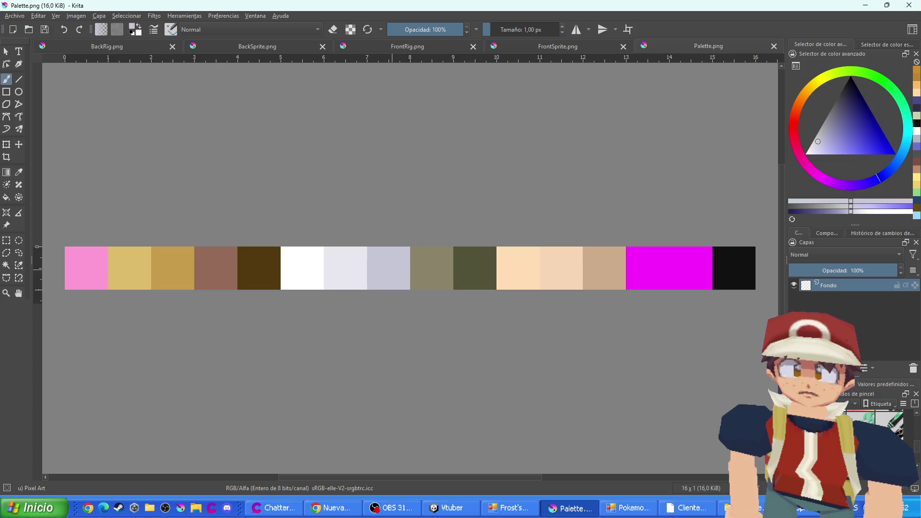
pyautogui.click(573, 46)
pyautogui.hotkey('ctrl', '+')
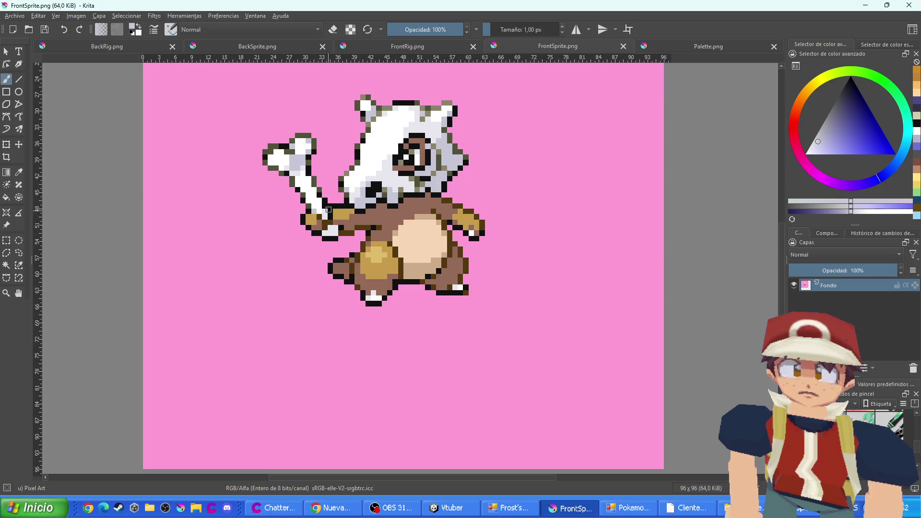
# Paint body, belly-edge and leg pixels lavender on the front sprite, undoing stray pixels
pyautogui.scroll(1, 356, 172)
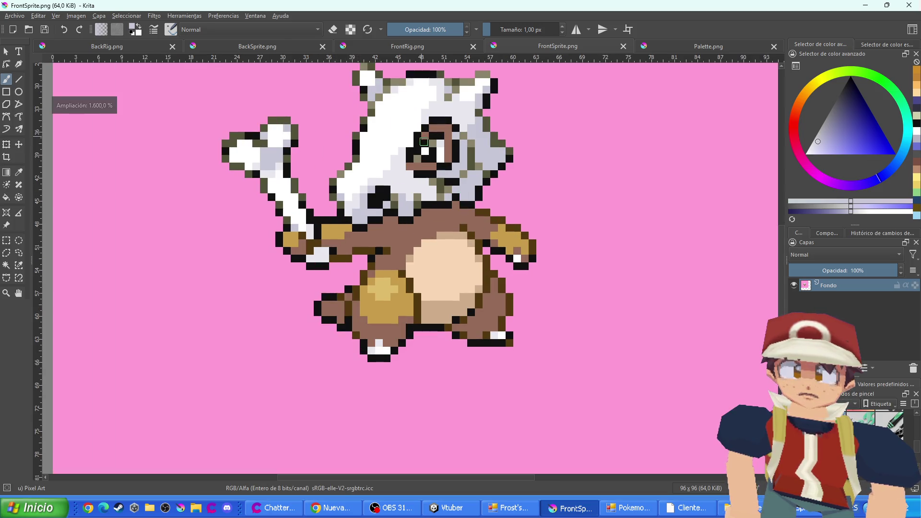
pyautogui.scroll(1, 466, 238)
pyautogui.moveTo(465, 238)
pyautogui.mouseDown()
pyautogui.moveTo(437, 238)
pyautogui.moveTo(480, 247)
pyautogui.mouseUp()
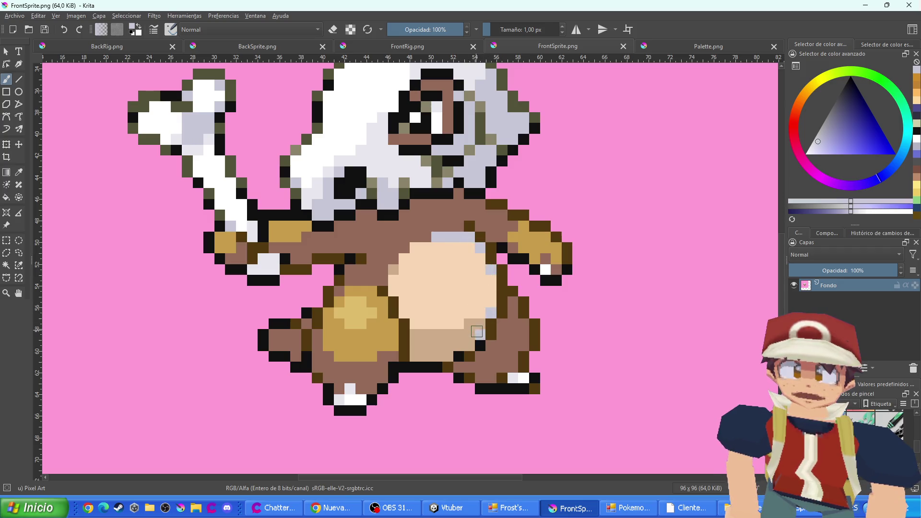
pyautogui.moveTo(475, 335)
pyautogui.mouseDown()
pyautogui.moveTo(471, 325)
pyautogui.moveTo(455, 344)
pyautogui.moveTo(412, 339)
pyautogui.moveTo(427, 355)
pyautogui.moveTo(437, 350)
pyautogui.mouseUp()
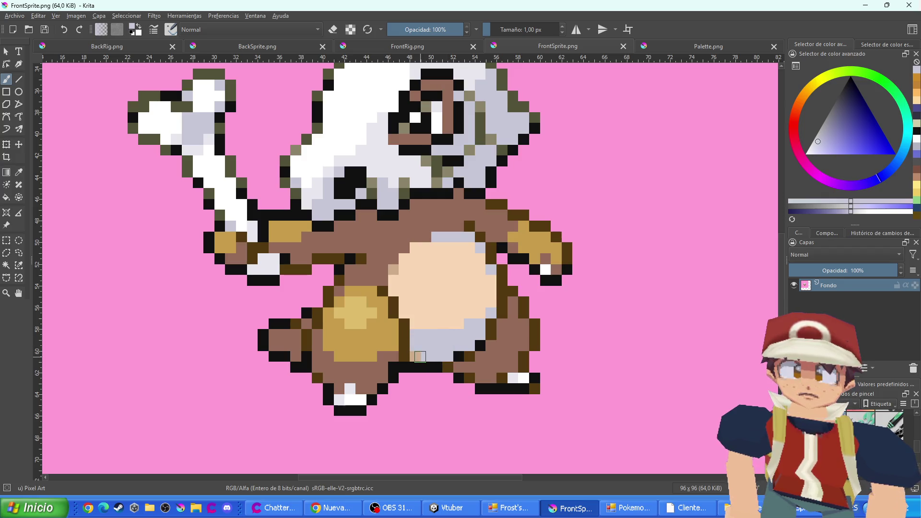
pyautogui.click(420, 356)
pyautogui.click(468, 194)
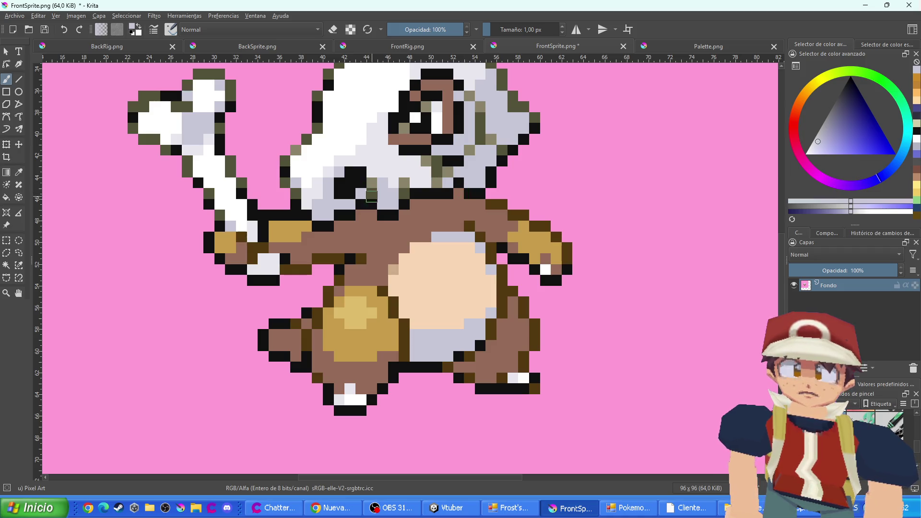
pyautogui.moveTo(410, 214); pyautogui.dragTo(421, 225)
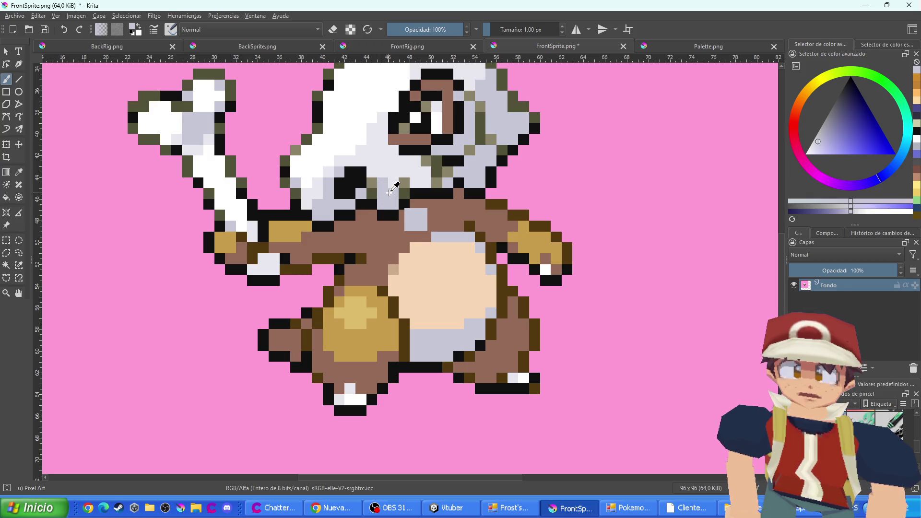
pyautogui.hotkey('ctrl', 'z')
# Repaint the belly's left edge lavender after undoing a misplaced belly row
pyautogui.scroll(1, 387, 274)
pyautogui.moveTo(510, 325); pyautogui.dragTo(436, 330)
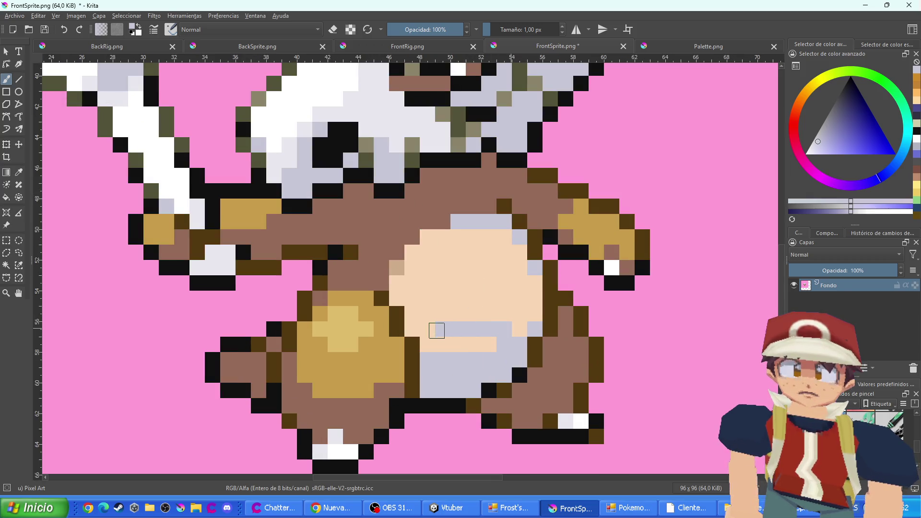
pyautogui.hotkey('ctrl', 'z')
pyautogui.scroll(-1, 222, 318)
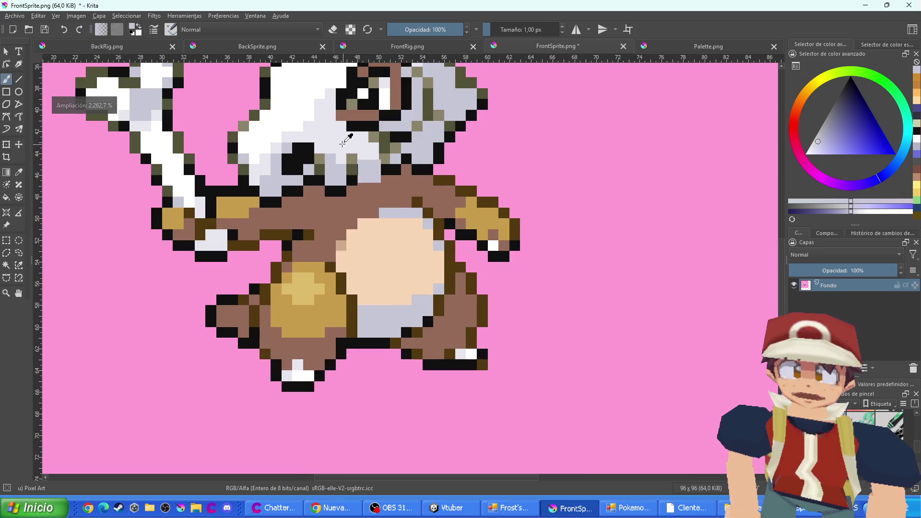
pyautogui.scroll(1, 376, 240)
pyautogui.moveTo(328, 263)
pyautogui.mouseDown()
pyautogui.moveTo(358, 319)
pyautogui.moveTo(410, 320)
pyautogui.moveTo(441, 310)
pyautogui.moveTo(420, 294)
pyautogui.moveTo(456, 282)
pyautogui.moveTo(373, 292)
pyautogui.moveTo(360, 258)
pyautogui.moveTo(344, 261)
pyautogui.moveTo(376, 224)
pyautogui.moveTo(402, 219)
pyautogui.moveTo(434, 240)
pyautogui.moveTo(429, 259)
pyautogui.moveTo(412, 235)
pyautogui.moveTo(413, 242)
pyautogui.mouseUp()
pyautogui.scroll(-2, 412, 240)
pyautogui.scroll(1, 391, 223)
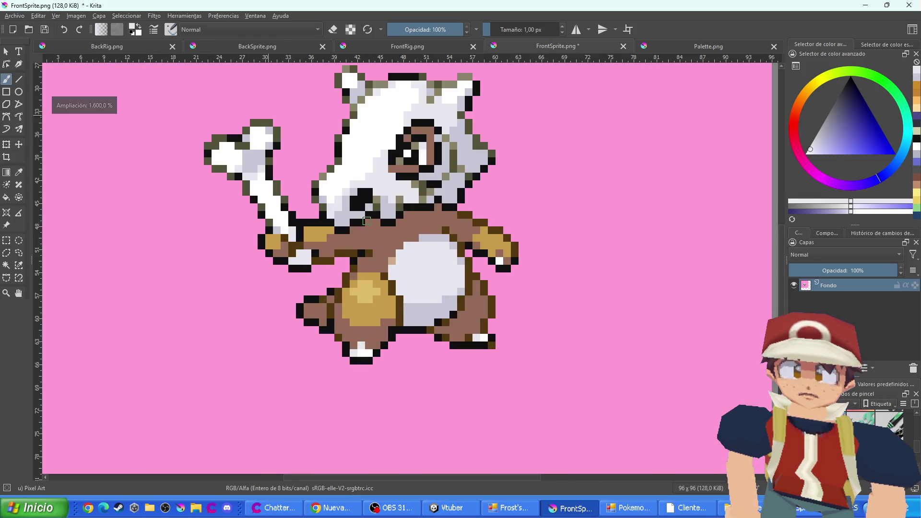
pyautogui.scroll(1, 391, 223)
pyautogui.scroll(-1, 391, 223)
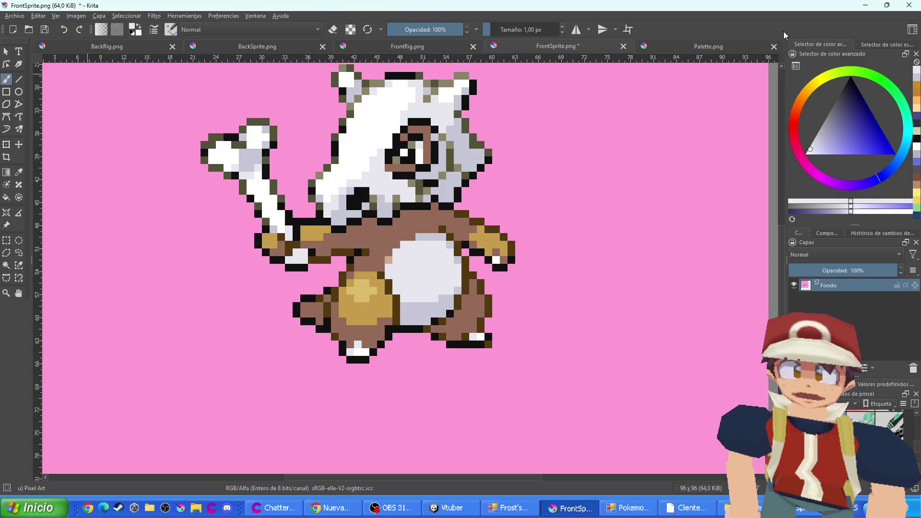
pyautogui.click(717, 44)
# Sample black, lighten it to dark grey shades, and repaint both magenta palette cells with them
pyautogui.keyDown('ctrl'); pyautogui.click(734, 263); pyautogui.keyUp('ctrl')
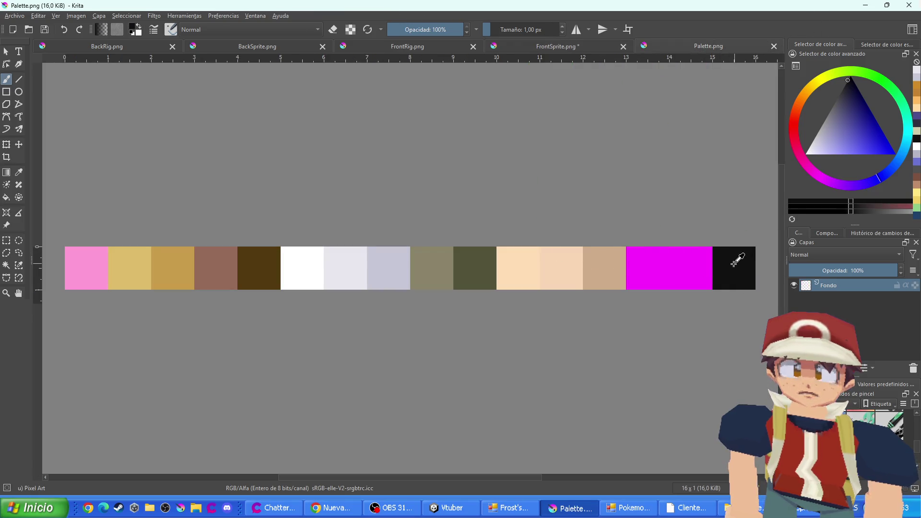
pyautogui.moveTo(862, 96); pyautogui.dragTo(833, 88)
pyautogui.click(691, 269)
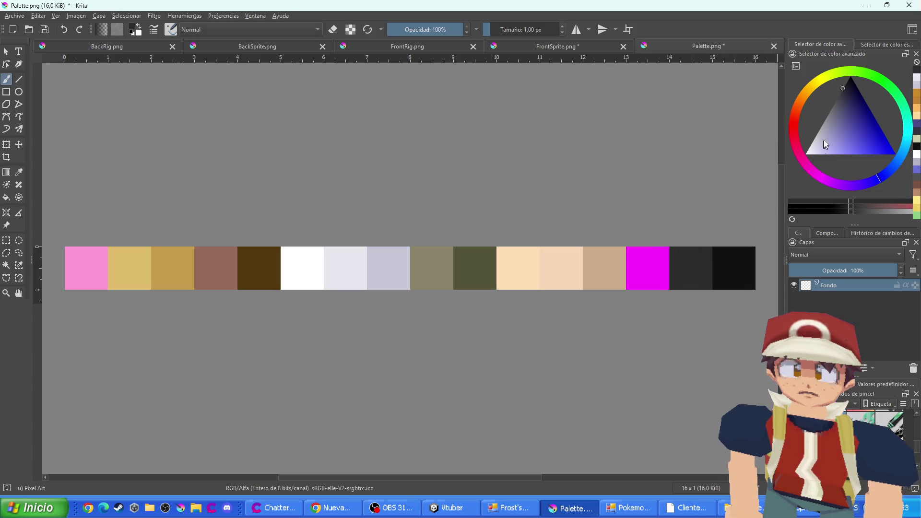
pyautogui.click(836, 102)
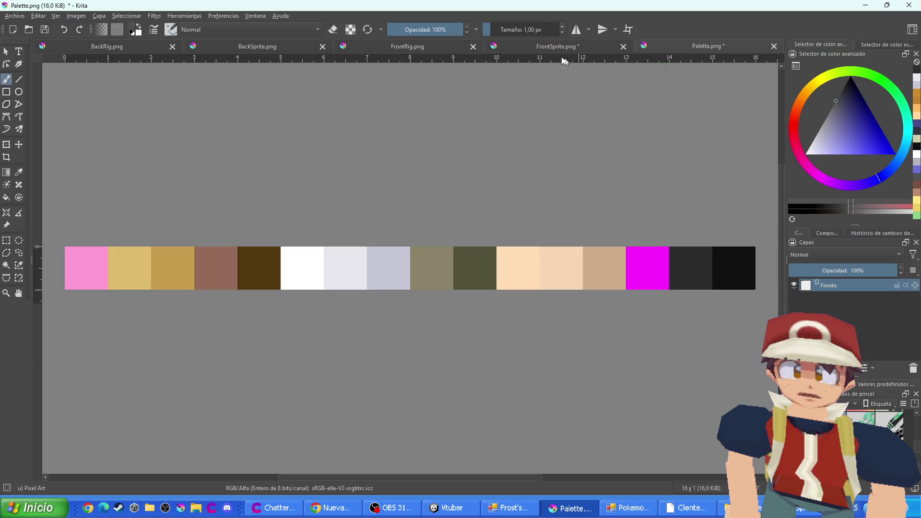
pyautogui.click(549, 48)
pyautogui.click(669, 48)
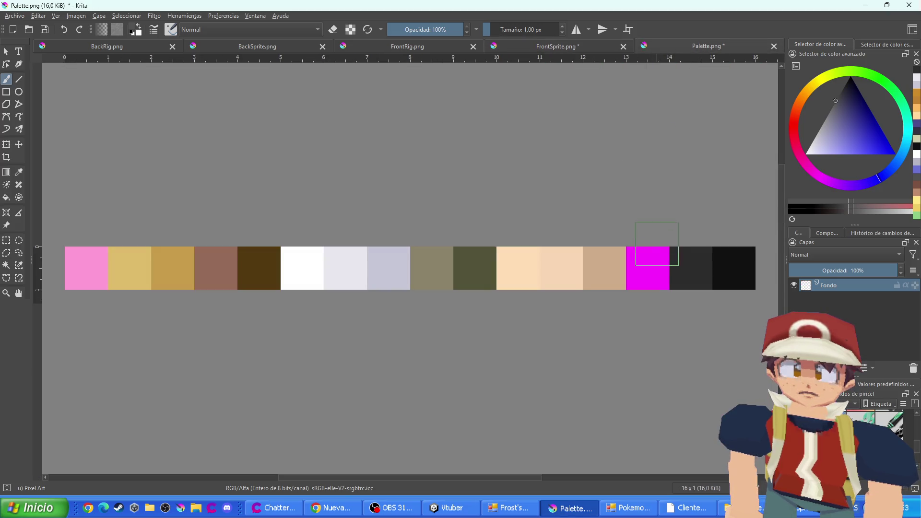
pyautogui.click(649, 262)
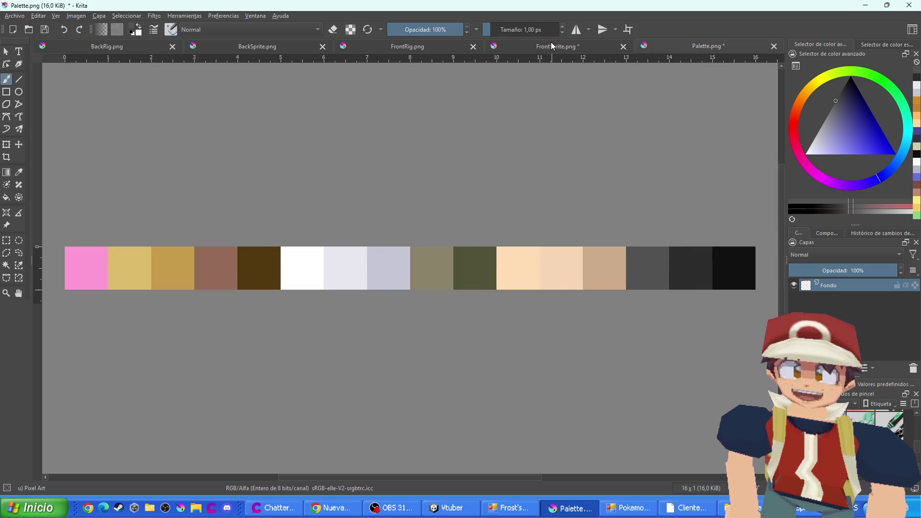
pyautogui.click(551, 45)
pyautogui.click(689, 51)
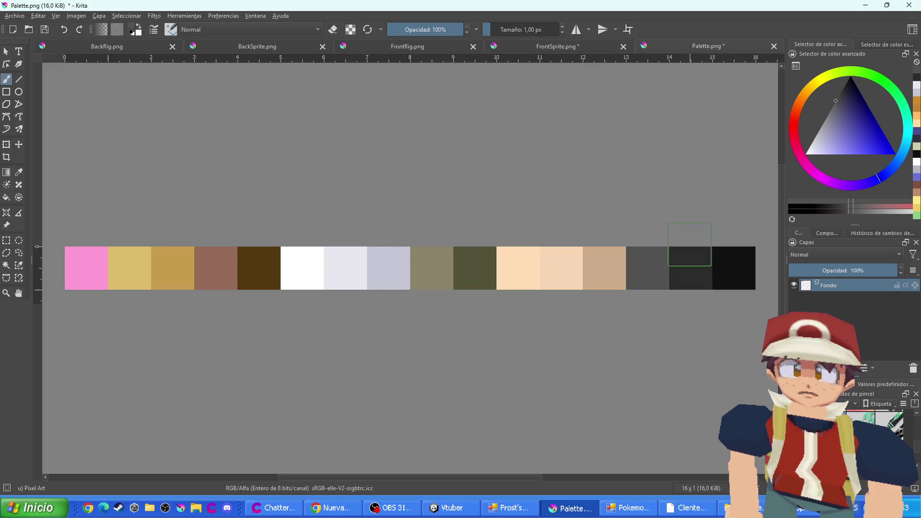
pyautogui.keyDown('ctrl'); pyautogui.click(691, 254); pyautogui.keyUp('ctrl')
pyautogui.click(588, 50)
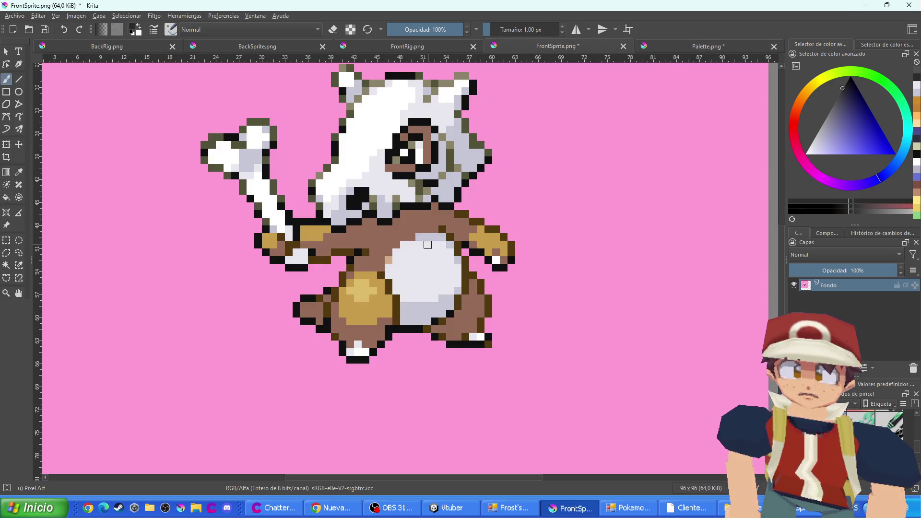
# Paint a body column and the left-side brown outline pixels dark grey
pyautogui.scroll(3, 424, 307)
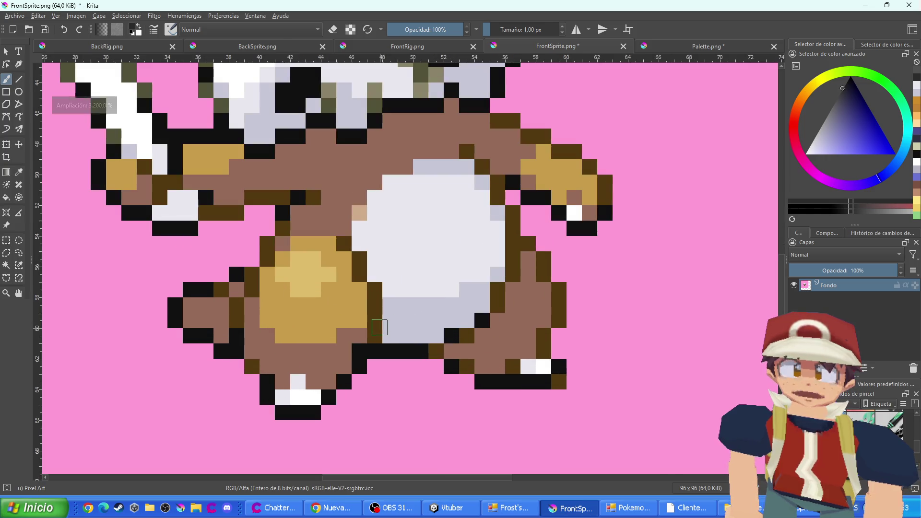
pyautogui.moveTo(375, 338)
pyautogui.mouseDown()
pyautogui.moveTo(370, 292)
pyautogui.moveTo(345, 243)
pyautogui.mouseUp()
pyautogui.moveTo(267, 262)
pyautogui.mouseDown()
pyautogui.moveTo(283, 227)
pyautogui.moveTo(276, 204)
pyautogui.moveTo(235, 214)
pyautogui.moveTo(199, 204)
pyautogui.moveTo(144, 167)
pyautogui.mouseUp()
pyautogui.moveTo(252, 274)
pyautogui.mouseDown()
pyautogui.moveTo(252, 291)
pyautogui.moveTo(225, 290)
pyautogui.mouseUp()
pyautogui.click(252, 367)
pyautogui.click(467, 336)
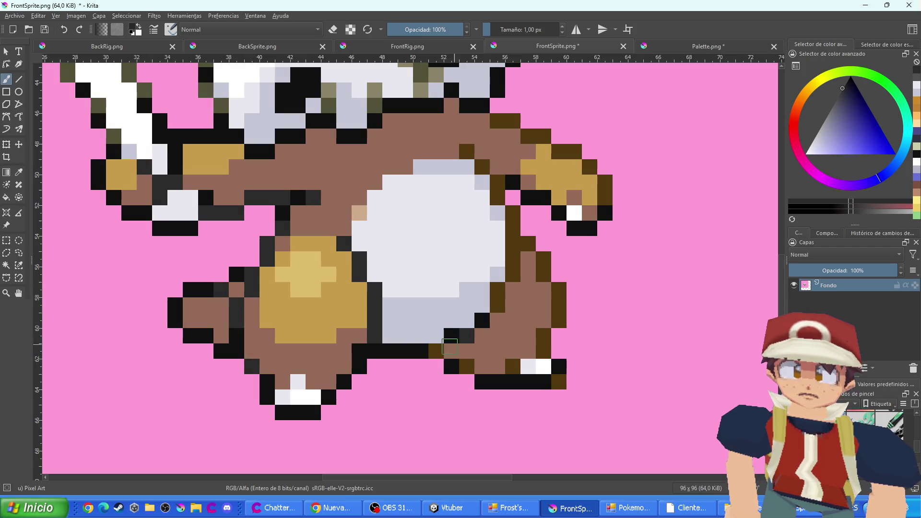
pyautogui.click(436, 352)
pyautogui.click(467, 367)
# Recolour the legs', belly-side and right arm's brown outline pixels dark grey
pyautogui.click(513, 367)
pyautogui.click(559, 382)
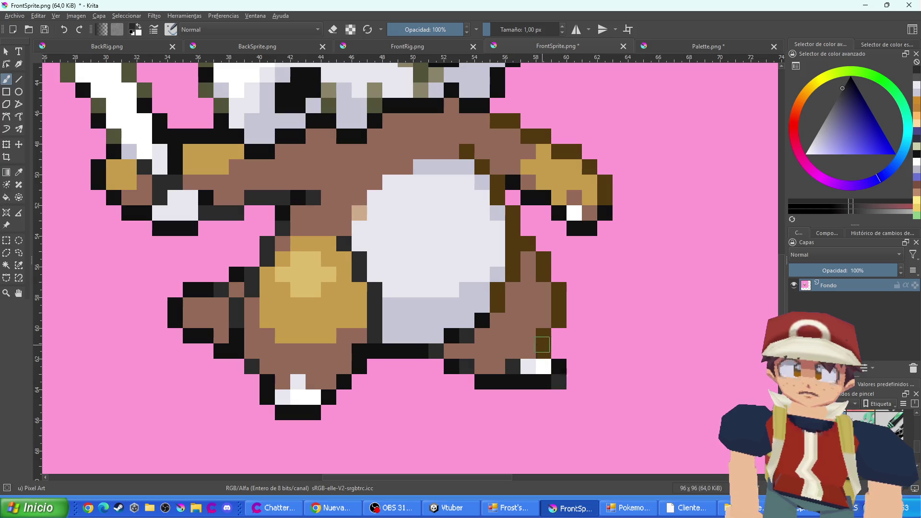
pyautogui.moveTo(543, 351)
pyautogui.mouseDown()
pyautogui.moveTo(558, 290)
pyautogui.moveTo(544, 259)
pyautogui.mouseUp()
pyautogui.moveTo(497, 294); pyautogui.dragTo(498, 307)
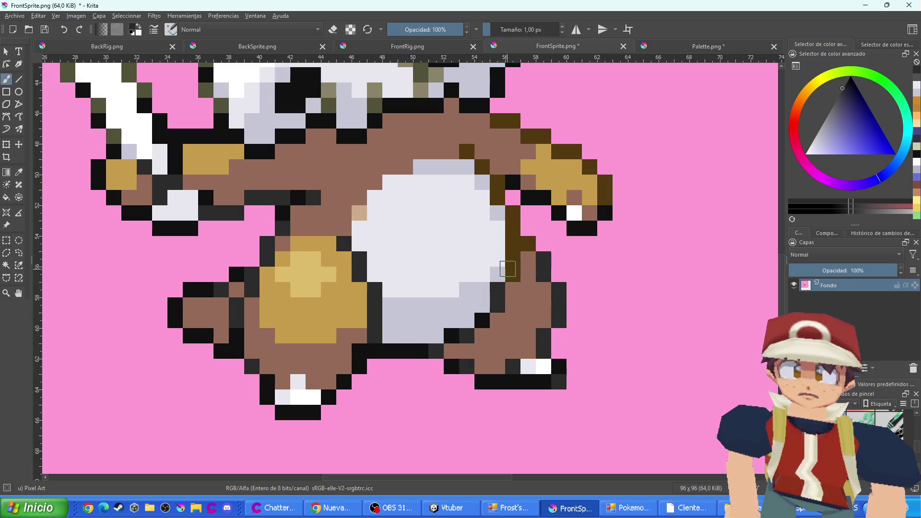
pyautogui.moveTo(513, 274)
pyautogui.mouseDown()
pyautogui.moveTo(513, 213)
pyautogui.moveTo(466, 150)
pyautogui.mouseUp()
pyautogui.click(529, 244)
pyautogui.moveTo(497, 121)
pyautogui.mouseDown()
pyautogui.moveTo(589, 167)
pyautogui.moveTo(607, 197)
pyautogui.mouseUp()
# Check the Palette document, then paint the lower leg, left limb and lower-right body dark grey
pyautogui.scroll(-4, 606, 197)
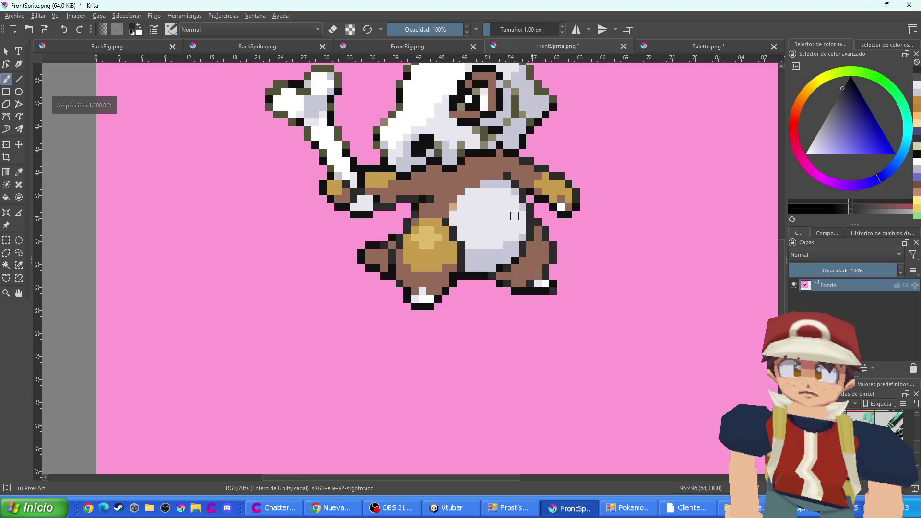
pyautogui.scroll(3, 501, 184)
pyautogui.hotkey('ctrl', 'Tab')
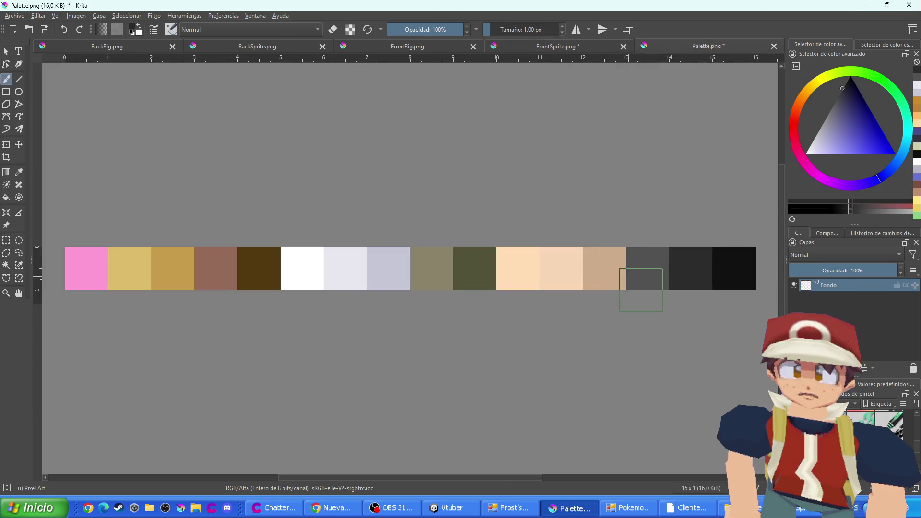
pyautogui.click(577, 46)
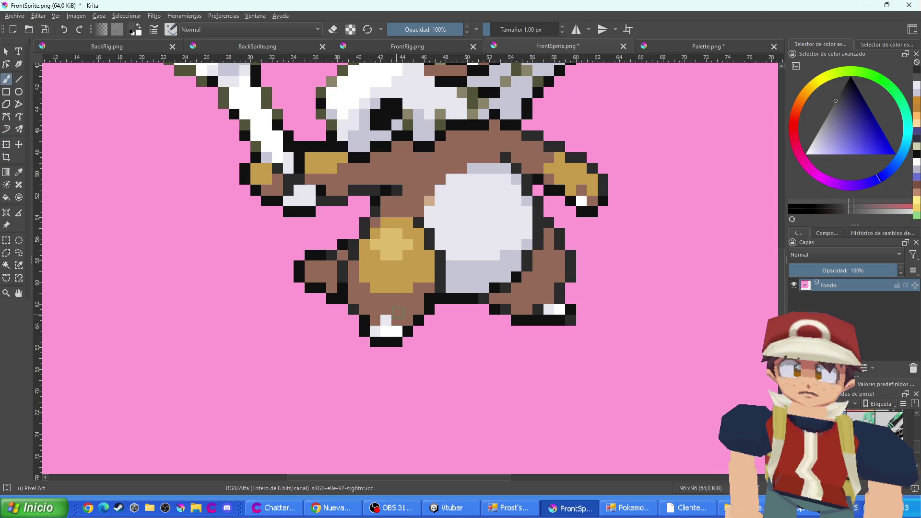
pyautogui.scroll(1, 495, 295)
pyautogui.moveTo(413, 306)
pyautogui.mouseDown()
pyautogui.moveTo(360, 310)
pyautogui.moveTo(359, 324)
pyautogui.moveTo(356, 293)
pyautogui.moveTo(329, 279)
pyautogui.moveTo(329, 249)
pyautogui.moveTo(314, 233)
pyautogui.moveTo(294, 266)
pyautogui.moveTo(271, 259)
pyautogui.moveTo(276, 247)
pyautogui.mouseUp()
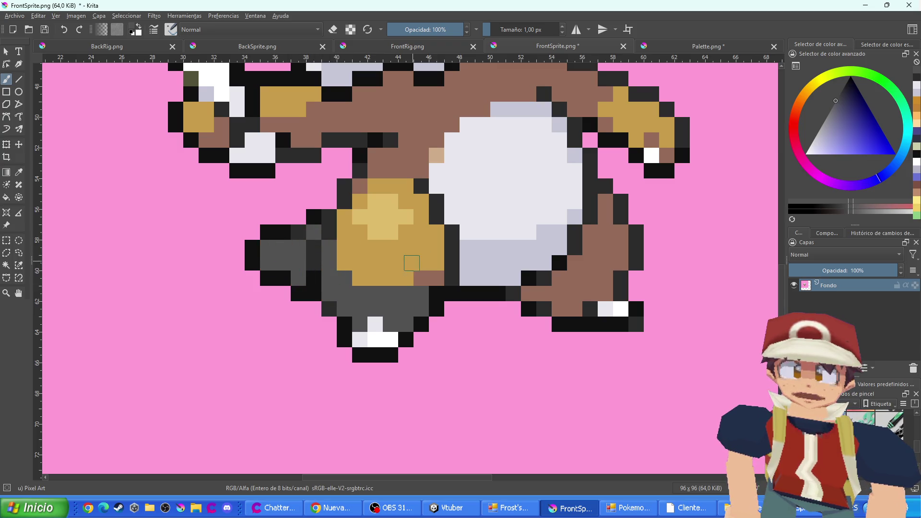
pyautogui.moveTo(435, 278); pyautogui.dragTo(421, 279)
pyautogui.moveTo(554, 287)
pyautogui.mouseDown()
pyautogui.moveTo(528, 294)
pyautogui.moveTo(559, 310)
pyautogui.moveTo(603, 247)
pyautogui.moveTo(608, 211)
pyautogui.moveTo(591, 268)
pyautogui.moveTo(621, 252)
pyautogui.moveTo(630, 221)
pyautogui.mouseUp()
# Paint the brown band under the skull and the body's right side dark grey
pyautogui.moveTo(667, 155); pyautogui.dragTo(651, 140)
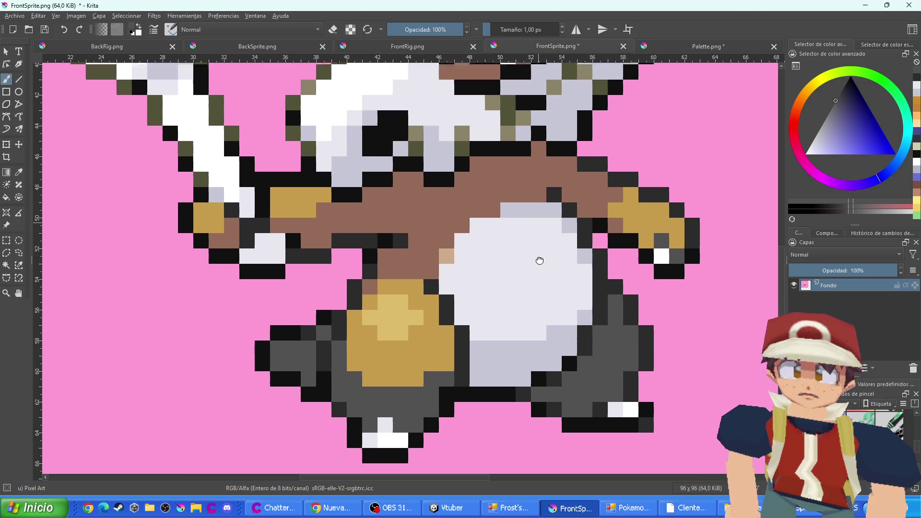
pyautogui.scroll(2, 531, 154)
pyautogui.moveTo(429, 274)
pyautogui.mouseDown()
pyautogui.moveTo(391, 273)
pyautogui.moveTo(447, 257)
pyautogui.moveTo(384, 258)
pyautogui.moveTo(446, 243)
pyautogui.moveTo(448, 224)
pyautogui.moveTo(339, 226)
pyautogui.moveTo(302, 232)
pyautogui.moveTo(307, 240)
pyautogui.moveTo(246, 229)
pyautogui.moveTo(220, 242)
pyautogui.mouseUp()
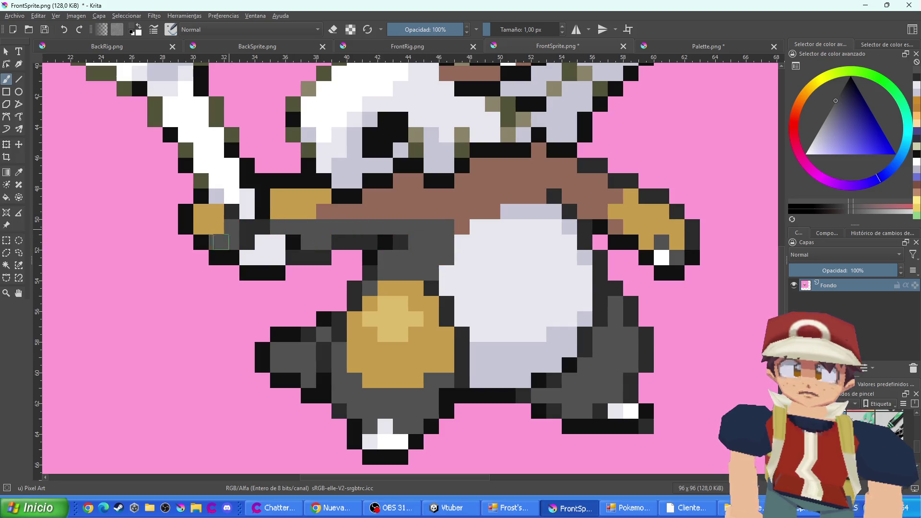
pyautogui.moveTo(335, 218)
pyautogui.mouseDown()
pyautogui.moveTo(460, 218)
pyautogui.moveTo(384, 197)
pyautogui.moveTo(417, 182)
pyautogui.moveTo(485, 212)
pyautogui.moveTo(485, 166)
pyautogui.moveTo(472, 189)
pyautogui.mouseUp()
pyautogui.moveTo(537, 194)
pyautogui.mouseDown()
pyautogui.moveTo(510, 194)
pyautogui.moveTo(503, 166)
pyautogui.moveTo(549, 172)
pyautogui.mouseUp()
pyautogui.moveTo(597, 194)
pyautogui.mouseDown()
pyautogui.moveTo(566, 191)
pyautogui.moveTo(574, 182)
pyautogui.moveTo(615, 227)
pyautogui.moveTo(657, 211)
pyautogui.moveTo(676, 240)
pyautogui.mouseUp()
# Eyedrop the belly's light lavender and paint over the gold hands and thigh pad
pyautogui.keyDown('ctrl'); pyautogui.click(557, 338); pyautogui.keyUp('ctrl')
pyautogui.moveTo(626, 222)
pyautogui.mouseDown()
pyautogui.moveTo(624, 205)
pyautogui.moveTo(616, 211)
pyautogui.mouseUp()
pyautogui.moveTo(325, 199)
pyautogui.mouseDown()
pyautogui.moveTo(287, 204)
pyautogui.moveTo(304, 203)
pyautogui.mouseUp()
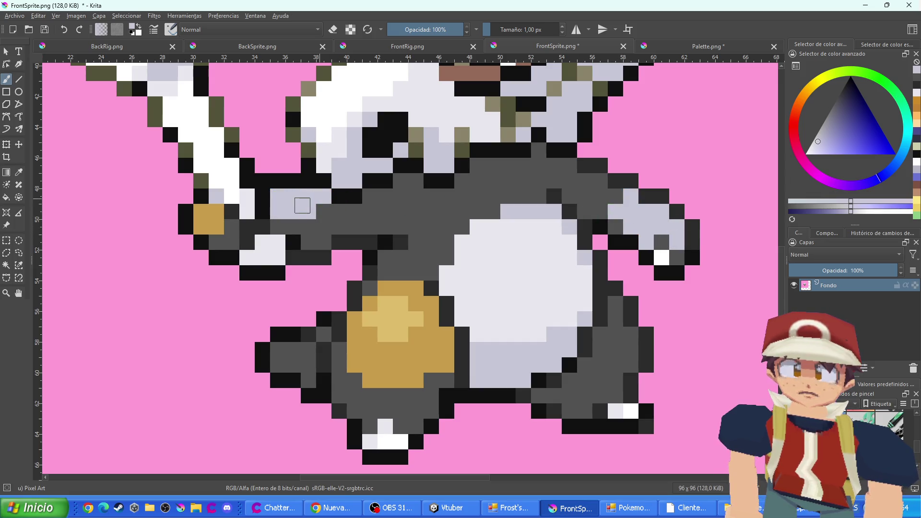
pyautogui.moveTo(216, 211); pyautogui.dragTo(201, 228)
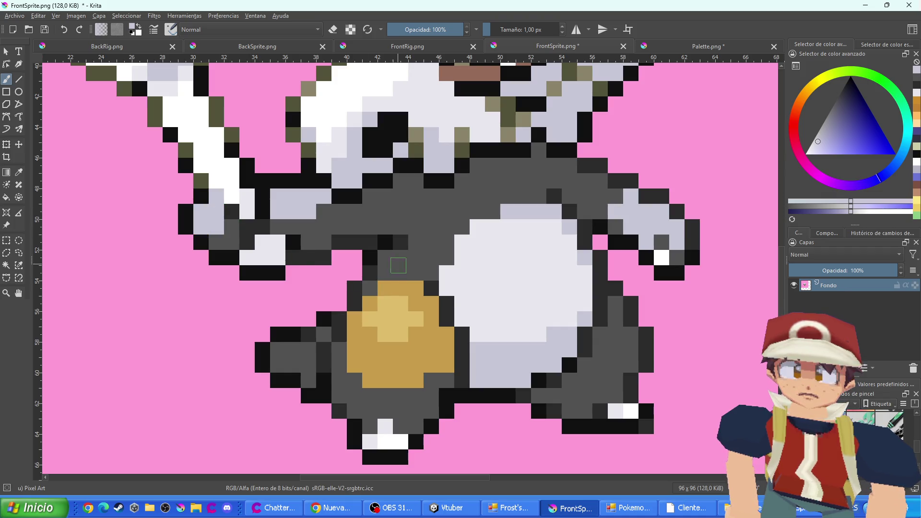
pyautogui.moveTo(416, 288)
pyautogui.mouseDown()
pyautogui.moveTo(369, 304)
pyautogui.moveTo(365, 331)
pyautogui.moveTo(374, 378)
pyautogui.moveTo(408, 357)
pyautogui.moveTo(387, 349)
pyautogui.moveTo(423, 357)
pyautogui.moveTo(429, 338)
pyautogui.moveTo(417, 336)
pyautogui.moveTo(430, 307)
pyautogui.moveTo(372, 317)
pyautogui.moveTo(399, 305)
pyautogui.moveTo(384, 322)
pyautogui.moveTo(370, 319)
pyautogui.mouseUp()
pyautogui.keyDown('ctrl'); pyautogui.click(445, 113); pyautogui.keyUp('ctrl')
# Sample the grey and repaint the brown pixels around the eye dark grey
pyautogui.scroll(-6, 404, 325)
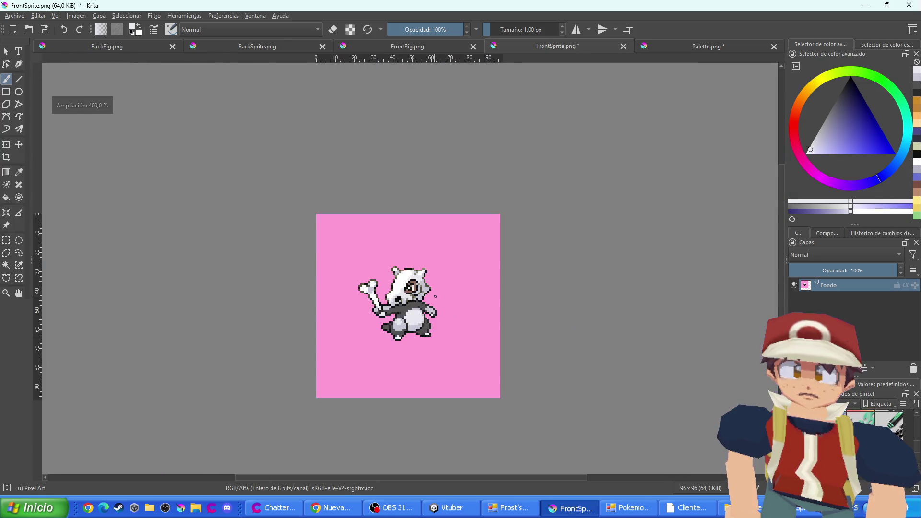
pyautogui.scroll(4, 435, 296)
pyautogui.keyDown('ctrl'); pyautogui.click(382, 273); pyautogui.keyUp('ctrl')
pyautogui.scroll(3, 382, 273)
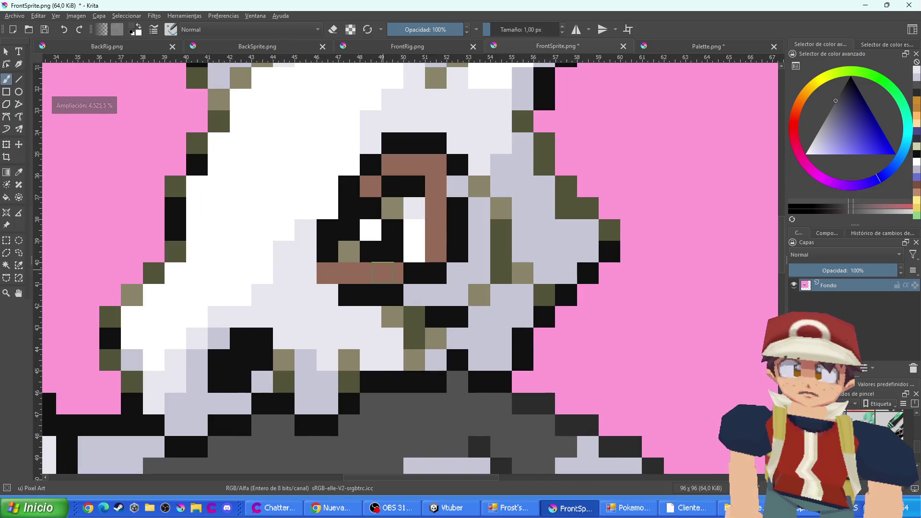
pyautogui.moveTo(379, 273); pyautogui.dragTo(326, 273)
pyautogui.moveTo(436, 252)
pyautogui.mouseDown()
pyautogui.moveTo(435, 169)
pyautogui.moveTo(396, 172)
pyautogui.mouseUp()
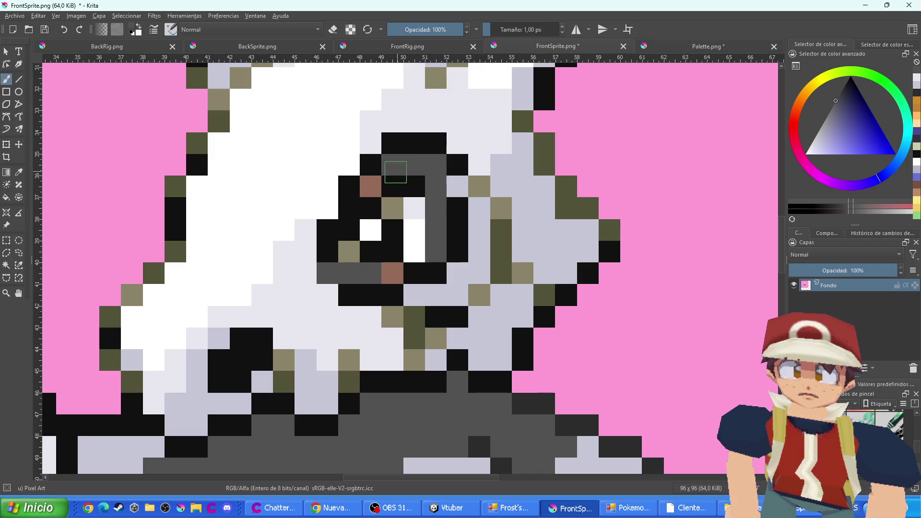
pyautogui.click(371, 186)
pyautogui.click(392, 274)
# Recolour three olive skull-edge pixels dark grey
pyautogui.scroll(-7, 404, 289)
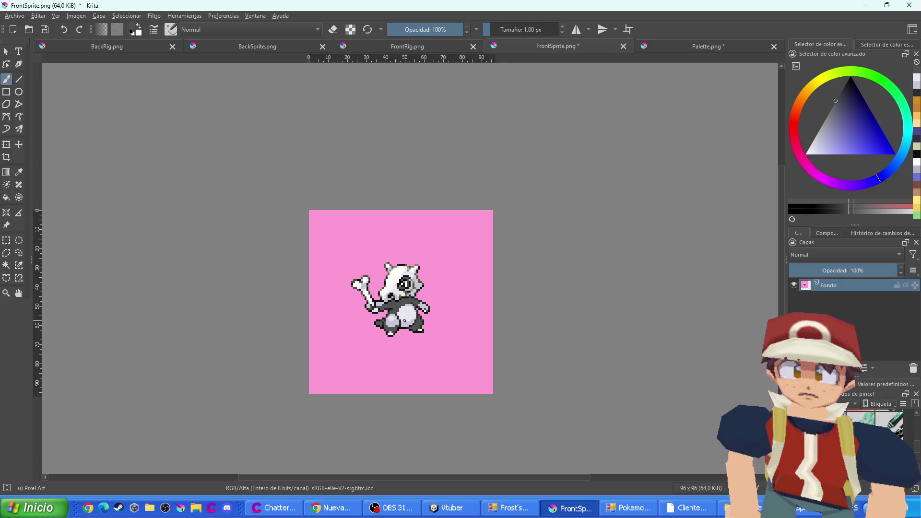
pyautogui.scroll(5, 403, 315)
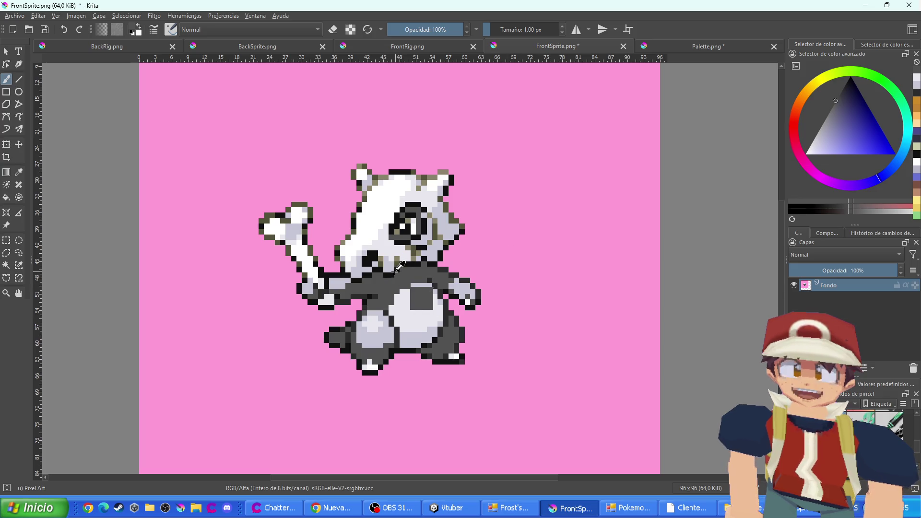
pyautogui.scroll(3, 408, 276)
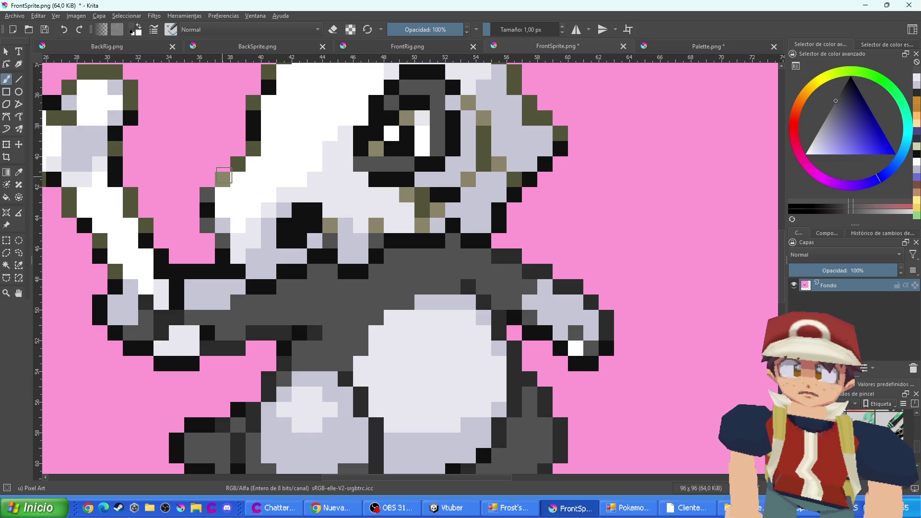
pyautogui.click(253, 149)
pyautogui.click(253, 105)
pyautogui.click(268, 71)
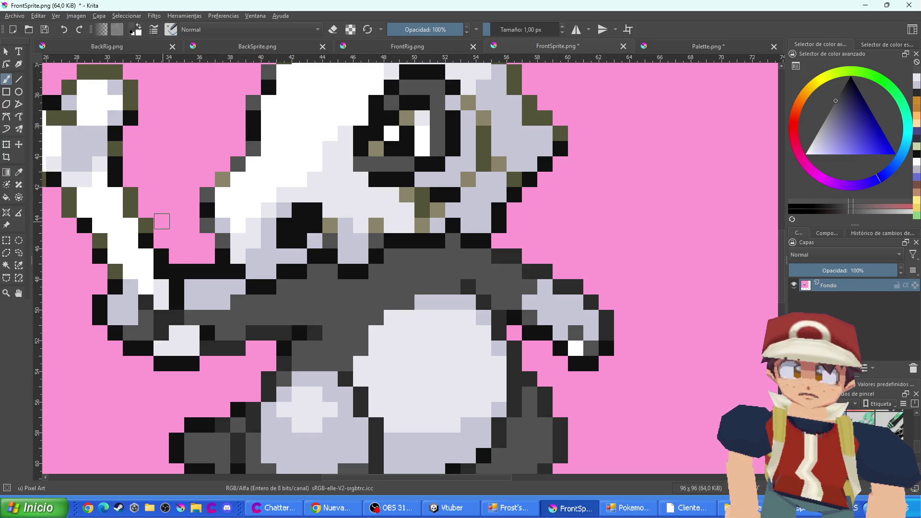
# Paint the left foot, lower-left leg and area under the belly dark, covering the belly's dark spots
pyautogui.moveTo(113, 260); pyautogui.dragTo(241, 260)
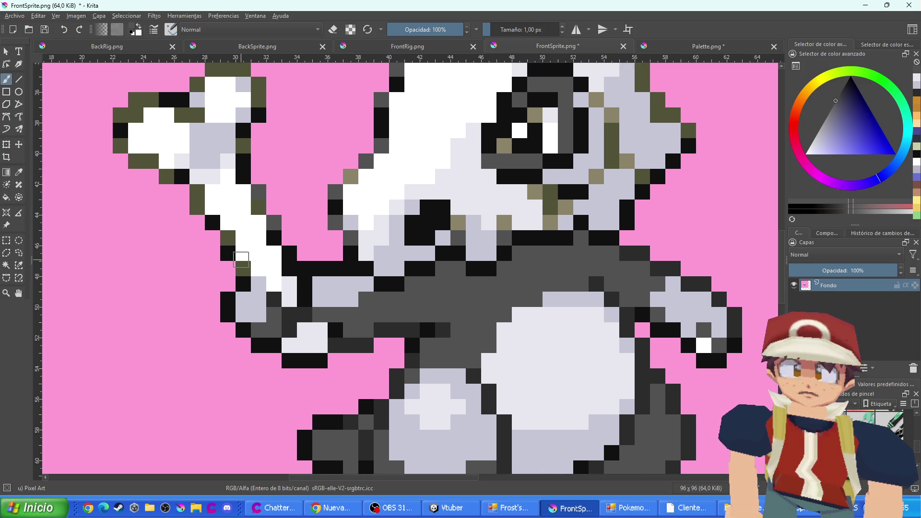
pyautogui.scroll(-2, 241, 263)
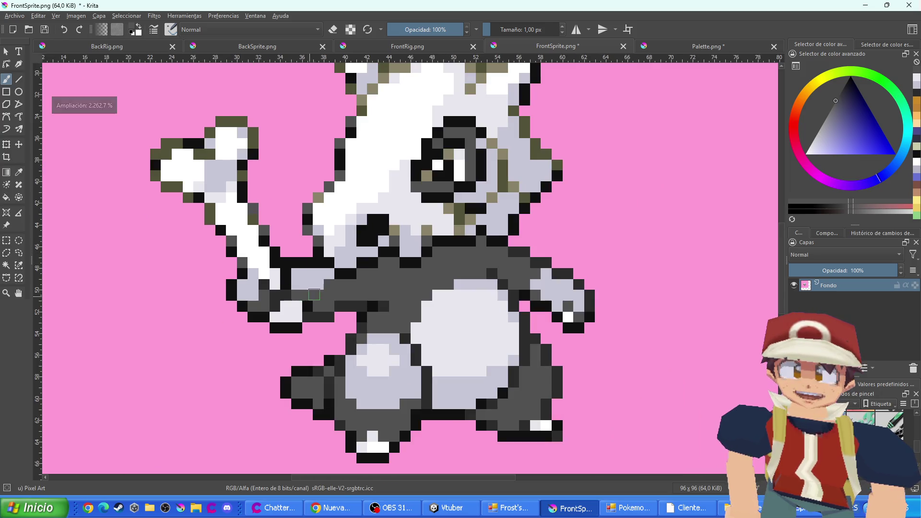
pyautogui.scroll(-2, 310, 307)
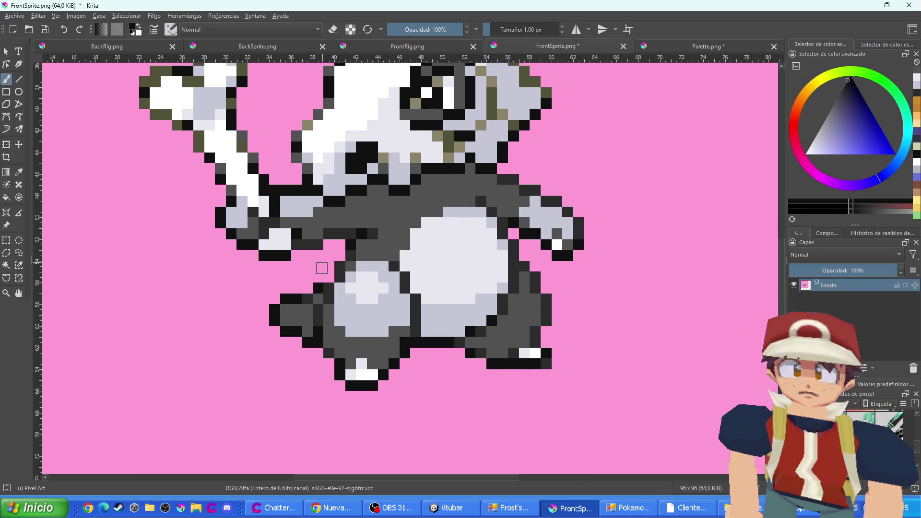
pyautogui.moveTo(306, 326)
pyautogui.mouseDown()
pyautogui.moveTo(288, 312)
pyautogui.moveTo(292, 319)
pyautogui.moveTo(324, 300)
pyautogui.moveTo(350, 359)
pyautogui.moveTo(332, 353)
pyautogui.moveTo(319, 315)
pyautogui.moveTo(365, 256)
pyautogui.moveTo(358, 232)
pyautogui.moveTo(301, 240)
pyautogui.moveTo(294, 226)
pyautogui.moveTo(261, 223)
pyautogui.moveTo(254, 237)
pyautogui.moveTo(253, 220)
pyautogui.moveTo(230, 212)
pyautogui.mouseUp()
pyautogui.scroll(-4, 300, 227)
pyautogui.scroll(3, 325, 225)
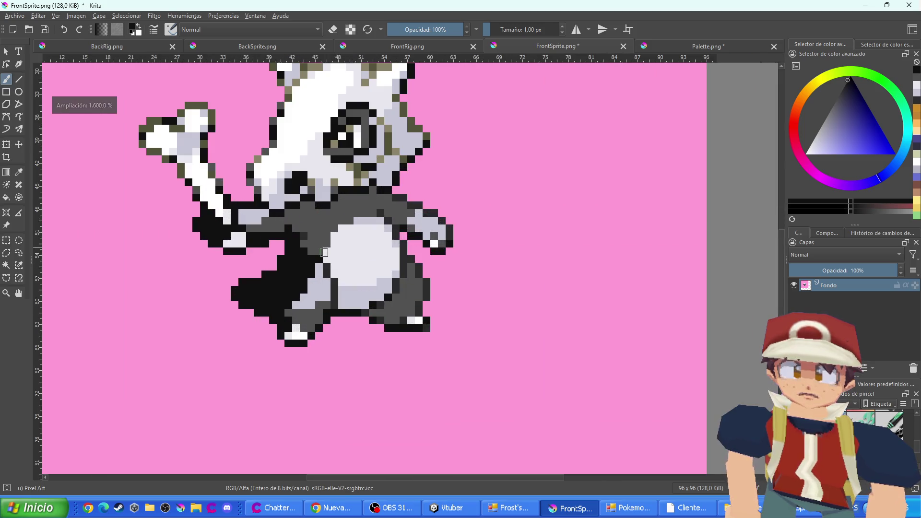
pyautogui.moveTo(304, 320)
pyautogui.mouseDown()
pyautogui.moveTo(283, 310)
pyautogui.moveTo(327, 301)
pyautogui.moveTo(314, 266)
pyautogui.mouseUp()
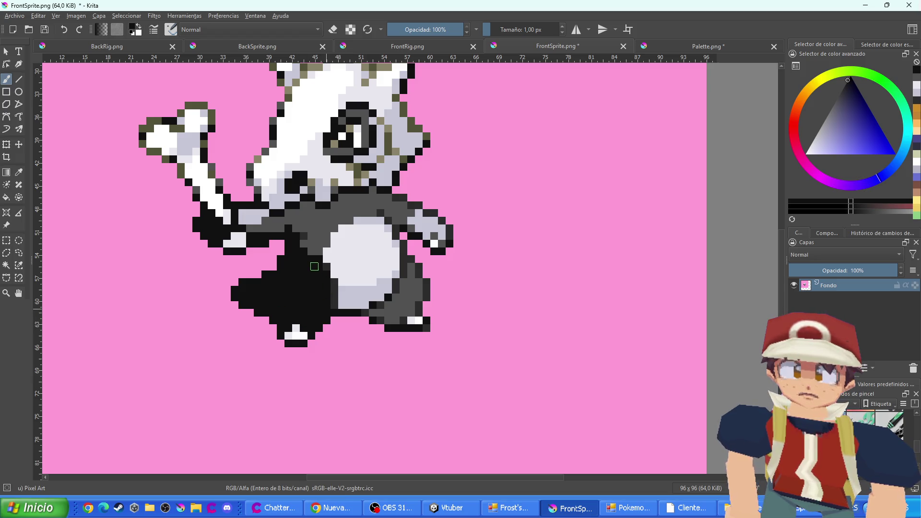
pyautogui.scroll(2, 388, 318)
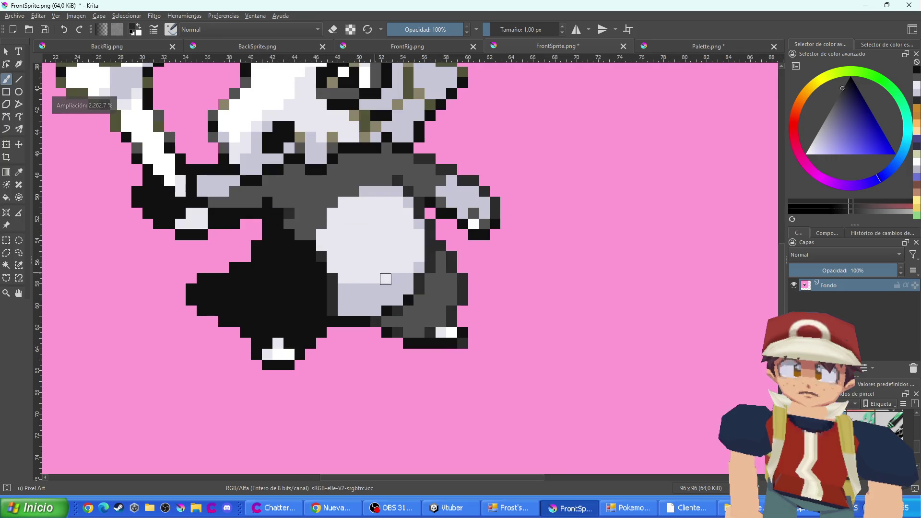
pyautogui.moveTo(403, 282)
pyautogui.mouseDown()
pyautogui.moveTo(385, 308)
pyautogui.moveTo(334, 320)
pyautogui.moveTo(364, 297)
pyautogui.moveTo(331, 292)
pyautogui.moveTo(334, 276)
pyautogui.moveTo(321, 276)
pyautogui.moveTo(289, 225)
pyautogui.moveTo(312, 181)
pyautogui.moveTo(331, 168)
pyautogui.mouseUp()
pyautogui.keyDown('ctrl'); pyautogui.click(301, 238); pyautogui.keyUp('ctrl')
pyautogui.keyDown('ctrl'); pyautogui.click(445, 298); pyautogui.keyUp('ctrl')
# Outline the belly and right arm in black and paint the remaining grey pixels and foot black
pyautogui.keyDown('ctrl'); pyautogui.click(267, 224); pyautogui.keyUp('ctrl')
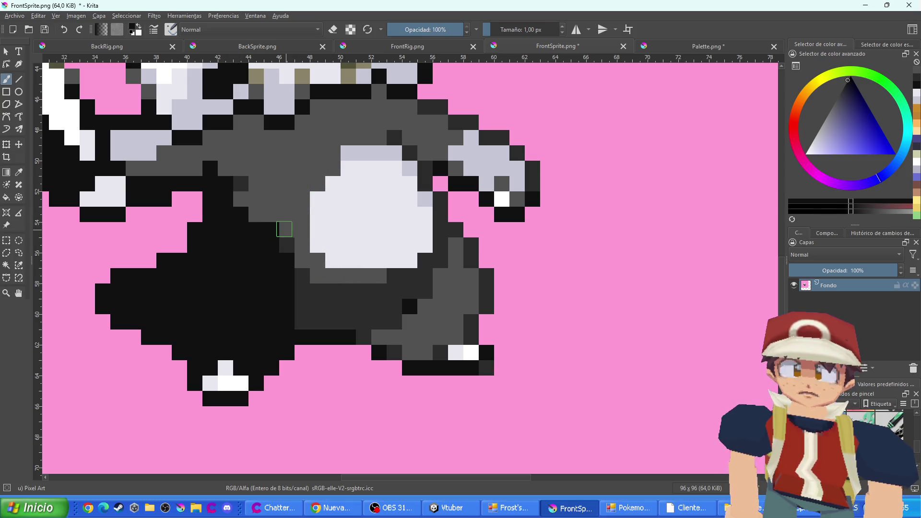
pyautogui.moveTo(284, 229)
pyautogui.mouseDown()
pyautogui.moveTo(287, 185)
pyautogui.moveTo(297, 172)
pyautogui.moveTo(336, 137)
pyautogui.moveTo(379, 137)
pyautogui.mouseUp()
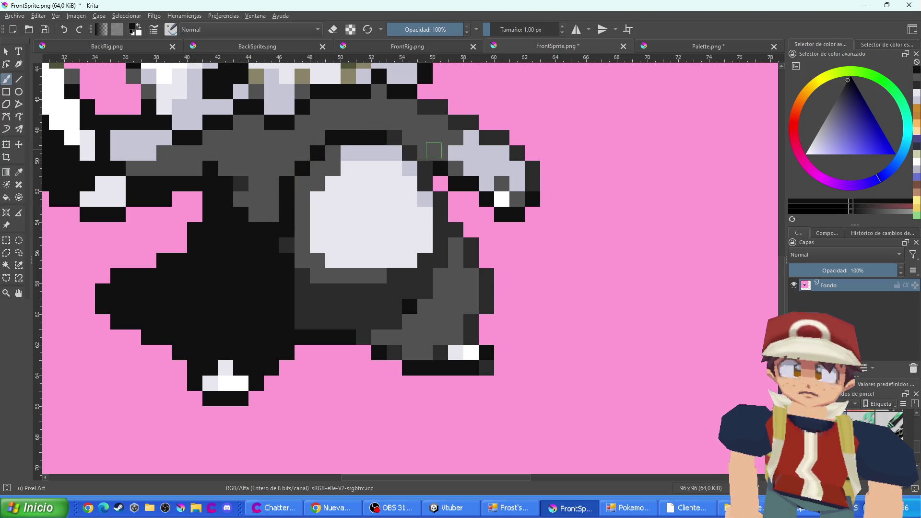
pyautogui.moveTo(434, 150); pyautogui.dragTo(515, 199)
pyautogui.scroll(-1, 442, 155)
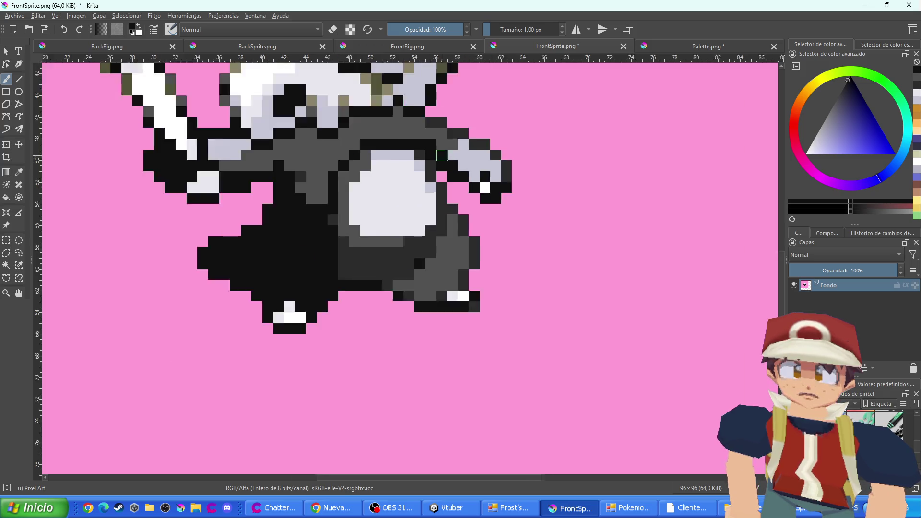
pyautogui.scroll(1, 442, 155)
pyautogui.scroll(-1, 442, 144)
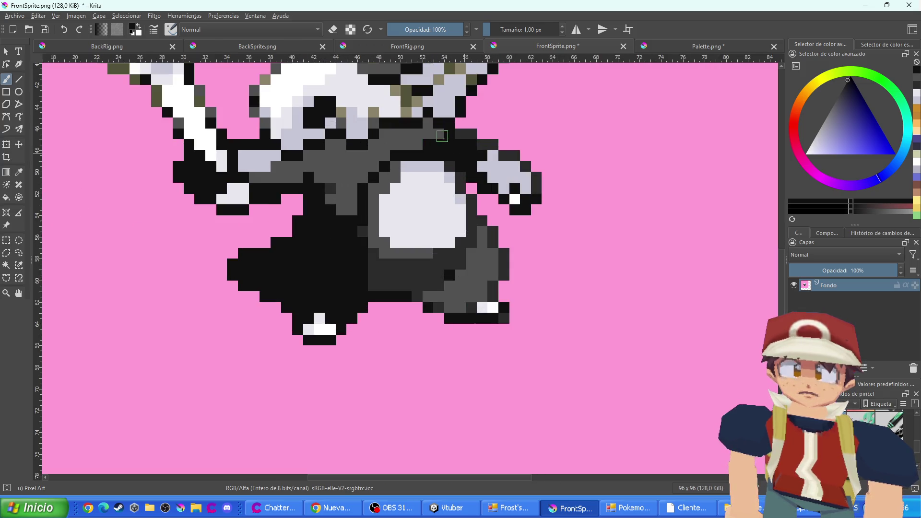
pyautogui.moveTo(442, 136)
pyautogui.mouseDown()
pyautogui.moveTo(424, 130)
pyautogui.moveTo(391, 144)
pyautogui.moveTo(400, 134)
pyautogui.moveTo(355, 177)
pyautogui.moveTo(343, 206)
pyautogui.moveTo(331, 190)
pyautogui.moveTo(333, 154)
pyautogui.moveTo(319, 166)
pyautogui.moveTo(240, 166)
pyautogui.mouseUp()
pyautogui.scroll(-4, 320, 177)
pyautogui.scroll(2, 320, 177)
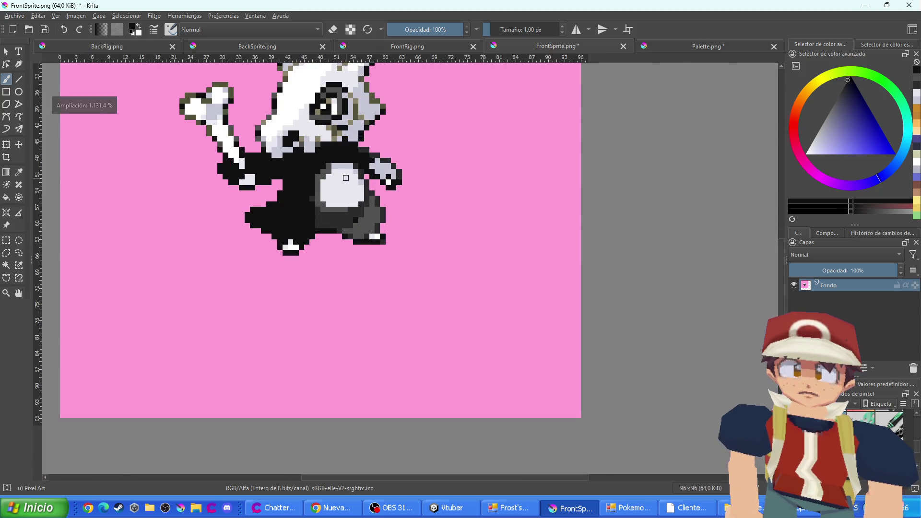
pyautogui.scroll(1, 346, 178)
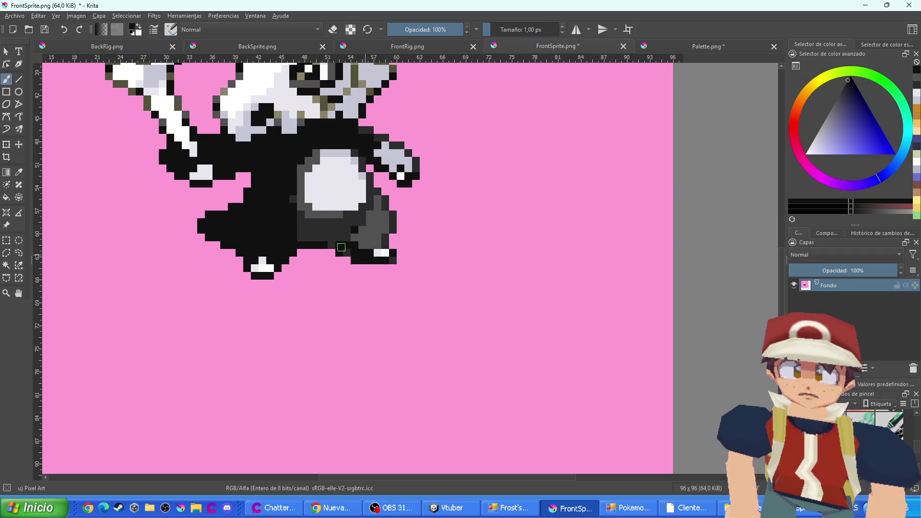
pyautogui.moveTo(265, 270)
pyautogui.mouseDown()
pyautogui.moveTo(261, 257)
pyautogui.moveTo(310, 235)
pyautogui.moveTo(331, 242)
pyautogui.moveTo(360, 221)
pyautogui.moveTo(326, 214)
pyautogui.moveTo(357, 174)
pyautogui.moveTo(379, 216)
pyautogui.moveTo(372, 248)
pyautogui.moveTo(382, 199)
pyautogui.moveTo(355, 161)
pyautogui.moveTo(343, 206)
pyautogui.moveTo(325, 177)
pyautogui.moveTo(311, 208)
pyautogui.moveTo(316, 176)
pyautogui.mouseUp()
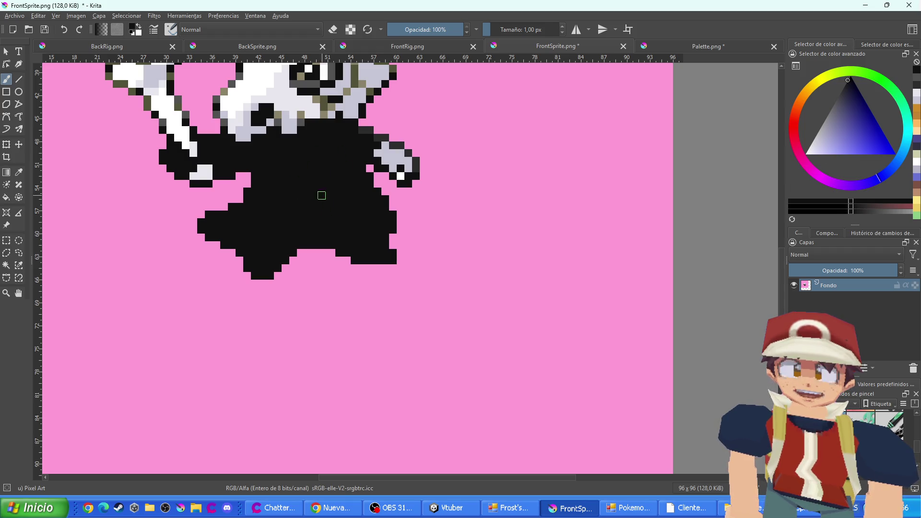
# Zoom in and paint the right arm and the grey pixels beside the eye black
pyautogui.press('+')
pyautogui.moveTo(401, 185)
pyautogui.mouseDown()
pyautogui.moveTo(399, 158)
pyautogui.moveTo(368, 141)
pyautogui.mouseUp()
pyautogui.press('+')
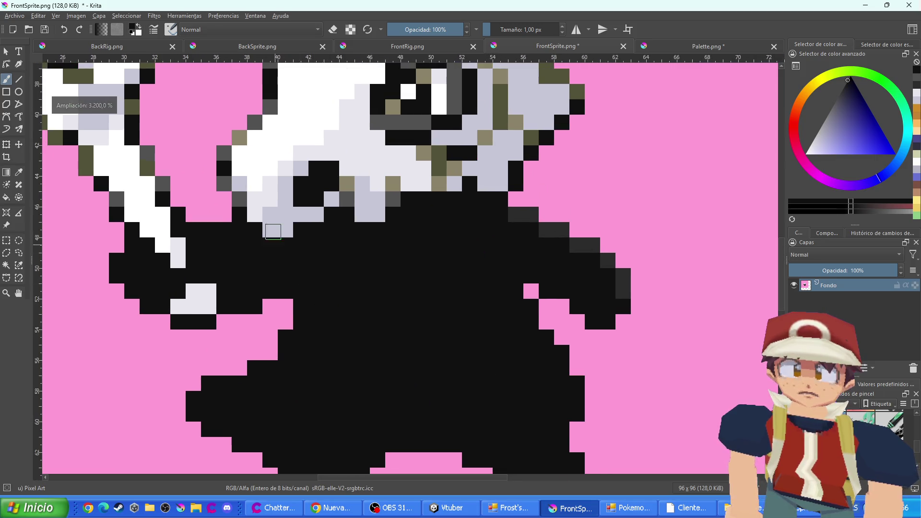
pyautogui.moveTo(432, 115)
pyautogui.mouseDown()
pyautogui.moveTo(419, 226)
pyautogui.moveTo(365, 234)
pyautogui.mouseUp()
pyautogui.moveTo(441, 215)
pyautogui.mouseDown()
pyautogui.moveTo(434, 152)
pyautogui.moveTo(397, 179)
pyautogui.mouseUp()
pyautogui.scroll(-5, 403, 180)
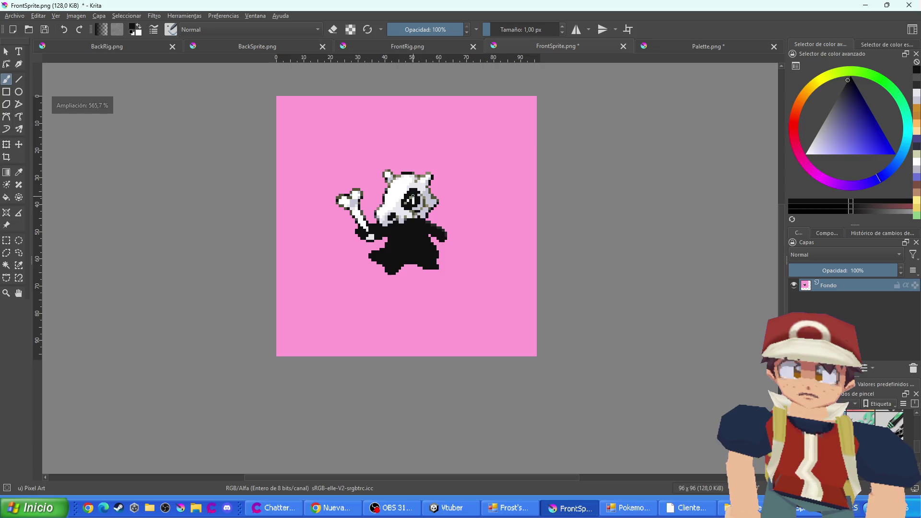
# Pick dark grey from the sprite and paint the pixels below the eye and beside the face
pyautogui.scroll(2, 418, 183)
pyautogui.scroll(1, 418, 183)
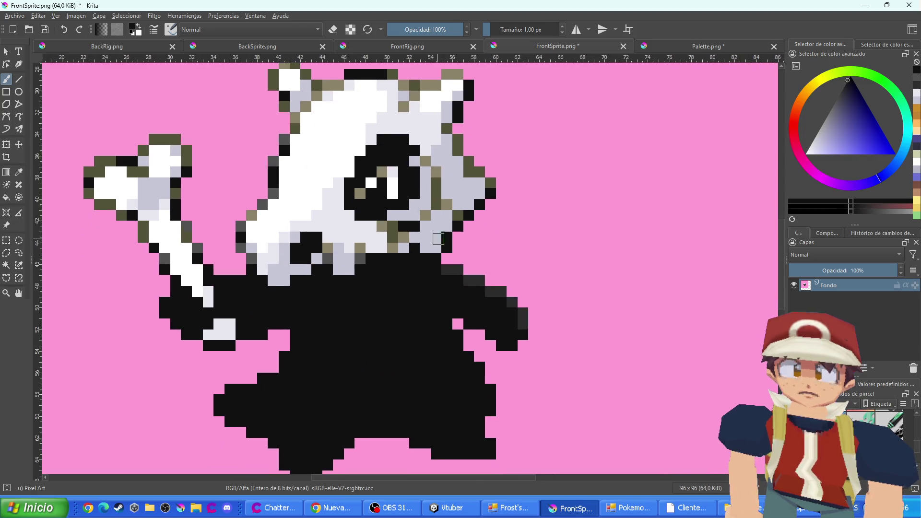
pyautogui.scroll(1, 451, 298)
pyautogui.keyDown('ctrl'); pyautogui.click(475, 284); pyautogui.keyUp('ctrl')
pyautogui.scroll(1, 422, 242)
pyautogui.moveTo(376, 247)
pyautogui.mouseDown()
pyautogui.moveTo(370, 218)
pyautogui.moveTo(391, 231)
pyautogui.mouseUp()
pyautogui.click(422, 200)
pyautogui.moveTo(437, 189)
pyautogui.mouseDown()
pyautogui.moveTo(437, 158)
pyautogui.moveTo(469, 202)
pyautogui.mouseUp()
# Recolour the olive cheek and right-edge outline pixels dark grey
pyautogui.click(437, 140)
pyautogui.click(422, 125)
pyautogui.click(499, 142)
pyautogui.moveTo(484, 143); pyautogui.dragTo(453, 79)
pyautogui.click(514, 156)
# Recolour the right ear tip and olive outline atop the head dark grey
pyautogui.moveTo(477, 117); pyautogui.dragTo(468, 209)
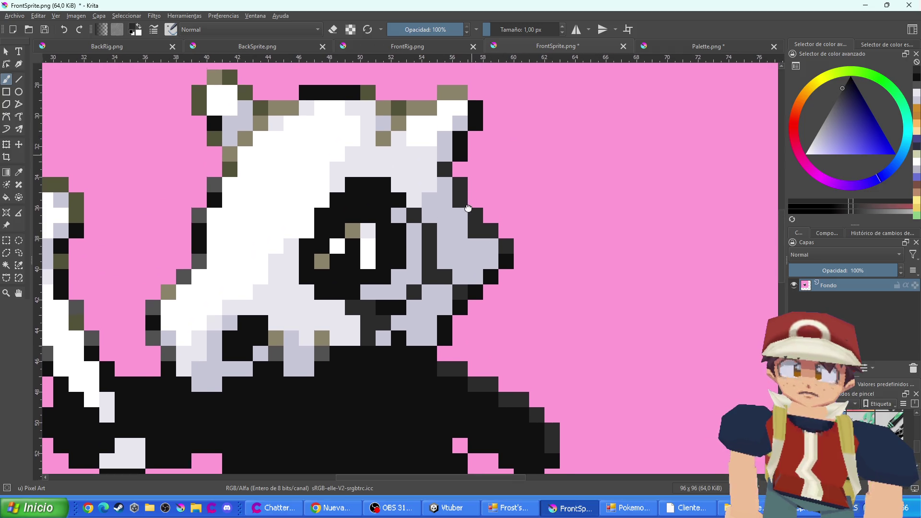
pyautogui.click(445, 93)
pyautogui.click(460, 93)
pyautogui.moveTo(430, 109); pyautogui.dragTo(398, 124)
pyautogui.click(383, 139)
pyautogui.click(382, 109)
pyautogui.click(368, 93)
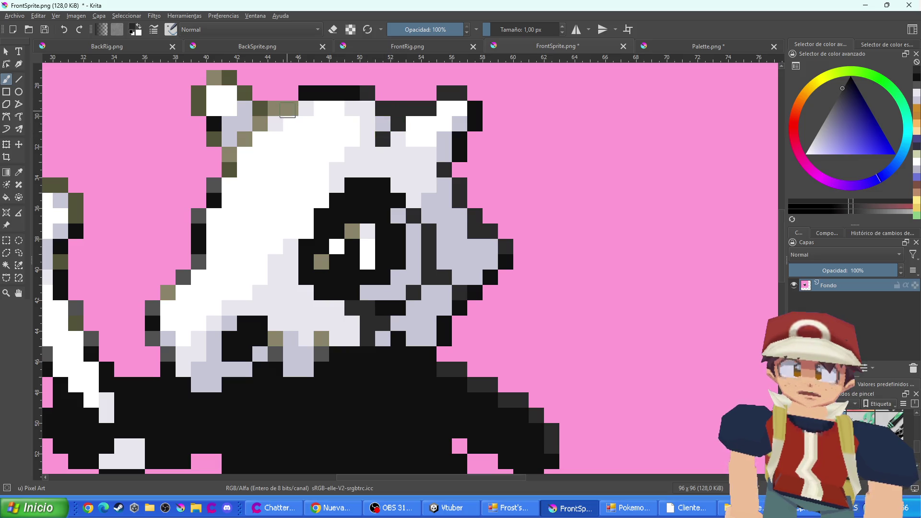
# Darken the top-left head outline and the left ear's olive outline
pyautogui.moveTo(287, 110); pyautogui.dragTo(260, 109)
pyautogui.click(260, 124)
pyautogui.click(245, 93)
pyautogui.click(229, 78)
pyautogui.click(214, 77)
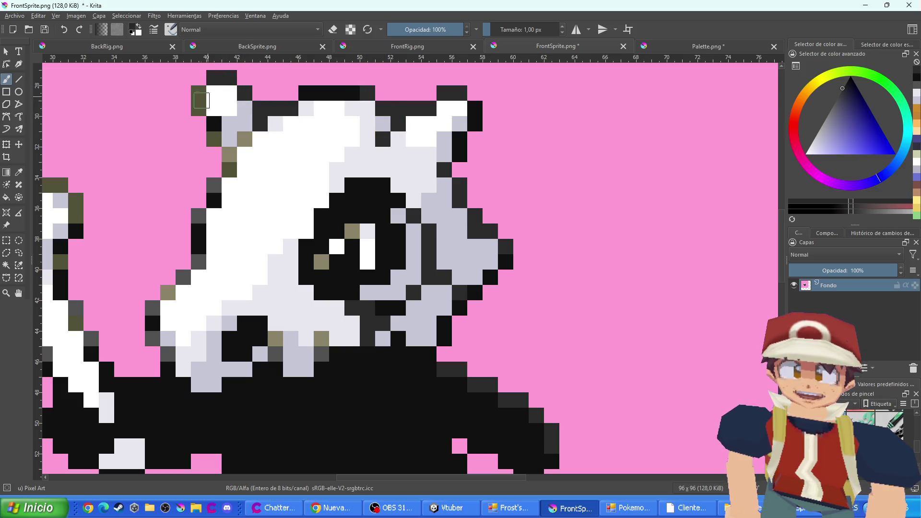
pyautogui.click(199, 93)
pyautogui.click(198, 109)
pyautogui.click(214, 139)
pyautogui.moveTo(229, 154); pyautogui.dragTo(229, 170)
pyautogui.click(245, 139)
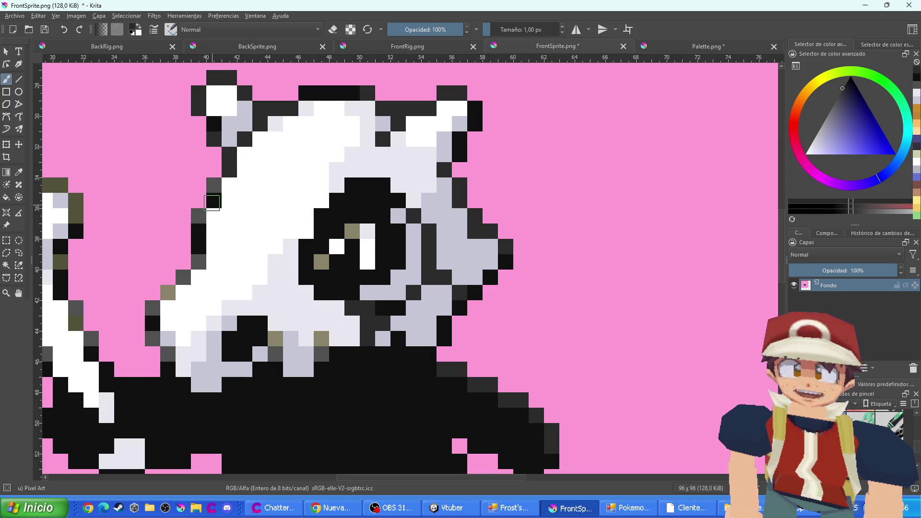
# Darken the olive outline along the head's left edge and lower outline
pyautogui.click(214, 185)
pyautogui.click(199, 216)
pyautogui.click(198, 246)
pyautogui.click(199, 262)
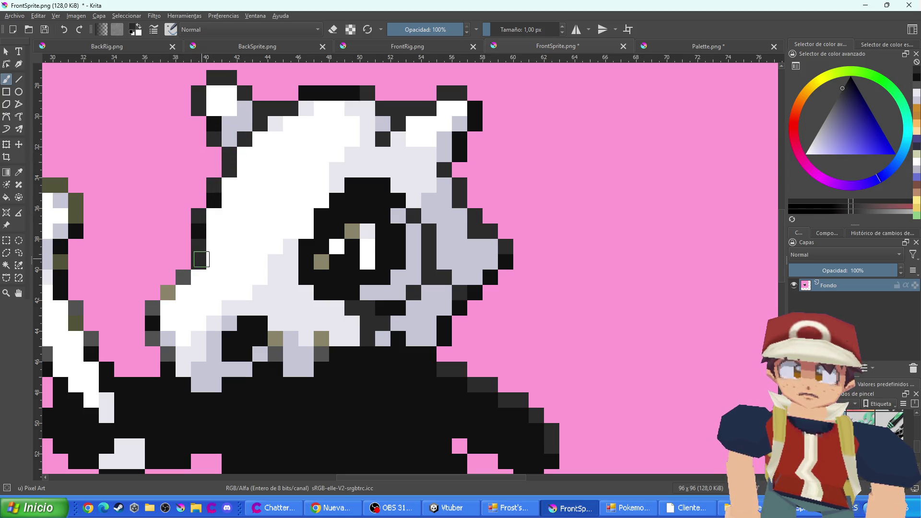
pyautogui.click(183, 277)
pyautogui.click(168, 292)
pyautogui.click(152, 308)
pyautogui.click(153, 339)
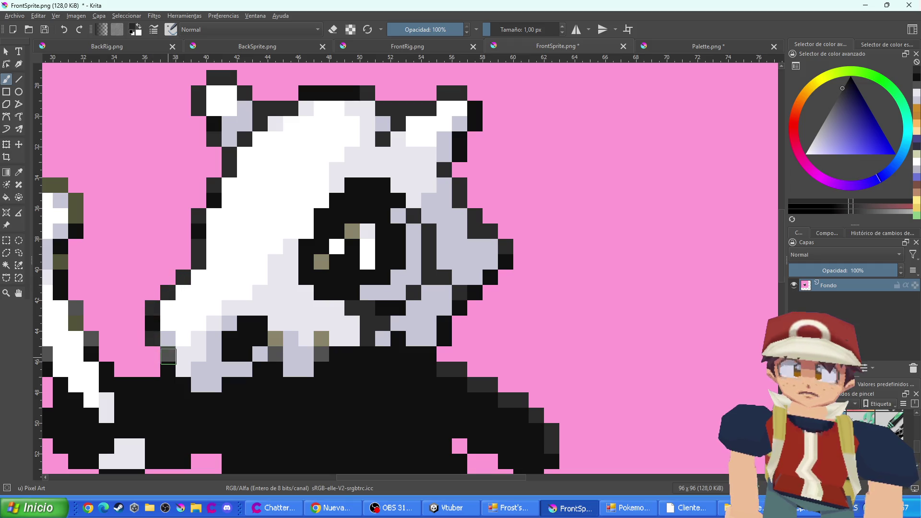
pyautogui.click(168, 354)
pyautogui.moveTo(275, 339); pyautogui.dragTo(277, 353)
pyautogui.click(324, 342)
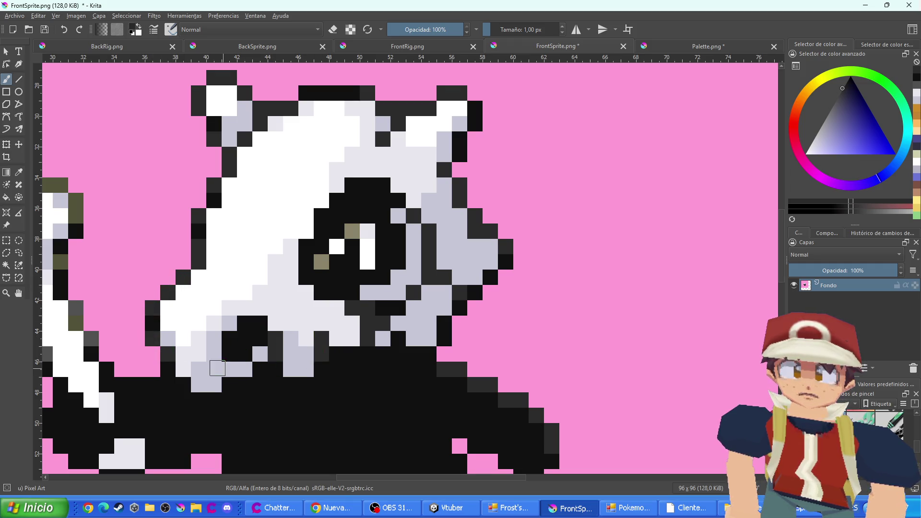
# Darken the bone's olive outline on all sides
pyautogui.moveTo(216, 367); pyautogui.dragTo(434, 330)
pyautogui.moveTo(248, 302)
pyautogui.mouseDown()
pyautogui.moveTo(264, 317)
pyautogui.moveTo(209, 259)
pyautogui.moveTo(163, 235)
pyautogui.moveTo(152, 205)
pyautogui.moveTo(188, 179)
pyautogui.moveTo(233, 193)
pyautogui.mouseUp()
pyautogui.click(233, 163)
pyautogui.moveTo(248, 148)
pyautogui.mouseDown()
pyautogui.moveTo(294, 165)
pyautogui.moveTo(279, 224)
pyautogui.mouseUp()
pyautogui.moveTo(287, 257); pyautogui.dragTo(309, 303)
# Paint the arm's outline pixels black on the front sprite
pyautogui.scroll(-5, 379, 311)
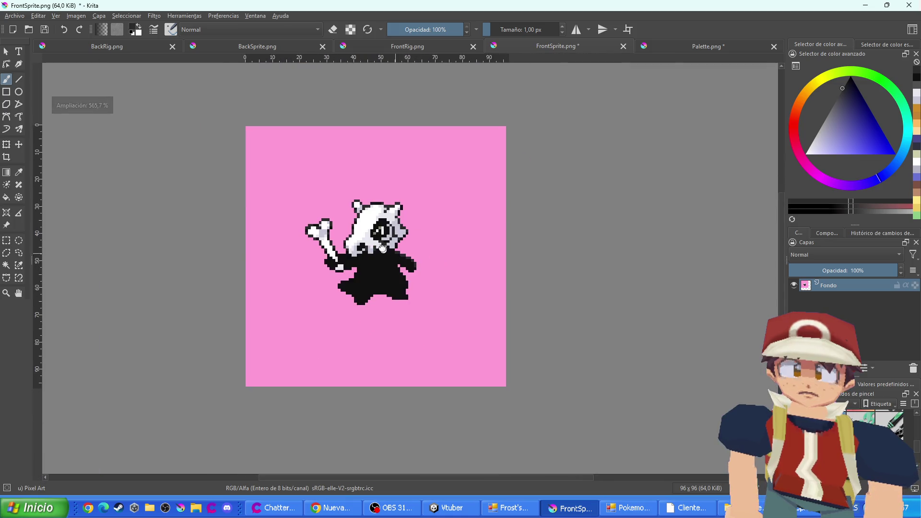
pyautogui.scroll(5, 408, 273)
pyautogui.scroll(1, 374, 231)
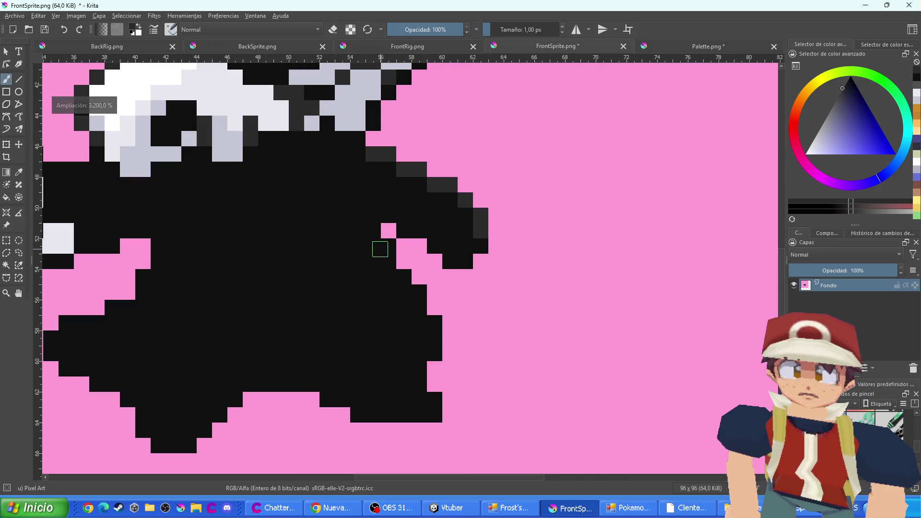
pyautogui.moveTo(374, 246)
pyautogui.mouseDown()
pyautogui.moveTo(430, 313)
pyautogui.moveTo(435, 346)
pyautogui.moveTo(420, 372)
pyautogui.moveTo(433, 415)
pyautogui.mouseUp()
# Add dark grey shading lines up the body, on the leg and near the bone-holding hand
pyautogui.scroll(-3, 433, 415)
pyautogui.scroll(2, 407, 423)
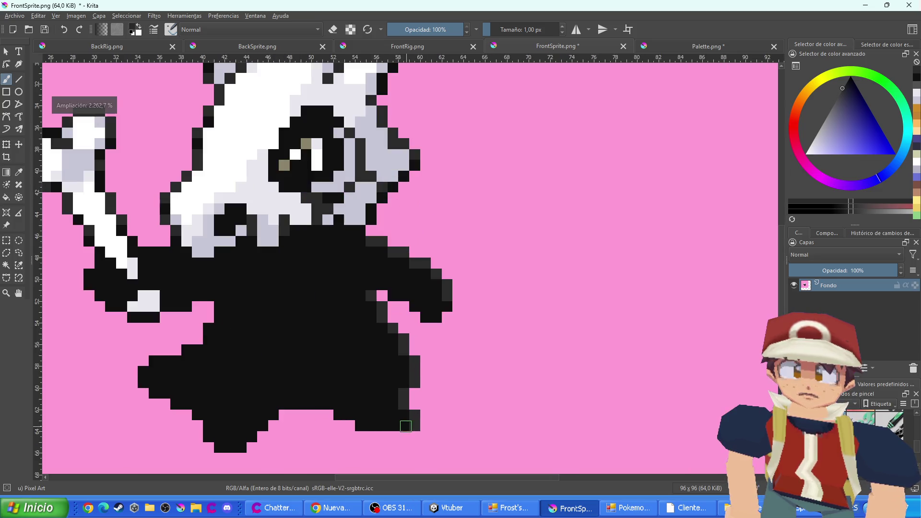
pyautogui.scroll(-2, 382, 425)
pyautogui.scroll(2, 362, 436)
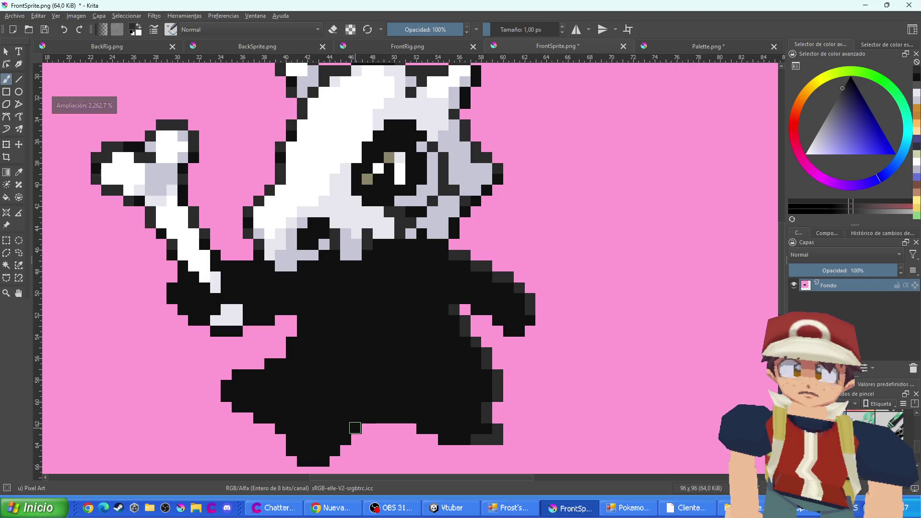
pyautogui.moveTo(367, 406)
pyautogui.mouseDown()
pyautogui.moveTo(366, 370)
pyautogui.moveTo(345, 354)
pyautogui.mouseUp()
pyautogui.scroll(-2, 329, 370)
pyautogui.scroll(2, 318, 390)
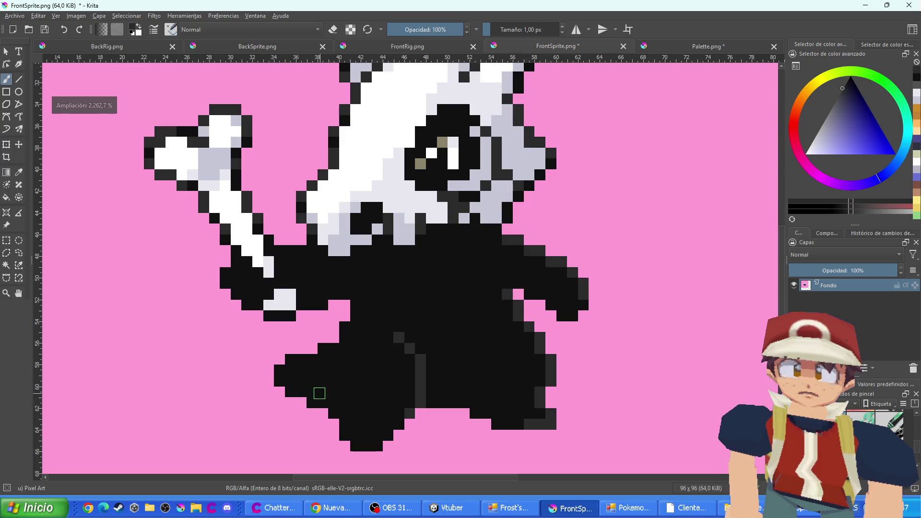
pyautogui.moveTo(331, 413); pyautogui.dragTo(344, 344)
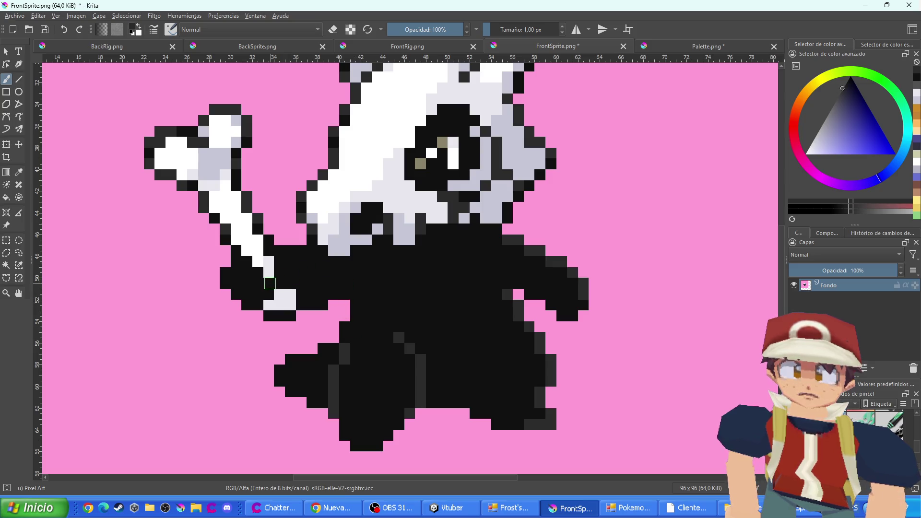
pyautogui.moveTo(270, 283)
pyautogui.mouseDown()
pyautogui.moveTo(254, 306)
pyautogui.moveTo(238, 300)
pyautogui.moveTo(225, 272)
pyautogui.mouseUp()
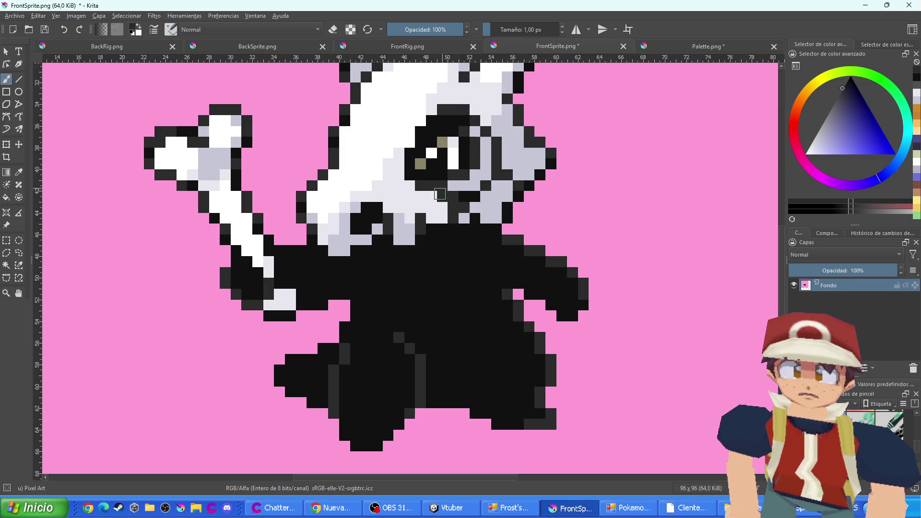
# Zoom out and bring up the Palette.png colour strip
pyautogui.scroll(-5, 463, 131)
pyautogui.scroll(4, 462, 251)
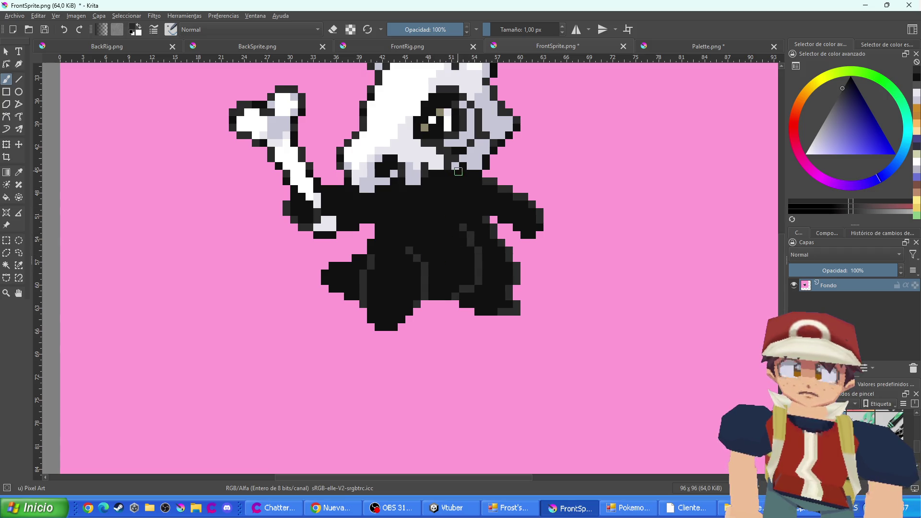
pyautogui.scroll(-5, 344, 206)
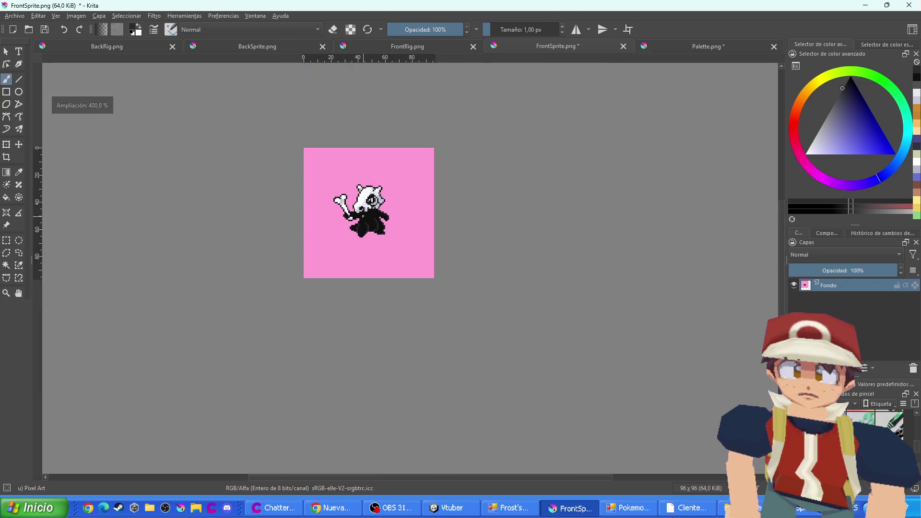
pyautogui.scroll(5, 372, 206)
pyautogui.click(708, 46)
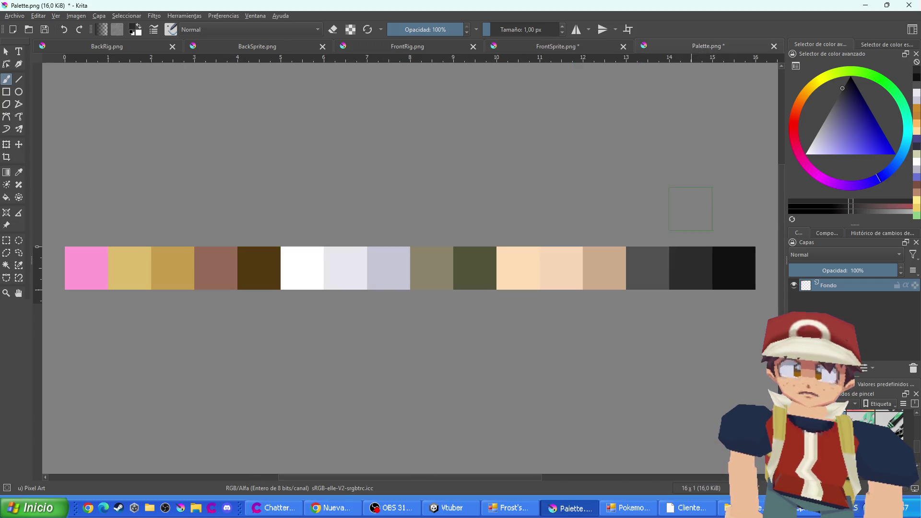
# Pick dark grey from the palette and shade the body's right edge, left leg and neck edge
pyautogui.keyDown('ctrl'); pyautogui.click(654, 255); pyautogui.keyUp('ctrl')
pyautogui.click(587, 47)
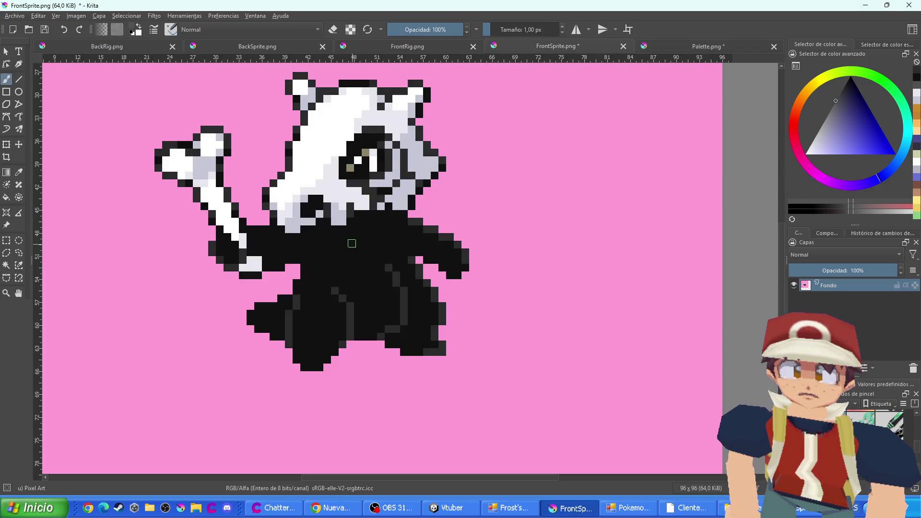
pyautogui.scroll(1, 352, 243)
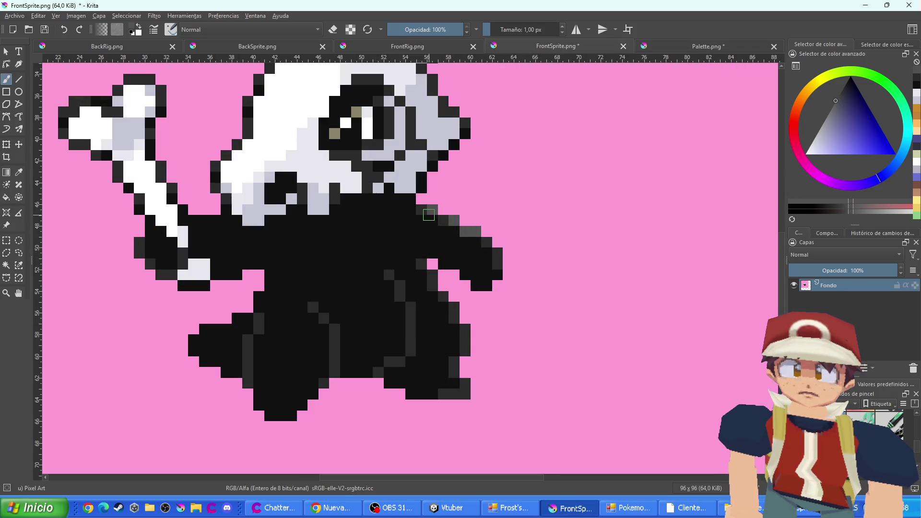
pyautogui.click(499, 263)
pyautogui.click(465, 329)
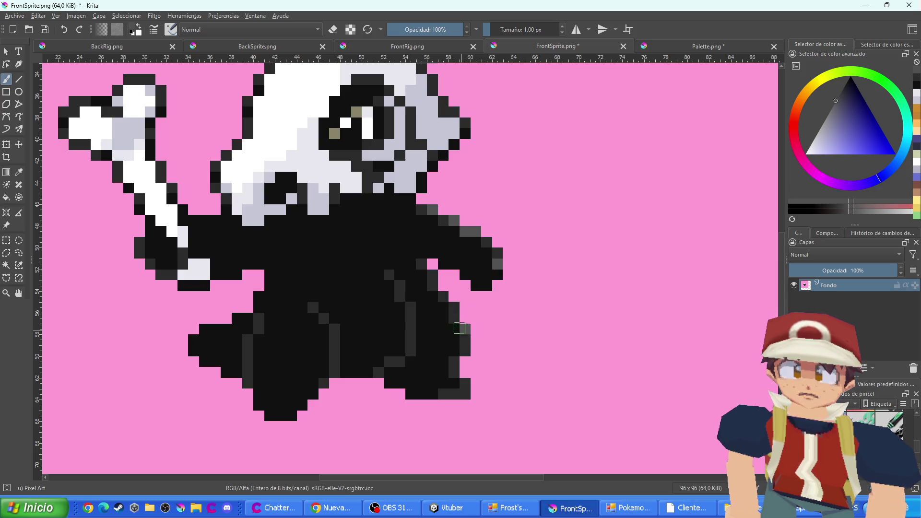
pyautogui.click(454, 307)
pyautogui.click(433, 278)
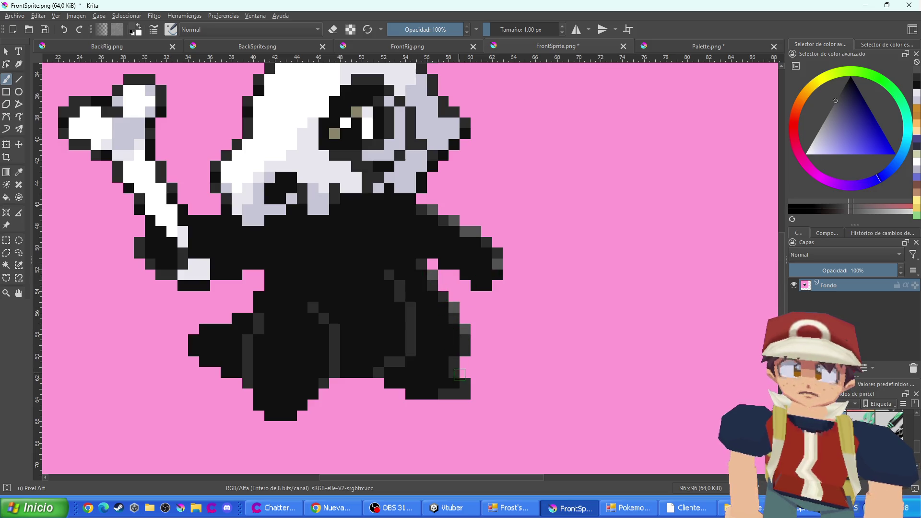
pyautogui.click(465, 384)
pyautogui.click(259, 318)
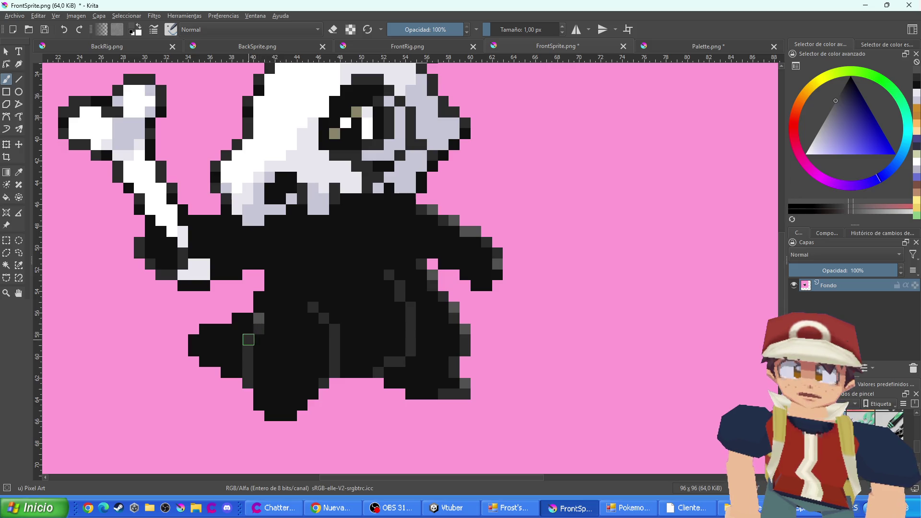
pyautogui.click(247, 340)
pyautogui.click(259, 329)
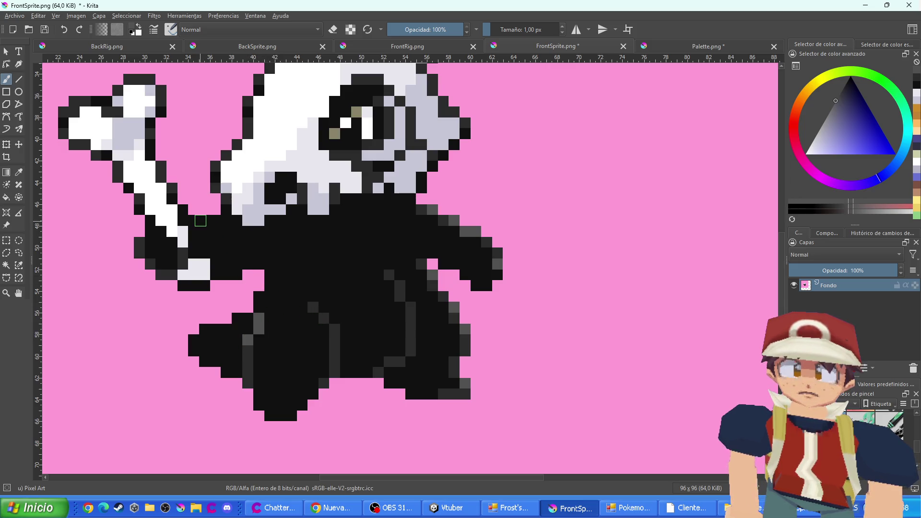
pyautogui.click(200, 221)
# Back on the front sprite, refine body shading and repaint stray dark grey pixels black
pyautogui.scroll(-5, 141, 243)
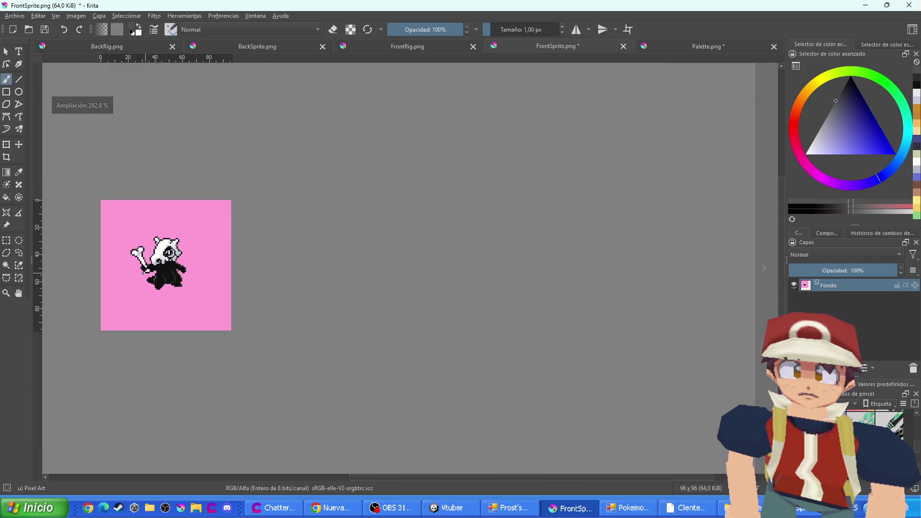
pyautogui.scroll(2, 229, 289)
pyautogui.scroll(2, 202, 301)
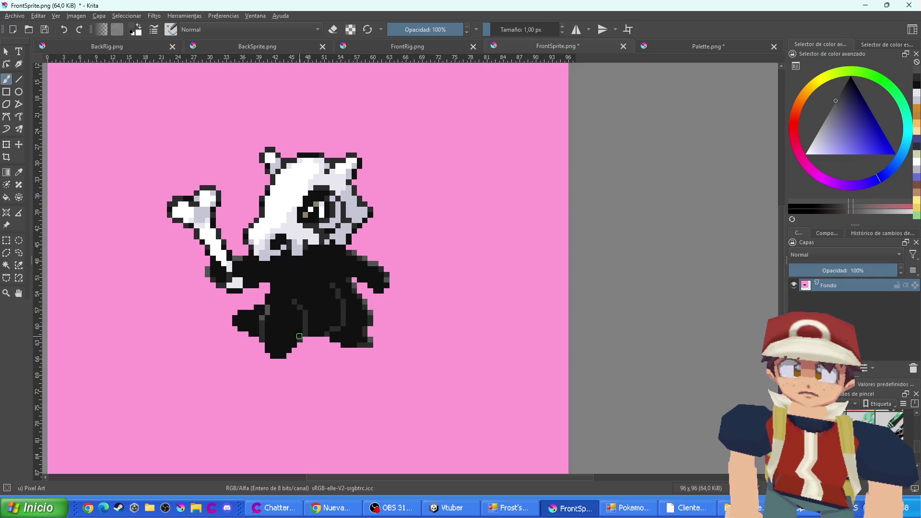
pyautogui.scroll(2, 316, 223)
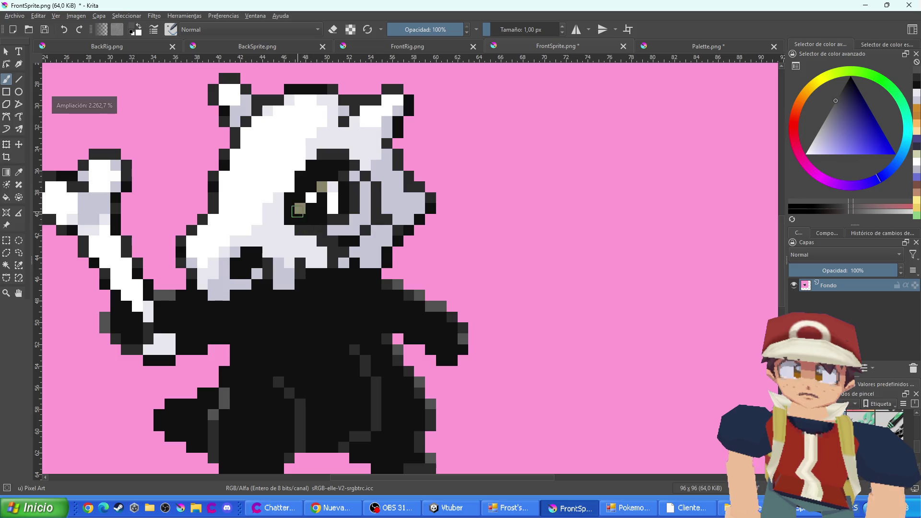
pyautogui.click(703, 42)
pyautogui.hotkey('ctrl', 'shift', 'Tab')
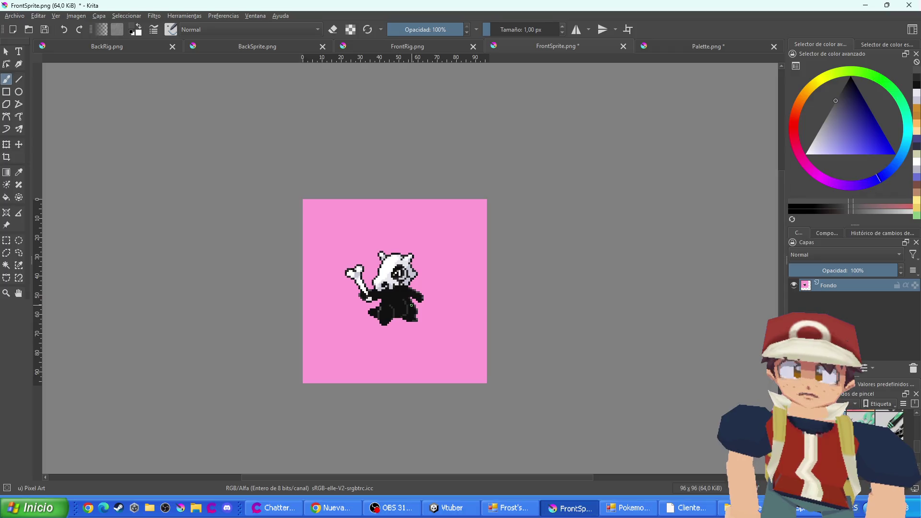
pyautogui.scroll(5, 411, 304)
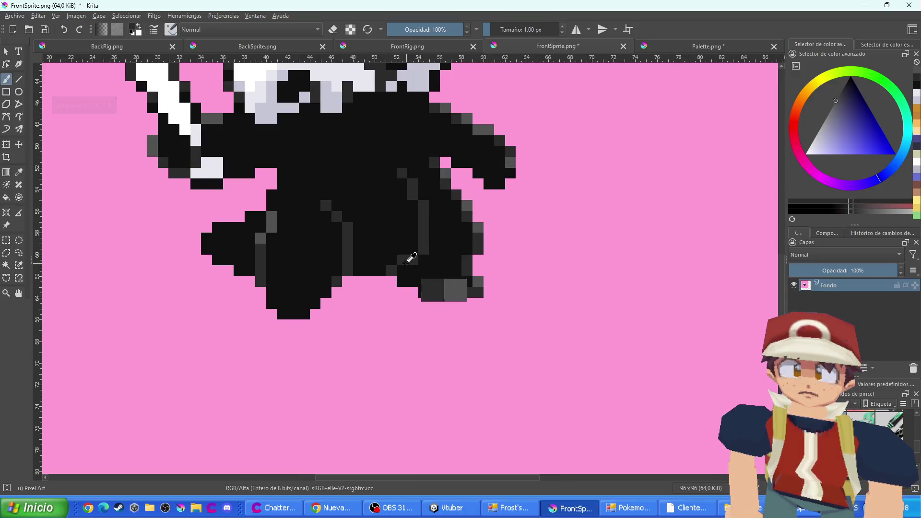
pyautogui.click(411, 270)
pyautogui.keyDown('ctrl'); pyautogui.click(403, 247); pyautogui.keyUp('ctrl')
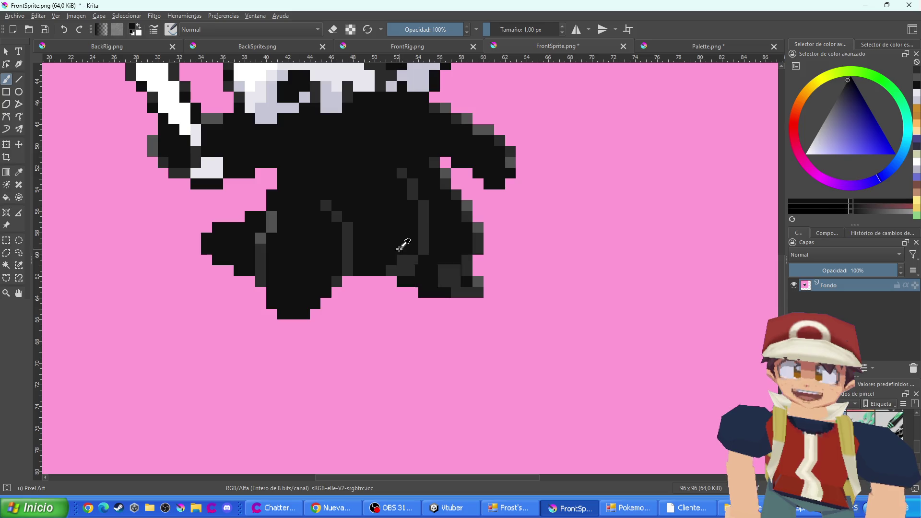
pyautogui.moveTo(403, 246); pyautogui.dragTo(413, 267)
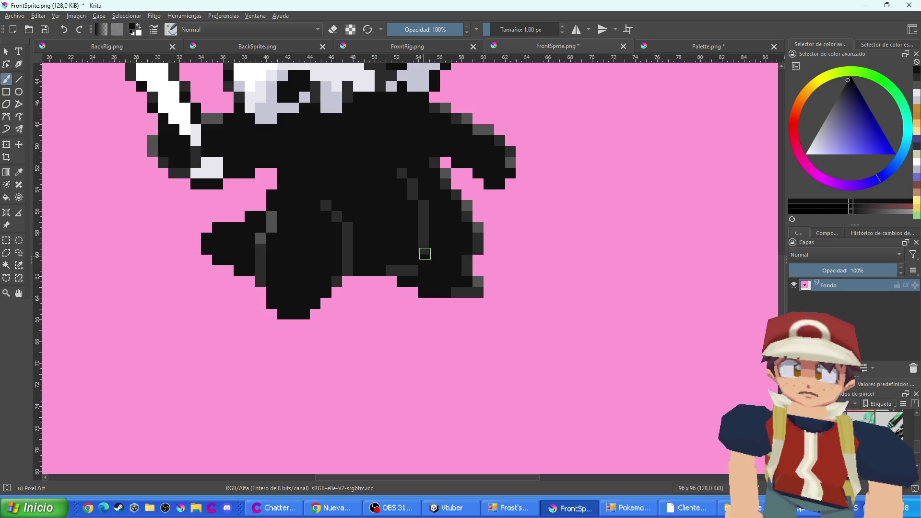
pyautogui.keyDown('ctrl'); pyautogui.click(424, 243); pyautogui.keyUp('ctrl')
pyautogui.click(425, 254)
pyautogui.click(392, 269)
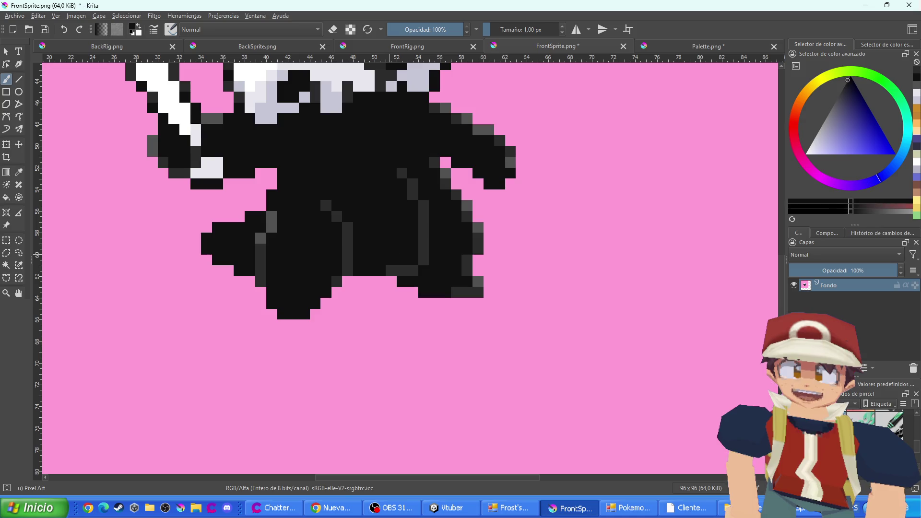
pyautogui.click(389, 268)
# Fix a few more body pixels between grey and black, then show the full FrontRig.png sheet
pyautogui.press('2')
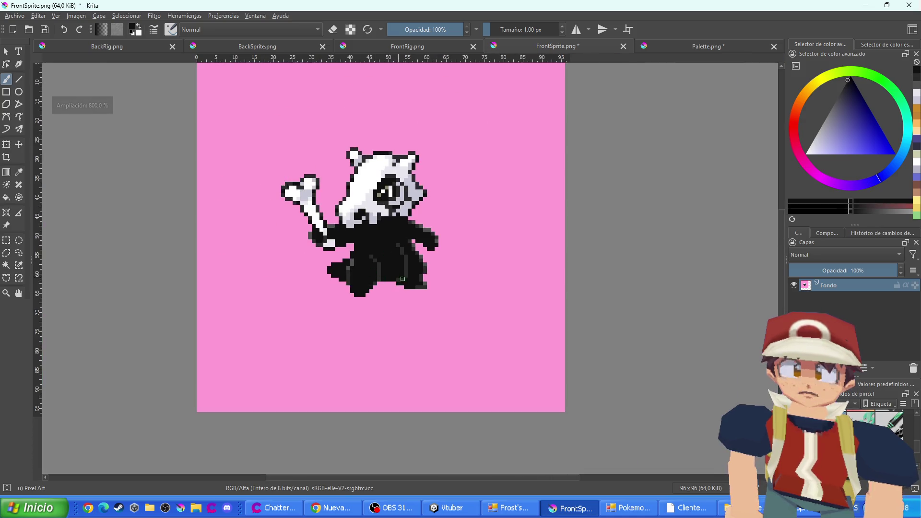
pyautogui.scroll(4, 390, 276)
pyautogui.click(391, 261)
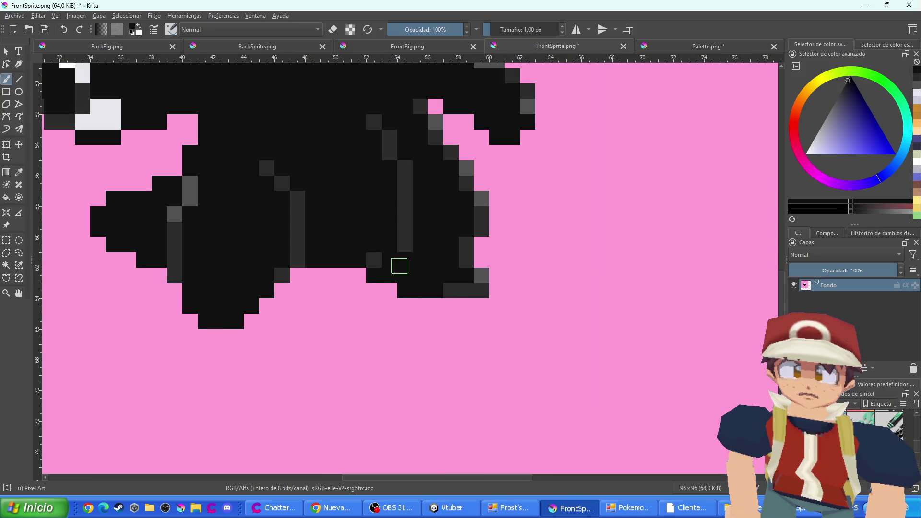
pyautogui.keyDown('ctrl'); pyautogui.click(407, 244); pyautogui.keyUp('ctrl')
pyautogui.click(389, 244)
pyautogui.keyDown('ctrl'); pyautogui.click(422, 243); pyautogui.keyUp('ctrl')
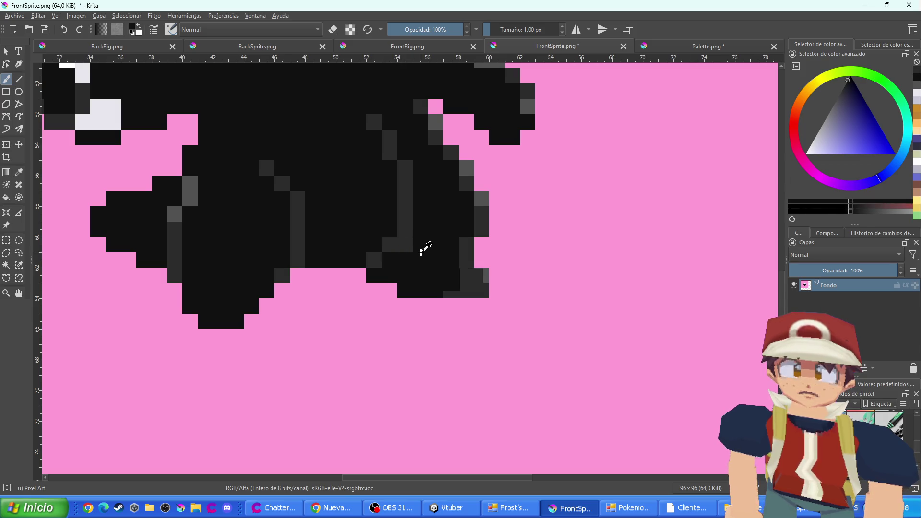
pyautogui.scroll(-5, 413, 254)
pyautogui.scroll(-2, 413, 269)
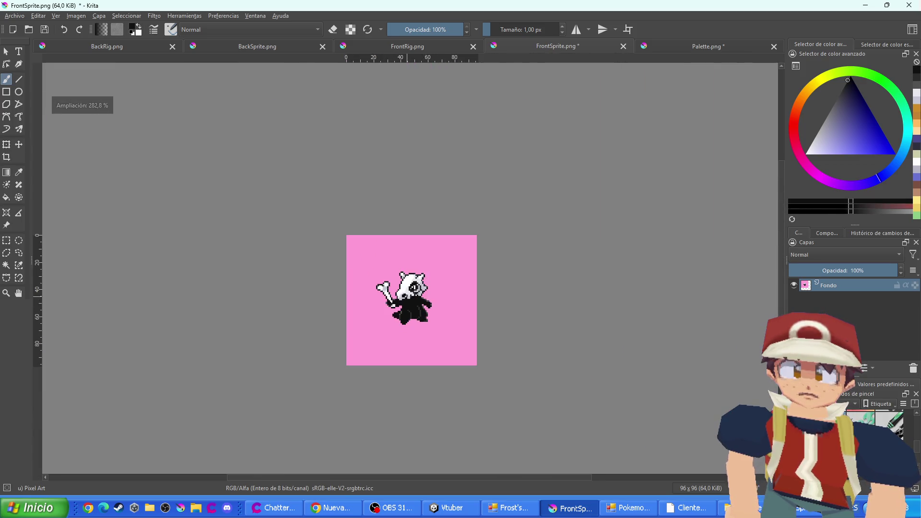
pyautogui.scroll(3, 412, 269)
pyautogui.click(440, 48)
pyautogui.moveTo(413, 269)
pyautogui.mouseDown()
pyautogui.moveTo(439, 298)
pyautogui.moveTo(485, 305)
pyautogui.mouseUp()
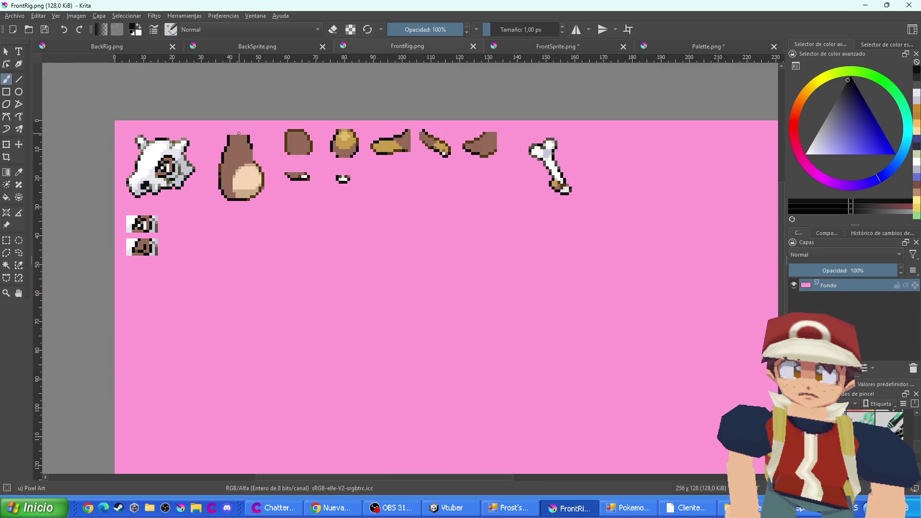
pyautogui.click(501, 45)
pyautogui.scroll(-3, 431, 244)
pyautogui.scroll(3, 431, 245)
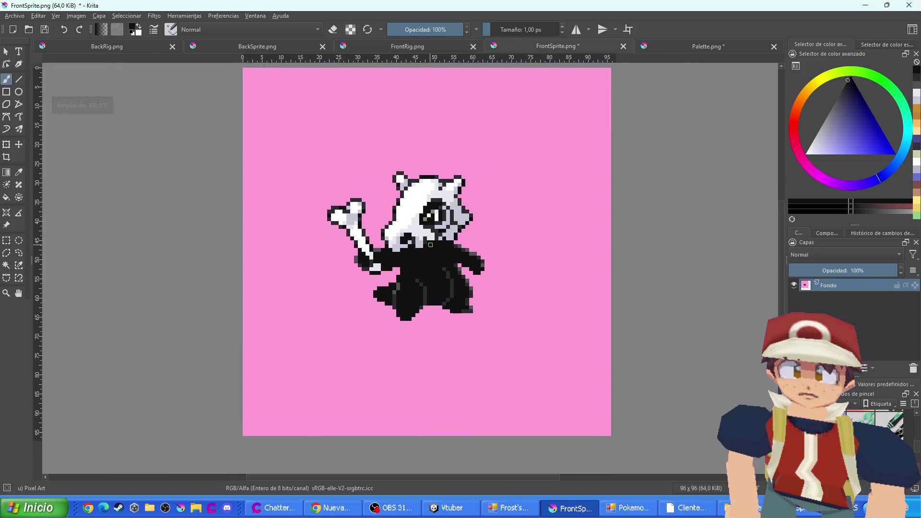
pyautogui.scroll(2, 430, 245)
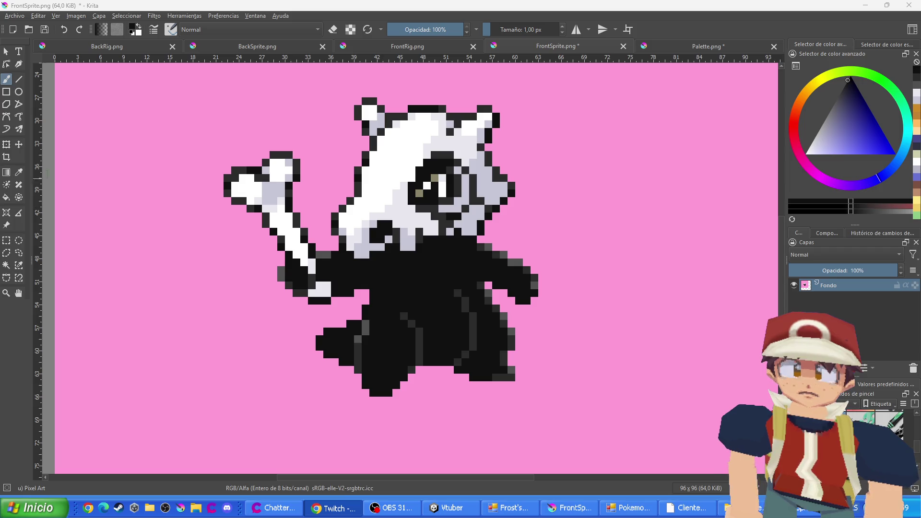
pyautogui.click(266, 53)
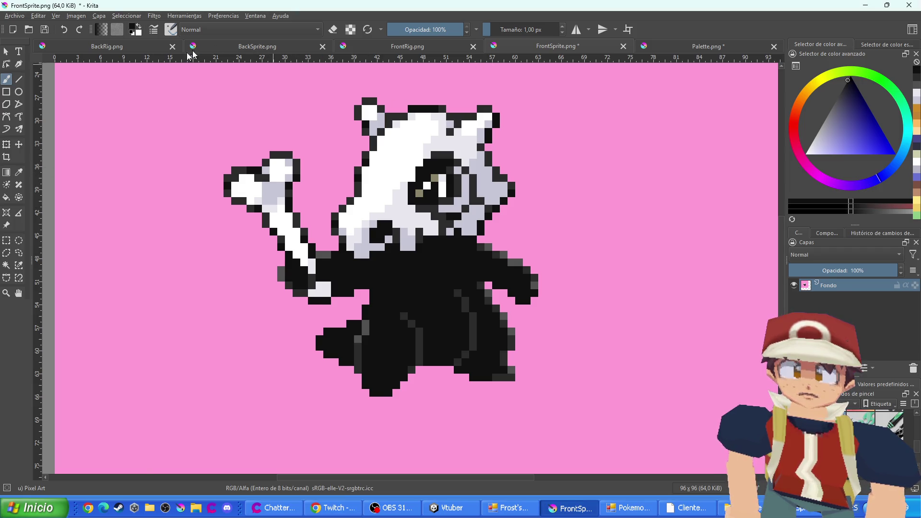
pyautogui.click(192, 48)
pyautogui.click(388, 44)
pyautogui.click(529, 46)
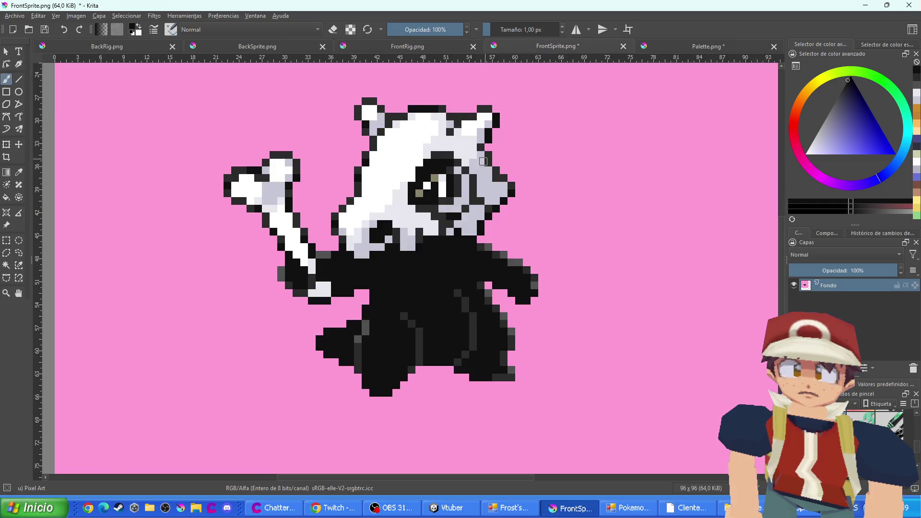
pyautogui.scroll(2, 483, 161)
pyautogui.click(390, 46)
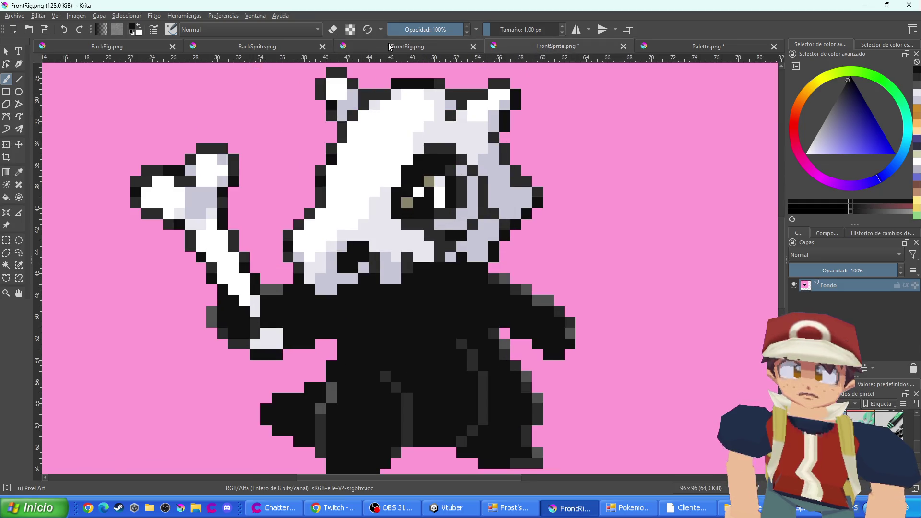
# Paint the brown pixels of the skull's eye and both separate eye pieces black
pyautogui.scroll(6, 375, 276)
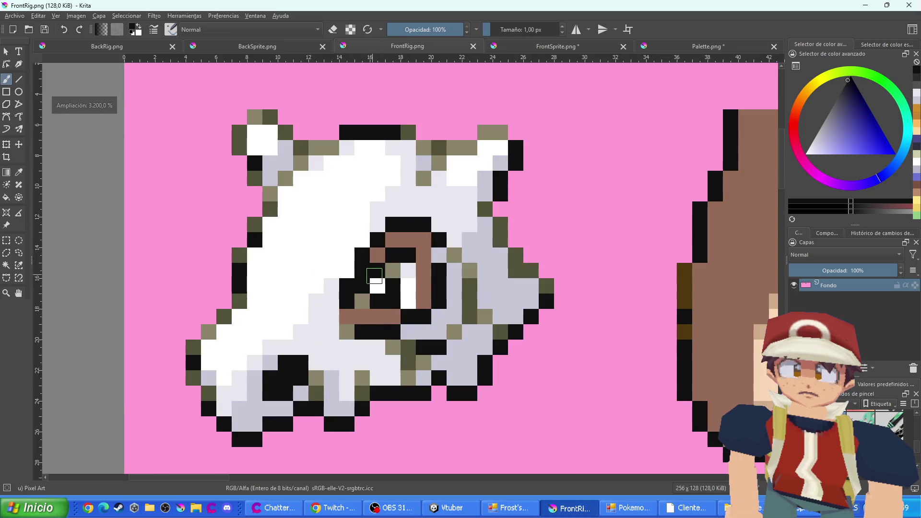
pyautogui.moveTo(375, 275)
pyautogui.mouseDown()
pyautogui.moveTo(435, 294)
pyautogui.moveTo(423, 252)
pyautogui.moveTo(396, 240)
pyautogui.moveTo(380, 256)
pyautogui.mouseUp()
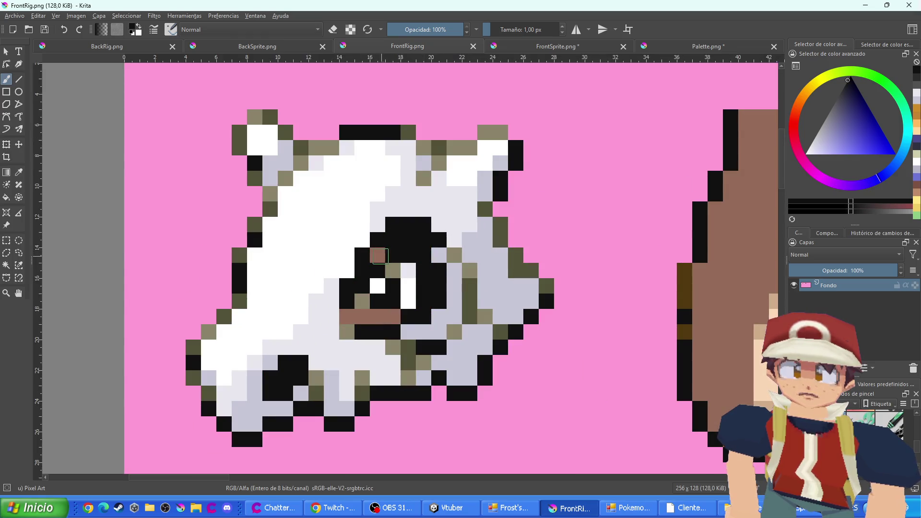
pyautogui.click(379, 255)
pyautogui.moveTo(345, 317); pyautogui.dragTo(394, 317)
pyautogui.scroll(-5, 373, 295)
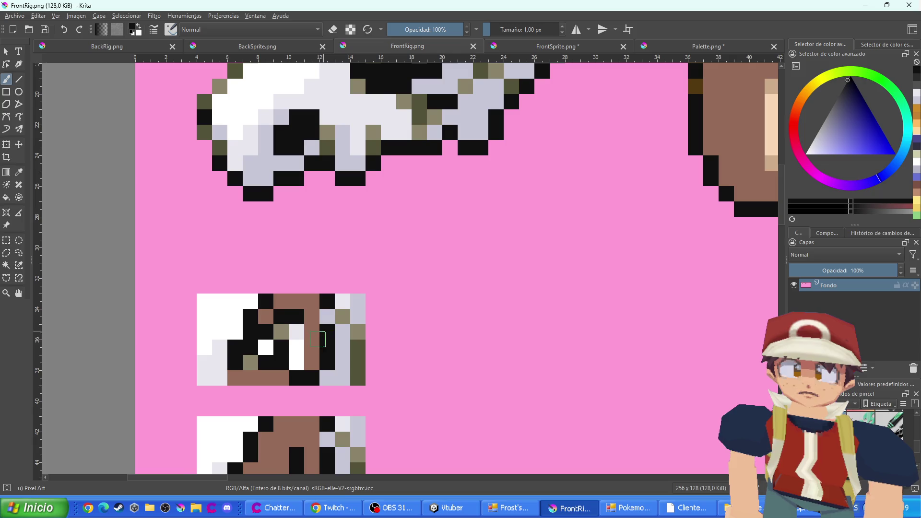
pyautogui.moveTo(318, 339)
pyautogui.mouseDown()
pyautogui.moveTo(311, 362)
pyautogui.moveTo(307, 302)
pyautogui.moveTo(263, 322)
pyautogui.mouseUp()
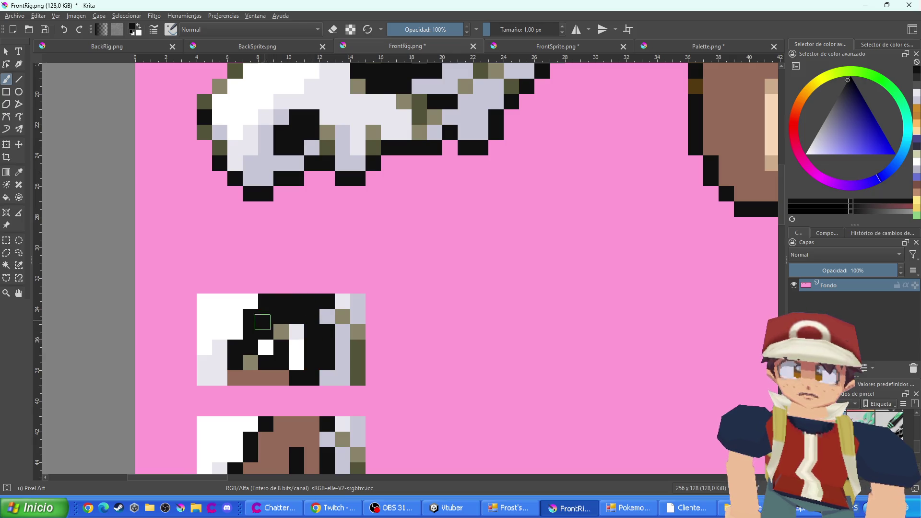
pyautogui.moveTo(277, 378); pyautogui.dragTo(235, 378)
pyautogui.scroll(-3, 304, 271)
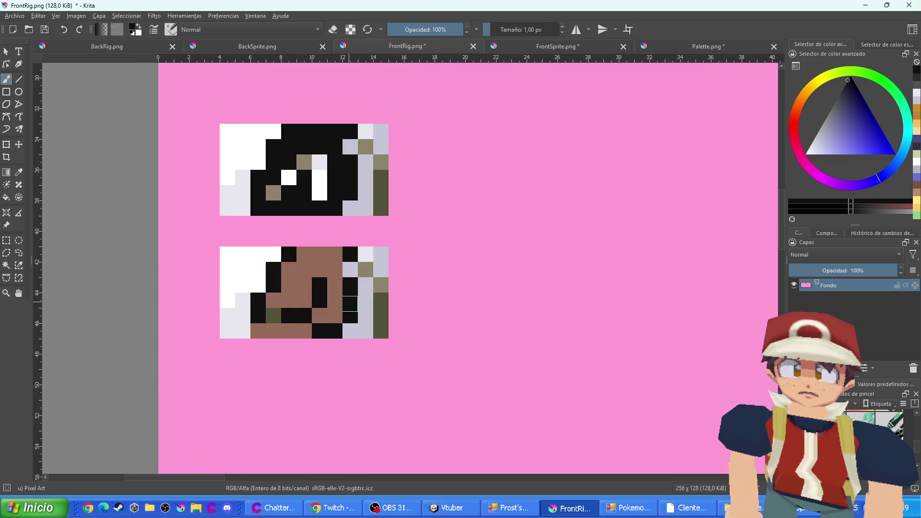
pyautogui.moveTo(350, 304)
pyautogui.mouseDown()
pyautogui.moveTo(318, 315)
pyautogui.moveTo(335, 269)
pyautogui.moveTo(304, 255)
pyautogui.moveTo(288, 299)
pyautogui.moveTo(273, 301)
pyautogui.mouseUp()
pyautogui.moveTo(307, 331); pyautogui.dragTo(259, 331)
pyautogui.scroll(-2, 317, 309)
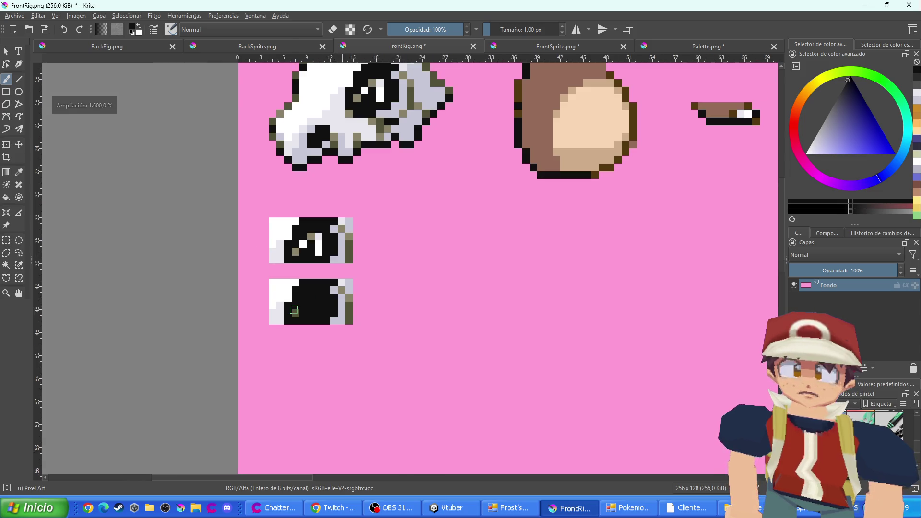
# Compare colours with FrontSprite.png and return to the two small eye sprites on FrontRig.png
pyautogui.click(552, 46)
pyautogui.scroll(2, 432, 197)
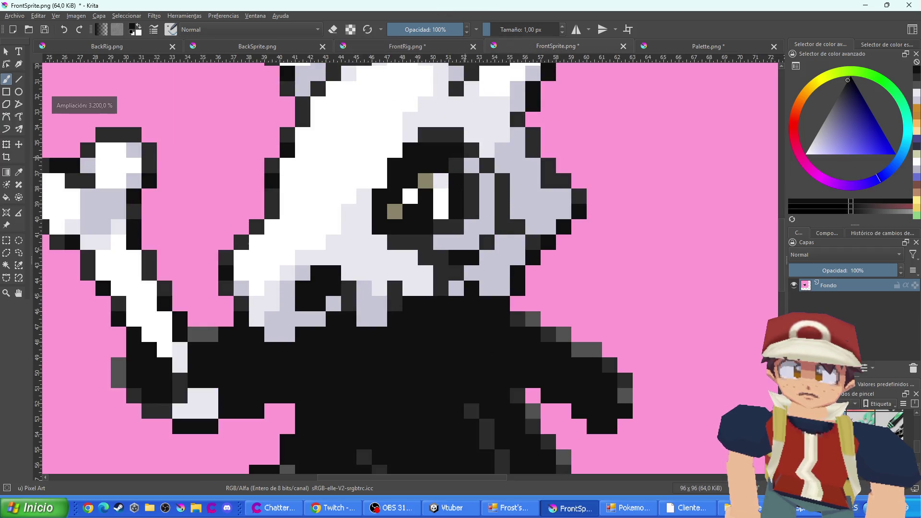
pyautogui.scroll(-1, 432, 197)
pyautogui.click(405, 46)
pyautogui.scroll(1, 365, 240)
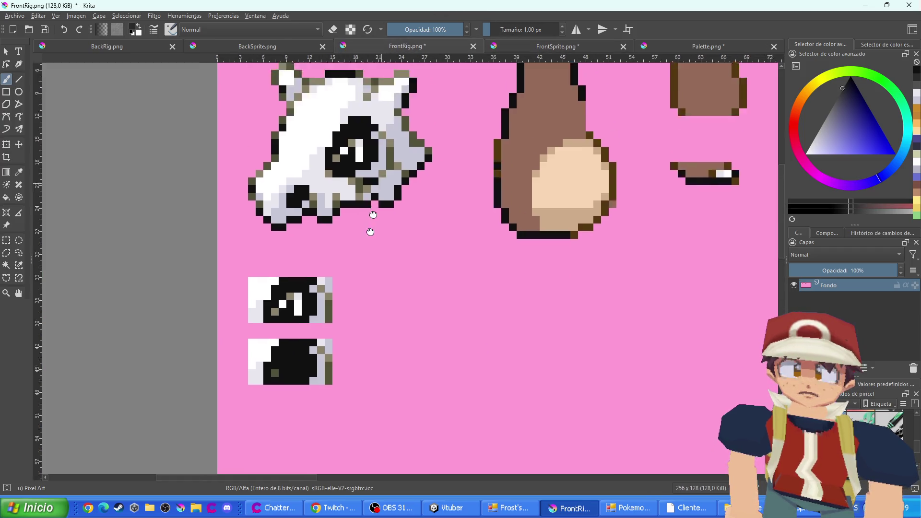
pyautogui.click(533, 47)
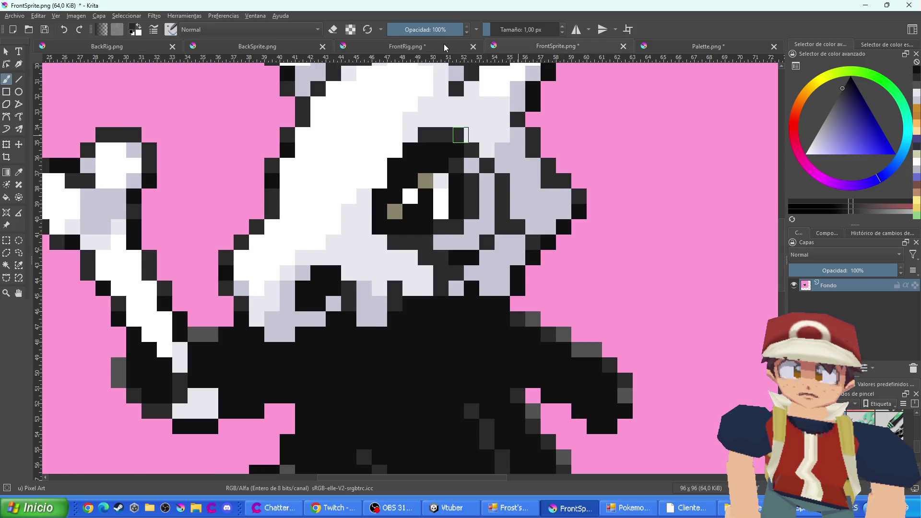
pyautogui.click(444, 49)
pyautogui.scroll(1, 343, 255)
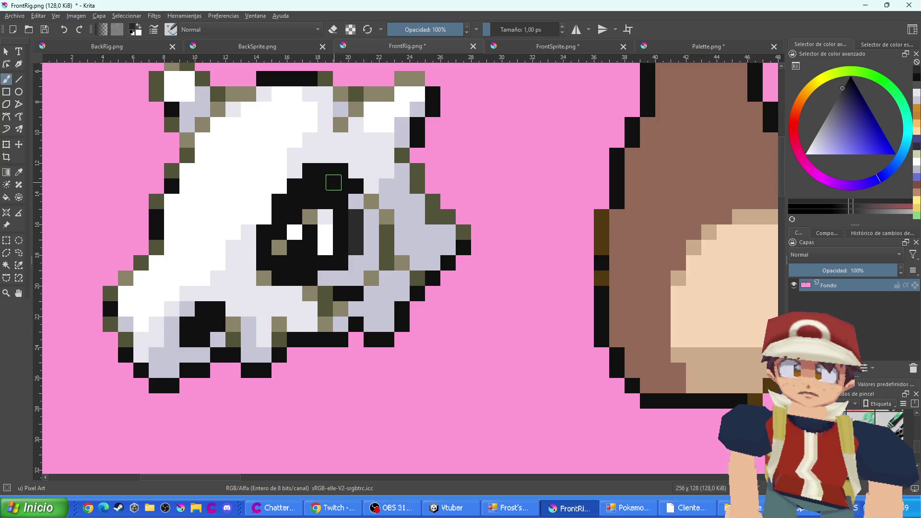
pyautogui.moveTo(278, 314); pyautogui.dragTo(332, 247)
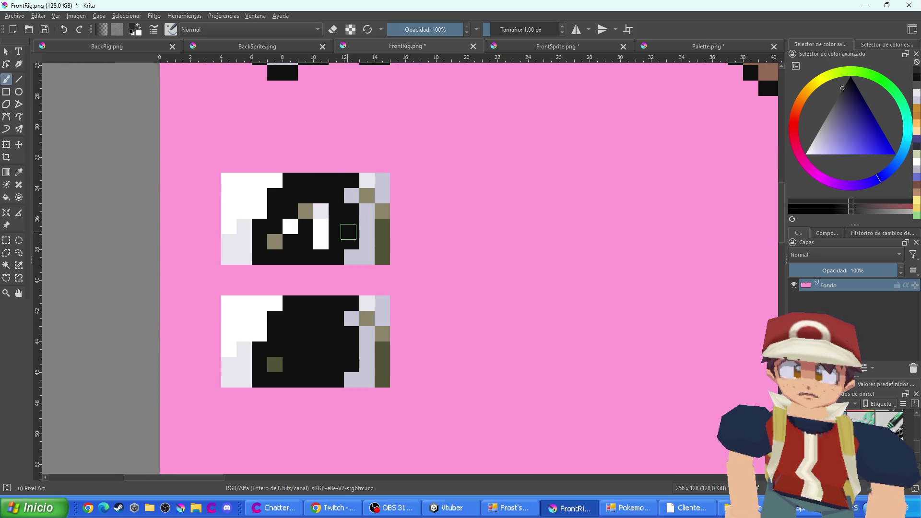
# Paint the right-edge columns of both eye sprites dark grey, checking FrontSprite.png for reference
pyautogui.moveTo(350, 210); pyautogui.dragTo(351, 245)
pyautogui.scroll(-3, 336, 346)
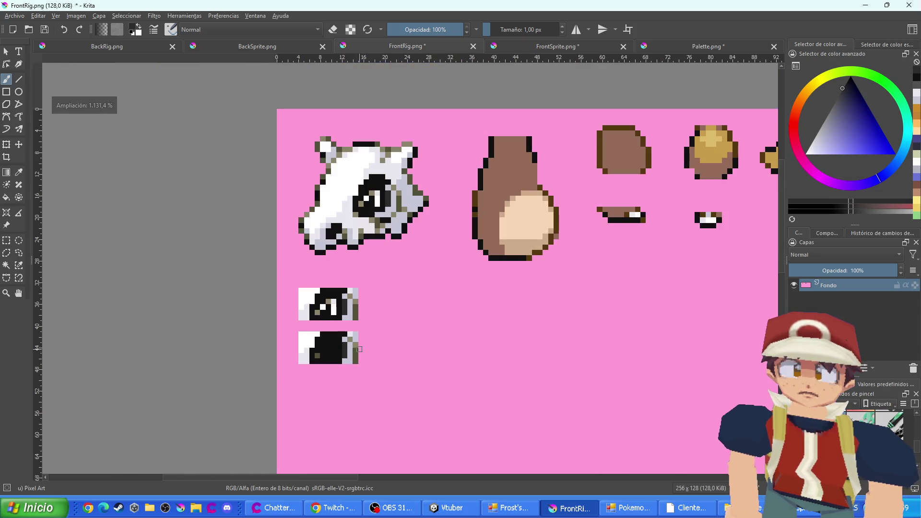
pyautogui.scroll(3, 374, 343)
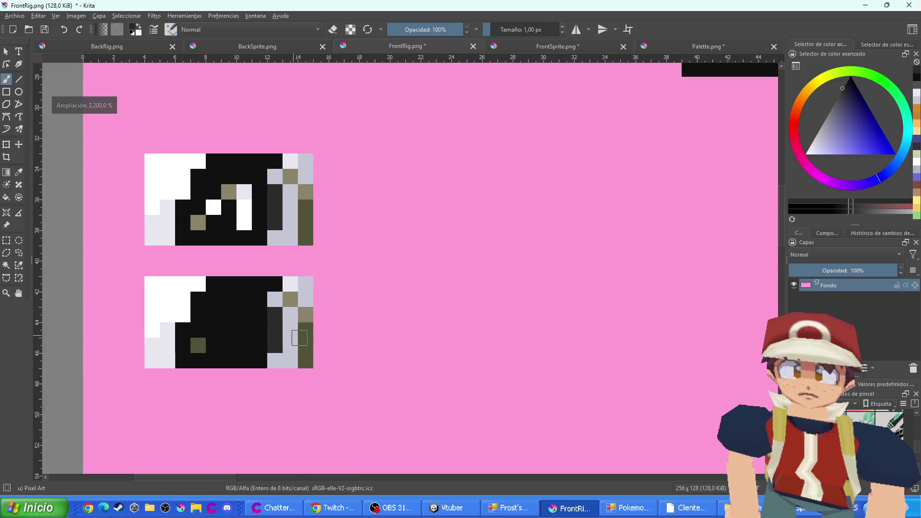
pyautogui.moveTo(300, 338); pyautogui.dragTo(301, 363)
pyautogui.moveTo(305, 211); pyautogui.dragTo(305, 240)
pyautogui.scroll(-4, 269, 305)
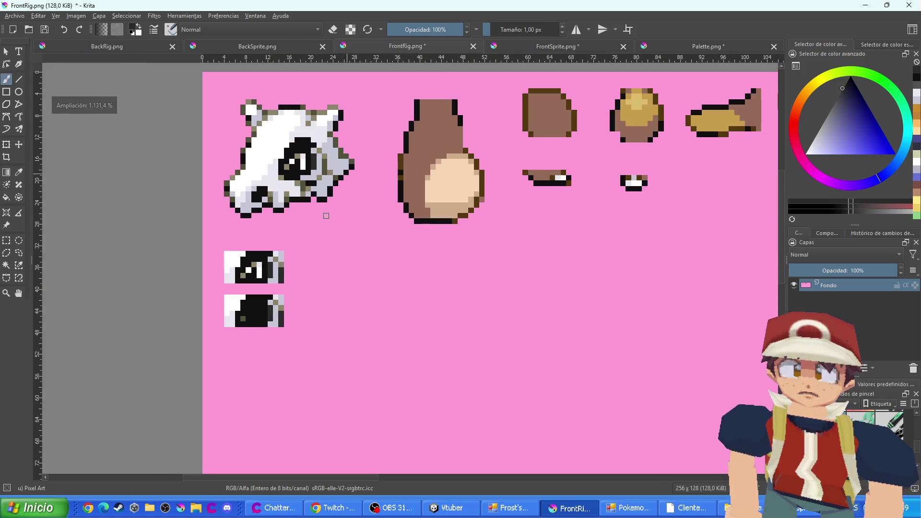
pyautogui.click(537, 50)
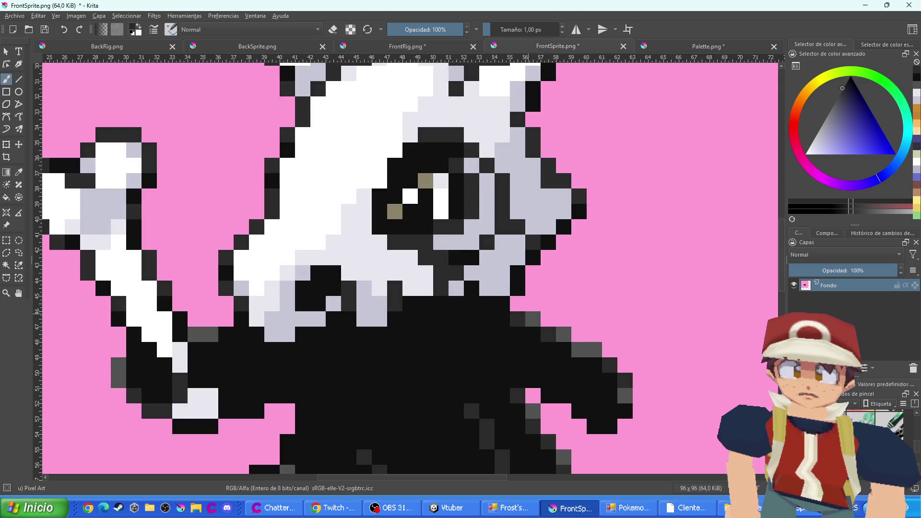
pyautogui.click(374, 46)
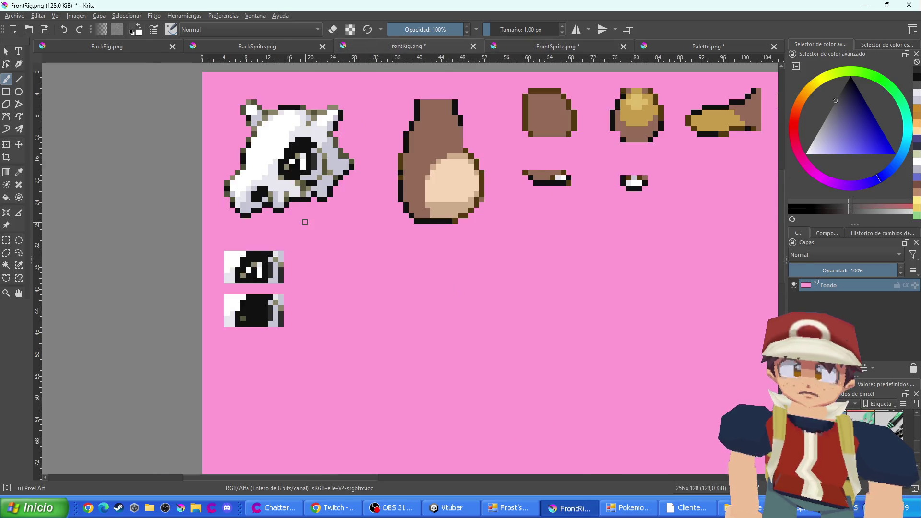
pyautogui.scroll(3, 306, 223)
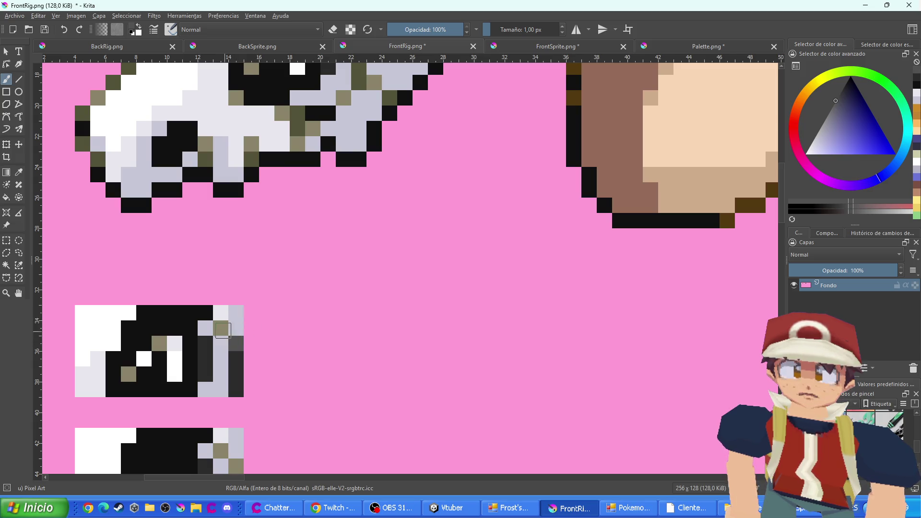
# Darken the remaining olive pixels in the upper and lower eye sprites
pyautogui.click(223, 330)
pyautogui.scroll(-2, 214, 408)
pyautogui.click(270, 342)
pyautogui.click(255, 327)
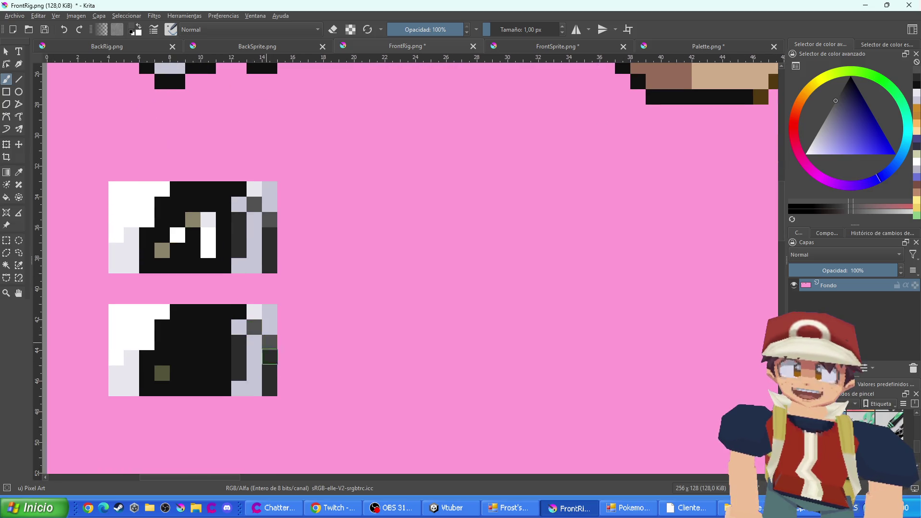
pyautogui.scroll(7, 270, 357)
# Repaint olive pixels around the skull's eye, bottom row and left outline dark grey
pyautogui.click(347, 267)
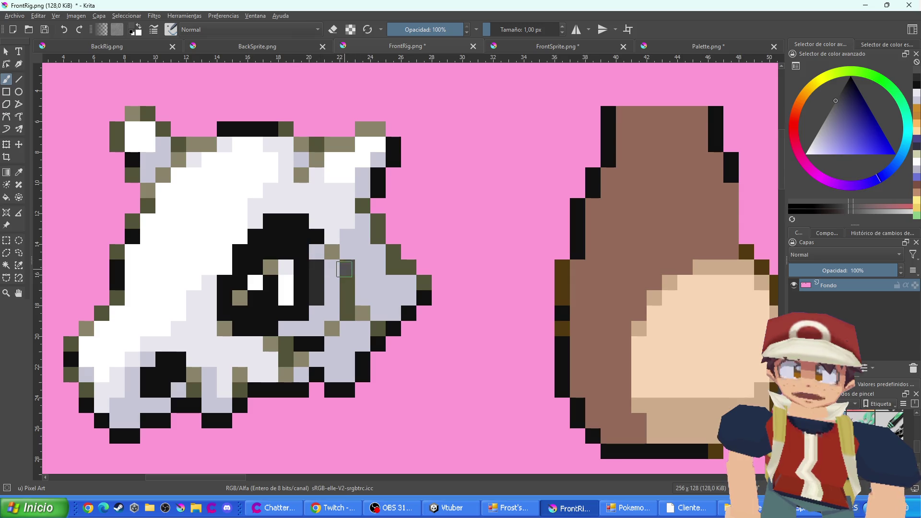
pyautogui.click(332, 251)
pyautogui.keyDown('ctrl'); pyautogui.click(320, 271); pyautogui.keyUp('ctrl')
pyautogui.moveTo(341, 282); pyautogui.dragTo(339, 307)
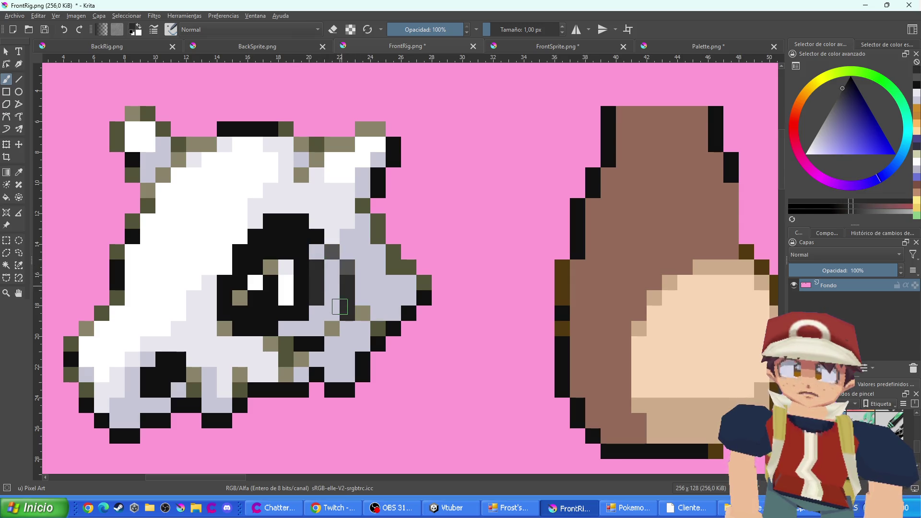
pyautogui.moveTo(289, 342); pyautogui.dragTo(280, 360)
pyautogui.moveTo(244, 391); pyautogui.dragTo(180, 392)
pyautogui.moveTo(89, 391); pyautogui.dragTo(72, 370)
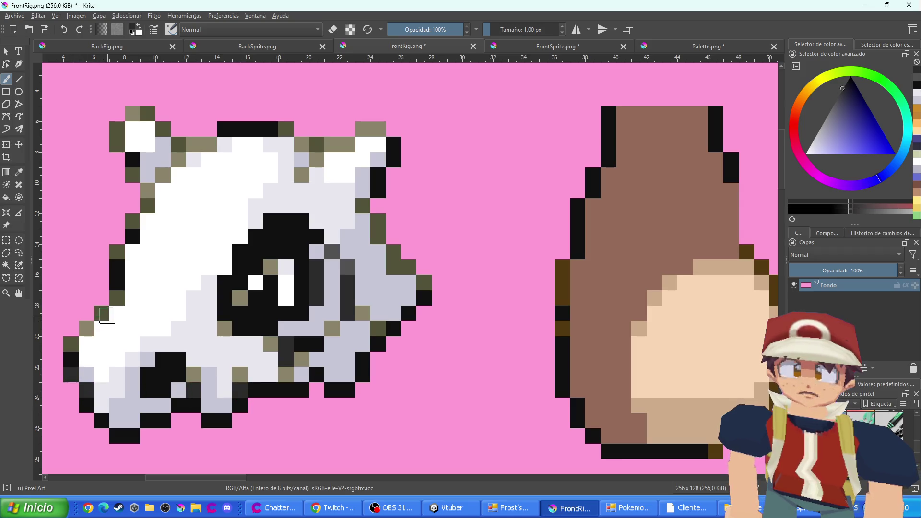
pyautogui.click(101, 314)
pyautogui.click(72, 344)
pyautogui.moveTo(117, 300)
pyautogui.mouseDown()
pyautogui.moveTo(117, 274)
pyautogui.moveTo(146, 206)
pyautogui.moveTo(126, 144)
pyautogui.moveTo(136, 131)
pyautogui.moveTo(230, 132)
pyautogui.mouseUp()
pyautogui.click(179, 144)
pyautogui.scroll(1, 141, 176)
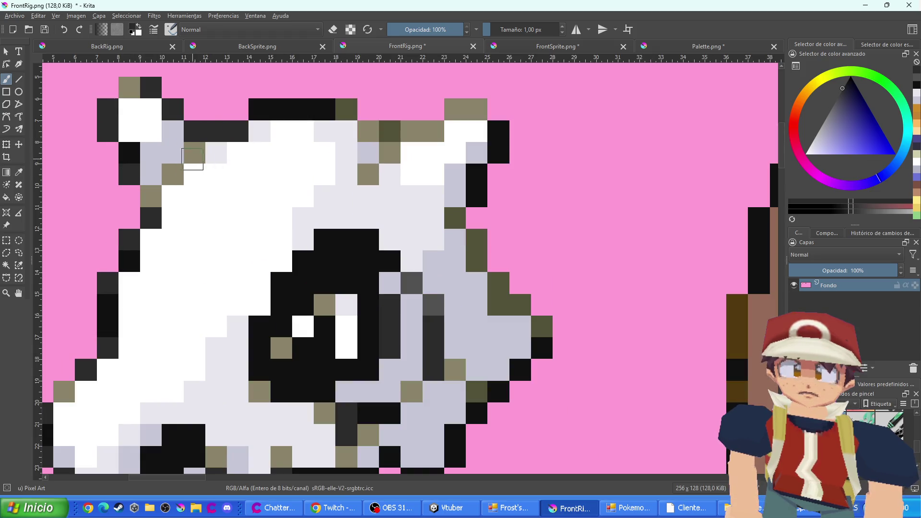
# Darken olive pixels on the skull's top and right edges, undoing stray dark pixels
pyautogui.click(390, 131)
pyautogui.moveTo(513, 306)
pyautogui.mouseDown()
pyautogui.moveTo(499, 303)
pyautogui.moveTo(500, 284)
pyautogui.moveTo(473, 244)
pyautogui.mouseUp()
pyautogui.click(540, 324)
pyautogui.click(454, 214)
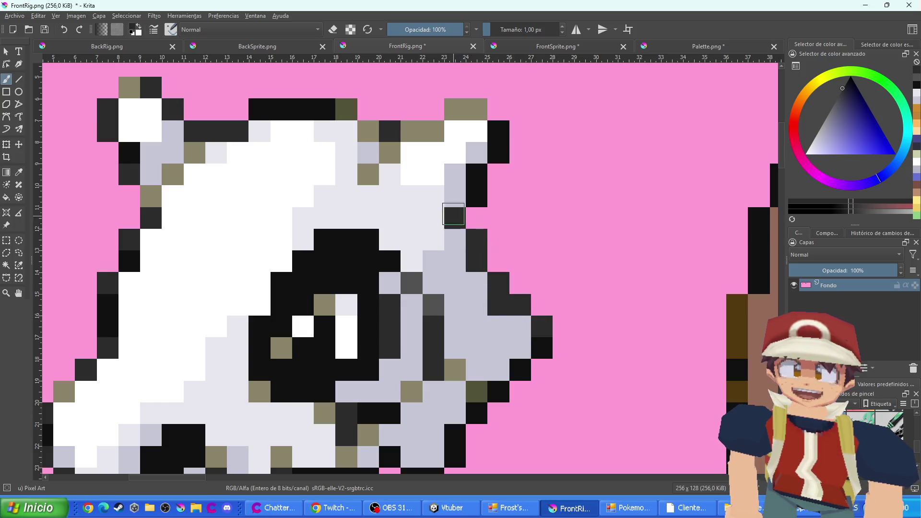
pyautogui.scroll(-3, 371, 216)
pyautogui.click(489, 271)
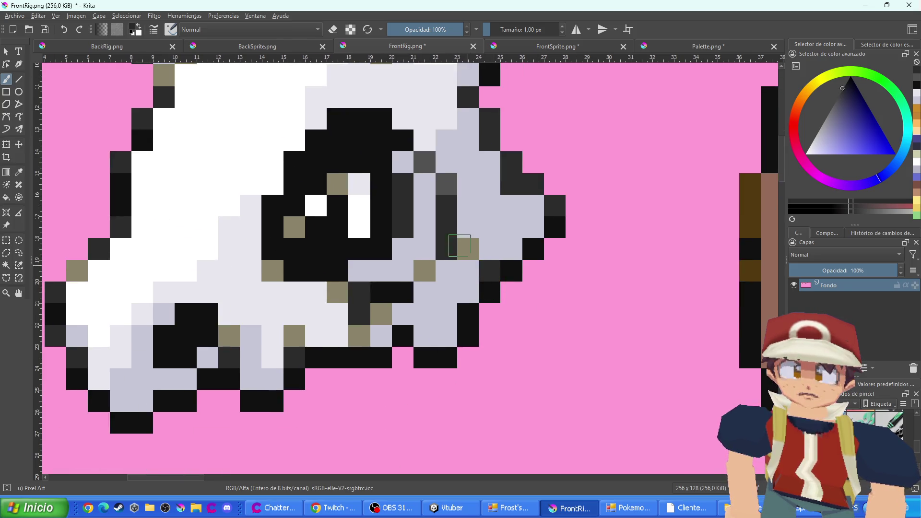
pyautogui.moveTo(468, 207); pyautogui.dragTo(490, 206)
pyautogui.keyDown('ctrl'); pyautogui.click(442, 179); pyautogui.keyUp('ctrl')
pyautogui.hotkey('ctrl', 'z')
# Repaint the olive pixels along the jaw outline and around the mouth dark grey
pyautogui.click(468, 250)
pyautogui.click(424, 271)
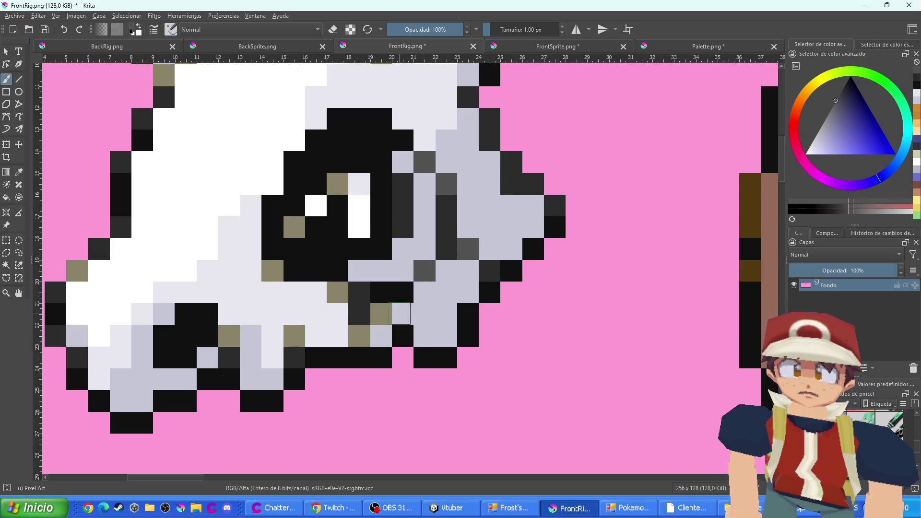
pyautogui.click(381, 315)
pyautogui.click(359, 336)
pyautogui.click(338, 292)
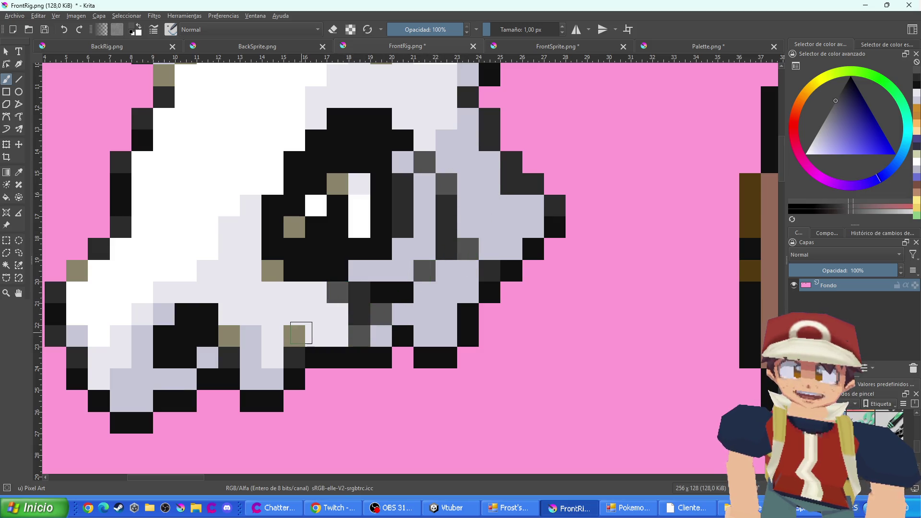
pyautogui.click(294, 335)
pyautogui.click(273, 271)
pyautogui.click(229, 336)
# Darken the olive pixels near the horns and along the skull top
pyautogui.scroll(3, 179, 318)
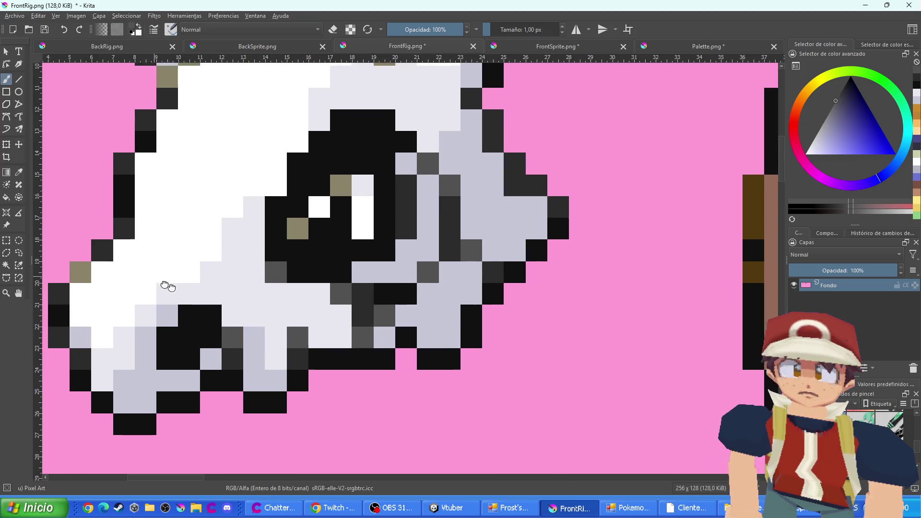
pyautogui.hscroll(-2, 179, 318)
pyautogui.scroll(3, 201, 345)
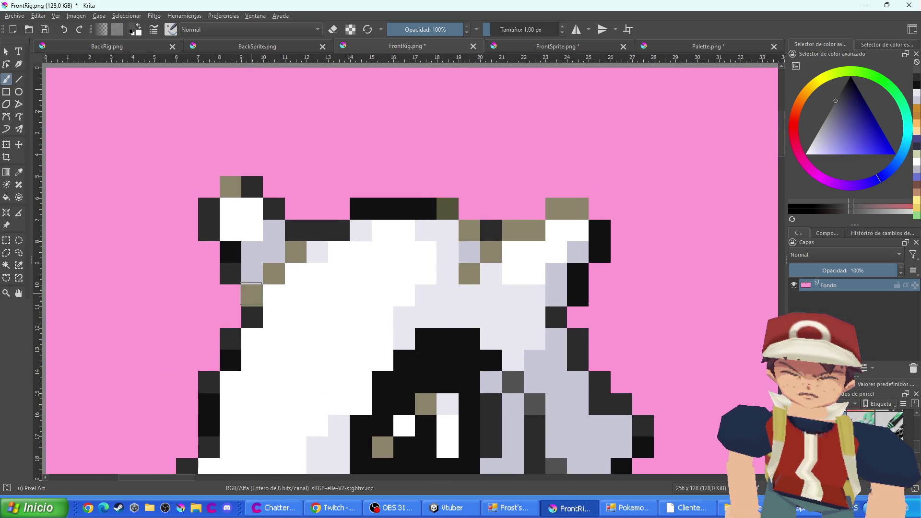
pyautogui.click(251, 293)
pyautogui.click(272, 274)
pyautogui.click(295, 252)
pyautogui.click(232, 189)
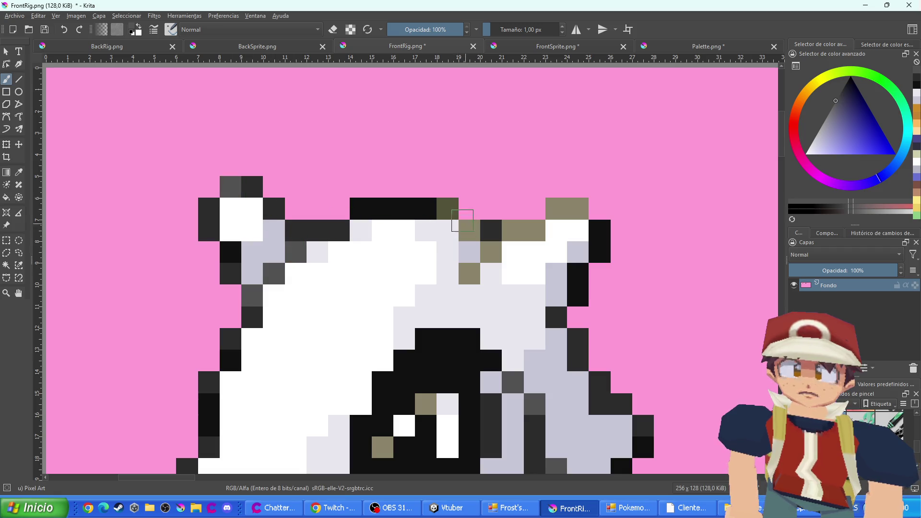
pyautogui.click(463, 230)
pyautogui.click(491, 251)
pyautogui.click(469, 273)
pyautogui.click(513, 230)
pyautogui.click(534, 230)
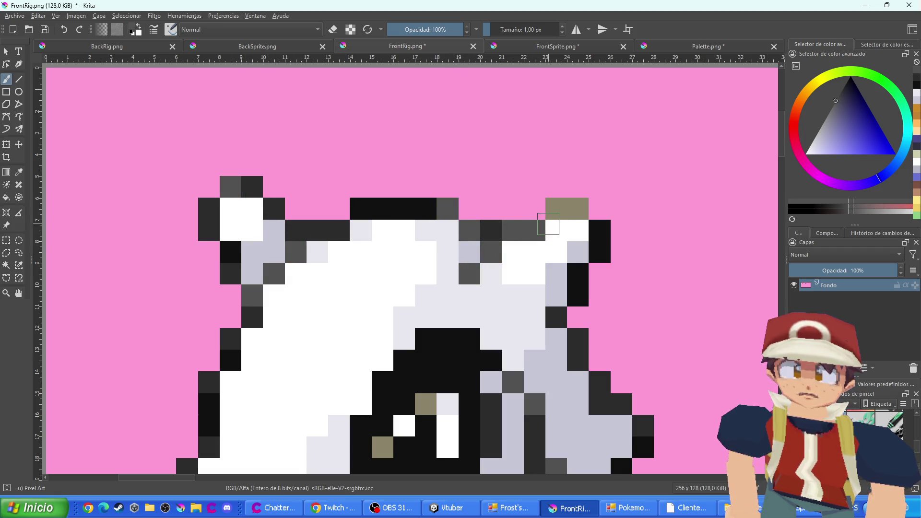
pyautogui.click(556, 209)
pyautogui.click(577, 208)
pyautogui.keyDown('ctrl'); pyautogui.scroll(-5, 562, 259); pyautogui.keyUp('ctrl')
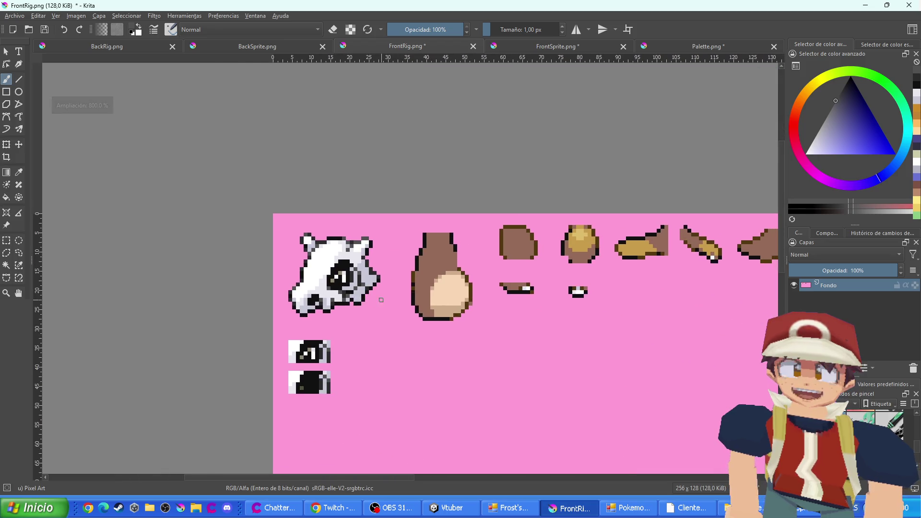
# Sample black from the skull's eye and bucket-fill Cubone's brown torso solid black
pyautogui.keyDown('ctrl'); pyautogui.scroll(-4, 412, 313); pyautogui.keyUp('ctrl')
pyautogui.keyDown('ctrl'); pyautogui.scroll(1, 427, 315); pyautogui.keyUp('ctrl')
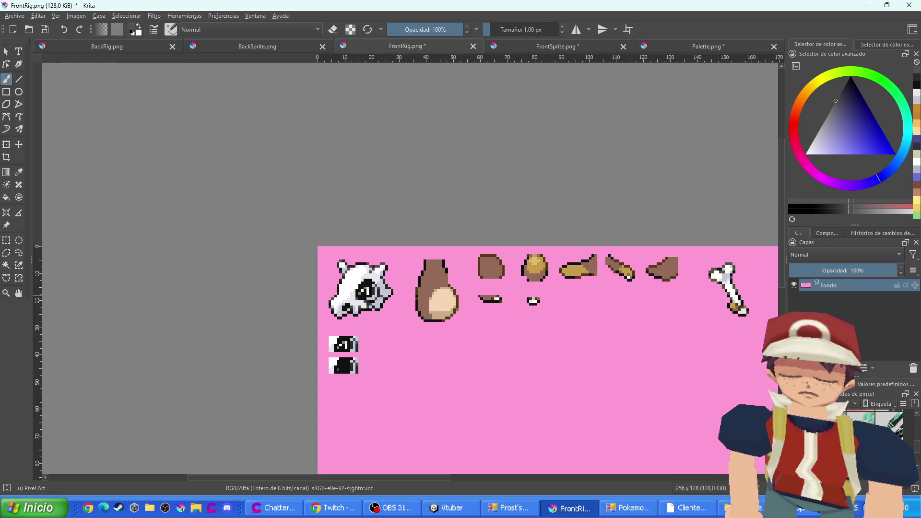
pyautogui.keyDown('ctrl'); pyautogui.scroll(-3, 480, 327); pyautogui.keyUp('ctrl')
pyautogui.keyDown('ctrl'); pyautogui.scroll(3, 480, 331); pyautogui.keyUp('ctrl')
pyautogui.keyDown('ctrl'); pyautogui.scroll(-3, 432, 345); pyautogui.keyUp('ctrl')
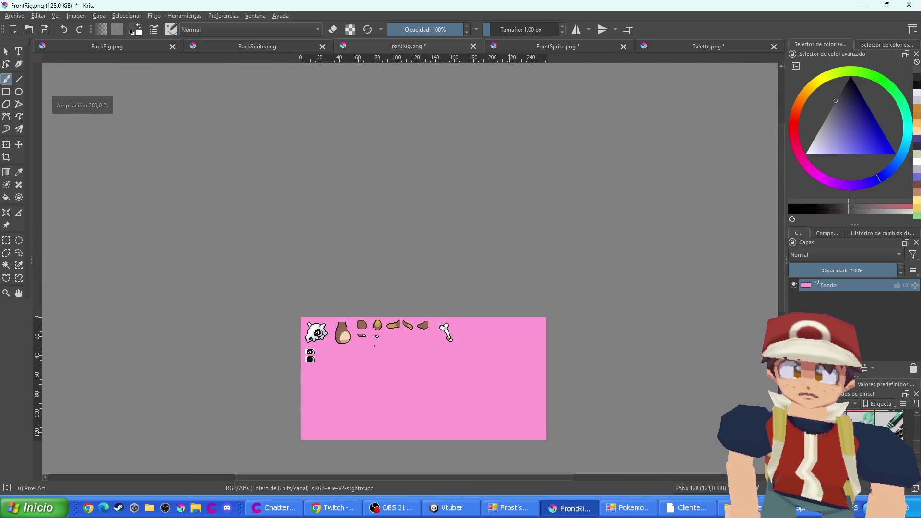
pyautogui.keyDown('ctrl'); pyautogui.scroll(4, 374, 346); pyautogui.keyUp('ctrl')
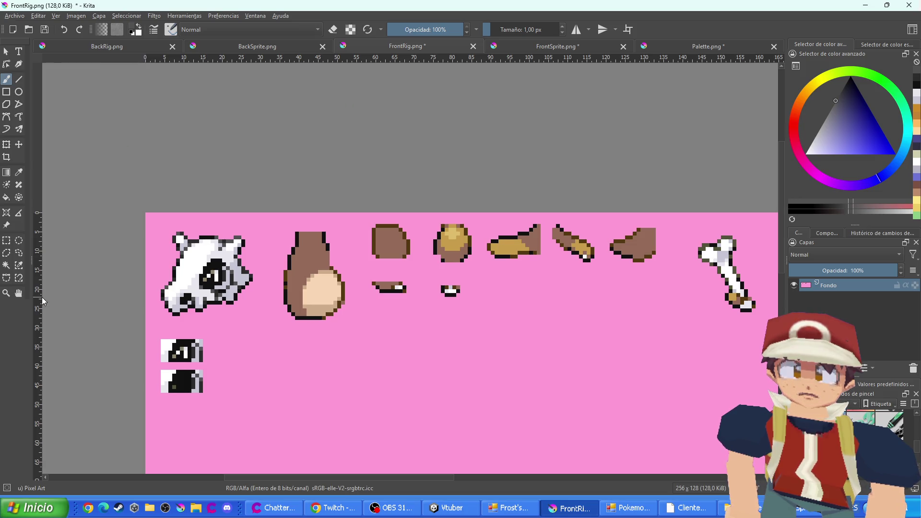
pyautogui.scroll(2, 213, 336)
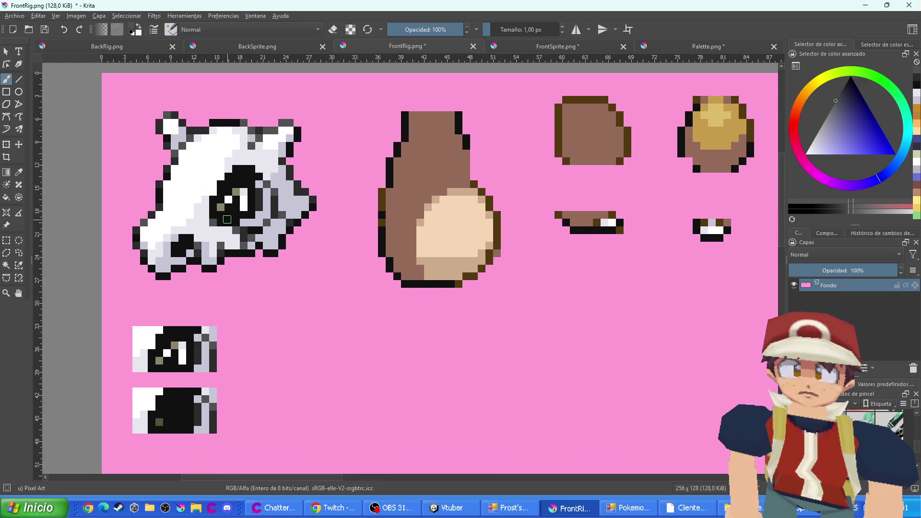
pyautogui.keyDown('ctrl'); pyautogui.click(229, 216); pyautogui.keyUp('ctrl')
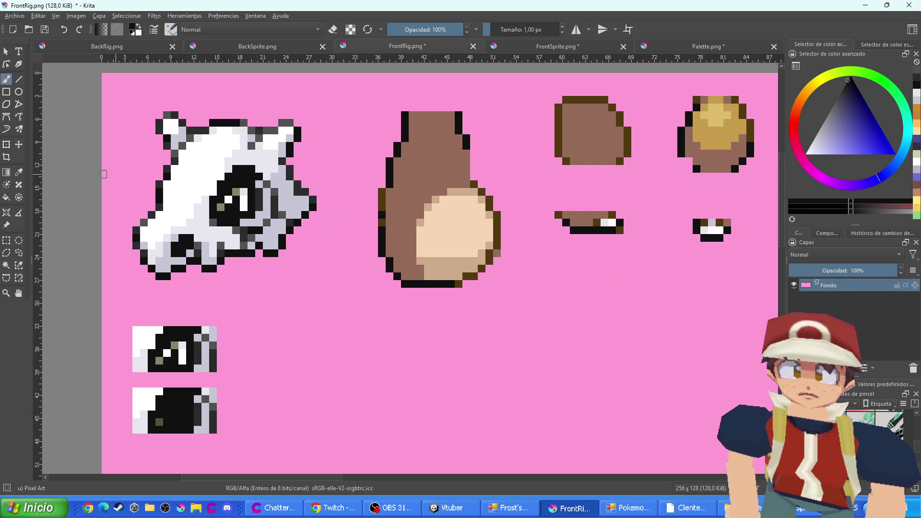
pyautogui.click(6, 198)
pyautogui.click(411, 193)
pyautogui.scroll(2, 440, 211)
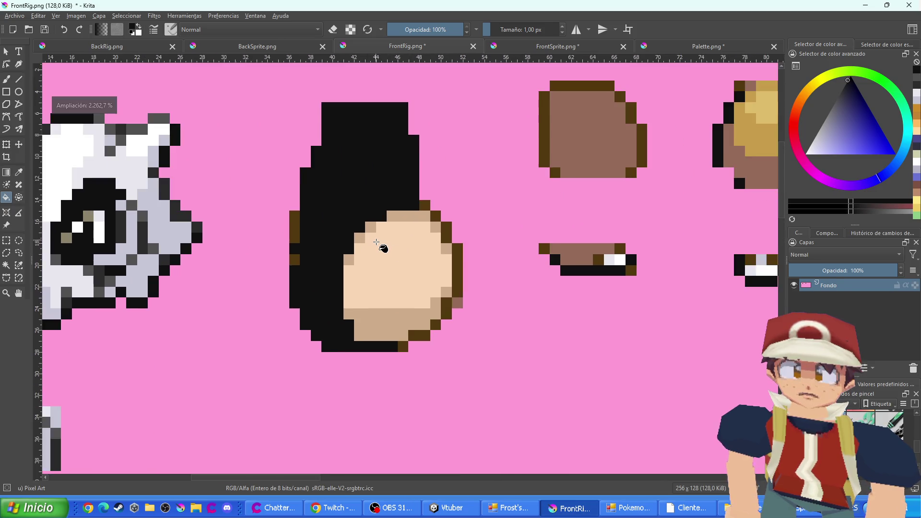
# Fill the torso's belly area, tan strip and leftover tan specks black
pyautogui.scroll(-1, 377, 243)
pyautogui.click(396, 263)
pyautogui.click(386, 299)
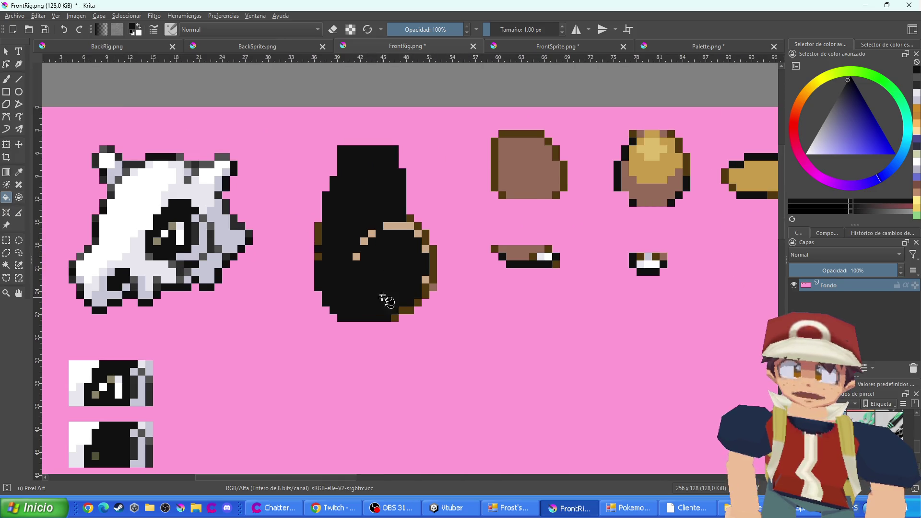
pyautogui.click(396, 226)
pyautogui.click(417, 234)
pyautogui.click(425, 238)
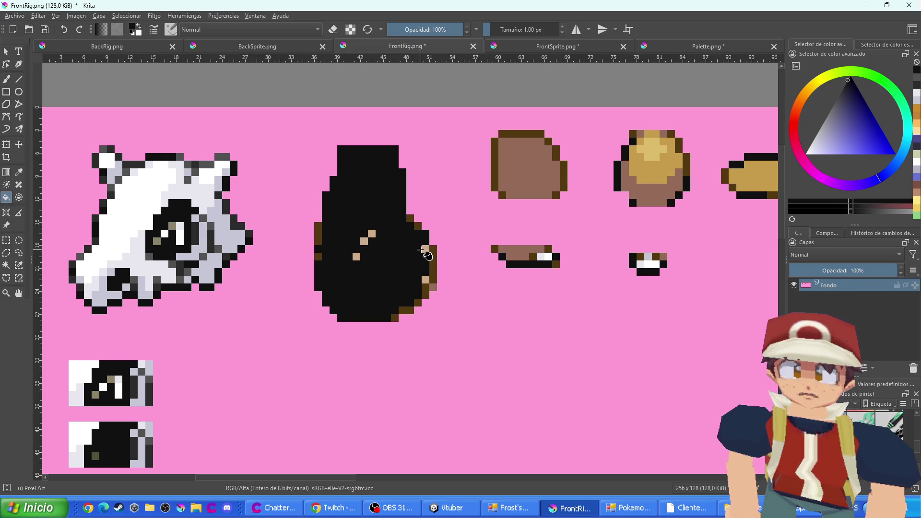
pyautogui.click(424, 249)
pyautogui.click(371, 234)
pyautogui.click(364, 242)
pyautogui.click(356, 257)
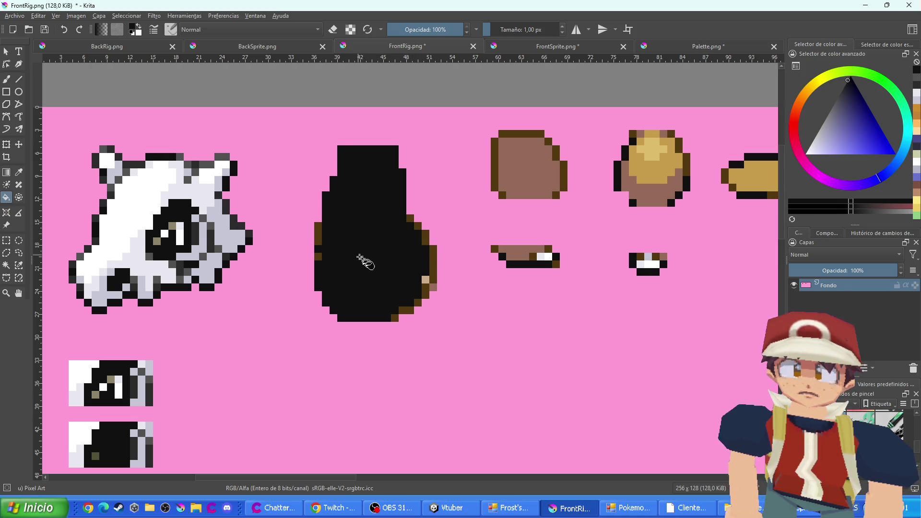
# Turn the torso's brown outline pixels along its left, right and lower edges dark grey
pyautogui.scroll(1, 201, 272)
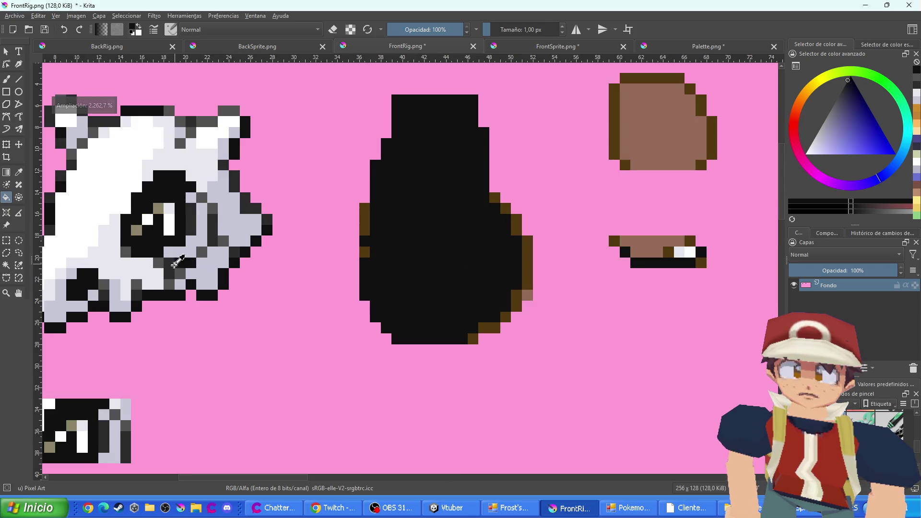
pyautogui.scroll(1, 361, 253)
pyautogui.click(362, 252)
pyautogui.click(365, 211)
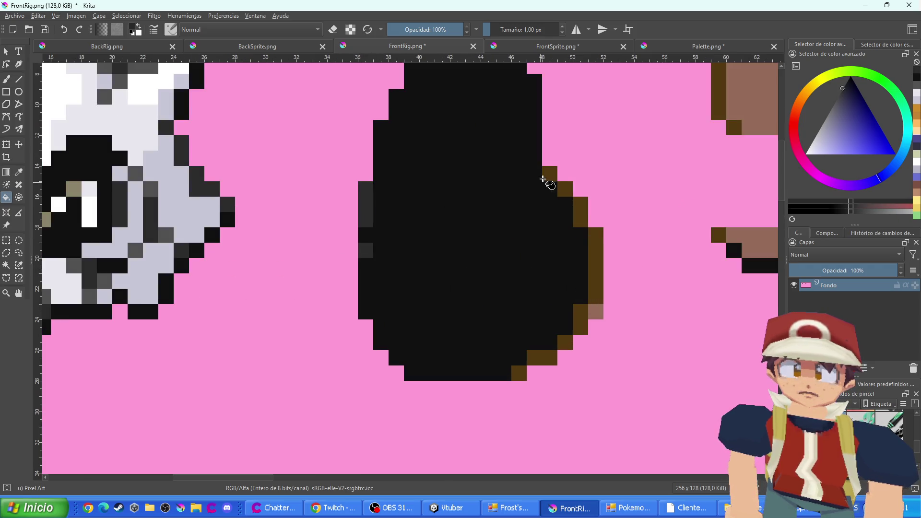
pyautogui.click(549, 175)
pyautogui.click(565, 190)
pyautogui.click(582, 211)
pyautogui.click(596, 269)
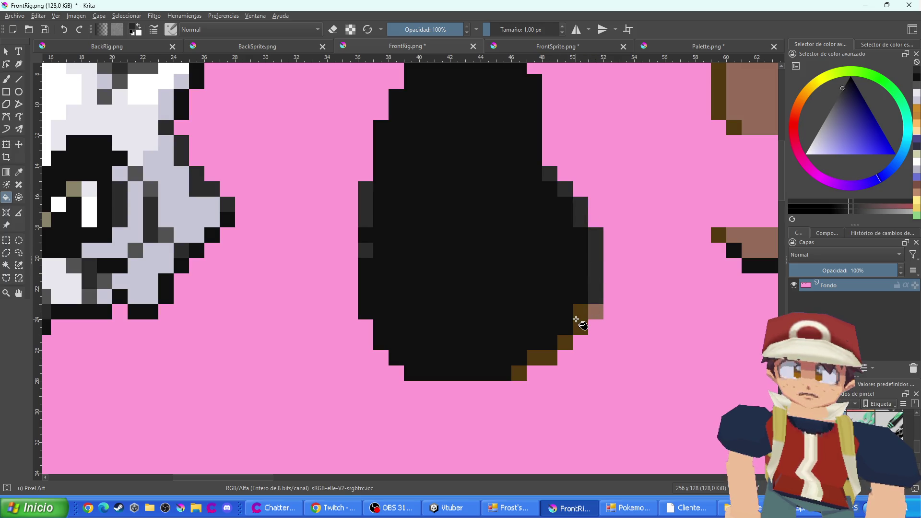
pyautogui.click(581, 320)
pyautogui.click(566, 342)
pyautogui.click(531, 363)
pyautogui.click(520, 373)
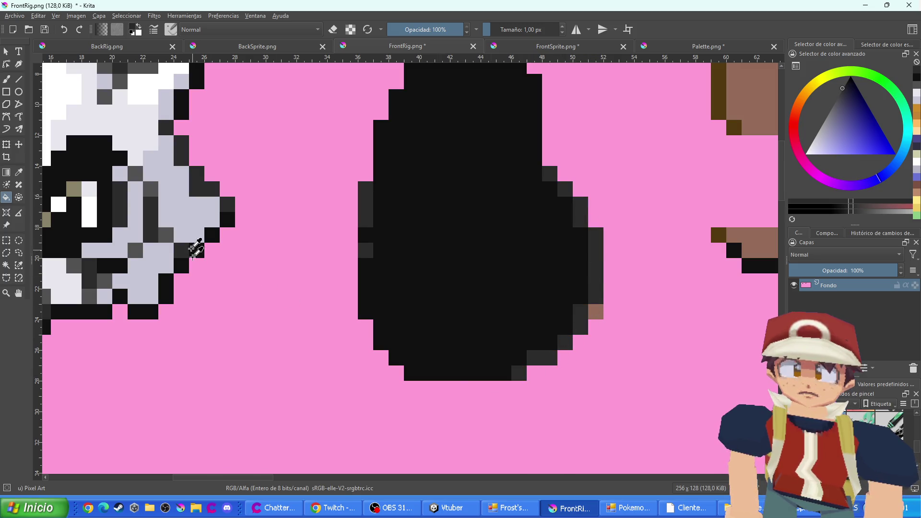
# Sample a darker grey from the skull and recolour the torso's lower-right brown pixel
pyautogui.keyDown('ctrl'); pyautogui.click(174, 235); pyautogui.keyUp('ctrl')
pyautogui.keyDown('ctrl'); pyautogui.click(171, 235); pyautogui.keyUp('ctrl')
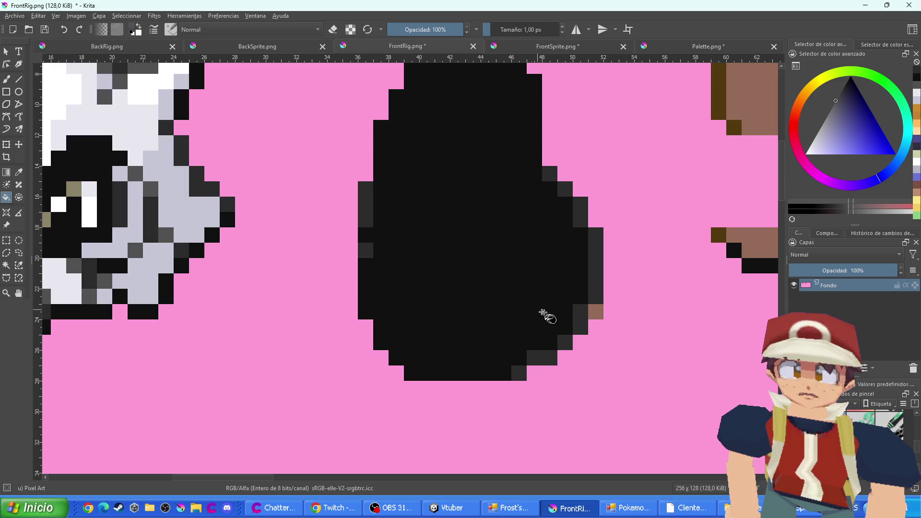
pyautogui.click(595, 313)
pyautogui.moveTo(591, 322); pyautogui.dragTo(475, 323)
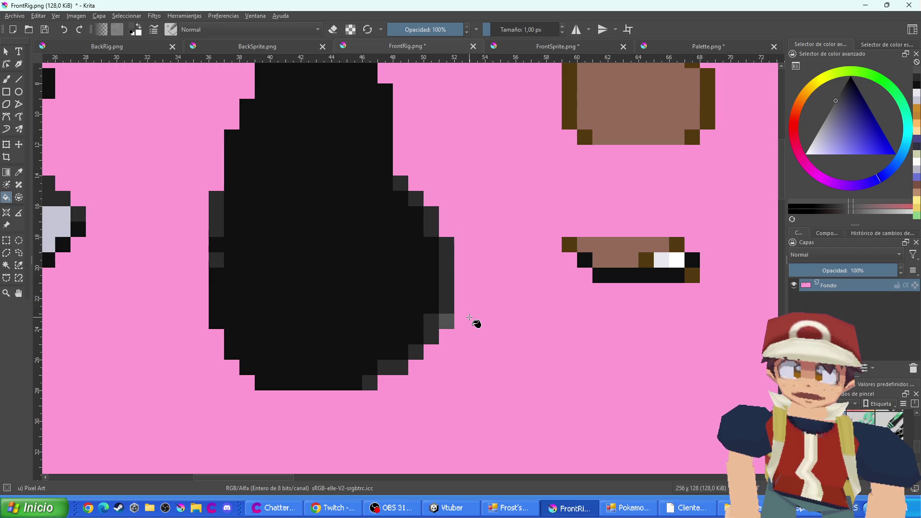
pyautogui.scroll(-3, 475, 323)
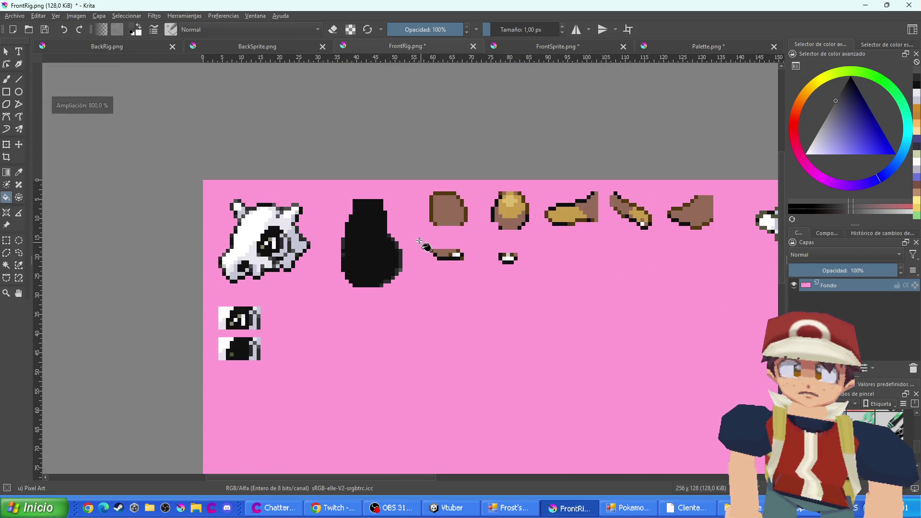
# Fill the brown rounded piece's interior and the lower brown strip black
pyautogui.scroll(4, 507, 257)
pyautogui.click(451, 226)
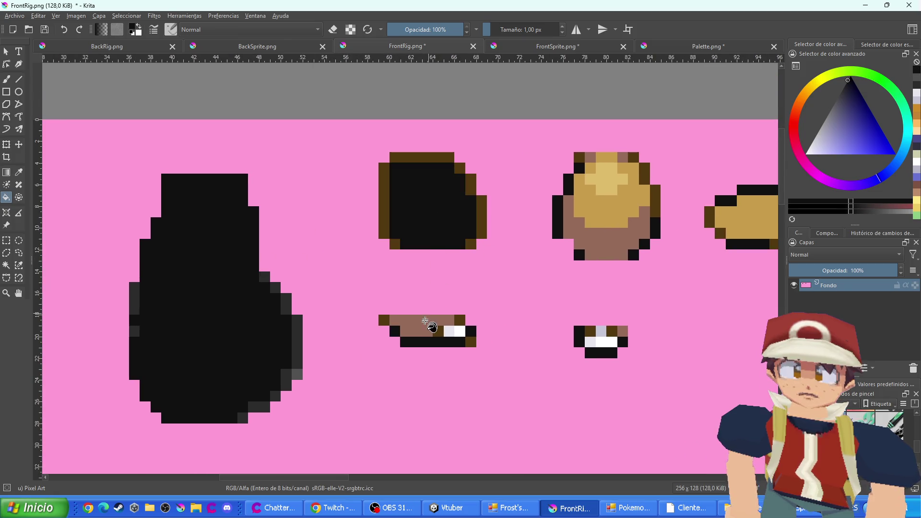
pyautogui.click(422, 328)
pyautogui.scroll(1, 460, 333)
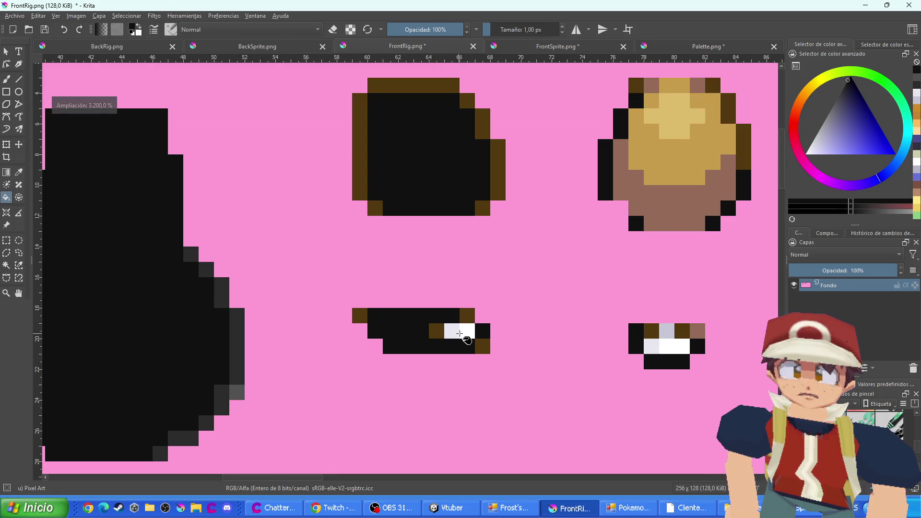
# Pick a dark grey and recolour the strip's remaining brown pixels
pyautogui.keyDown('ctrl'); pyautogui.click(236, 336); pyautogui.keyUp('ctrl')
pyautogui.click(367, 318)
pyautogui.click(467, 315)
pyautogui.click(481, 344)
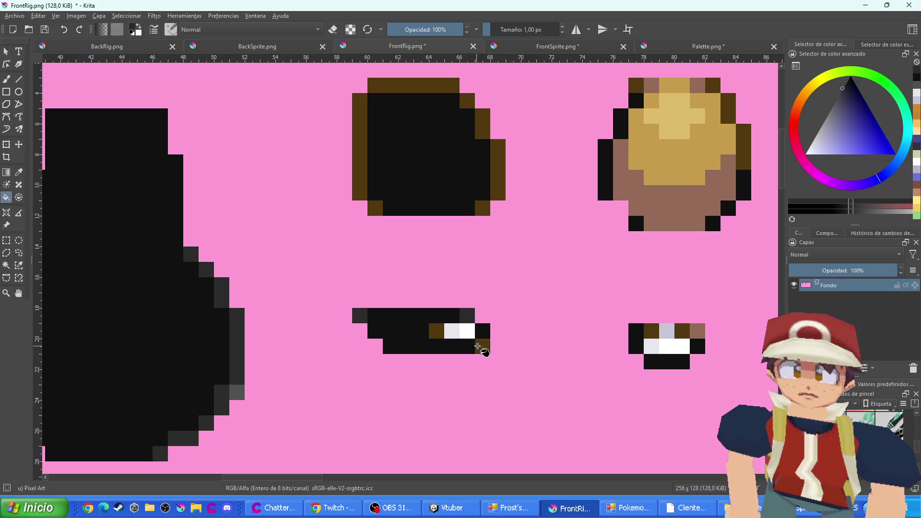
pyautogui.click(437, 331)
# Turn the rounded piece's right, top and left edge pixels dark grey, undoing one wrong interior fill
pyautogui.click(497, 160)
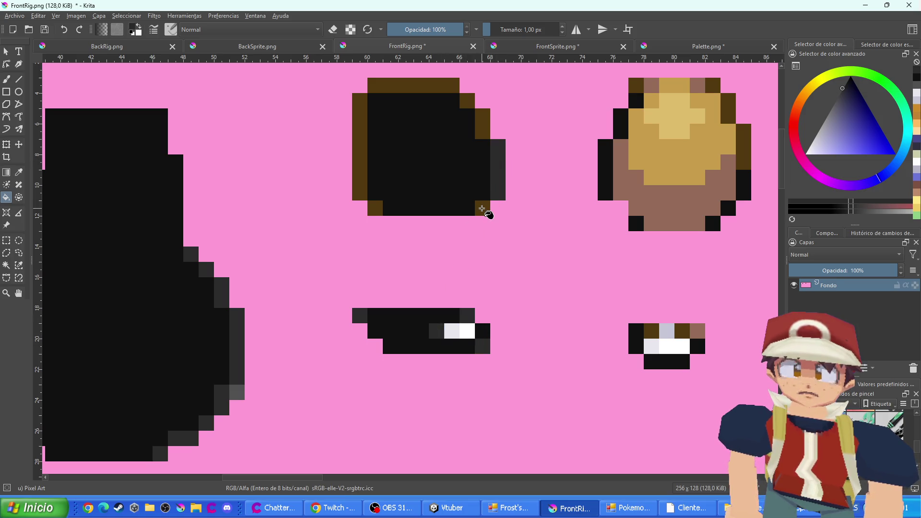
pyautogui.click(482, 209)
pyautogui.click(482, 124)
pyautogui.click(467, 111)
pyautogui.hotkey('ctrl', 'z')
pyautogui.click(468, 100)
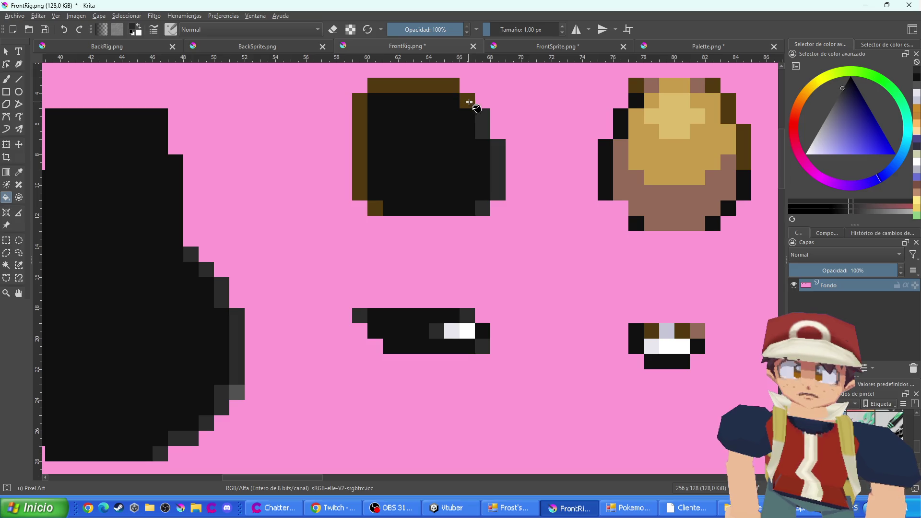
pyautogui.click(414, 86)
pyautogui.click(361, 144)
pyautogui.click(380, 207)
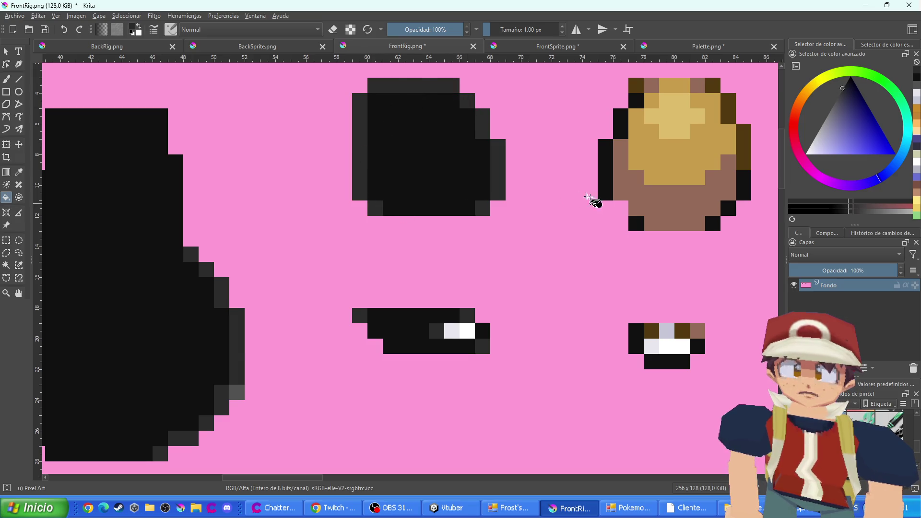
# Darken the round tan piece's brown lower area and turn its tan hair pixels grey
pyautogui.scroll(1, 592, 200)
pyautogui.click(602, 230)
pyautogui.scroll(-1, 602, 230)
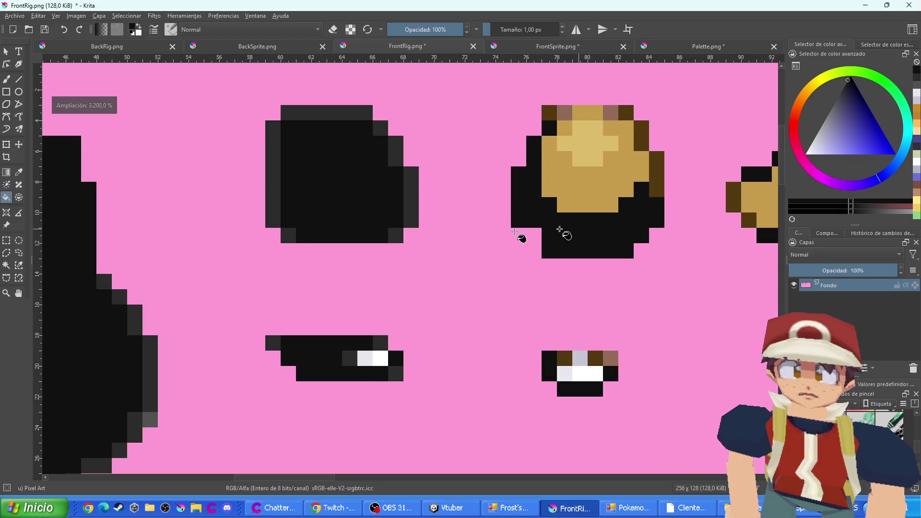
pyautogui.click(585, 182)
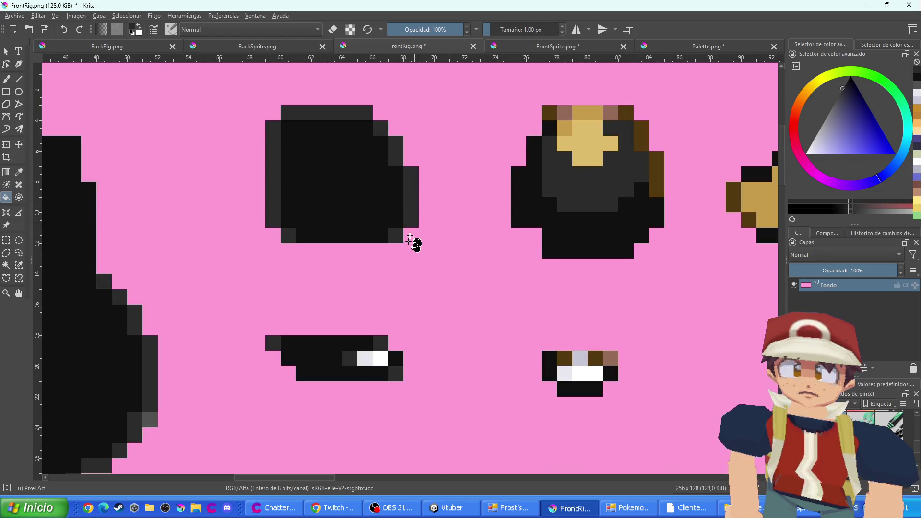
pyautogui.moveTo(211, 273); pyautogui.dragTo(473, 260)
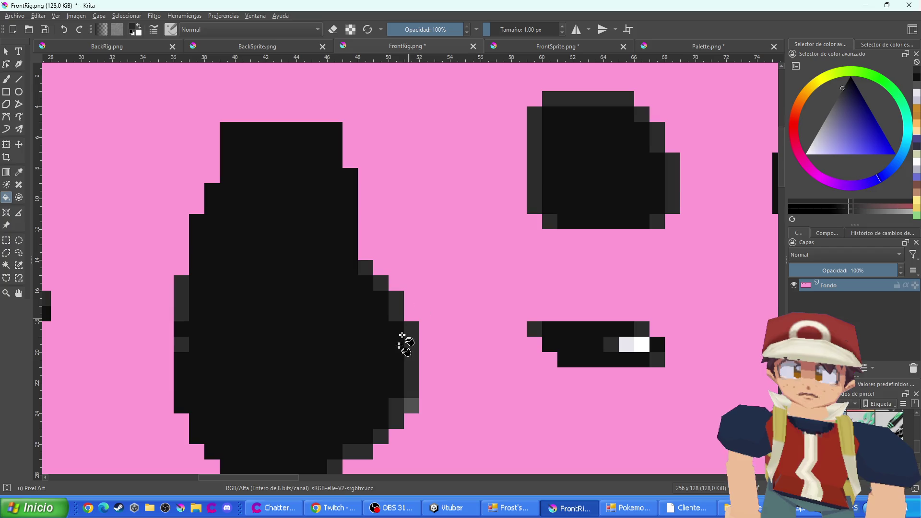
pyautogui.keyDown('ctrl'); pyautogui.click(413, 394); pyautogui.keyUp('ctrl')
pyautogui.scroll(-1, 619, 267)
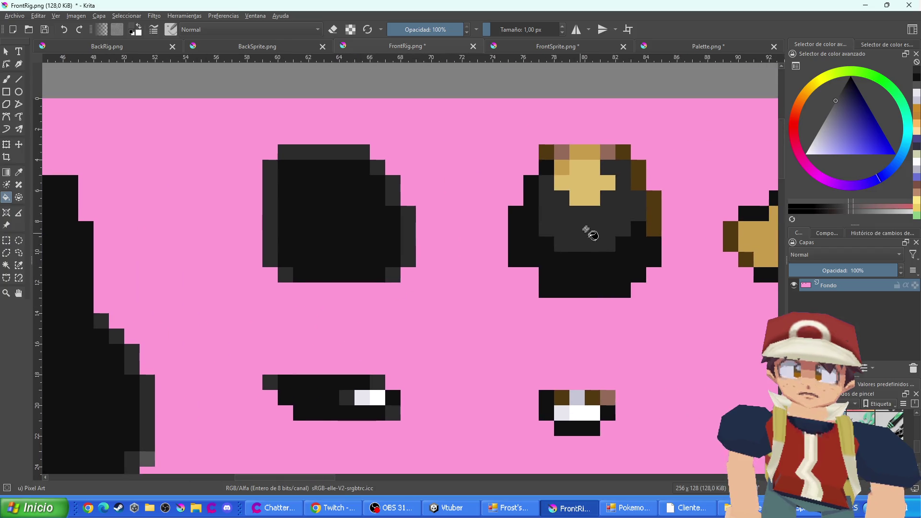
pyautogui.click(590, 197)
pyautogui.scroll(1, 591, 200)
pyautogui.keyDown('ctrl'); pyautogui.click(474, 240); pyautogui.keyUp('ctrl')
pyautogui.click(470, 189)
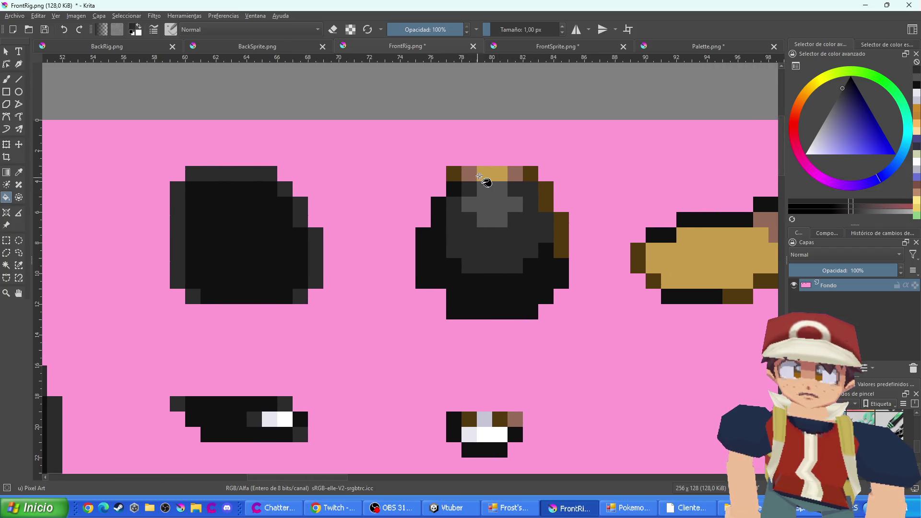
pyautogui.click(490, 173)
# Recolour the round piece's top and right-side brown pixels in medium and dark greys
pyautogui.keyDown('ctrl'); pyautogui.click(270, 416); pyautogui.keyUp('ctrl')
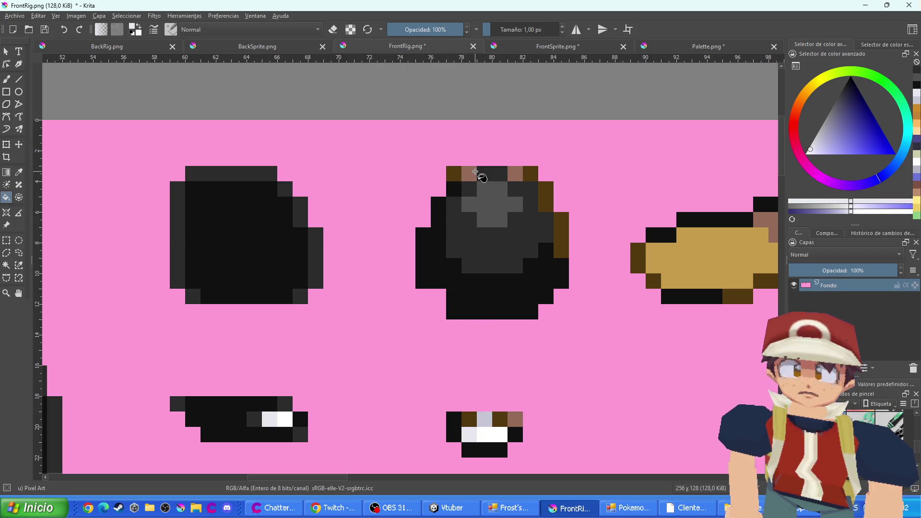
pyautogui.click(471, 175)
pyautogui.click(515, 177)
pyautogui.keyDown('ctrl'); pyautogui.click(492, 192); pyautogui.keyUp('ctrl')
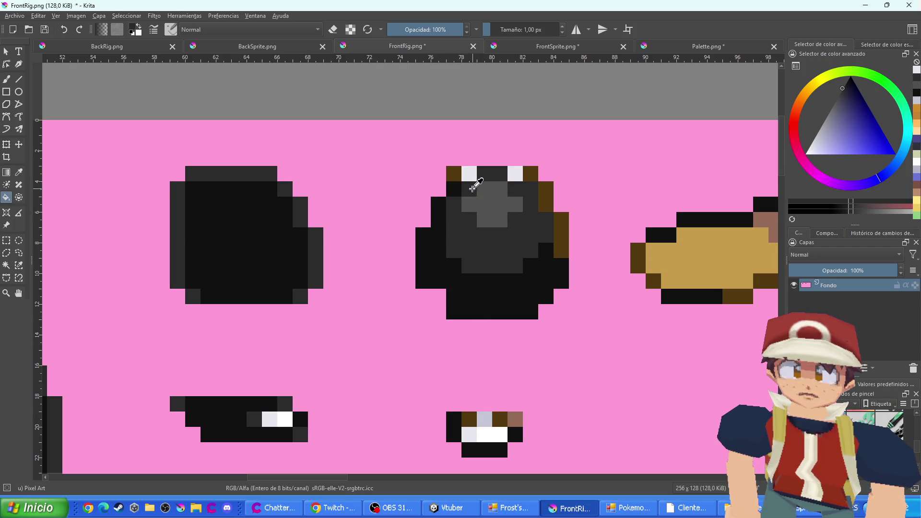
pyautogui.click(469, 174)
pyautogui.click(518, 178)
pyautogui.keyDown('ctrl'); pyautogui.click(518, 191); pyautogui.keyUp('ctrl')
pyautogui.click(533, 174)
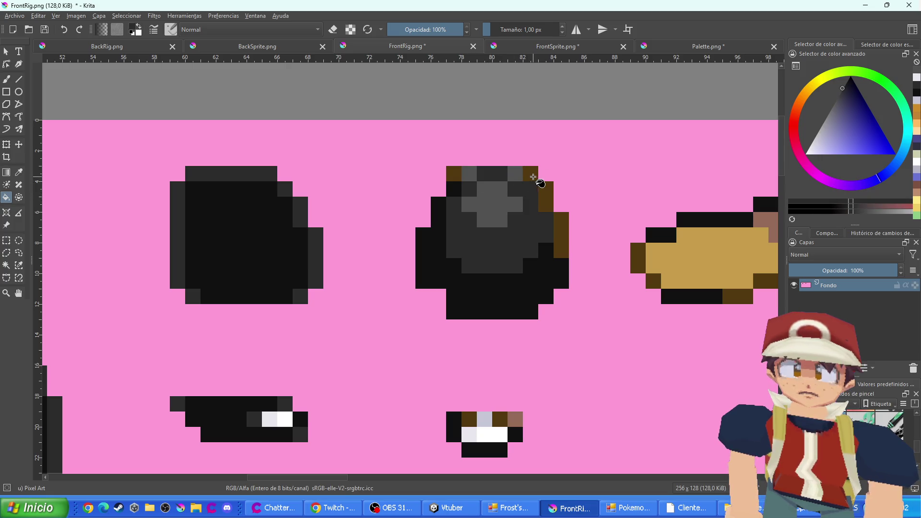
pyautogui.click(546, 199)
pyautogui.click(559, 226)
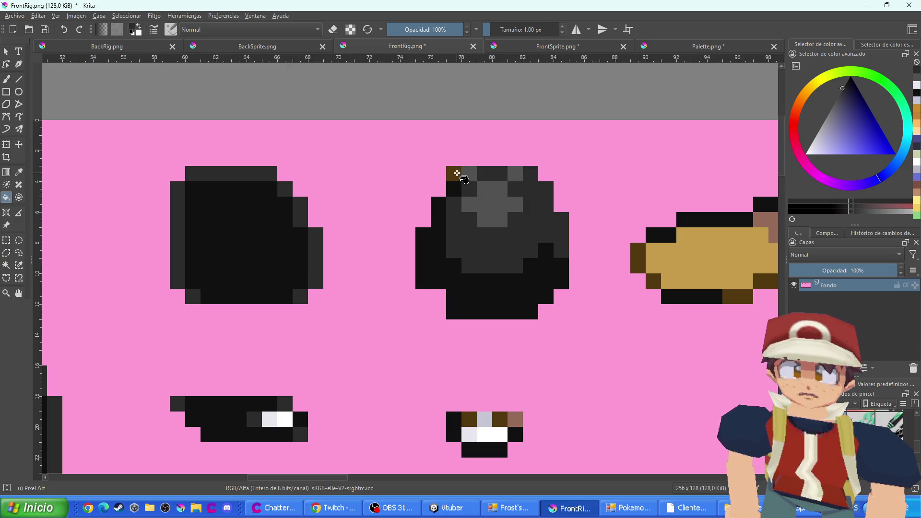
pyautogui.click(453, 173)
# Darken the small piece's remaining brown pixels with grey sampled from the round piece
pyautogui.scroll(-2, 479, 243)
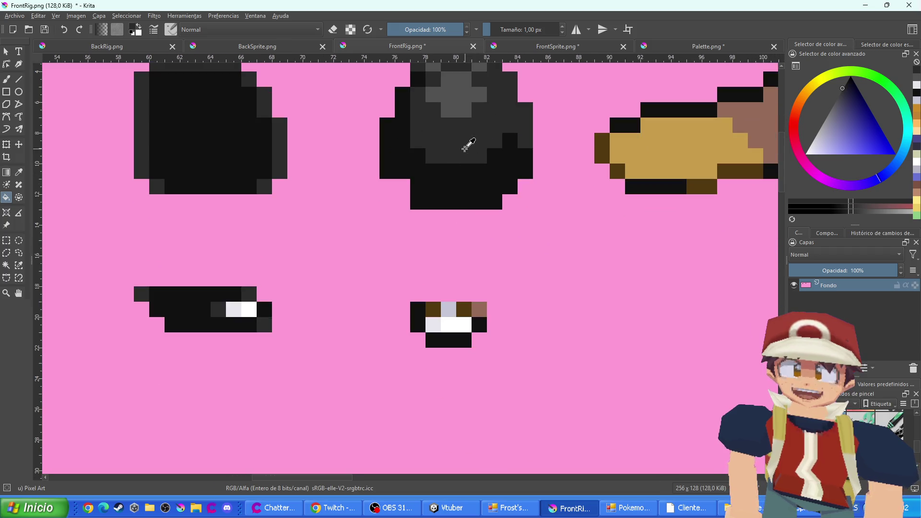
pyautogui.click(433, 311)
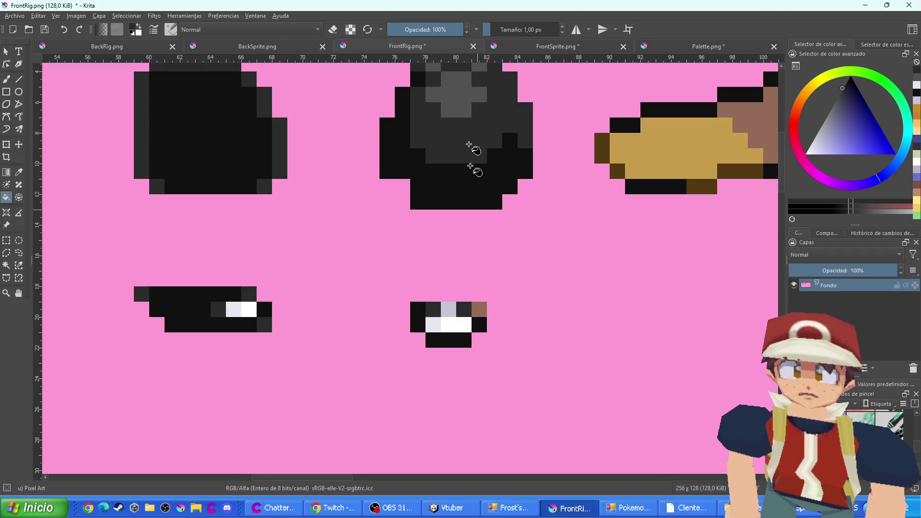
pyautogui.keyDown('ctrl'); pyautogui.click(465, 101); pyautogui.keyUp('ctrl')
pyautogui.click(478, 309)
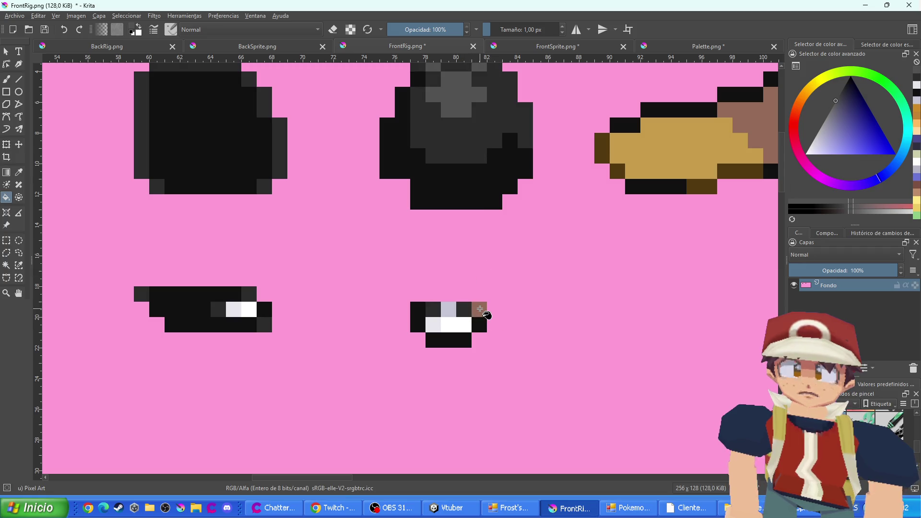
pyautogui.press('-')
pyautogui.press('-')
pyautogui.press('-')
pyautogui.press('+')
pyautogui.press('+')
pyautogui.press('+')
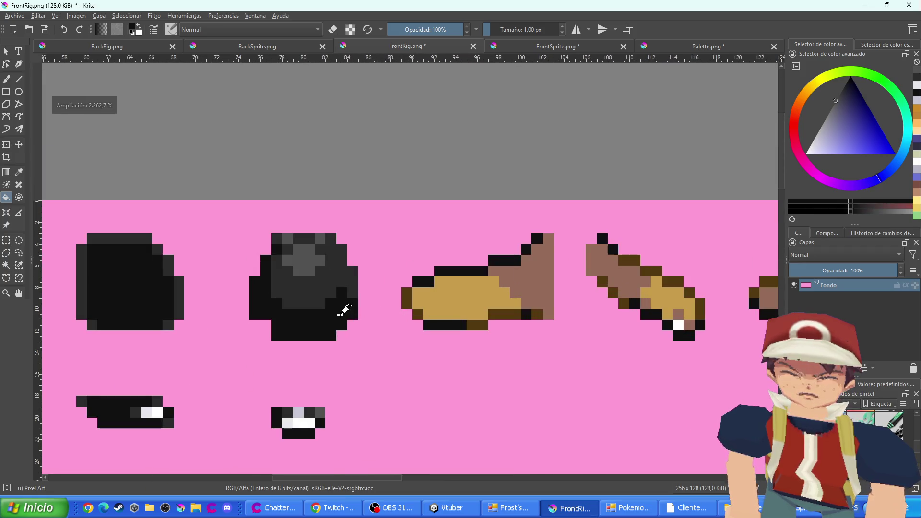
# Turn the tan piece's brown edge pixels dark grey and fill its body a lighter grey
pyautogui.click(537, 280)
pyautogui.keyDown('ctrl'); pyautogui.click(267, 236); pyautogui.keyUp('ctrl')
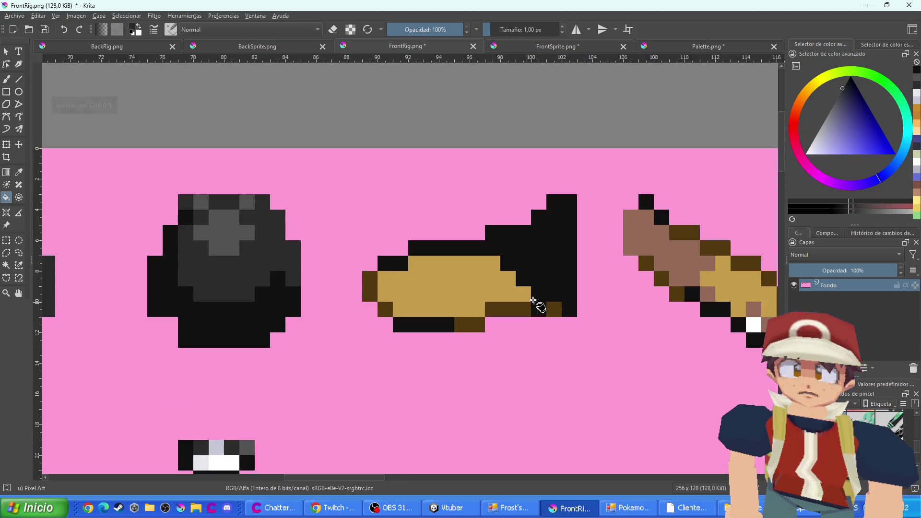
pyautogui.click(526, 310)
pyautogui.click(554, 310)
pyautogui.click(468, 324)
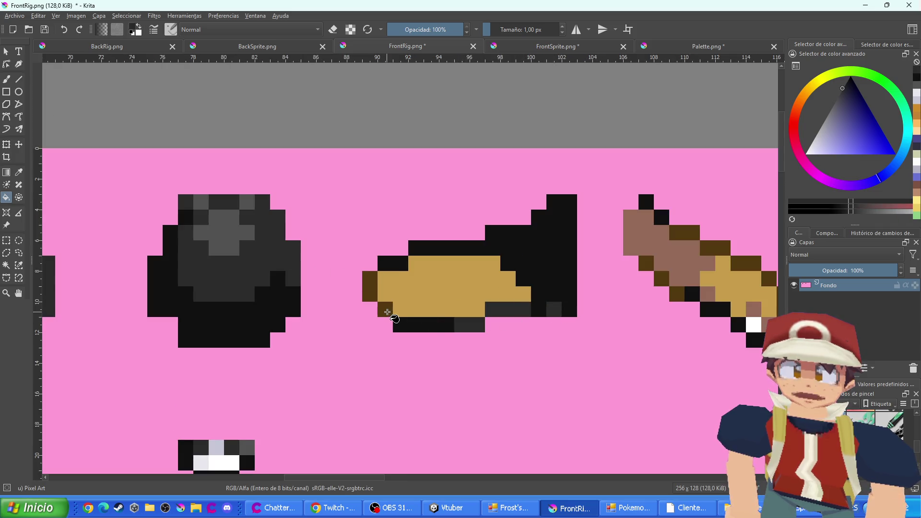
pyautogui.click(386, 309)
pyautogui.click(380, 294)
pyautogui.hotkey('ctrl', 'z')
pyautogui.click(367, 286)
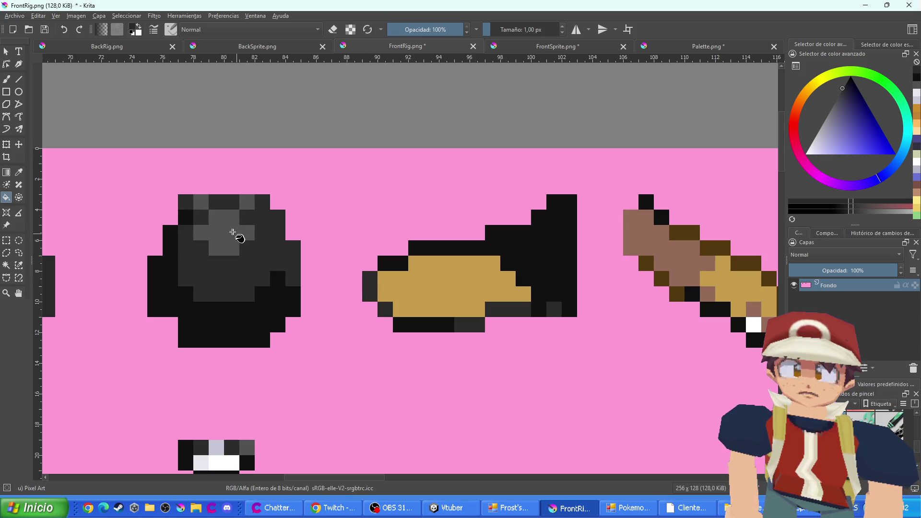
pyautogui.keyDown('ctrl'); pyautogui.click(236, 232); pyautogui.keyUp('ctrl')
pyautogui.click(480, 307)
# Fill the boot piece's and stick's light-brown bodies black, including stray brown stick pixels
pyautogui.hscroll(5, 599, 310)
pyautogui.click(539, 244)
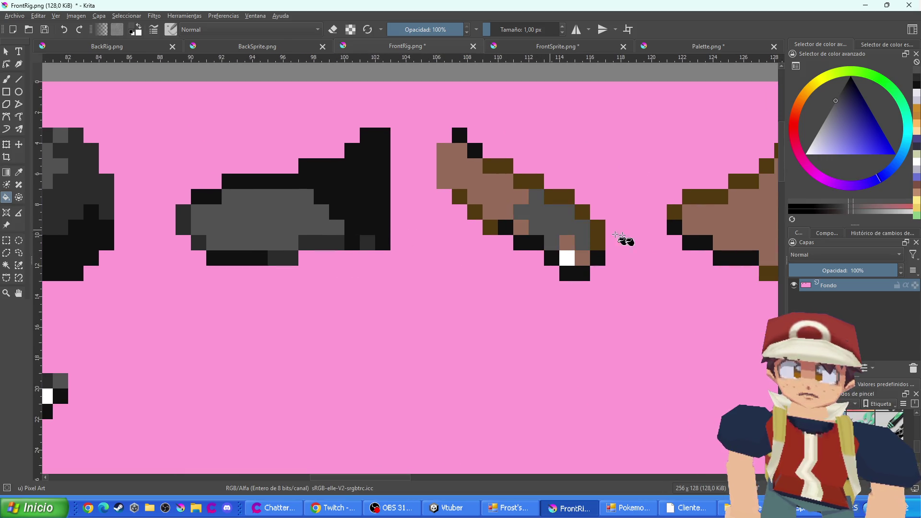
pyautogui.hscroll(8, 623, 242)
pyautogui.scroll(-5, 418, 240)
pyautogui.scroll(4, 536, 254)
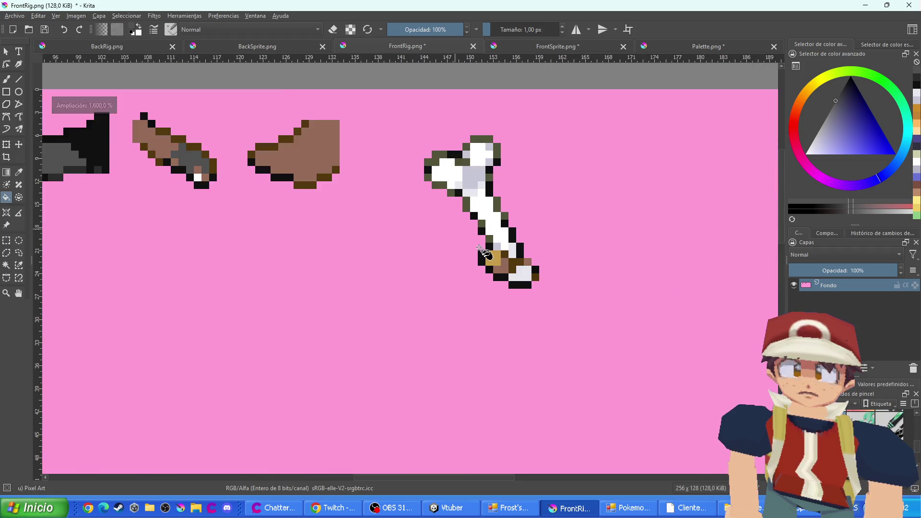
pyautogui.scroll(-2, 317, 248)
pyautogui.scroll(2, 552, 285)
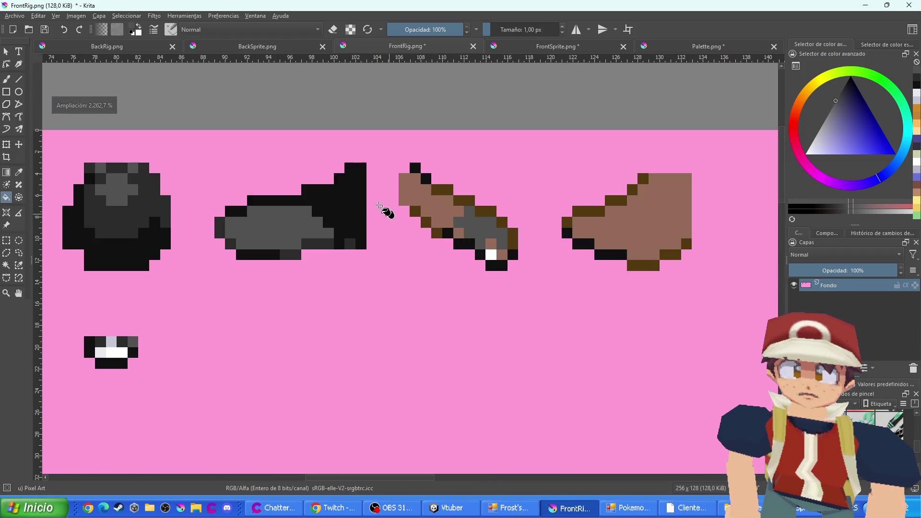
pyautogui.click(417, 202)
pyautogui.click(580, 233)
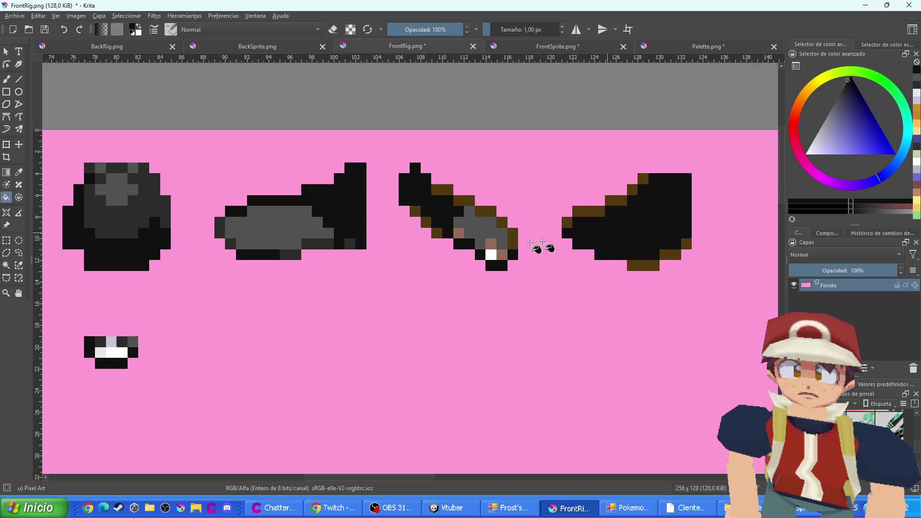
pyautogui.click(459, 233)
pyautogui.click(491, 244)
pyautogui.click(501, 255)
# Recolour the stick's remaining brown edge pixels dark grey
pyautogui.keyDown('ctrl'); pyautogui.click(350, 243); pyautogui.keyUp('ctrl')
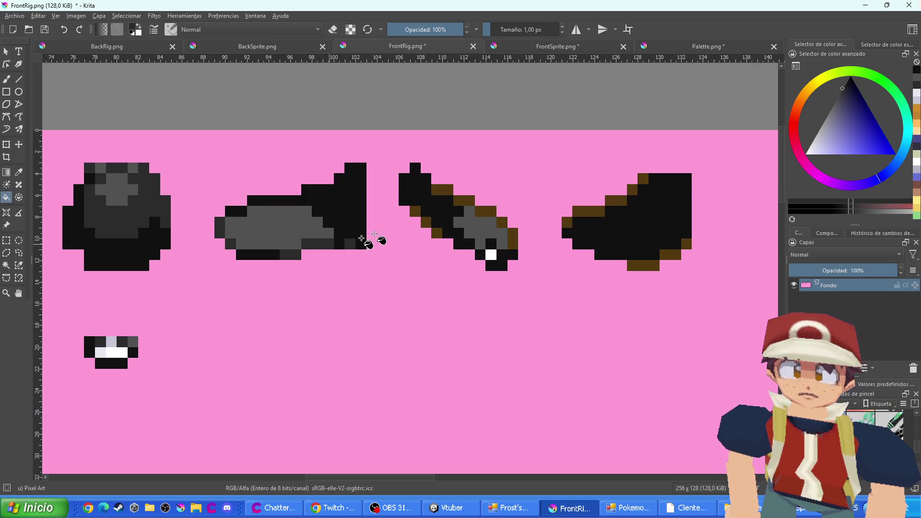
pyautogui.scroll(1, 440, 231)
pyautogui.click(410, 208)
pyautogui.click(425, 223)
pyautogui.click(443, 239)
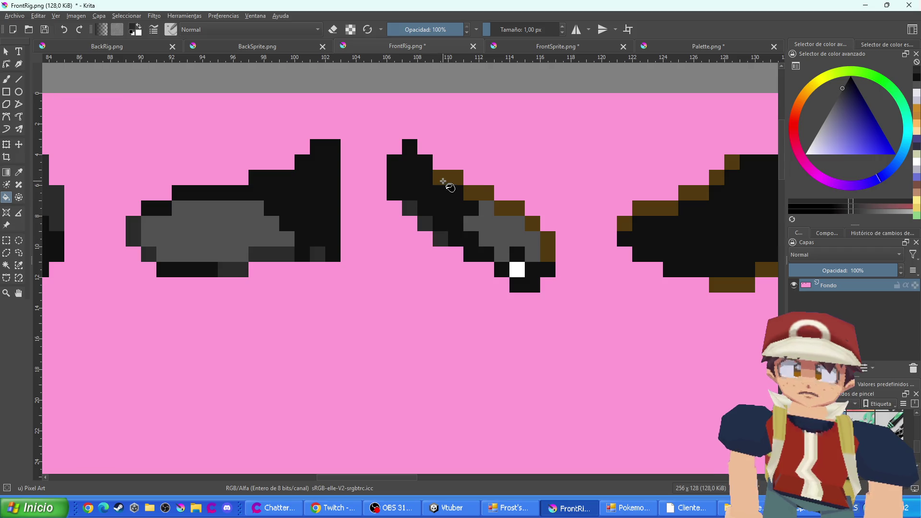
pyautogui.click(448, 178)
pyautogui.click(479, 193)
pyautogui.click(510, 208)
pyautogui.click(532, 223)
pyautogui.click(548, 245)
# Darken the shoe's upper and lower brown edge pixels to dark grey
pyautogui.click(629, 226)
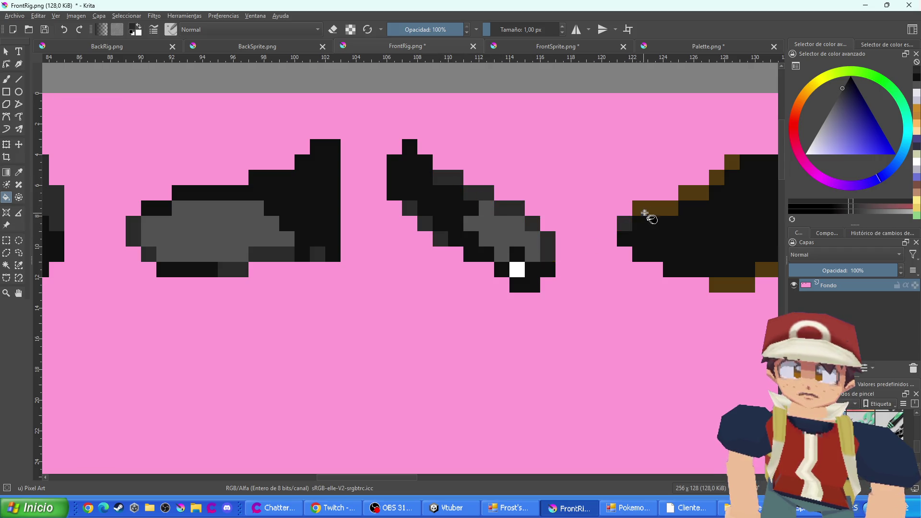
pyautogui.click(648, 210)
pyautogui.click(695, 194)
pyautogui.click(717, 177)
pyautogui.click(732, 163)
pyautogui.moveTo(678, 254); pyautogui.dragTo(434, 263)
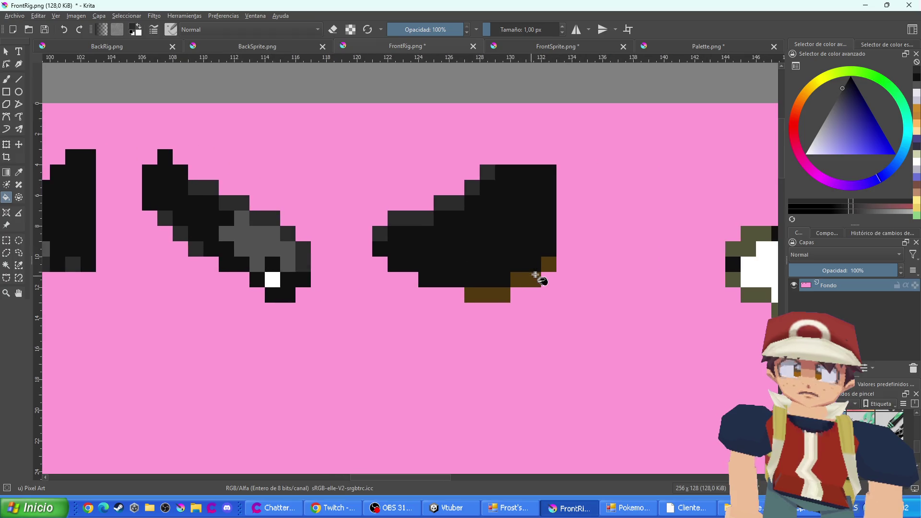
pyautogui.click(529, 279)
pyautogui.click(490, 294)
pyautogui.scroll(-5, 557, 308)
pyautogui.scroll(5, 558, 308)
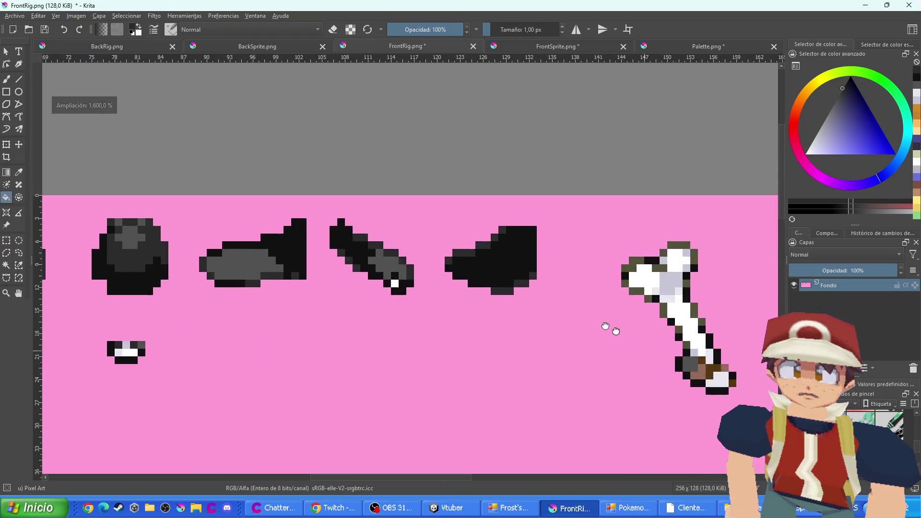
# Bucket-fill the brown grip pixels at the bone's lower end dark grey
pyautogui.scroll(-4, 404, 272)
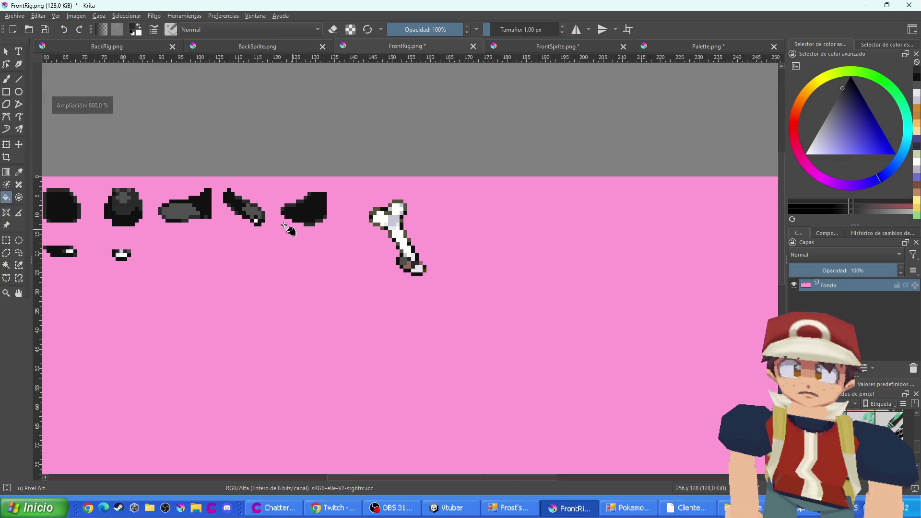
pyautogui.moveTo(404, 272); pyautogui.dragTo(475, 293)
pyautogui.scroll(3, 475, 293)
pyautogui.moveTo(560, 289); pyautogui.dragTo(249, 178)
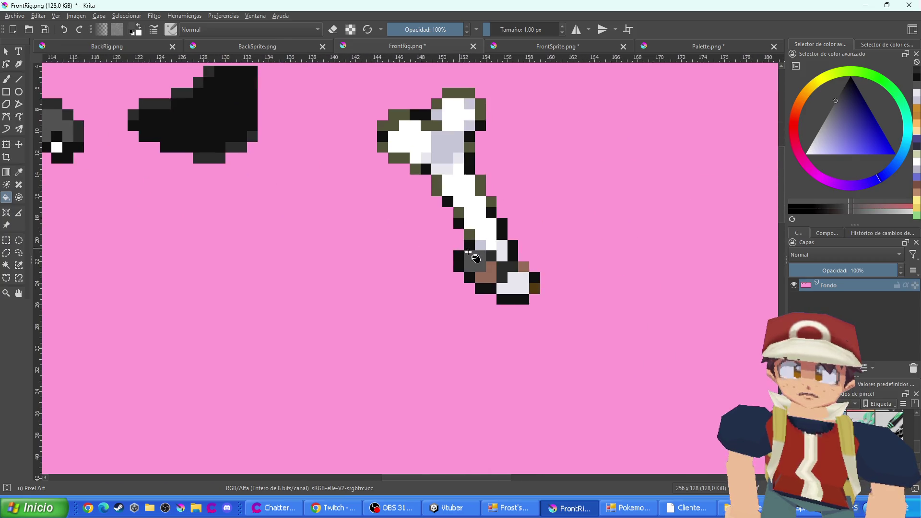
pyautogui.scroll(2, 394, 228)
pyautogui.click(490, 301)
pyautogui.click(578, 280)
pyautogui.click(600, 301)
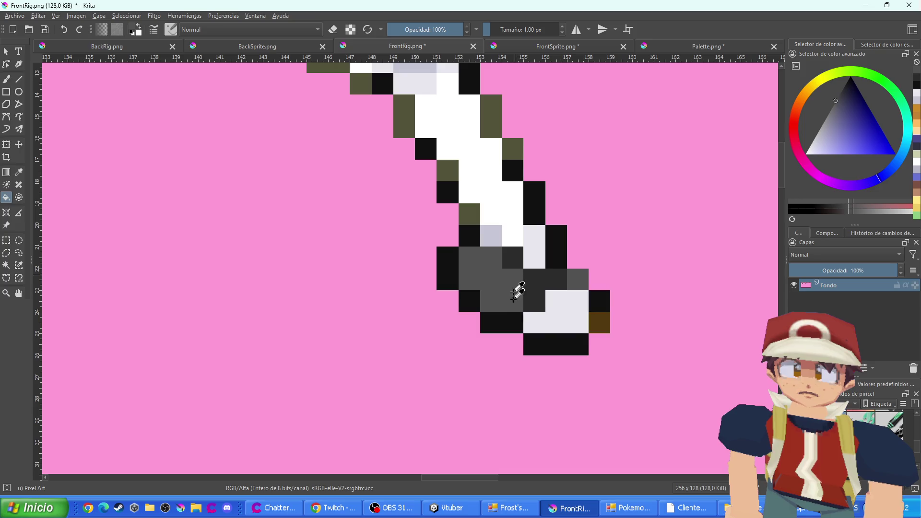
# Set the paint colour back to black and save FrontRig.png, confirming the PNG options
pyautogui.keyDown('ctrl'); pyautogui.click(516, 319); pyautogui.keyUp('ctrl')
pyautogui.scroll(-6, 493, 332)
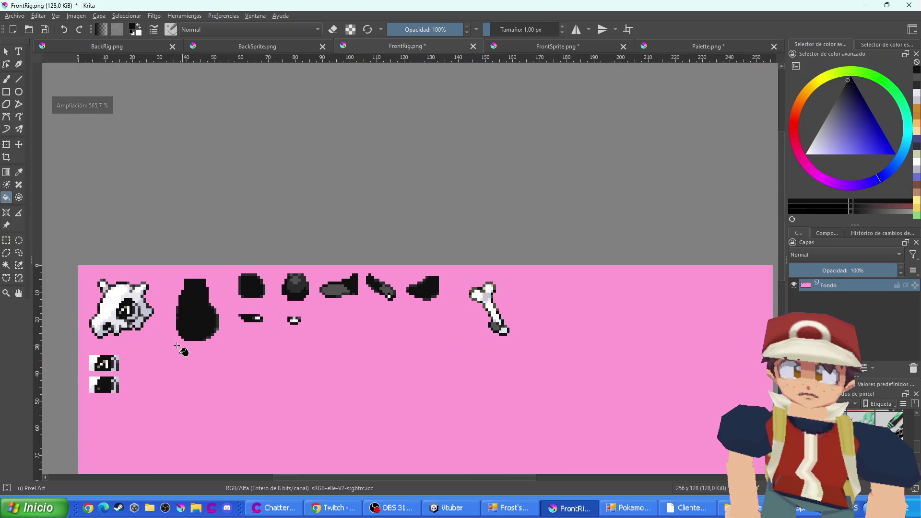
pyautogui.moveTo(185, 349); pyautogui.dragTo(360, 348)
pyautogui.scroll(-1, 373, 332)
pyautogui.hotkey('ctrl', 's')
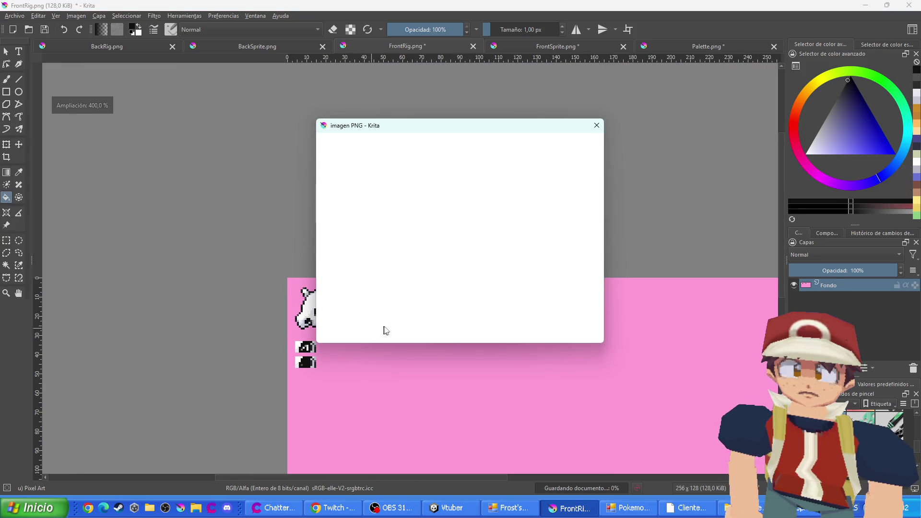
pyautogui.press('Return')
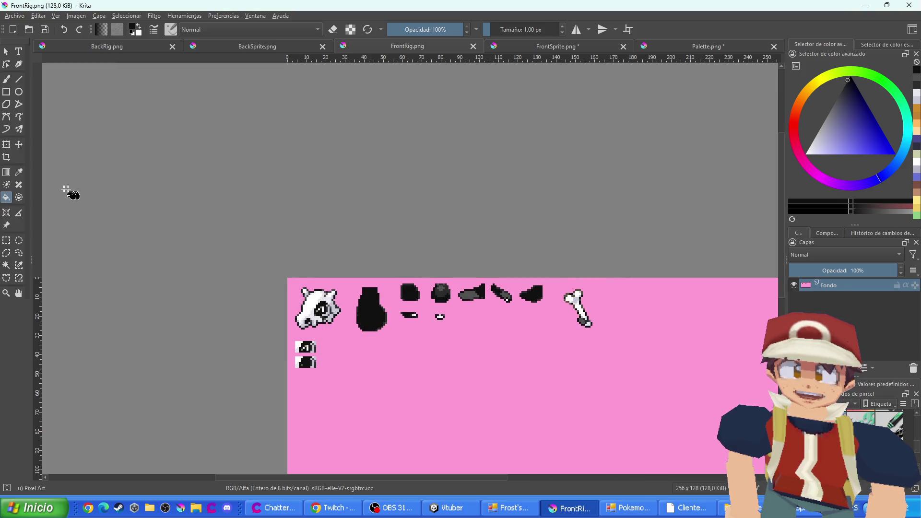
# Bring up the 96×96 BackSprite.png document, after a brief return to FrontRig.png, and zoom into its brown body
pyautogui.scroll(-1, 343, 332)
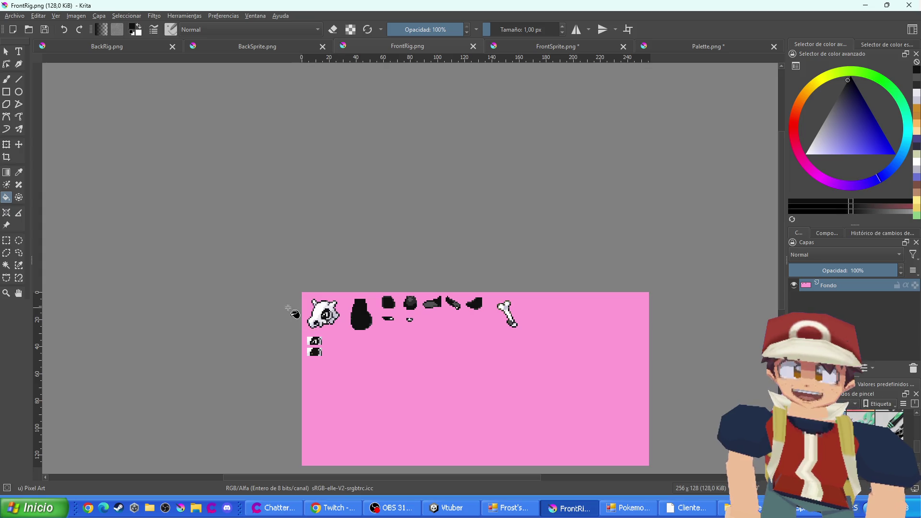
pyautogui.click(280, 43)
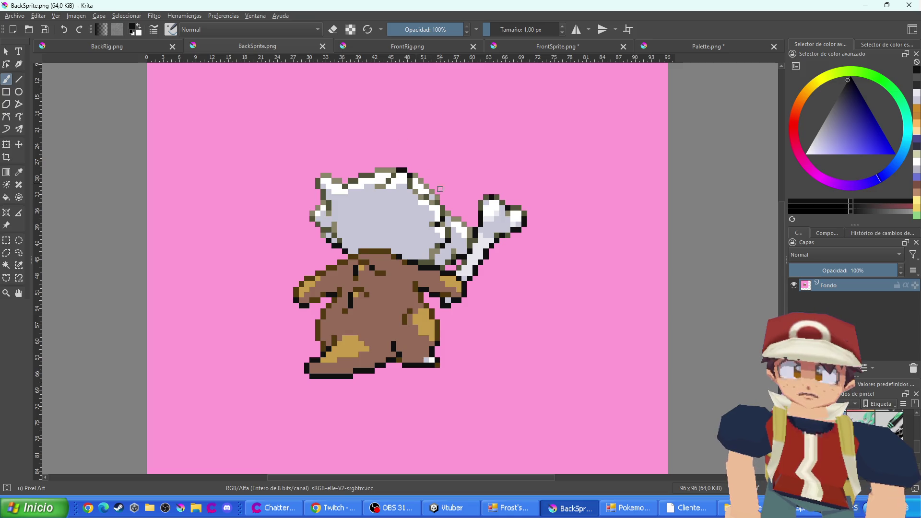
pyautogui.click(450, 52)
pyautogui.scroll(4, 432, 315)
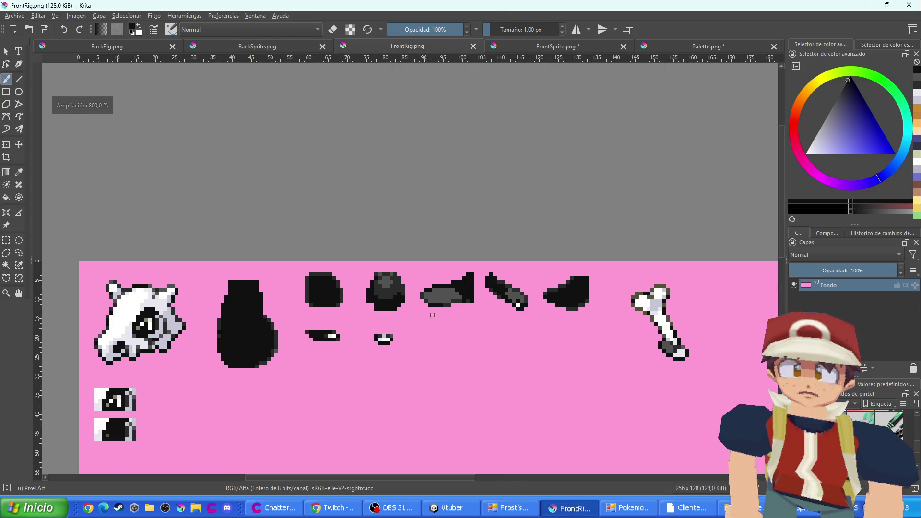
pyautogui.scroll(4, 463, 295)
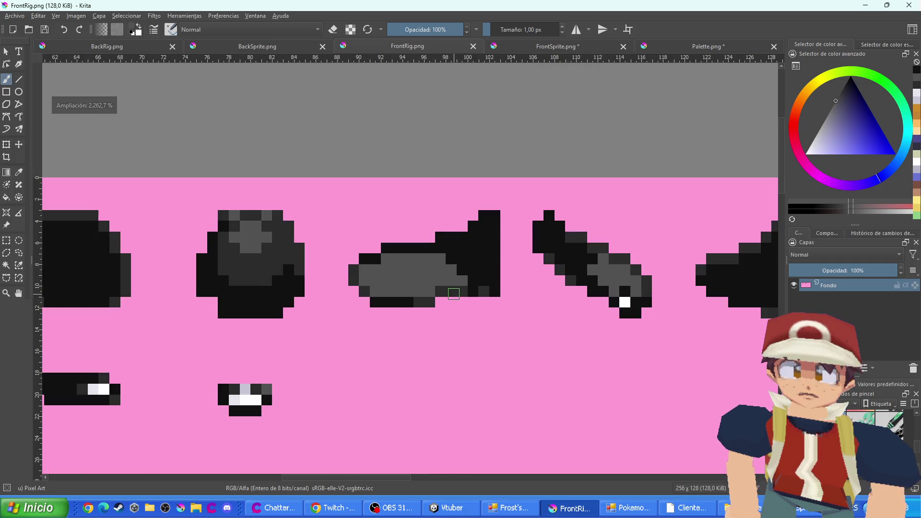
pyautogui.click(285, 48)
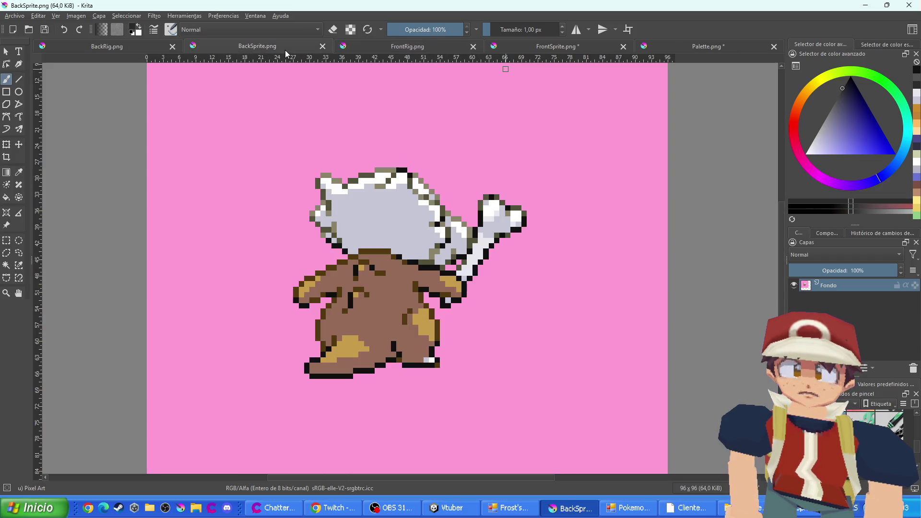
pyautogui.scroll(3, 383, 312)
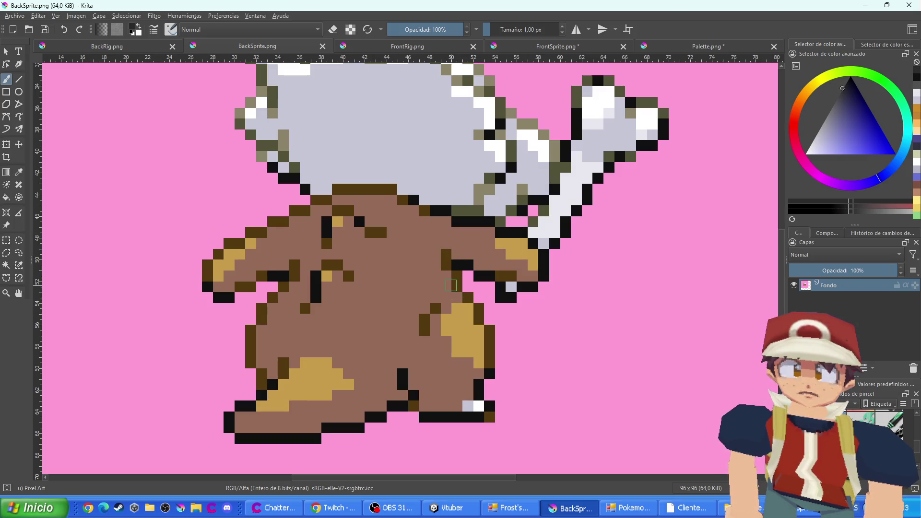
# Repaint the right-edge and bottom-edge brown outline pixels of the back sprite dark grey
pyautogui.scroll(1, 449, 266)
pyautogui.moveTo(454, 271); pyautogui.dragTo(444, 256)
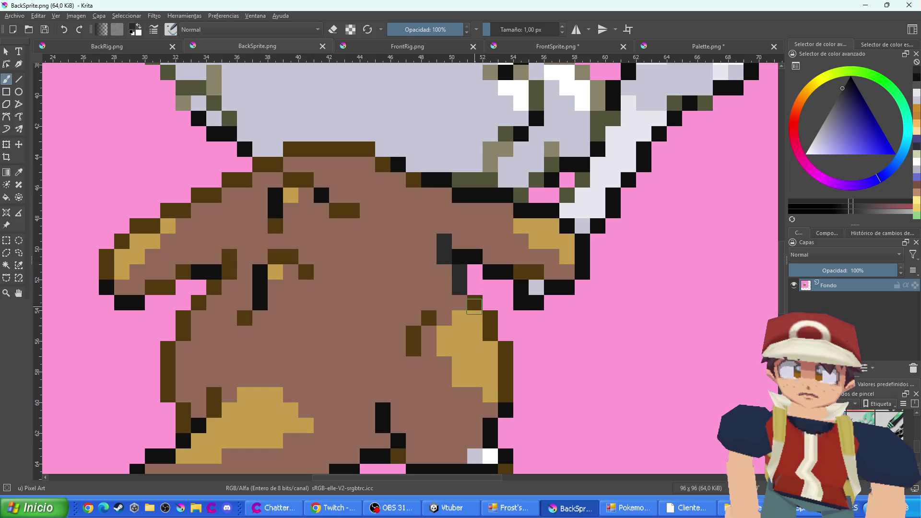
pyautogui.moveTo(474, 306)
pyautogui.mouseDown()
pyautogui.moveTo(505, 360)
pyautogui.moveTo(505, 394)
pyautogui.mouseUp()
pyautogui.moveTo(414, 353); pyautogui.dragTo(417, 340)
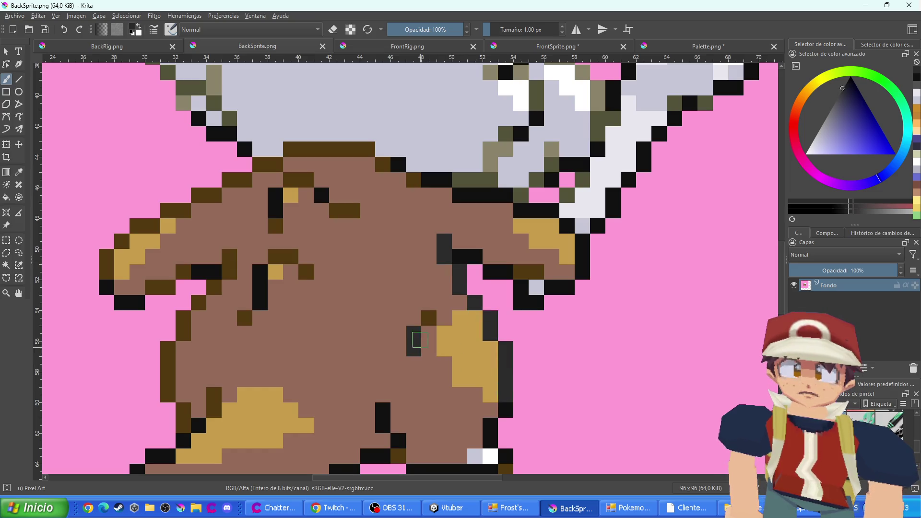
pyautogui.click(429, 317)
pyautogui.moveTo(477, 455); pyautogui.dragTo(462, 334)
pyautogui.click(490, 352)
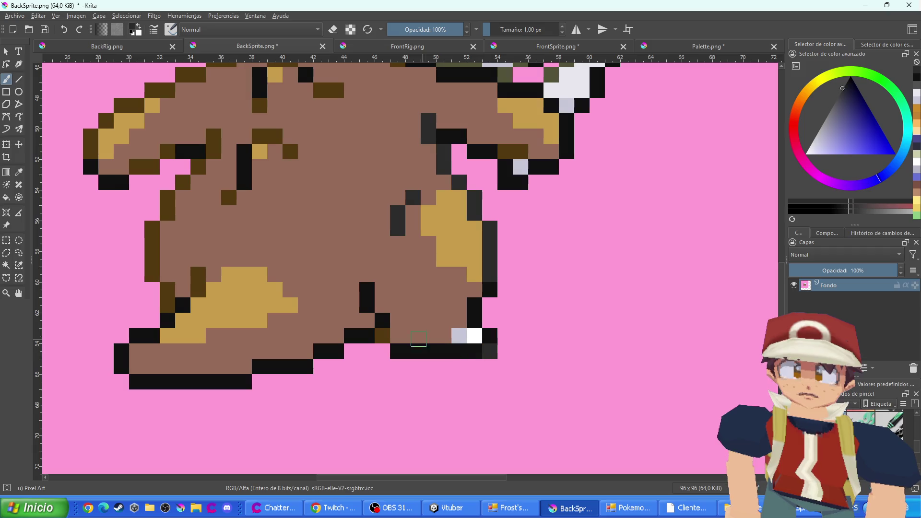
pyautogui.click(381, 336)
# Repaint the left-edge and top-left dark brown outline pixels dark grey
pyautogui.moveTo(201, 284); pyautogui.dragTo(199, 272)
pyautogui.moveTo(168, 306)
pyautogui.mouseDown()
pyautogui.moveTo(147, 231)
pyautogui.moveTo(214, 139)
pyautogui.mouseUp()
pyautogui.click(151, 274)
pyautogui.click(229, 197)
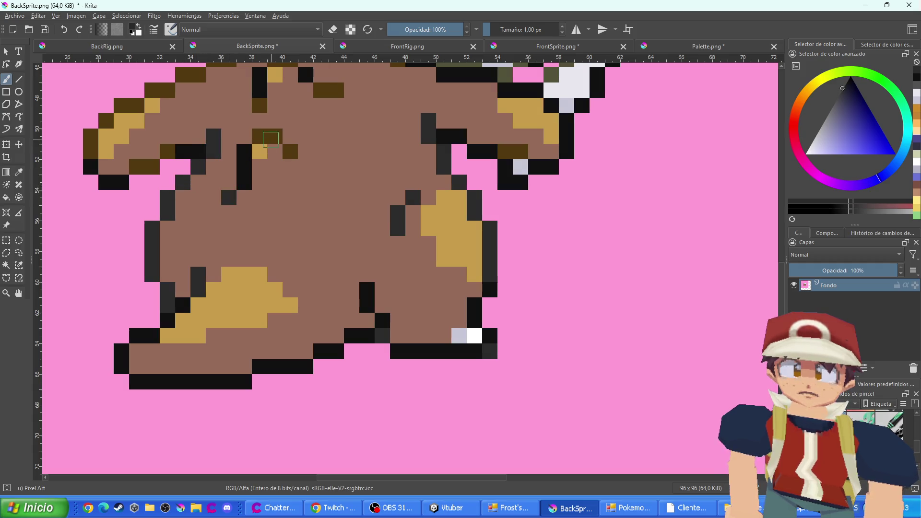
pyautogui.moveTo(271, 139); pyautogui.dragTo(290, 152)
pyautogui.click(260, 105)
pyautogui.moveTo(332, 87); pyautogui.dragTo(321, 91)
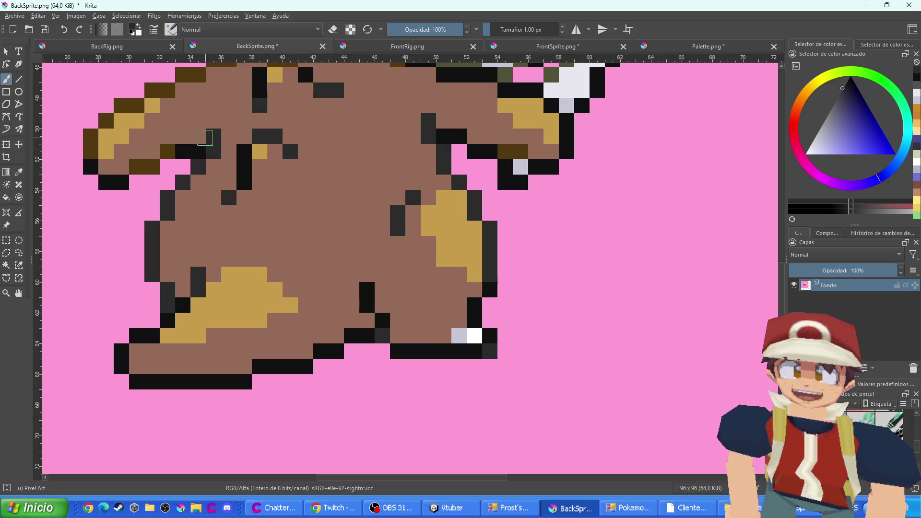
pyautogui.click(167, 152)
pyautogui.moveTo(152, 167); pyautogui.dragTo(139, 167)
pyautogui.moveTo(90, 145)
pyautogui.mouseDown()
pyautogui.moveTo(106, 120)
pyautogui.moveTo(165, 90)
pyautogui.mouseUp()
# Repaint the neck outline and the dark brown row under the skull dark grey
pyautogui.scroll(3, 278, 253)
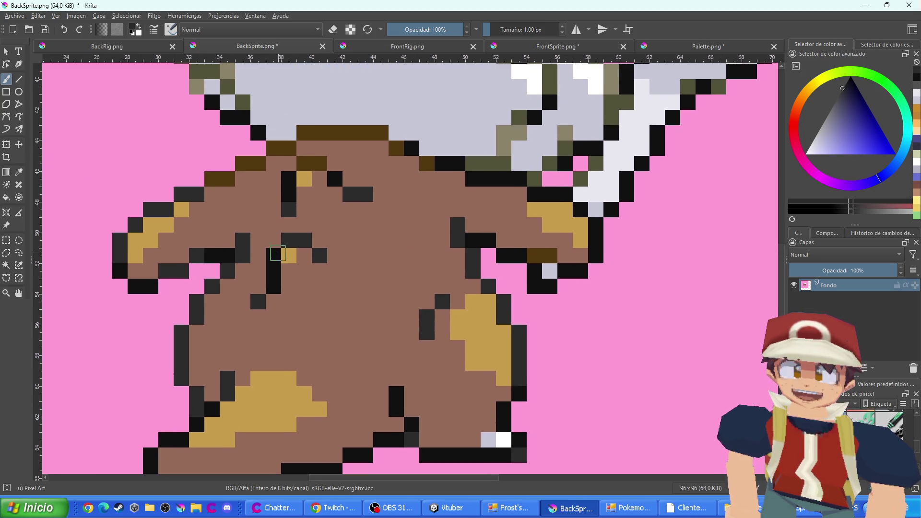
pyautogui.click(251, 161)
pyautogui.click(219, 179)
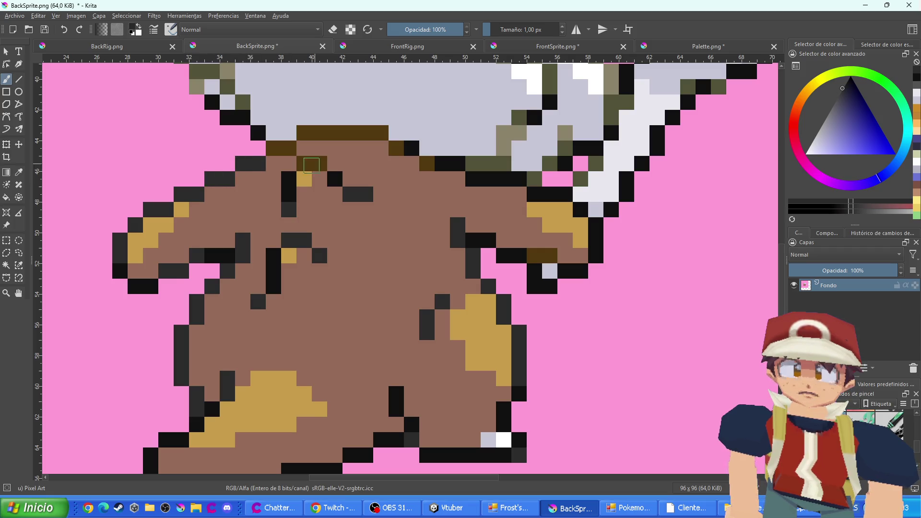
pyautogui.click(311, 164)
pyautogui.moveTo(289, 154); pyautogui.dragTo(274, 149)
pyautogui.moveTo(338, 135)
pyautogui.mouseDown()
pyautogui.moveTo(369, 133)
pyautogui.moveTo(312, 135)
pyautogui.moveTo(396, 148)
pyautogui.mouseUp()
pyautogui.click(427, 163)
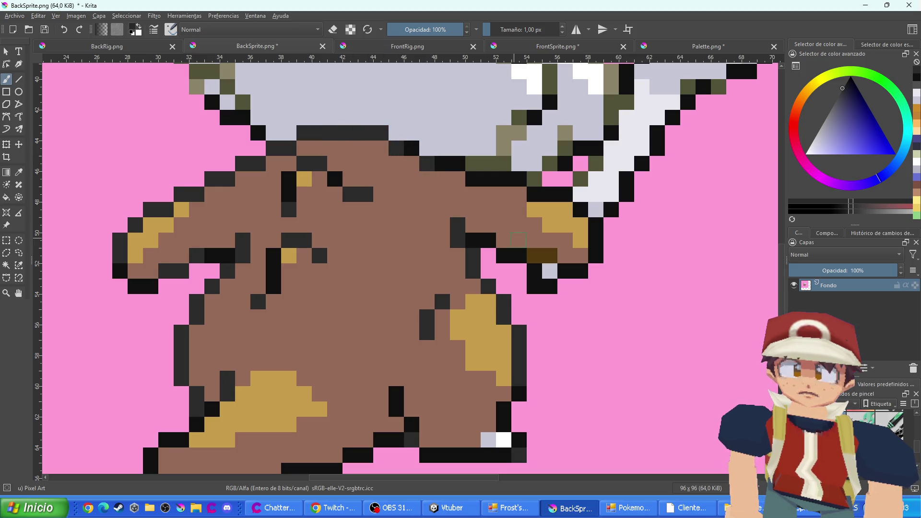
pyautogui.click(549, 255)
pyautogui.click(535, 255)
pyautogui.scroll(-2, 570, 209)
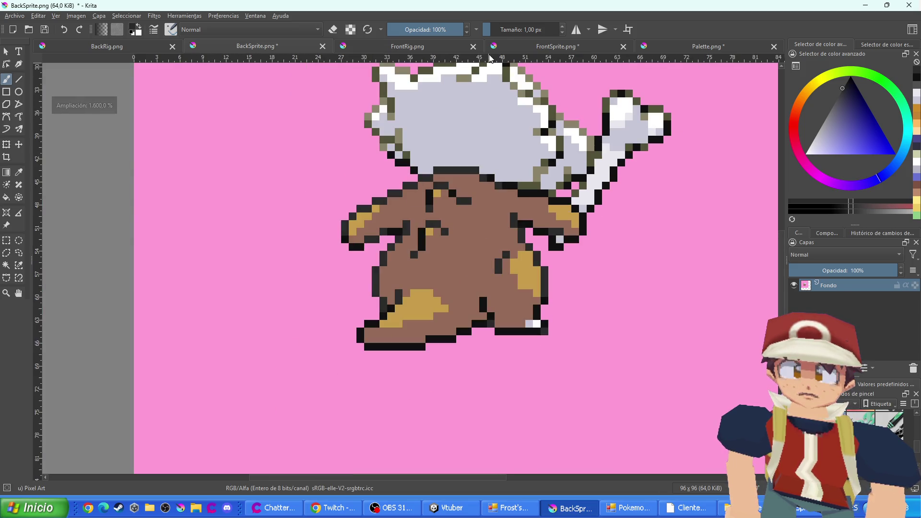
# Glance at FrontSprite.png and FrontRig.png, then return to BackSprite.png
pyautogui.click(511, 46)
pyautogui.click(425, 48)
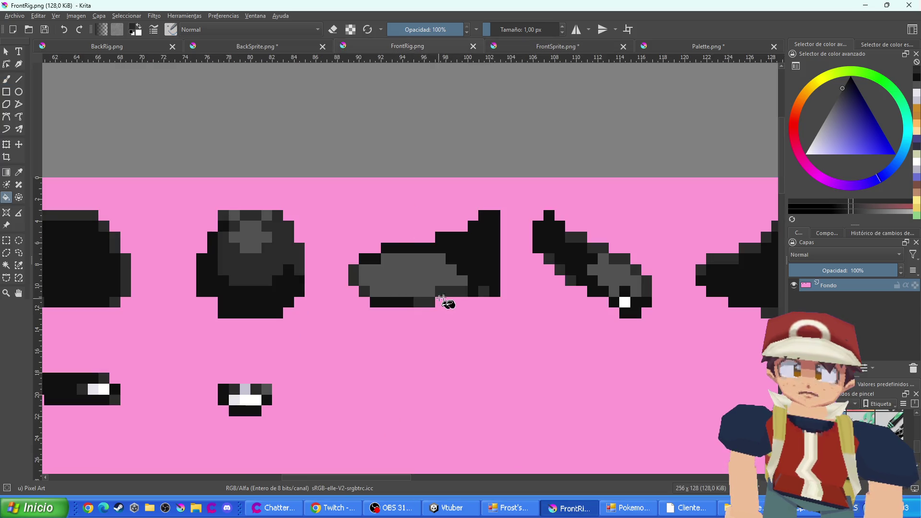
pyautogui.click(254, 50)
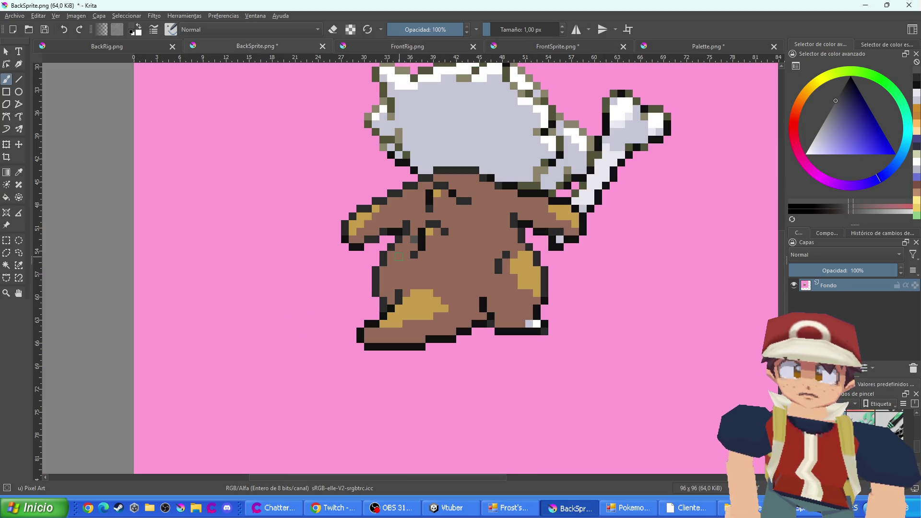
pyautogui.scroll(2, 411, 280)
# Turn the gold pixels on the arm, lower-left patch and foot dark grey
pyautogui.click(426, 176)
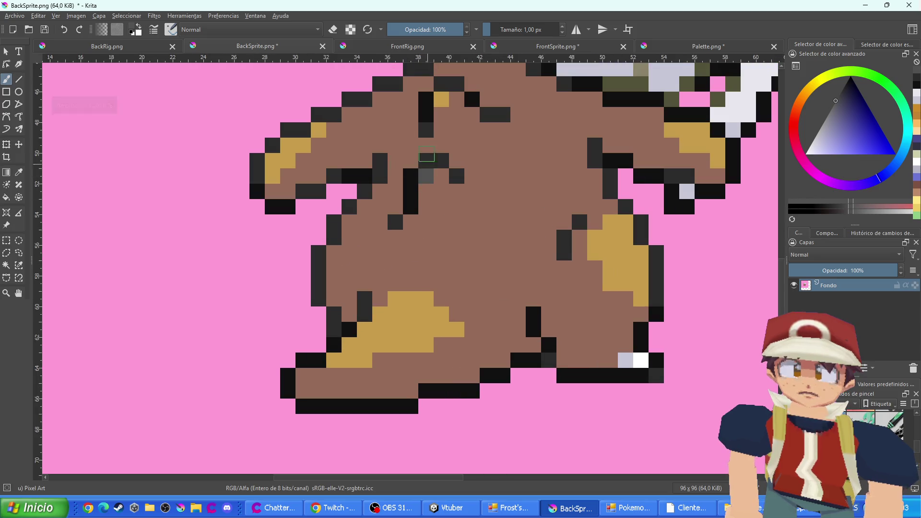
pyautogui.click(442, 99)
pyautogui.moveTo(320, 133); pyautogui.dragTo(272, 177)
pyautogui.moveTo(425, 299)
pyautogui.mouseDown()
pyautogui.moveTo(418, 342)
pyautogui.moveTo(418, 326)
pyautogui.moveTo(456, 328)
pyautogui.moveTo(394, 318)
pyautogui.moveTo(348, 361)
pyautogui.mouseUp()
pyautogui.moveTo(616, 193); pyautogui.dragTo(457, 218)
# Paint the last gold pixels, including a diagonal line, dark grey and zoom in on the sprite
pyautogui.scroll(1, 433, 272)
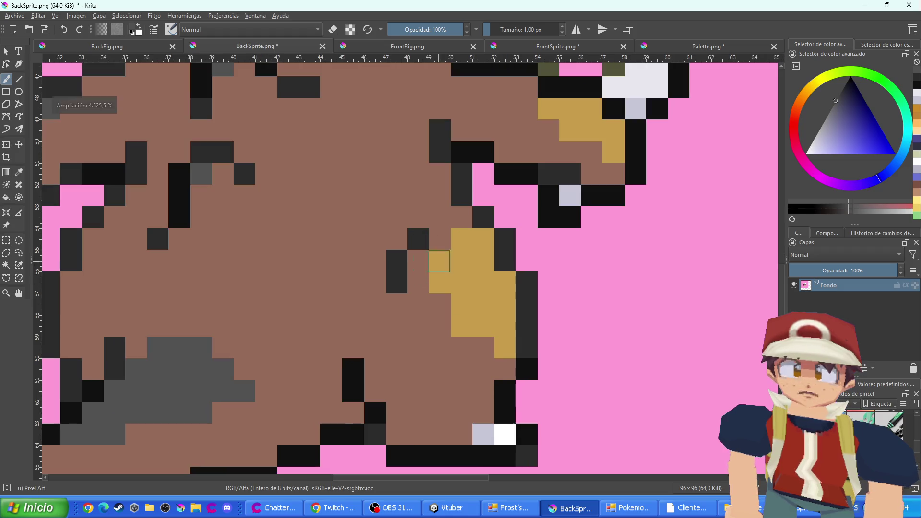
pyautogui.moveTo(436, 264)
pyautogui.mouseDown()
pyautogui.moveTo(461, 322)
pyautogui.moveTo(494, 329)
pyautogui.moveTo(503, 345)
pyautogui.moveTo(504, 288)
pyautogui.moveTo(473, 261)
pyautogui.mouseUp()
pyautogui.moveTo(583, 199); pyautogui.dragTo(477, 297)
pyautogui.moveTo(508, 247)
pyautogui.mouseDown()
pyautogui.moveTo(509, 223)
pyautogui.moveTo(463, 228)
pyautogui.moveTo(457, 208)
pyautogui.mouseUp()
pyautogui.click(444, 207)
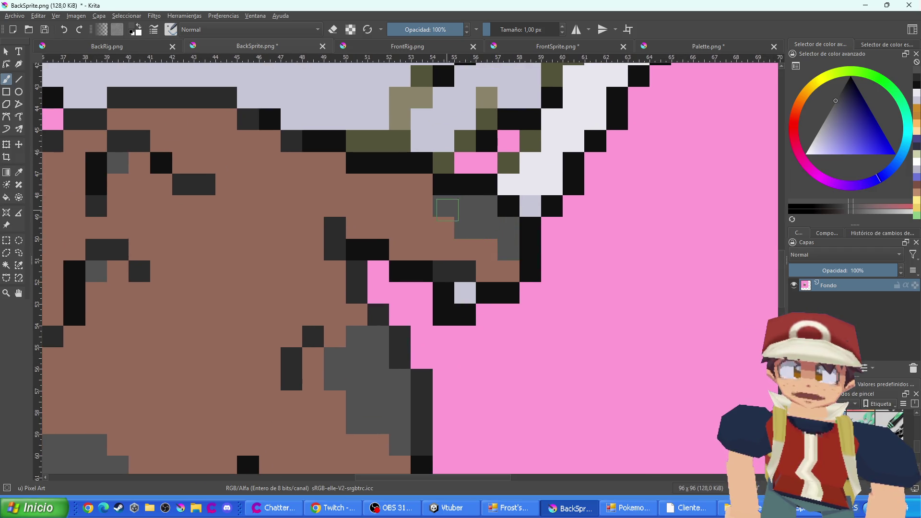
pyautogui.scroll(-3, 446, 221)
pyautogui.scroll(2, 445, 222)
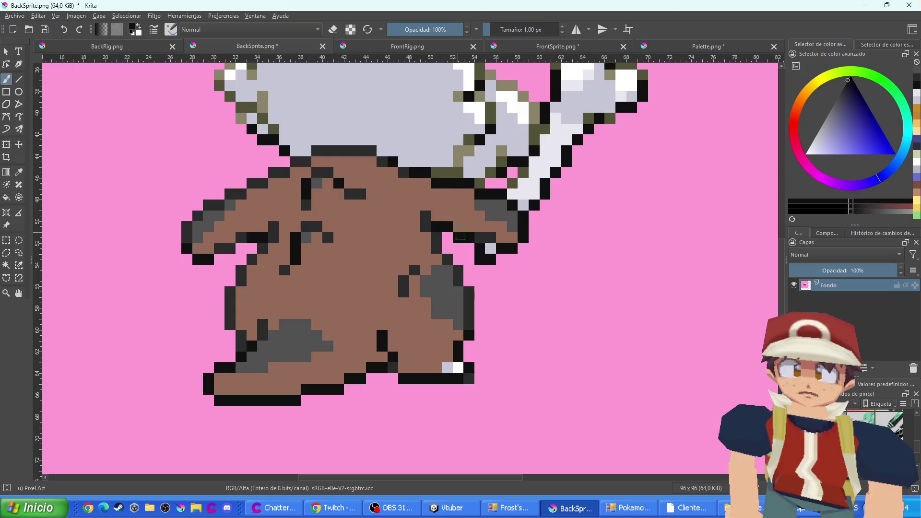
pyautogui.scroll(1, 445, 222)
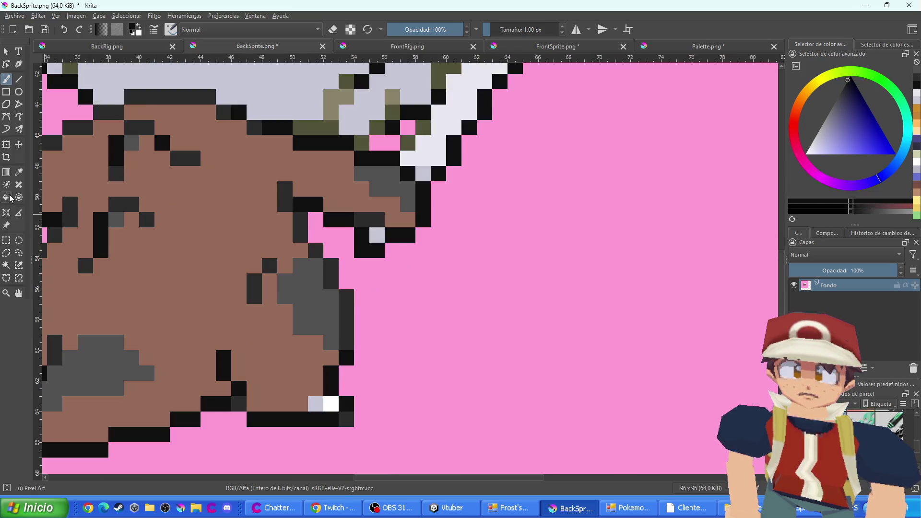
# Fill the back sprite's brown body with black using the Fill tool
pyautogui.click(6, 197)
pyautogui.click(214, 211)
pyautogui.scroll(-3, 451, 265)
pyautogui.scroll(5, 451, 265)
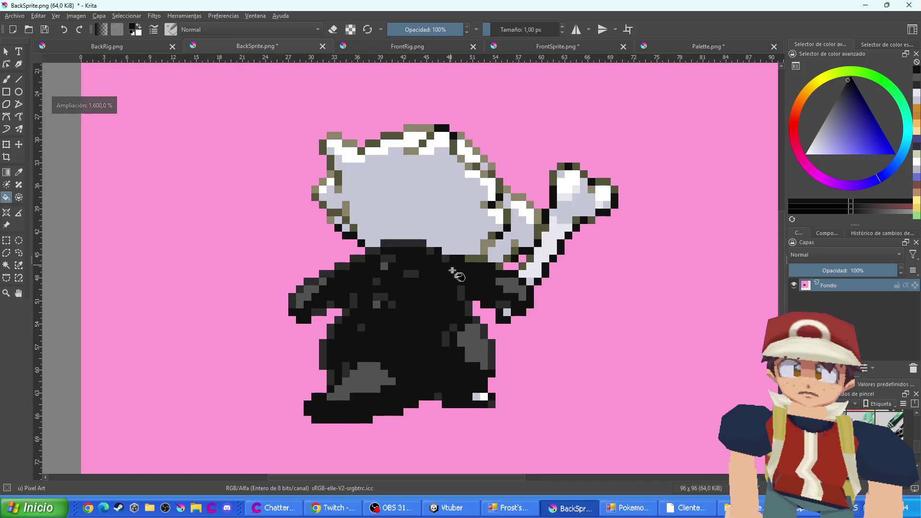
# Recolour the olive outline pixels around the body dark grey
pyautogui.click(514, 250)
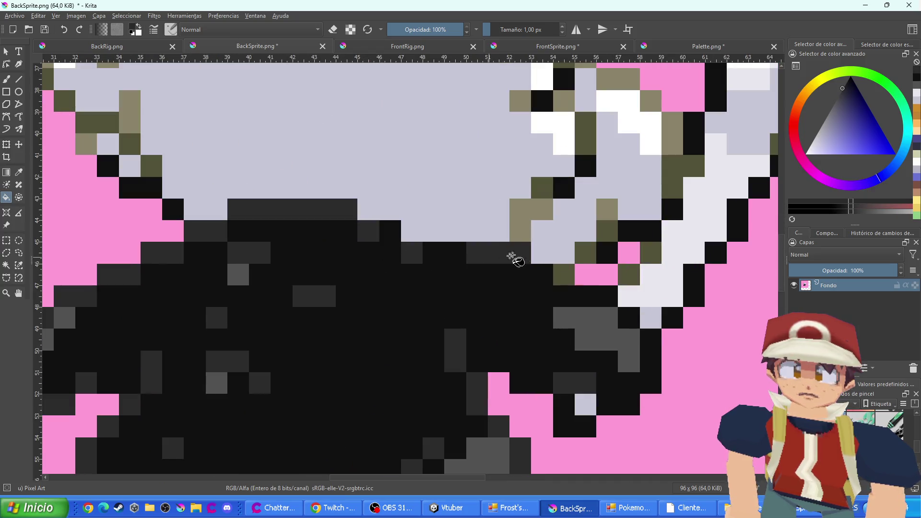
pyautogui.click(562, 272)
pyautogui.click(587, 254)
pyautogui.click(607, 232)
pyautogui.click(626, 271)
pyautogui.click(650, 253)
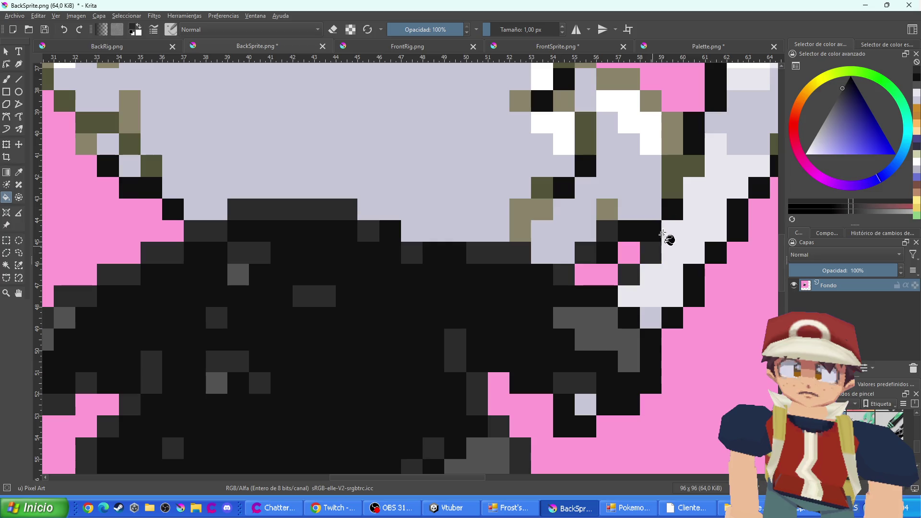
pyautogui.click(677, 185)
# Recolour the olive pixels along the bone's outline dark grey
pyautogui.moveTo(714, 148); pyautogui.dragTo(559, 274)
pyautogui.click(558, 275)
pyautogui.click(595, 275)
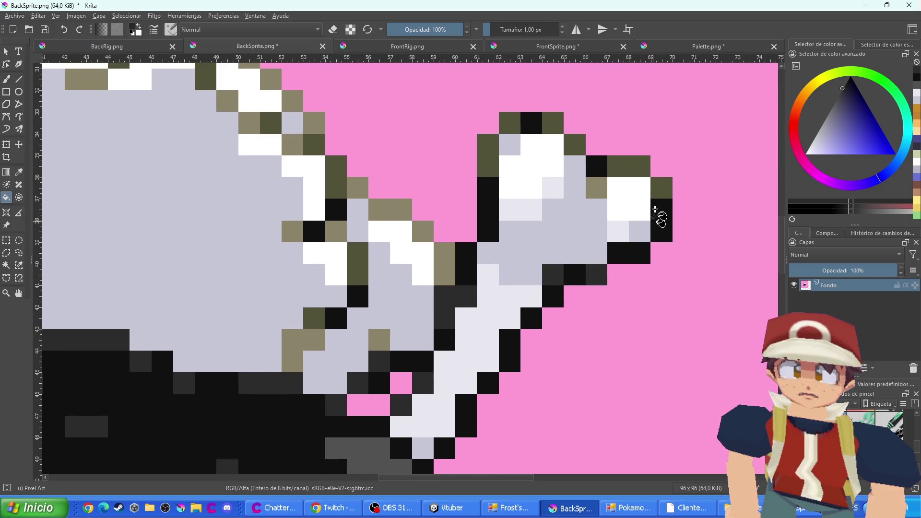
pyautogui.click(661, 188)
pyautogui.click(628, 166)
pyautogui.click(574, 144)
pyautogui.click(553, 123)
pyautogui.click(511, 124)
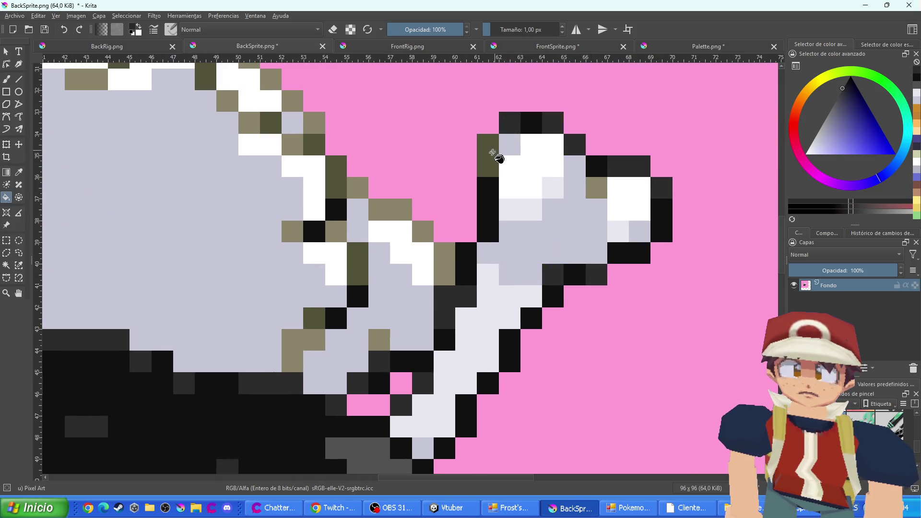
pyautogui.click(488, 153)
pyautogui.click(336, 177)
pyautogui.click(357, 261)
# Turn the olive pixels along the top of the skull dark grey
pyautogui.moveTo(223, 166); pyautogui.dragTo(419, 298)
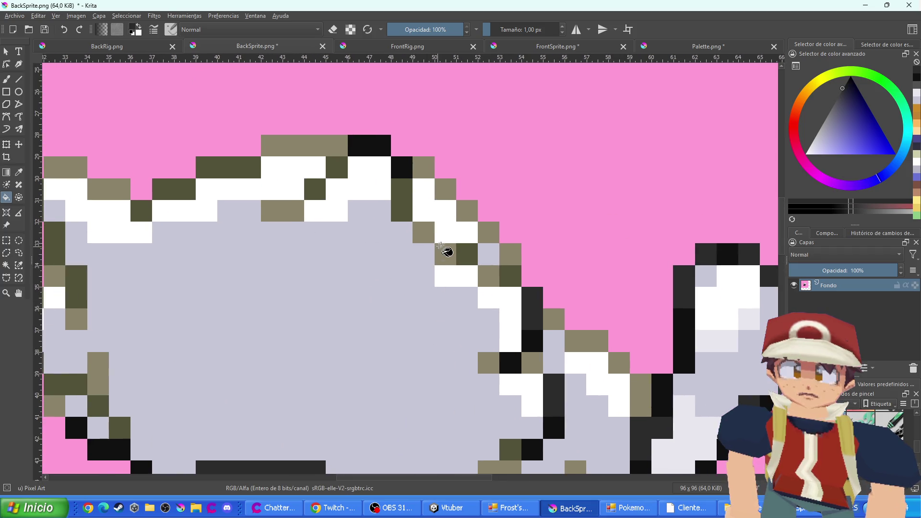
pyautogui.click(401, 207)
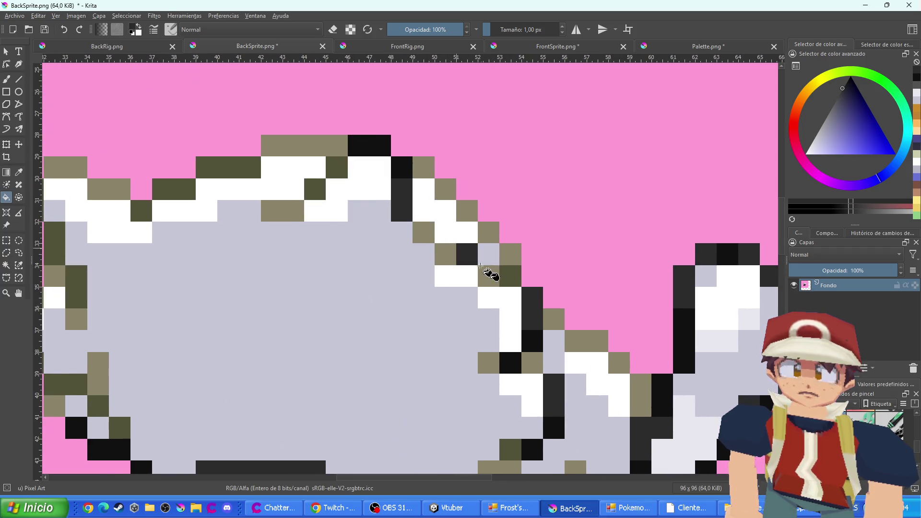
pyautogui.click(510, 276)
pyautogui.click(336, 168)
pyautogui.click(319, 190)
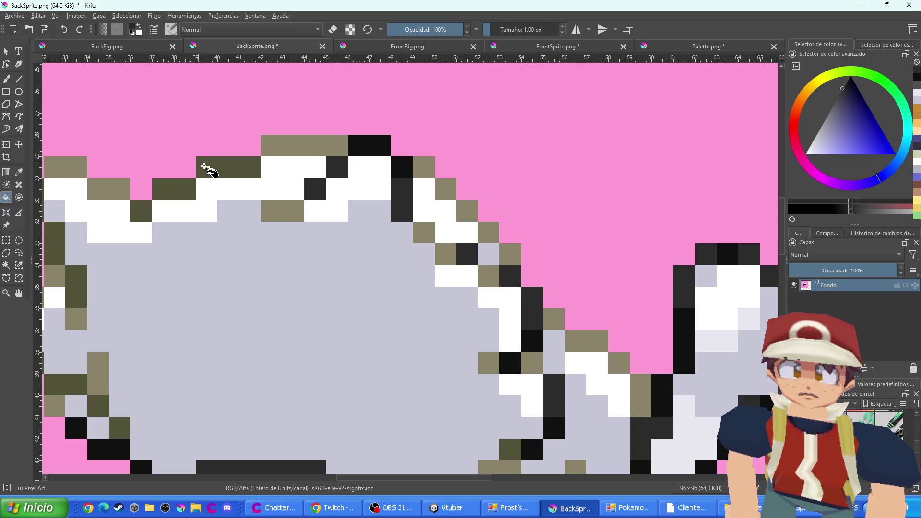
pyautogui.click(209, 168)
pyautogui.click(188, 188)
pyautogui.click(143, 211)
# Recolour the olive pixels on the skull's left and lower-left edges dark grey
pyautogui.moveTo(119, 263); pyautogui.dragTo(366, 235)
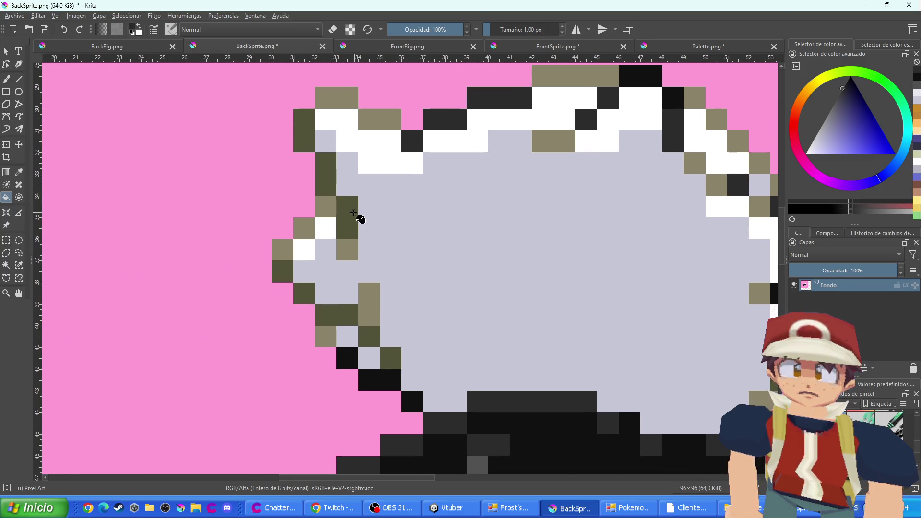
pyautogui.click(348, 217)
pyautogui.click(323, 166)
pyautogui.click(305, 134)
pyautogui.click(285, 269)
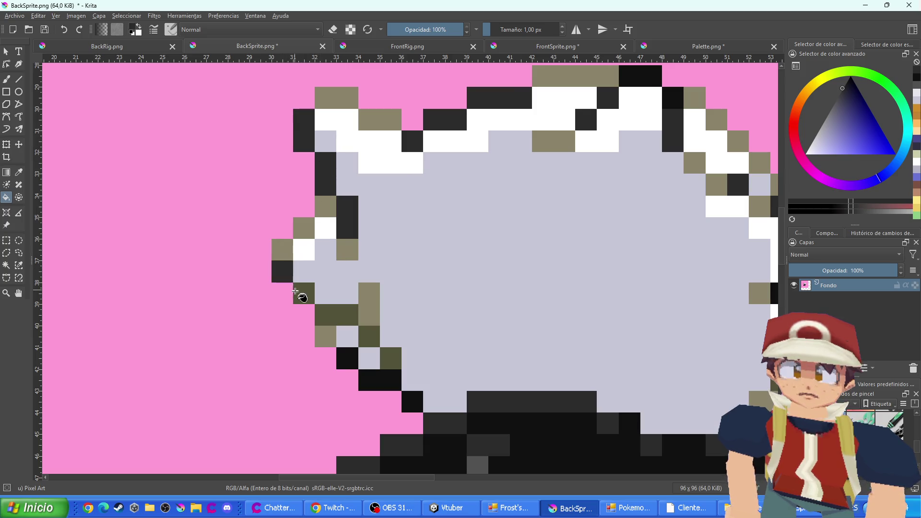
pyautogui.click(304, 293)
pyautogui.click(336, 315)
pyautogui.click(369, 336)
pyautogui.click(393, 356)
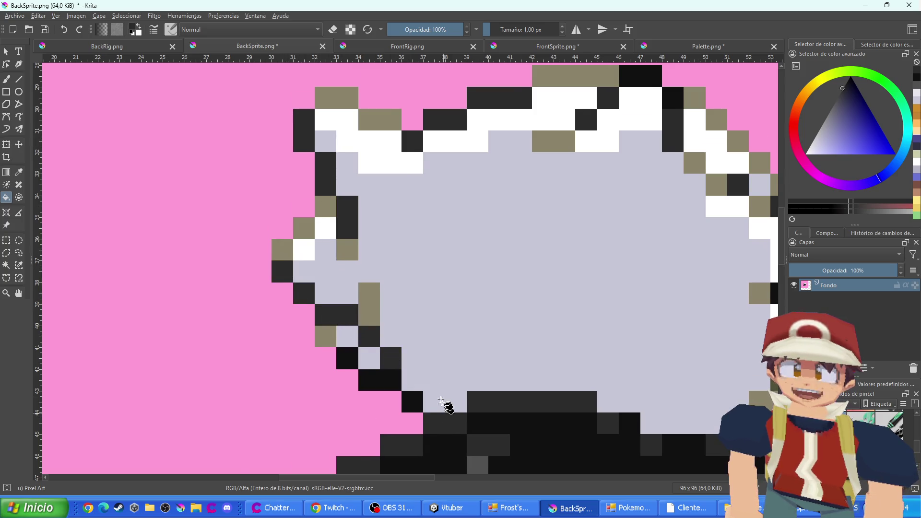
# Finish the remaining olive pixels along the skull's left edge in dark grey
pyautogui.moveTo(438, 403); pyautogui.dragTo(432, 340)
pyautogui.moveTo(305, 212); pyautogui.dragTo(332, 260)
pyautogui.click(336, 259)
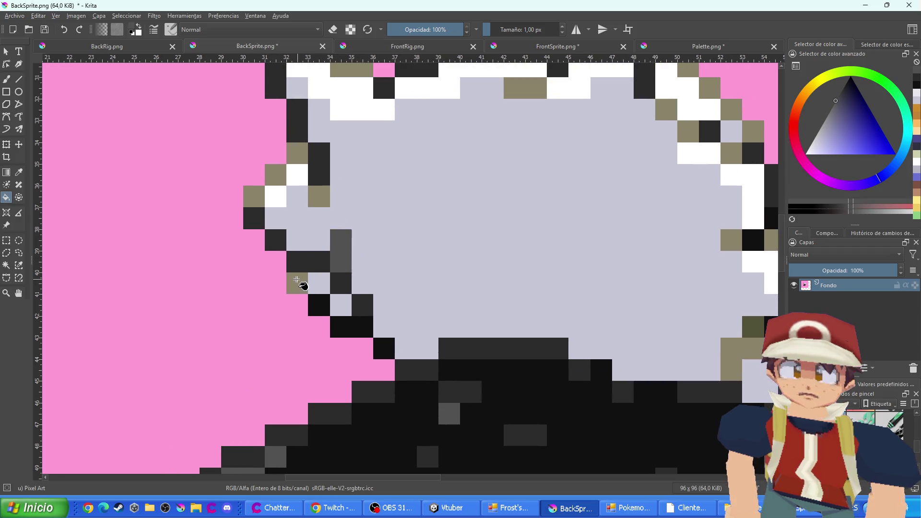
pyautogui.click(299, 281)
pyautogui.click(313, 196)
pyautogui.click(300, 153)
pyautogui.click(279, 175)
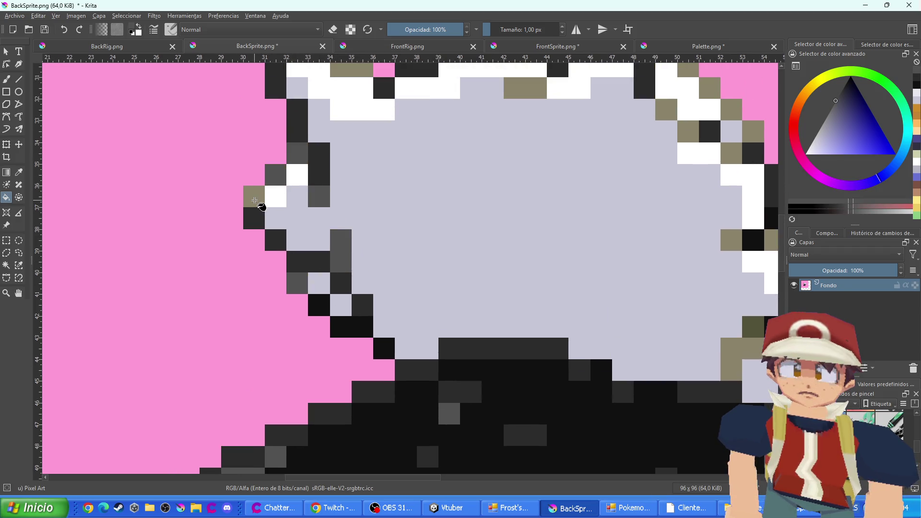
pyautogui.click(255, 197)
# Recolour the olive pixels on the skull's top edge dark grey
pyautogui.moveTo(188, 135); pyautogui.dragTo(281, 218)
pyautogui.click(266, 156)
pyautogui.click(231, 139)
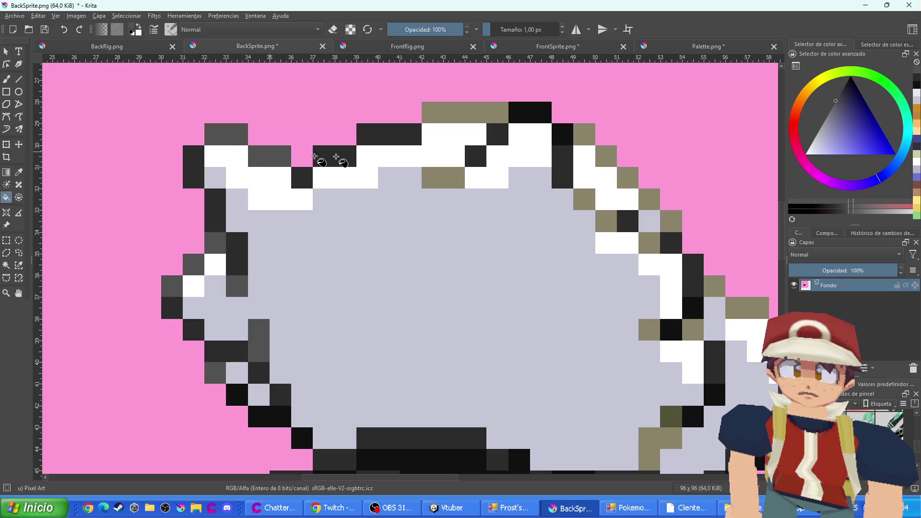
pyautogui.click(438, 179)
pyautogui.click(446, 118)
pyautogui.hscroll(3, 461, 139)
# Recolour the olive pixels on the skull's right shoulder and upper-right edge dark grey
pyautogui.click(496, 126)
pyautogui.click(523, 145)
pyautogui.click(545, 167)
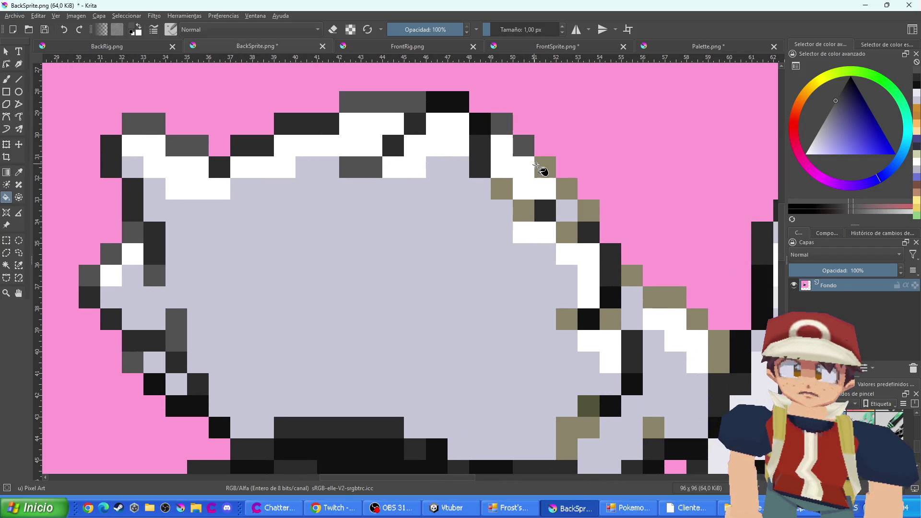
pyautogui.click(567, 189)
pyautogui.click(589, 211)
pyautogui.click(567, 233)
pyautogui.click(502, 188)
pyautogui.click(522, 210)
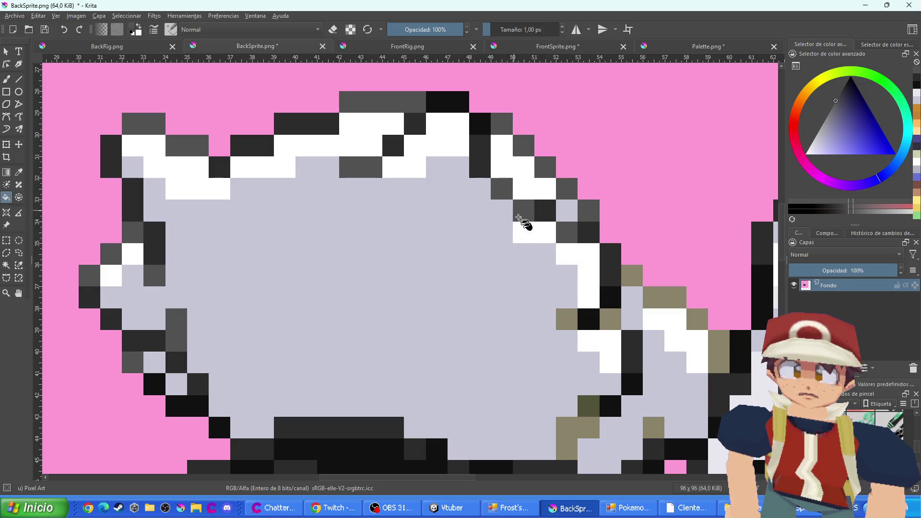
# Recolour the olive outline pixels where the skull meets the bone dark grey
pyautogui.moveTo(583, 283); pyautogui.dragTo(437, 175)
pyautogui.click(485, 167)
pyautogui.click(464, 210)
pyautogui.click(421, 210)
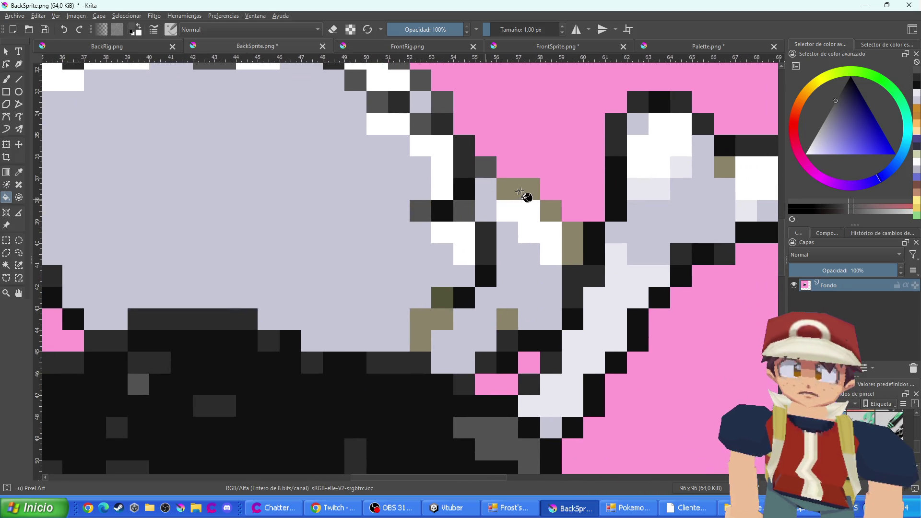
pyautogui.click(523, 190)
pyautogui.click(551, 210)
pyautogui.click(573, 244)
pyautogui.click(504, 318)
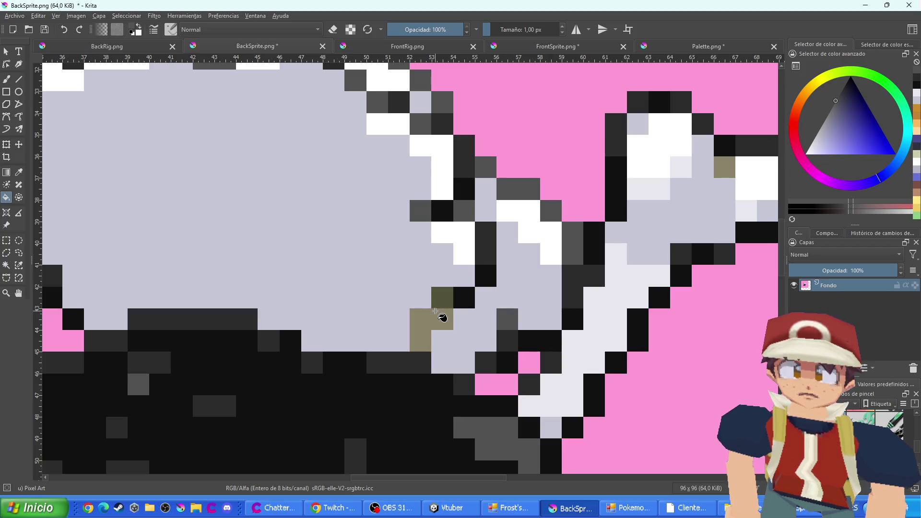
pyautogui.click(441, 317)
# Switch to other greys and recolour the skull base and bone tip pixels
pyautogui.keyDown('ctrl'); pyautogui.click(476, 275); pyautogui.keyUp('ctrl')
pyautogui.click(447, 290)
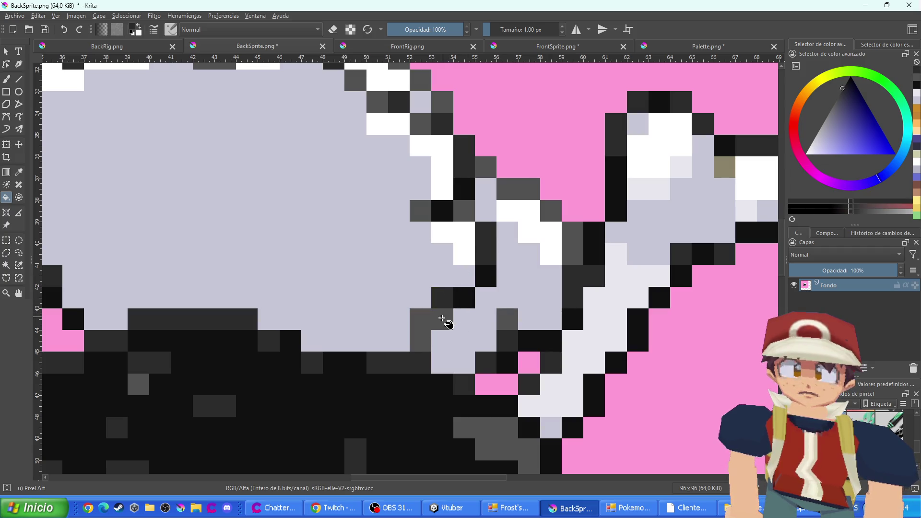
pyautogui.keyDown('ctrl'); pyautogui.click(672, 243); pyautogui.keyUp('ctrl')
pyautogui.moveTo(732, 183); pyautogui.dragTo(642, 181)
pyautogui.click(632, 161)
# Save the black back sprite as BackSprite.png, accepting the PNG options
pyautogui.press('2')
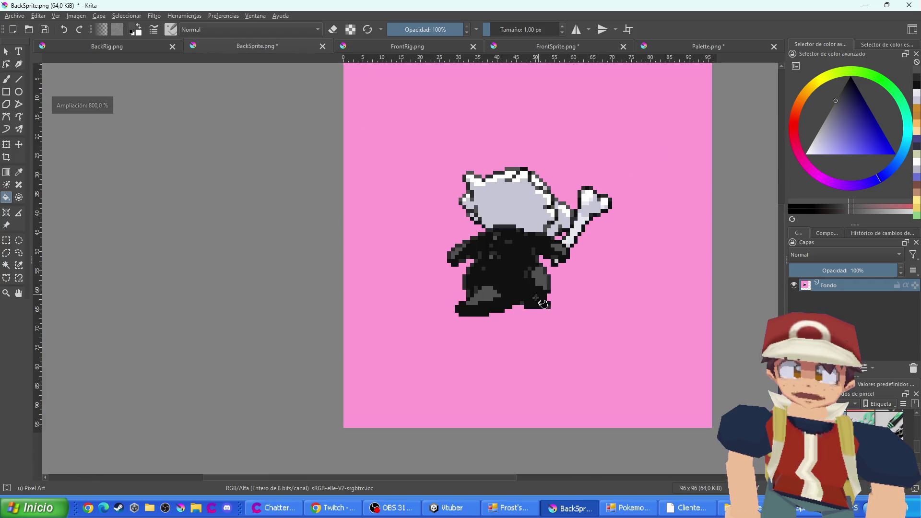
pyautogui.hotkey('ctrl', 's')
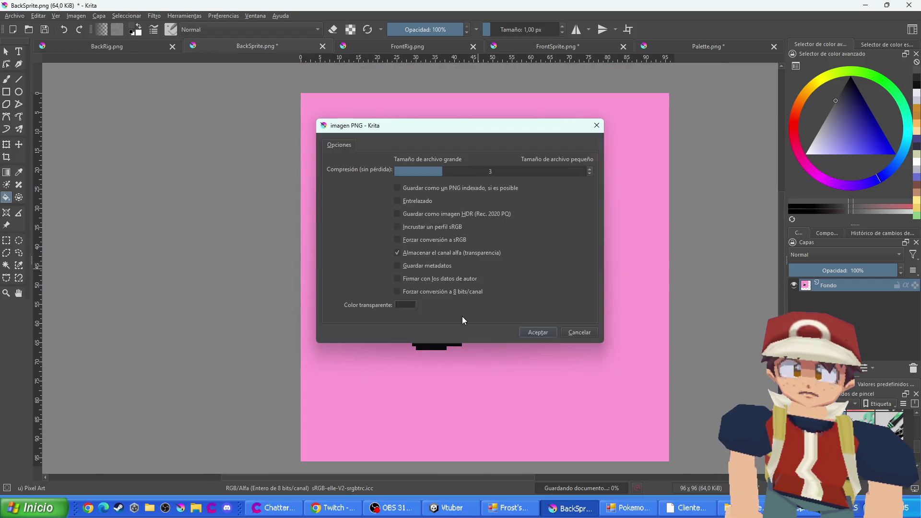
pyautogui.press('Return')
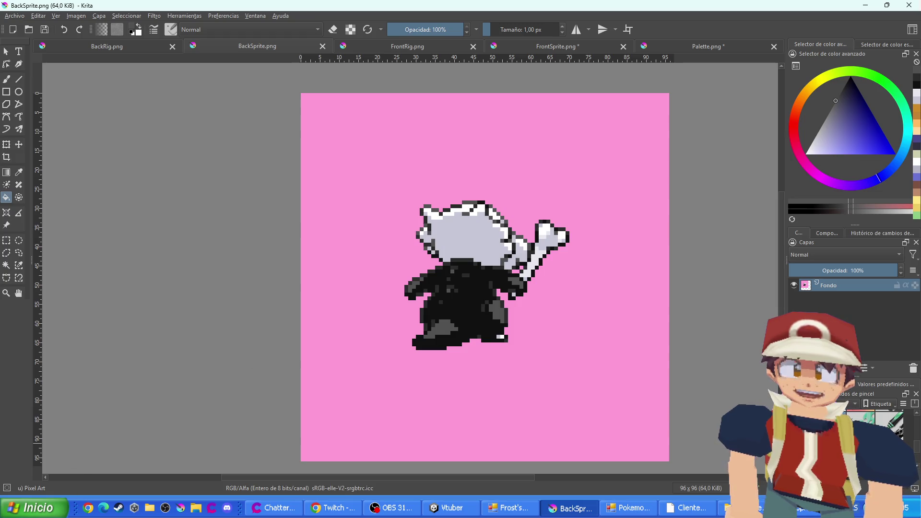
pyautogui.click(88, 507)
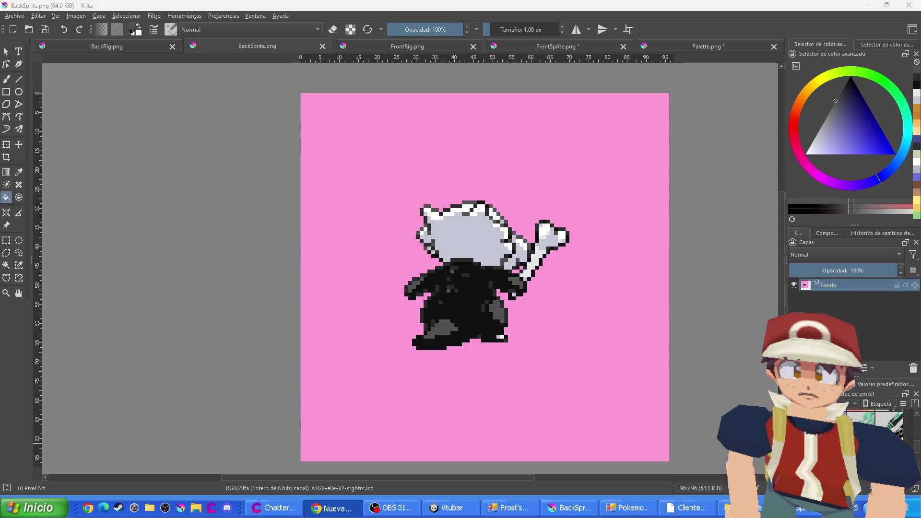
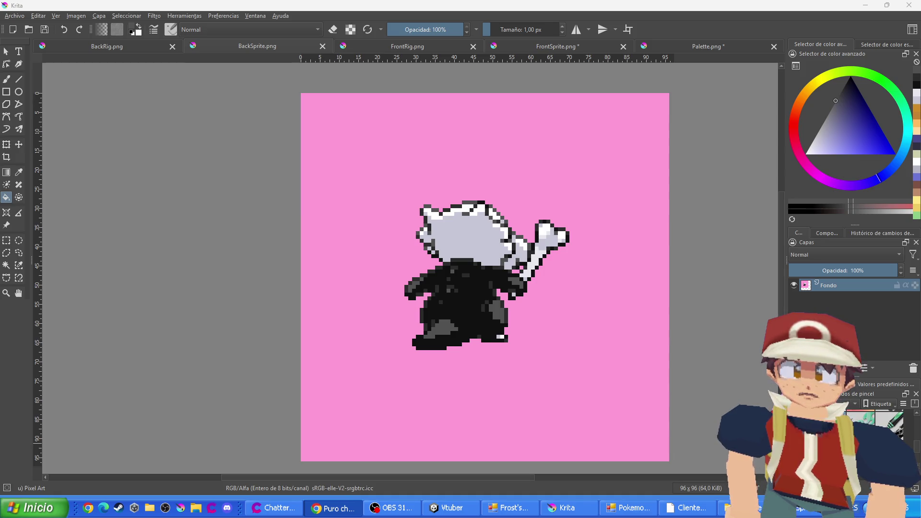
# Bring up the eBay photo of the black plush with a white skull mask for colour reference
pyautogui.click(331, 507)
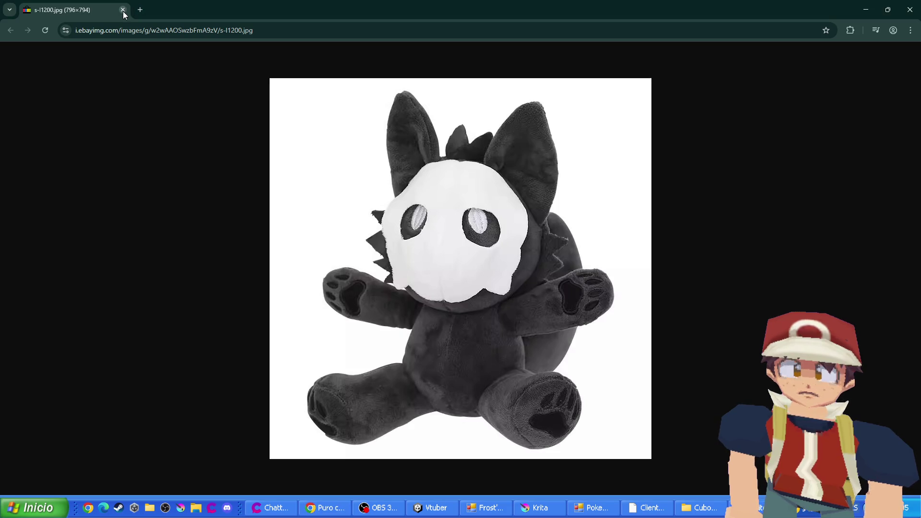
# Return from Chrome to Krita and show the BackRig.png sprite sheet
pyautogui.hotkey('alt', 'Tab')
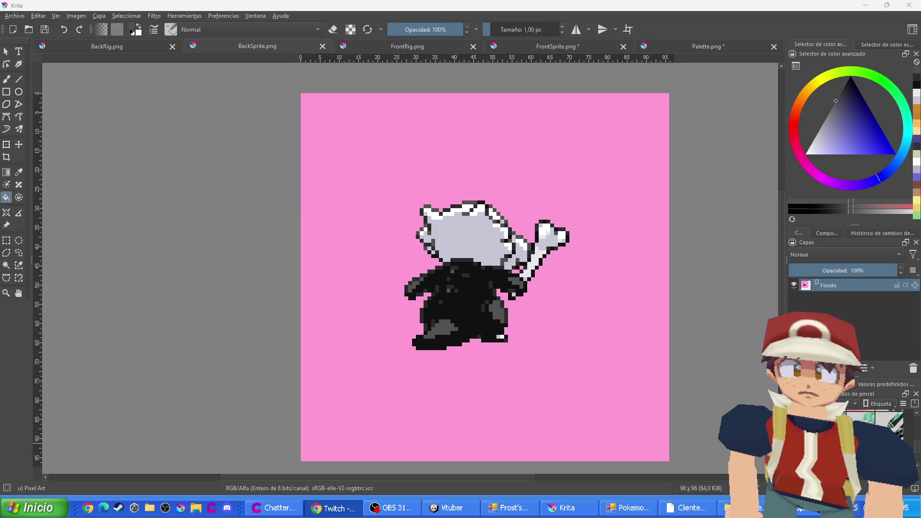
pyautogui.click(128, 45)
# Compare the rig pieces in BackRig.png against BackSprite.png, then return to the rig sheet
pyautogui.moveTo(115, 119); pyautogui.dragTo(250, 233)
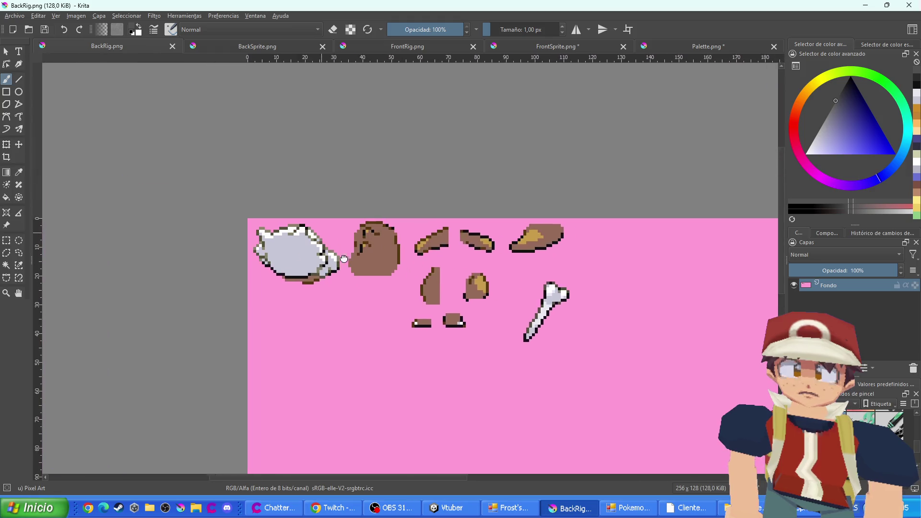
pyautogui.scroll(1, 250, 232)
pyautogui.click(310, 51)
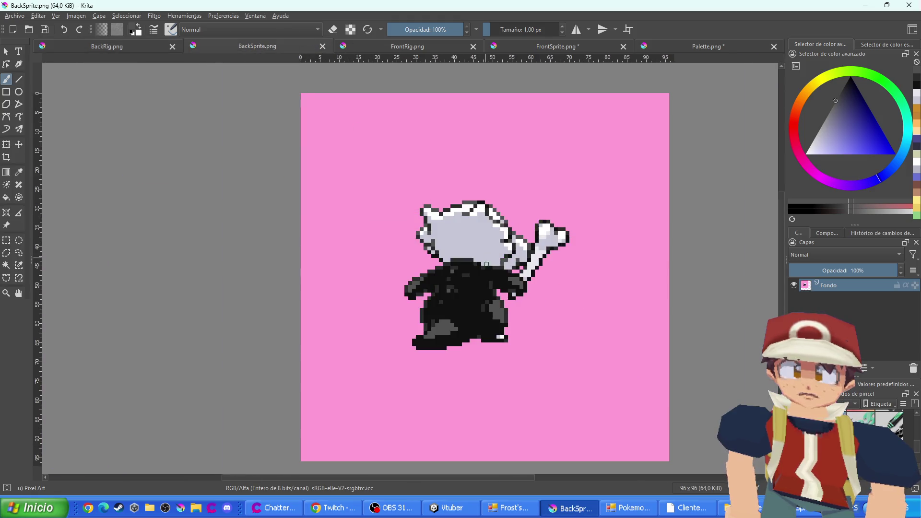
pyautogui.scroll(2, 486, 267)
pyautogui.hotkey('ctrl', 'Tab')
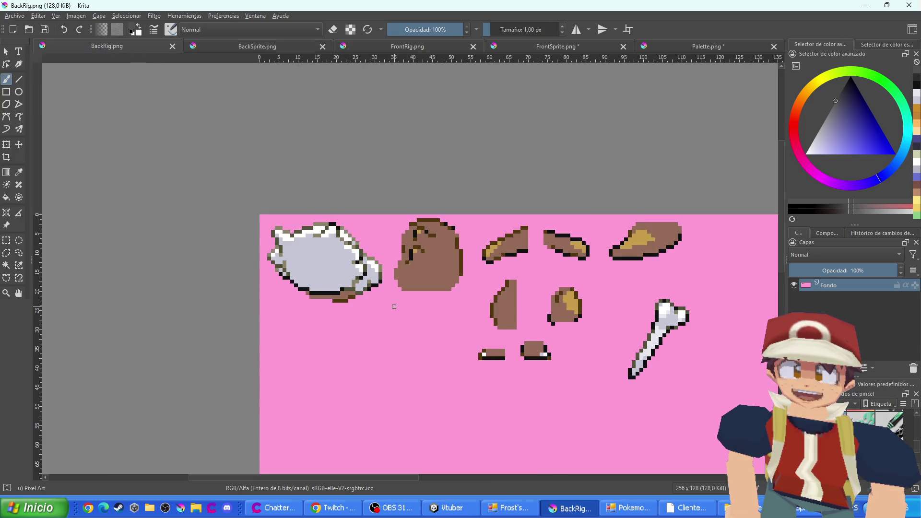
pyautogui.scroll(2, 494, 242)
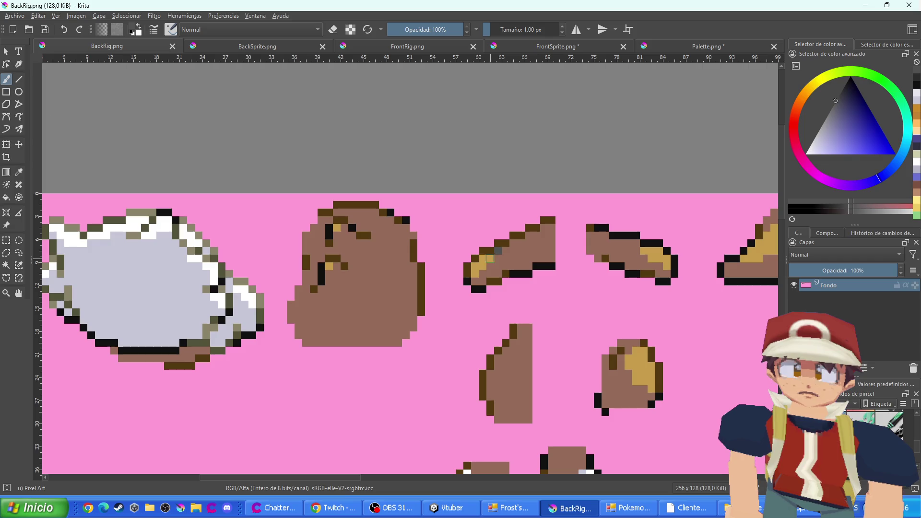
pyautogui.scroll(1, 331, 225)
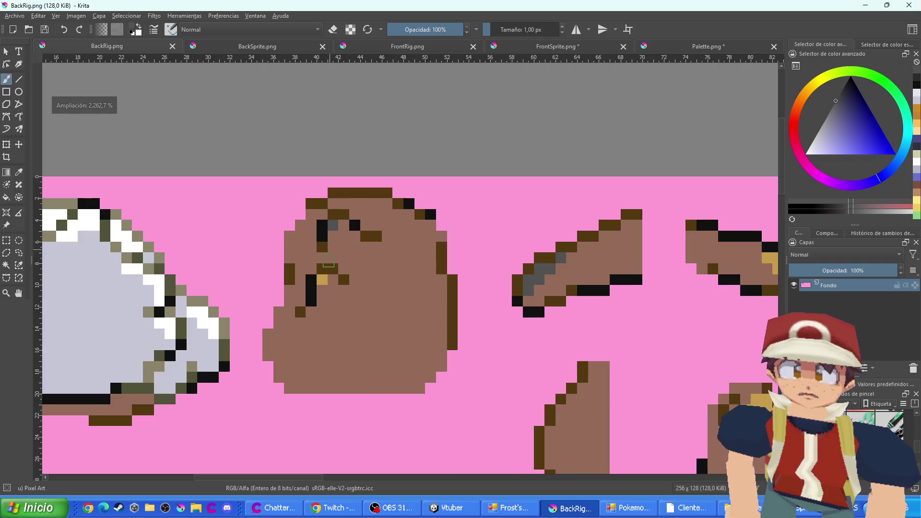
# Paint over the yellow highlights on the body and arm pieces with dark grey
pyautogui.moveTo(554, 350); pyautogui.dragTo(208, 178)
pyautogui.scroll(1, 465, 281)
pyautogui.moveTo(436, 283)
pyautogui.mouseDown()
pyautogui.moveTo(432, 245)
pyautogui.moveTo(408, 262)
pyautogui.moveTo(400, 226)
pyautogui.moveTo(386, 235)
pyautogui.mouseUp()
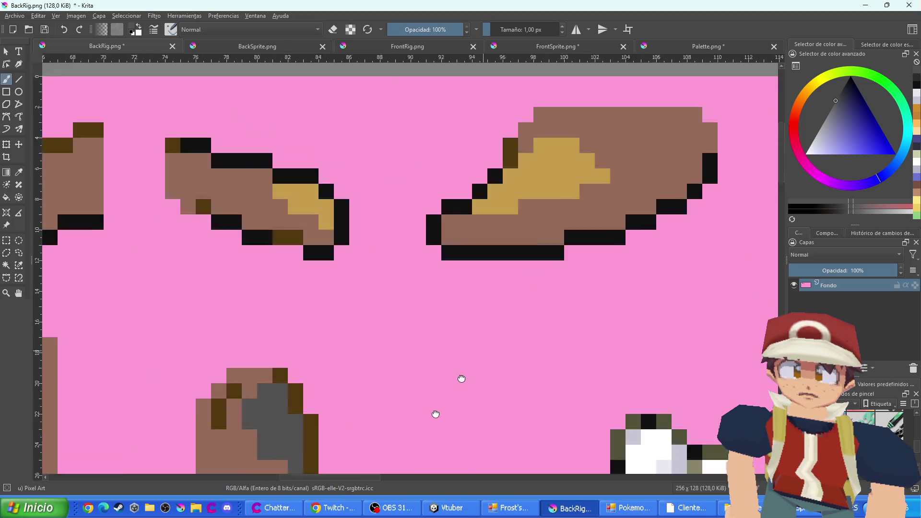
pyautogui.moveTo(606, 178); pyautogui.dragTo(424, 424)
pyautogui.moveTo(549, 246)
pyautogui.mouseDown()
pyautogui.moveTo(495, 247)
pyautogui.moveTo(487, 230)
pyautogui.moveTo(475, 236)
pyautogui.moveTo(490, 261)
pyautogui.moveTo(514, 261)
pyautogui.moveTo(429, 277)
pyautogui.mouseUp()
pyautogui.moveTo(272, 290)
pyautogui.mouseDown()
pyautogui.moveTo(223, 262)
pyautogui.moveTo(222, 246)
pyautogui.mouseUp()
pyautogui.scroll(-5, 222, 246)
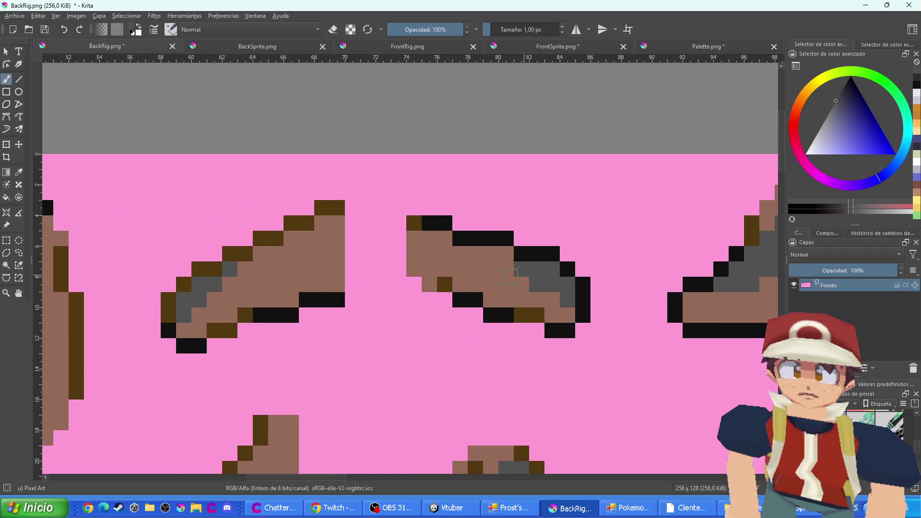
pyautogui.scroll(2, 276, 207)
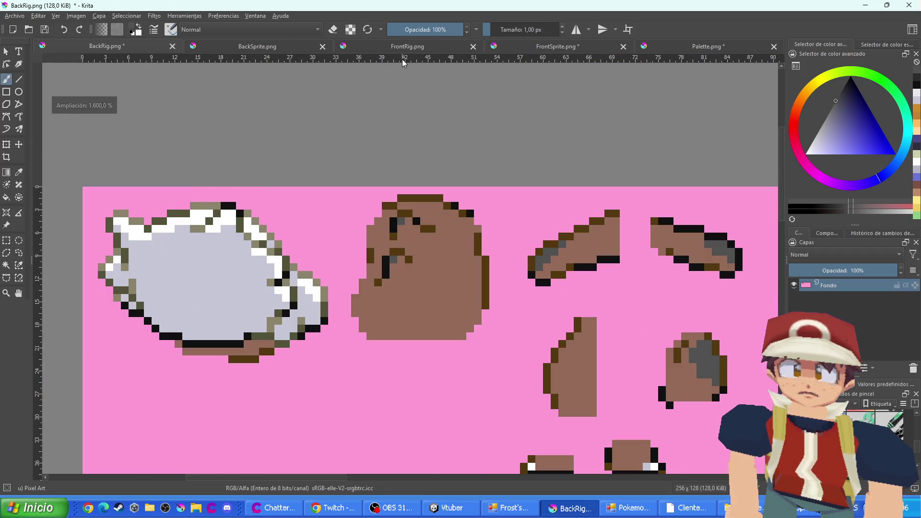
# Sample a dark grey from BackSprite.png and bring it back to BackRig.png
pyautogui.click(268, 46)
pyautogui.press('f')
pyautogui.scroll(3, 421, 270)
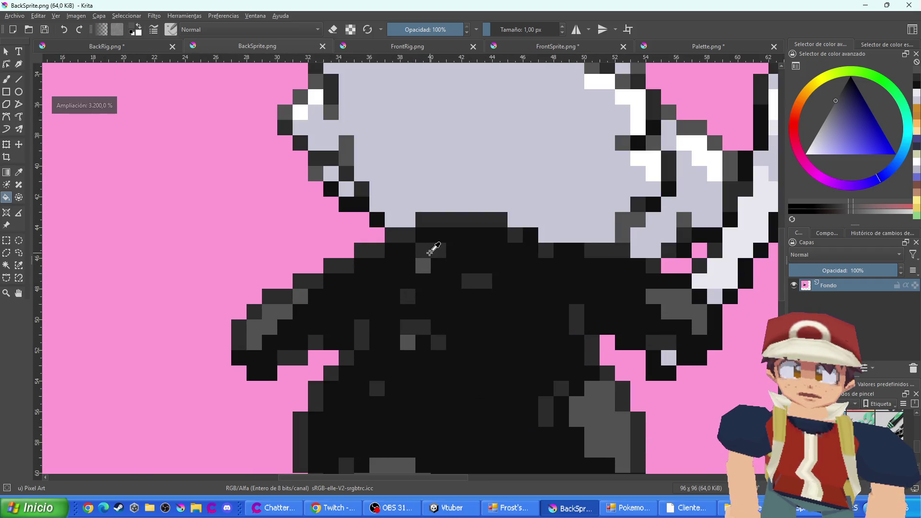
pyautogui.click(119, 48)
pyautogui.scroll(2, 387, 254)
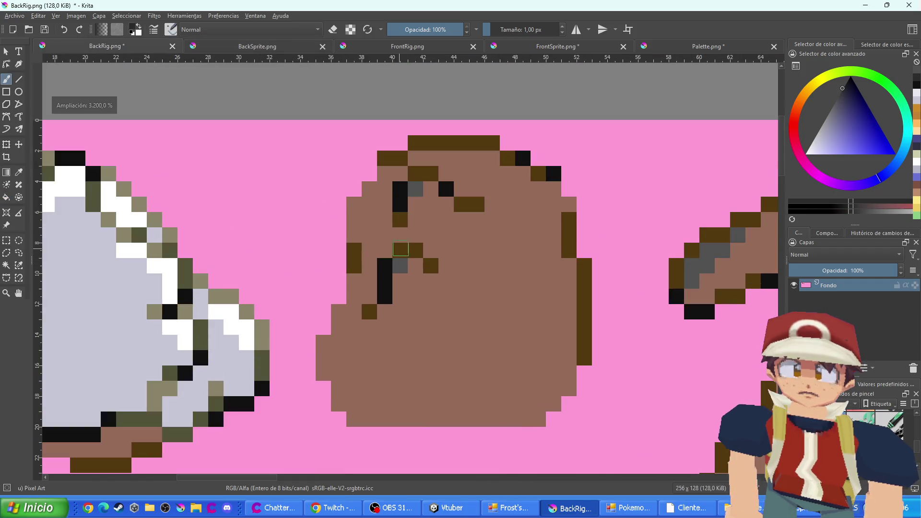
# Repaint the body piece's brown outline, around the eye, head and sides, dark grey
pyautogui.moveTo(400, 250); pyautogui.dragTo(416, 250)
pyautogui.click(370, 312)
pyautogui.click(431, 265)
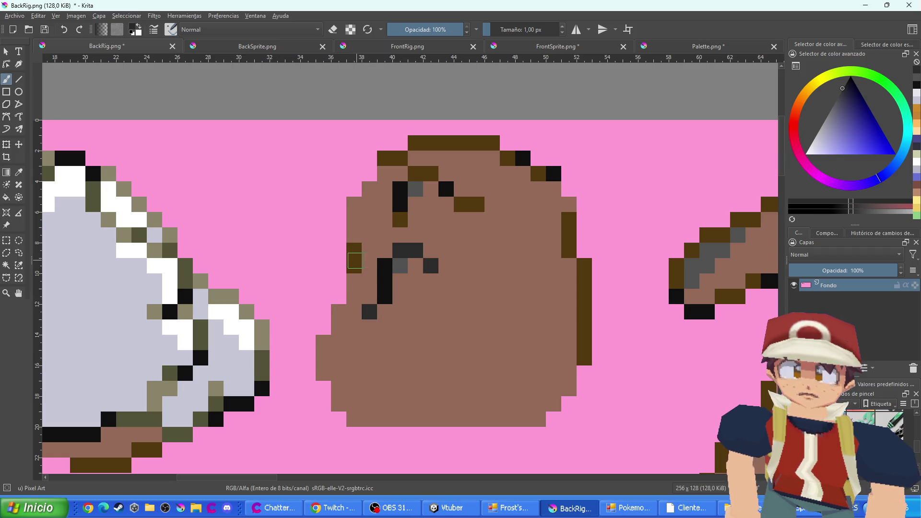
pyautogui.moveTo(355, 261); pyautogui.dragTo(356, 251)
pyautogui.click(400, 220)
pyautogui.moveTo(431, 173); pyautogui.dragTo(401, 158)
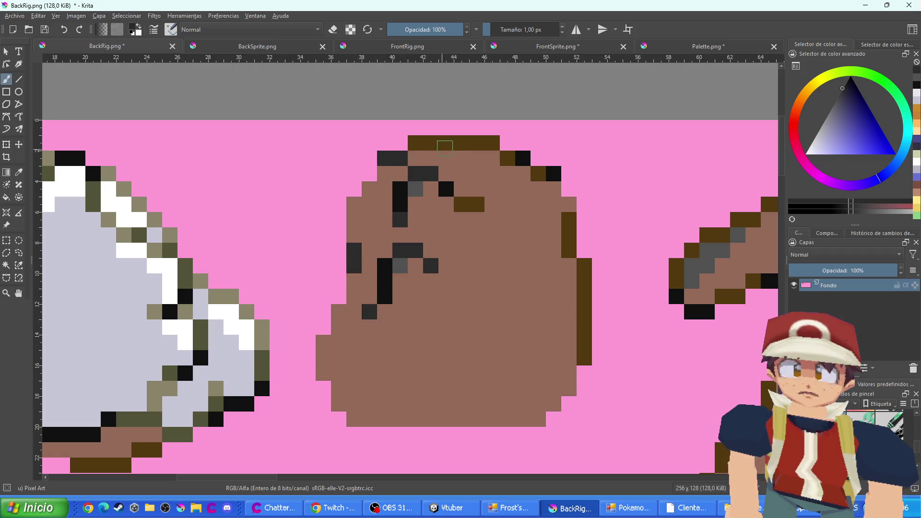
pyautogui.moveTo(477, 143)
pyautogui.mouseDown()
pyautogui.moveTo(461, 143)
pyautogui.moveTo(493, 143)
pyautogui.mouseUp()
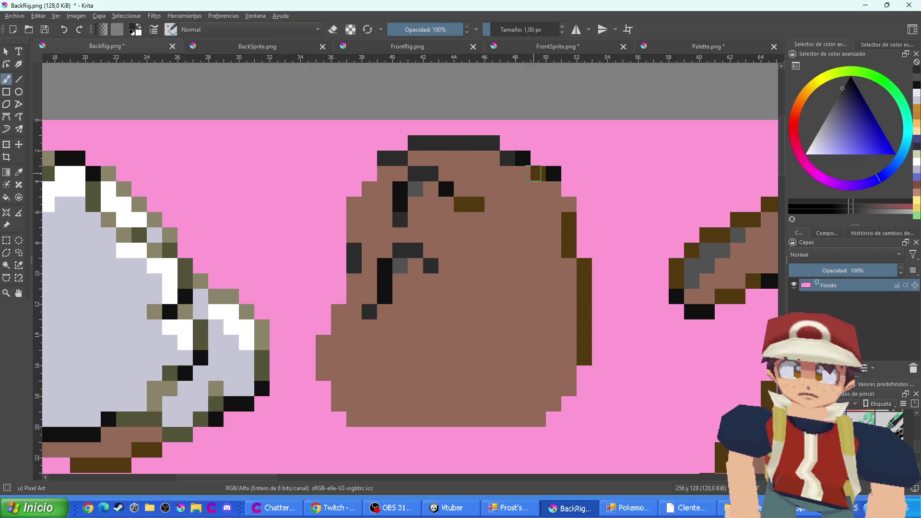
pyautogui.click(537, 173)
pyautogui.moveTo(569, 219); pyautogui.dragTo(584, 358)
# Turn the body's lower-left outline and the arm piece's stepped outline dark grey
pyautogui.hscroll(5, 469, 206)
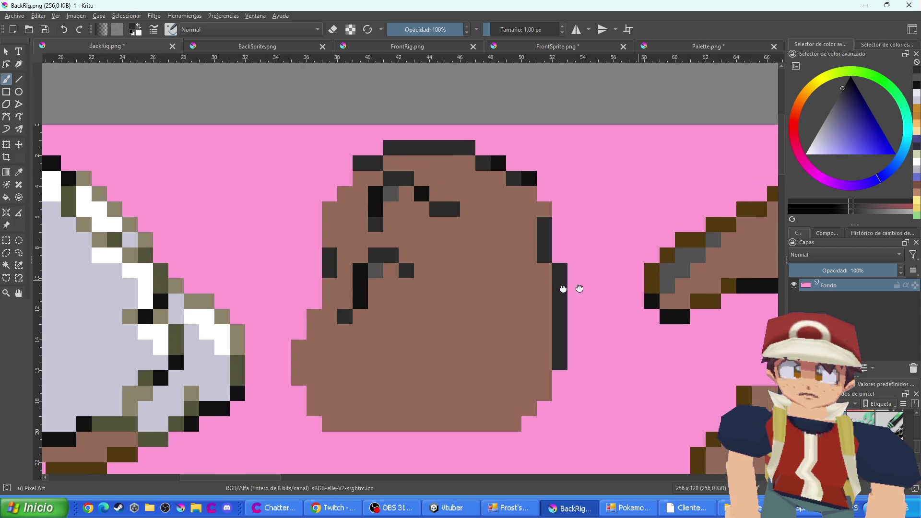
pyautogui.moveTo(409, 245)
pyautogui.mouseDown()
pyautogui.moveTo(393, 276)
pyautogui.moveTo(454, 292)
pyautogui.mouseUp()
pyautogui.click(469, 276)
pyautogui.moveTo(424, 230); pyautogui.dragTo(562, 169)
pyautogui.click(516, 184)
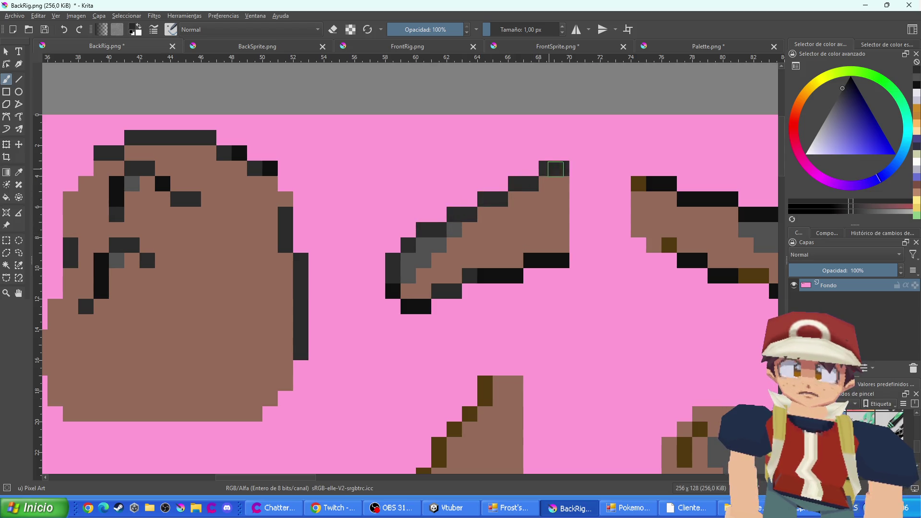
pyautogui.click(639, 184)
pyautogui.click(669, 245)
# Recolour the next arm pieces' bottom, left and right outline pixels dark grey
pyautogui.moveTo(669, 245)
pyautogui.mouseDown()
pyautogui.moveTo(480, 228)
pyautogui.moveTo(376, 198)
pyautogui.mouseUp()
pyautogui.moveTo(453, 228); pyautogui.dragTo(468, 228)
pyautogui.click(453, 367)
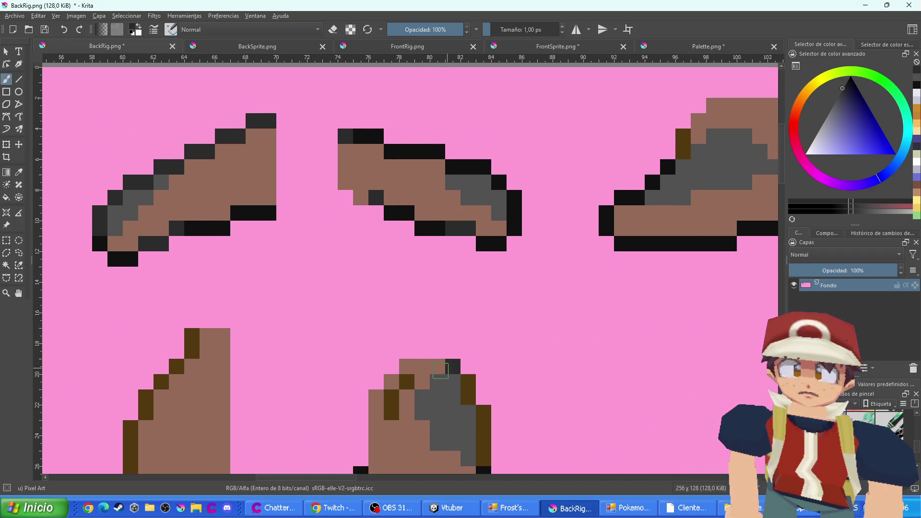
pyautogui.click(407, 382)
pyautogui.moveTo(393, 396); pyautogui.dragTo(398, 410)
pyautogui.click(468, 389)
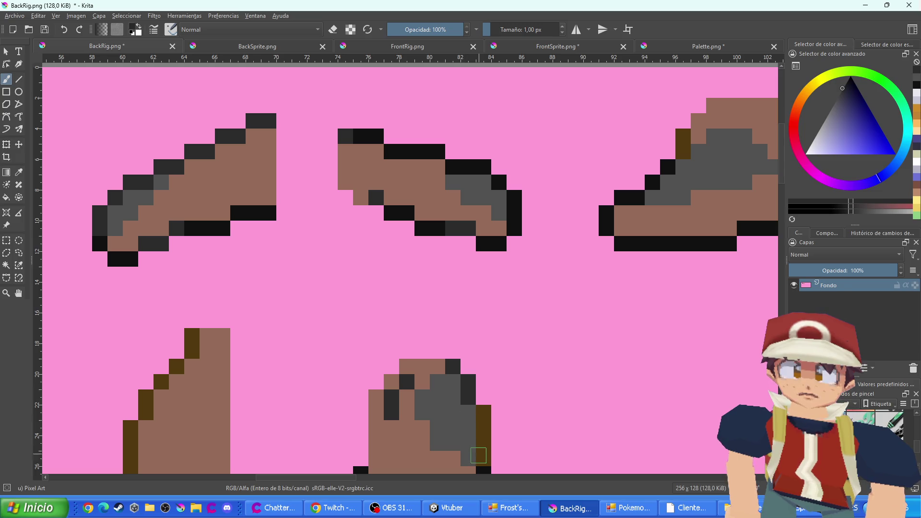
# Fix the foot piece's bottom-right corner pixels among the right-hand pieces
pyautogui.moveTo(482, 455); pyautogui.dragTo(480, 412)
pyautogui.moveTo(651, 367)
pyautogui.mouseDown()
pyautogui.moveTo(452, 422)
pyautogui.moveTo(409, 485)
pyautogui.mouseUp()
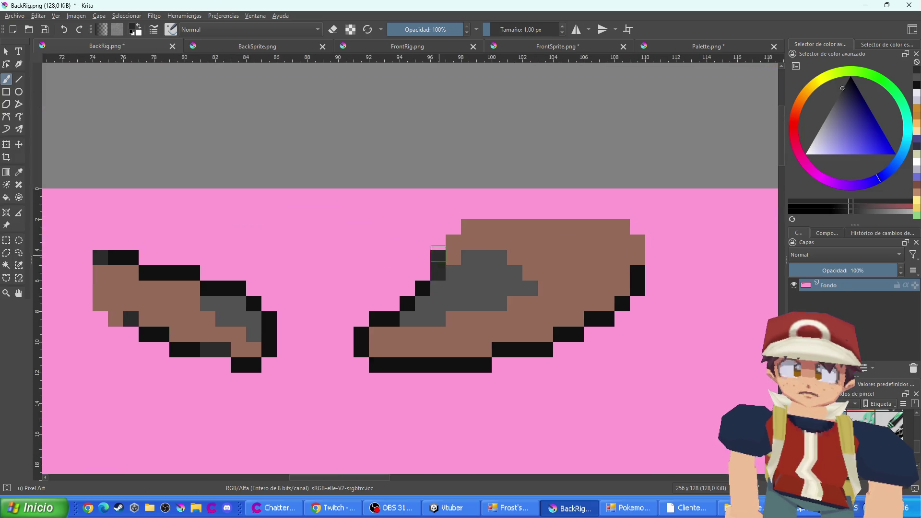
pyautogui.scroll(-5, 493, 204)
pyautogui.scroll(3, 357, 268)
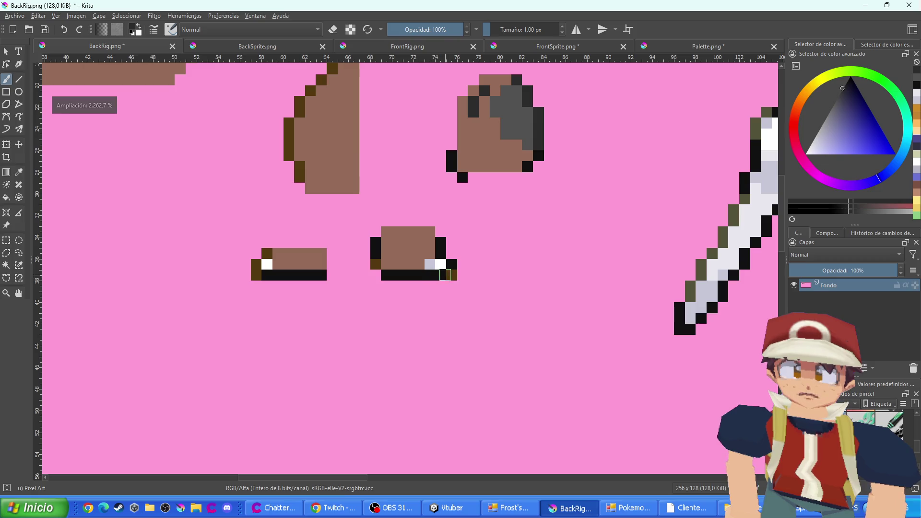
pyautogui.click(453, 276)
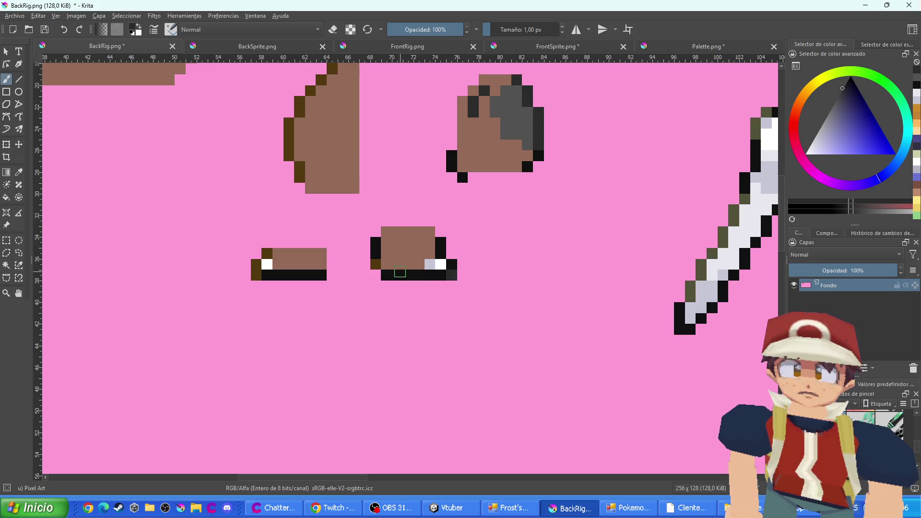
pyautogui.scroll(2, 376, 264)
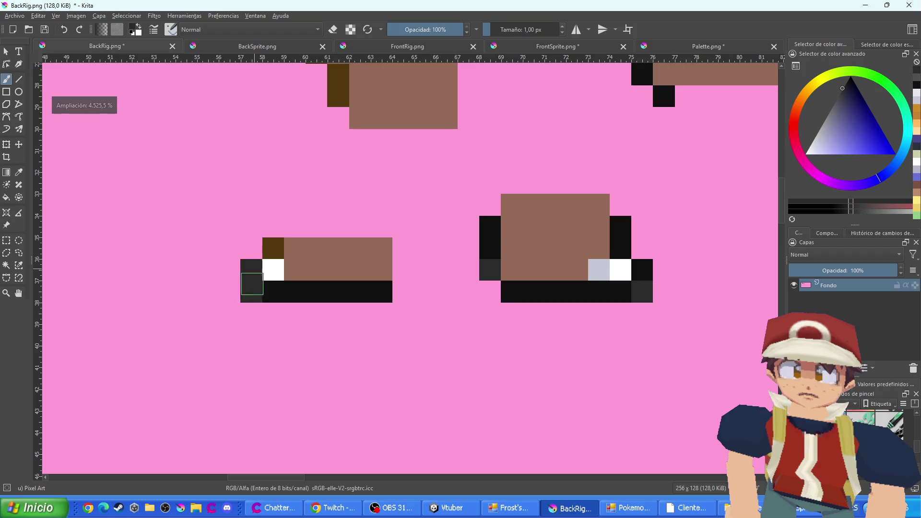
pyautogui.scroll(-4, 233, 227)
pyautogui.scroll(3, 280, 210)
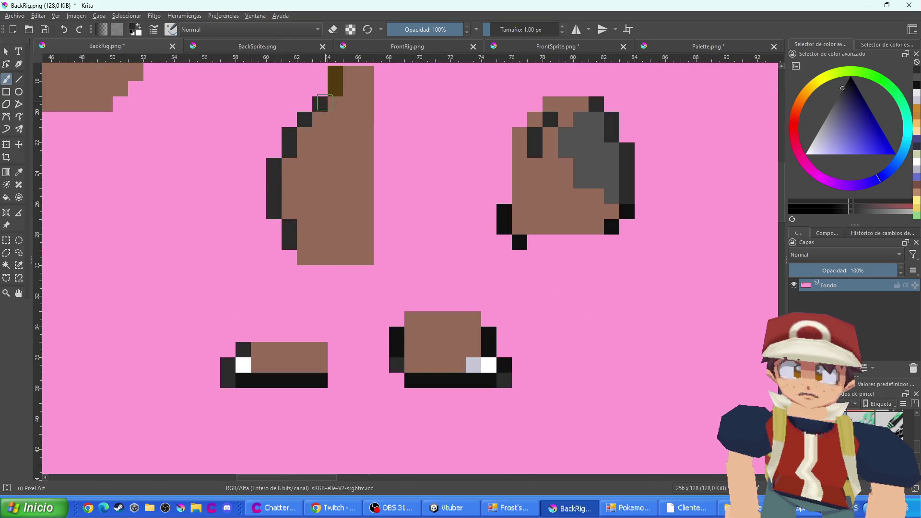
# Darken the helmet piece's bottom pixel row and olive outline, then view BackSprite.png
pyautogui.moveTo(376, 163); pyautogui.dragTo(827, 193)
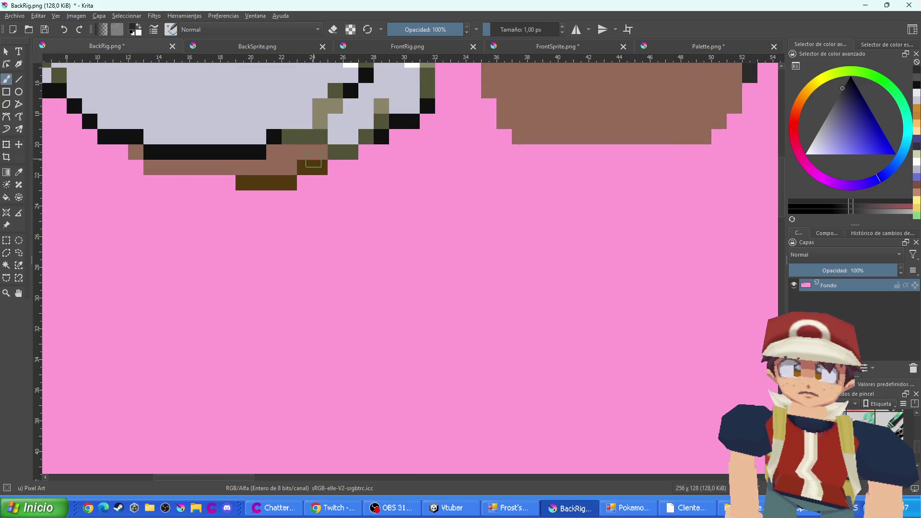
pyautogui.moveTo(314, 167)
pyautogui.mouseDown()
pyautogui.moveTo(285, 183)
pyautogui.moveTo(235, 183)
pyautogui.mouseUp()
pyautogui.scroll(-4, 268, 235)
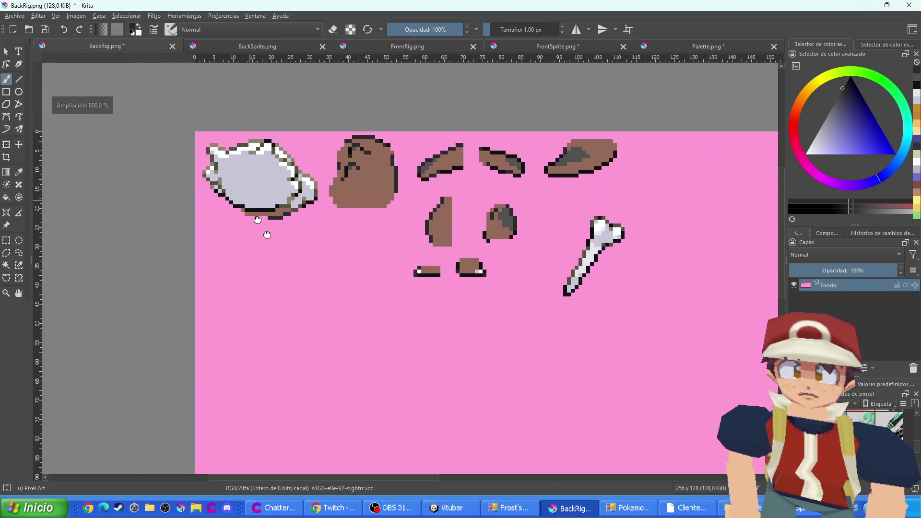
pyautogui.scroll(3, 267, 234)
pyautogui.scroll(1, 366, 303)
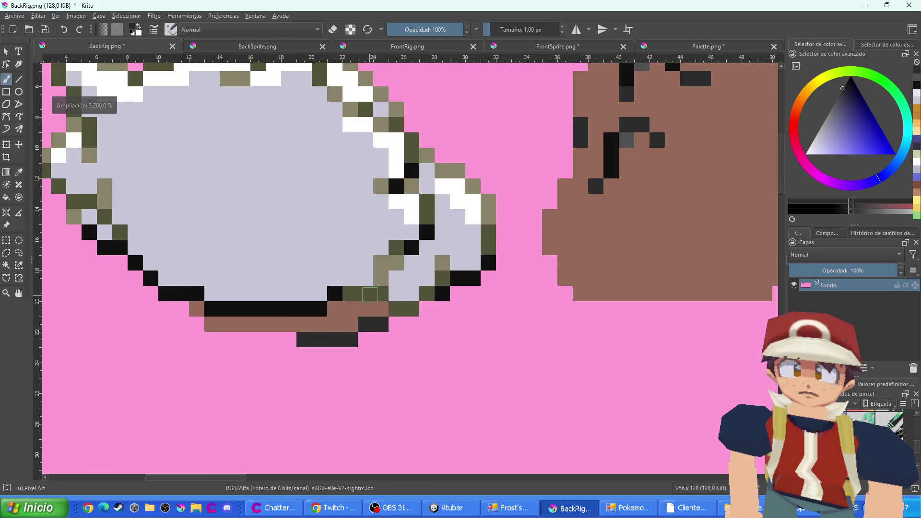
pyautogui.moveTo(366, 294); pyautogui.dragTo(350, 295)
pyautogui.scroll(-4, 512, 251)
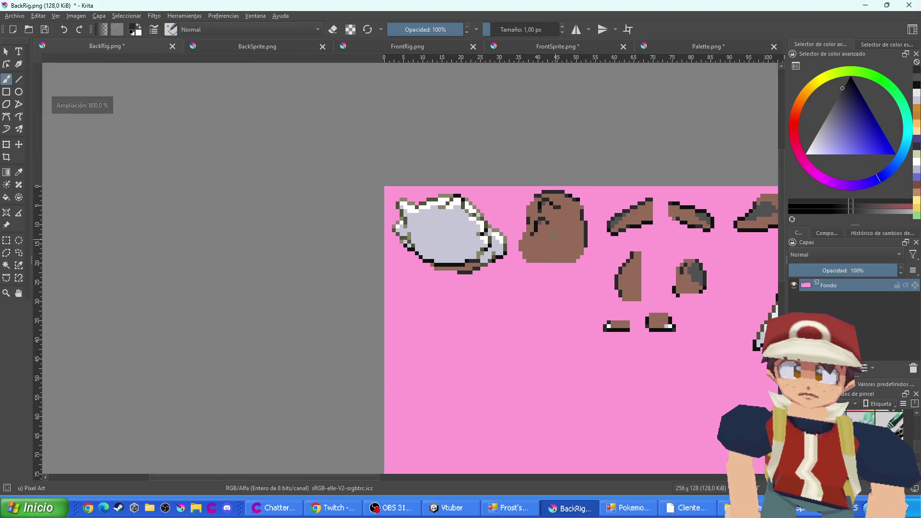
pyautogui.click(286, 47)
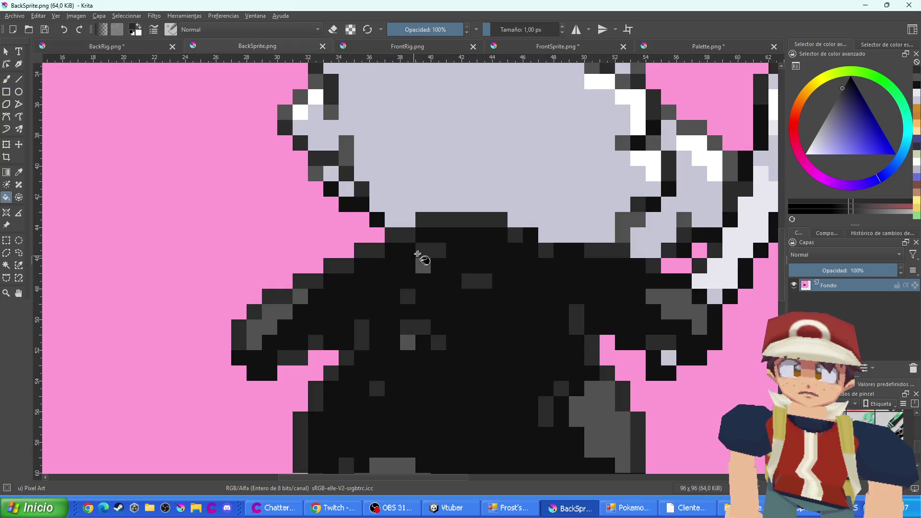
# Back in BackRig.png, darken the piece's olive lower-right and right-edge outline pixels
pyautogui.click(66, 49)
pyautogui.scroll(4, 452, 226)
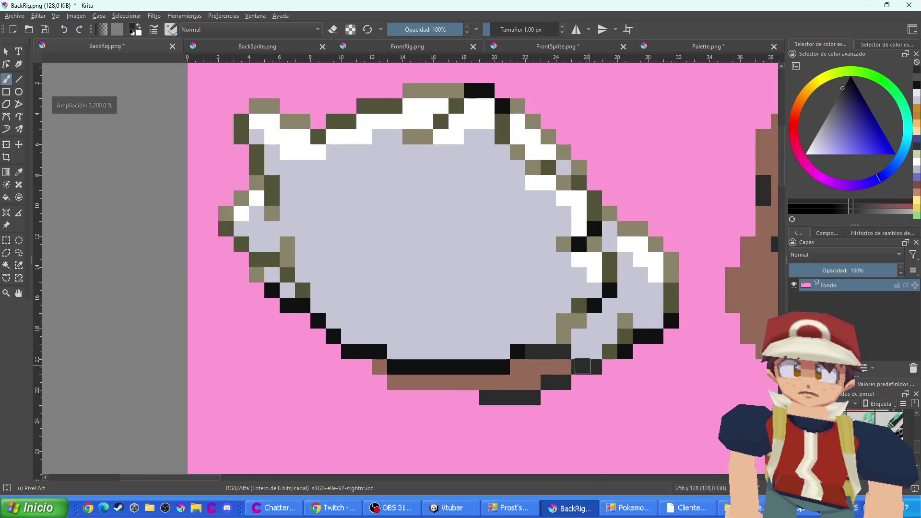
pyautogui.moveTo(582, 366); pyautogui.dragTo(625, 337)
pyautogui.moveTo(671, 307); pyautogui.dragTo(671, 288)
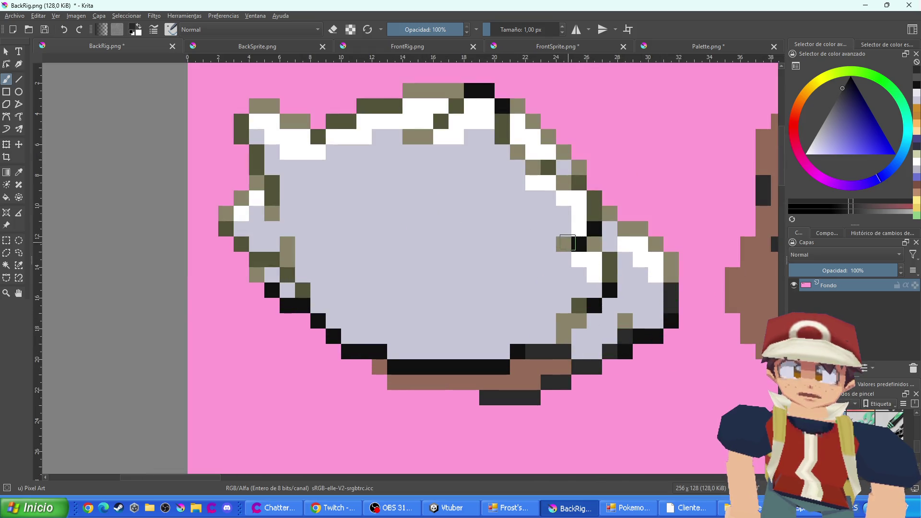
pyautogui.moveTo(610, 259); pyautogui.dragTo(609, 274)
pyautogui.click(579, 305)
pyautogui.moveTo(595, 218); pyautogui.dragTo(571, 179)
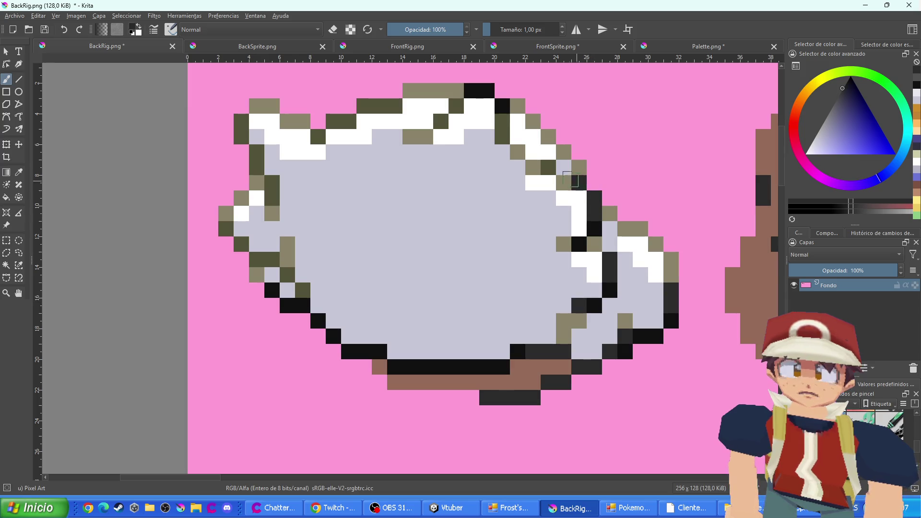
pyautogui.click(549, 168)
pyautogui.moveTo(502, 136); pyautogui.dragTo(502, 122)
# Darken the olive outline pixels along the top, top-left and left edges
pyautogui.click(456, 106)
pyautogui.click(441, 122)
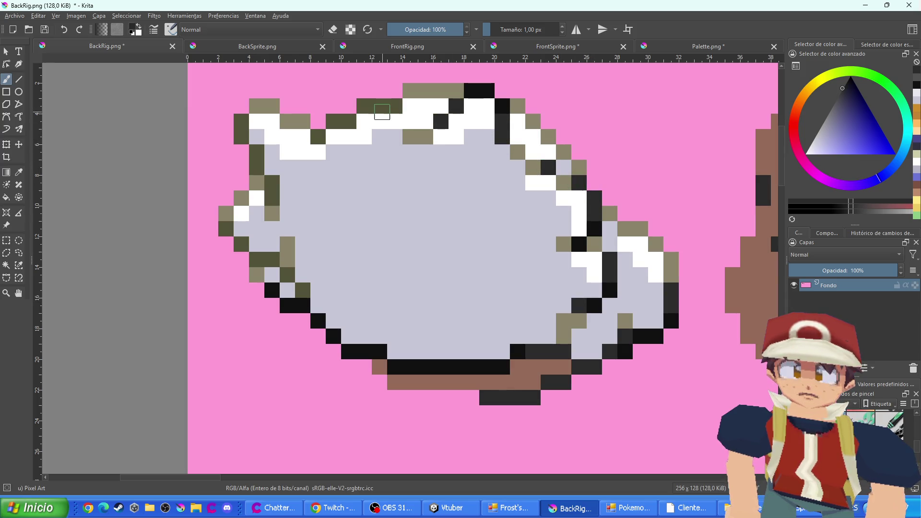
pyautogui.moveTo(382, 112)
pyautogui.mouseDown()
pyautogui.moveTo(365, 106)
pyautogui.moveTo(334, 122)
pyautogui.mouseUp()
pyautogui.click(395, 106)
pyautogui.click(318, 137)
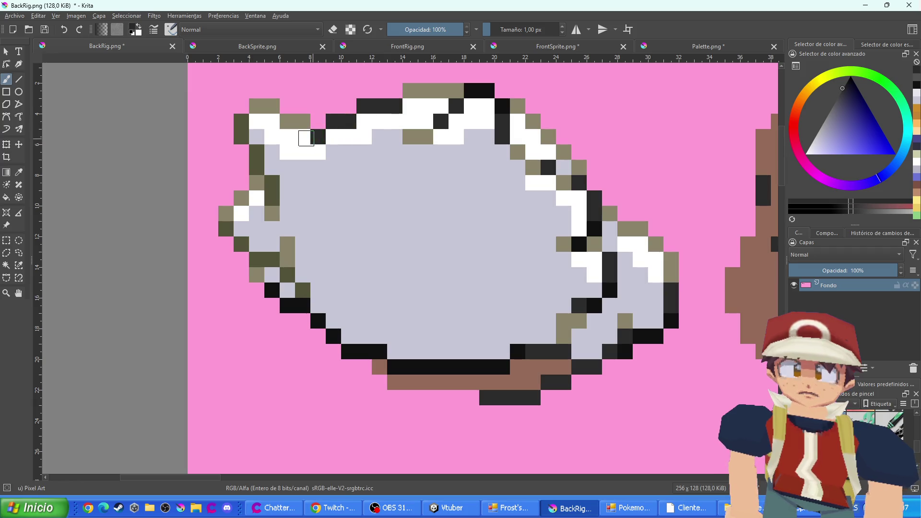
pyautogui.moveTo(246, 123); pyautogui.dragTo(272, 202)
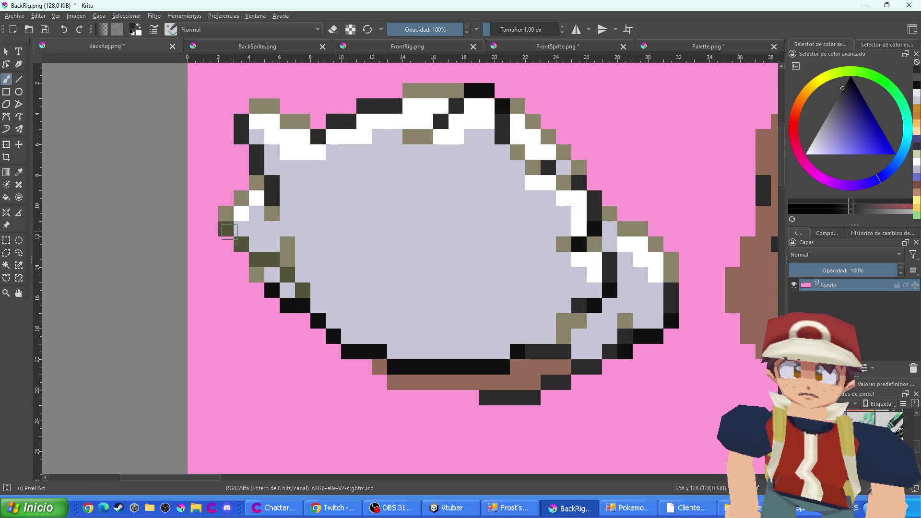
pyautogui.moveTo(229, 231); pyautogui.dragTo(303, 288)
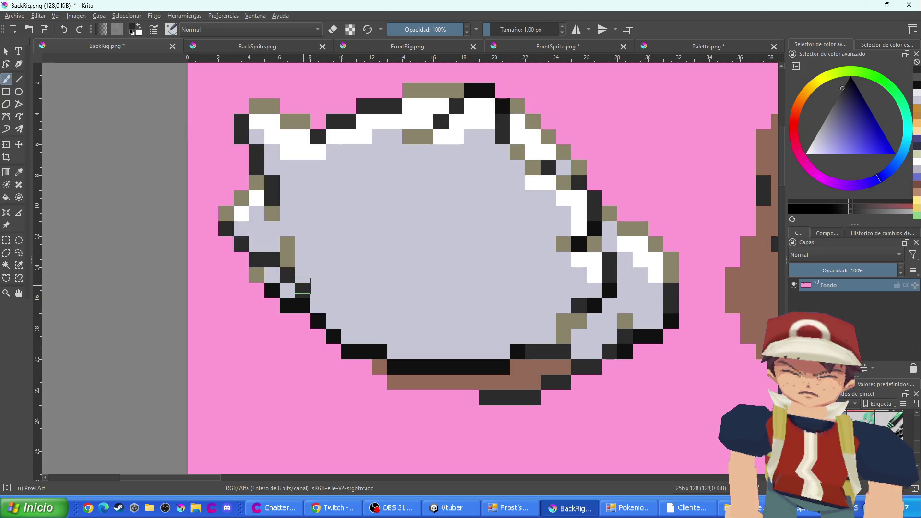
pyautogui.scroll(-6, 458, 297)
pyautogui.scroll(4, 456, 296)
pyautogui.scroll(-3, 451, 295)
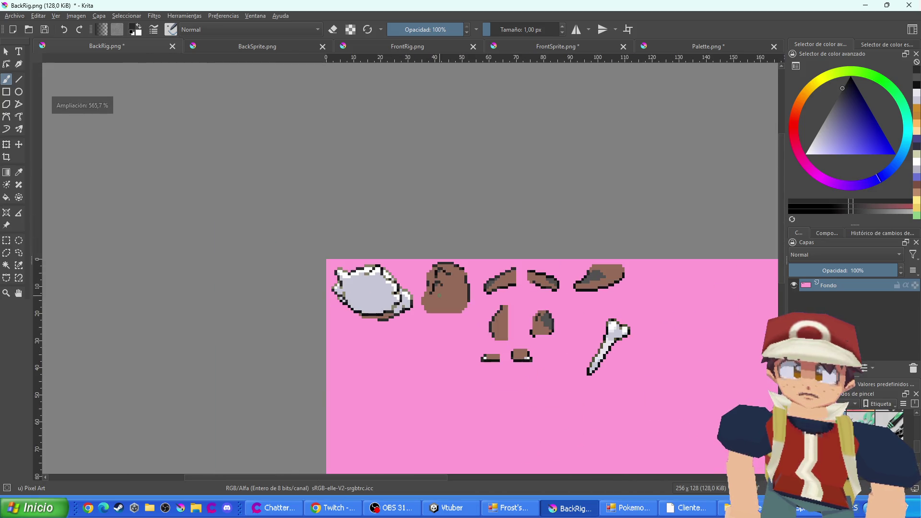
pyautogui.scroll(5, 624, 341)
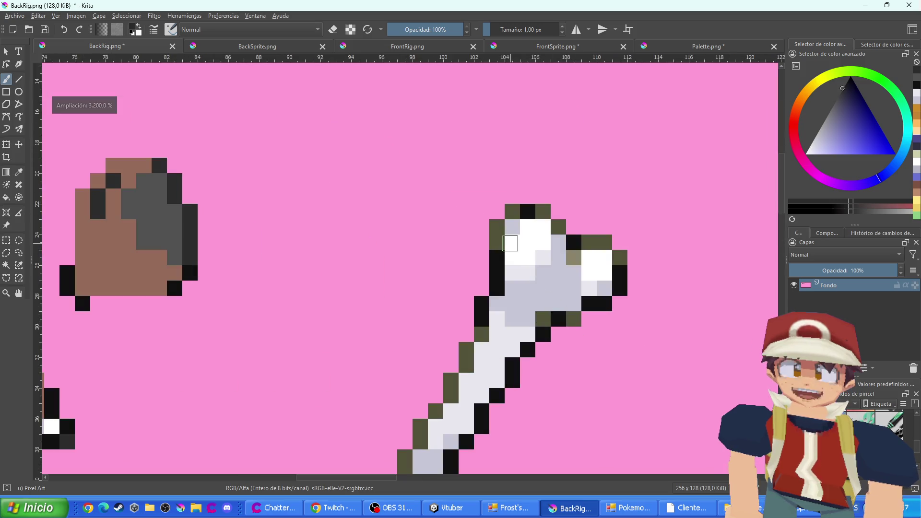
# Recolour the olive outline along the bone's top, head and right side dark grey
pyautogui.moveTo(498, 242); pyautogui.dragTo(496, 224)
pyautogui.click(513, 212)
pyautogui.click(543, 211)
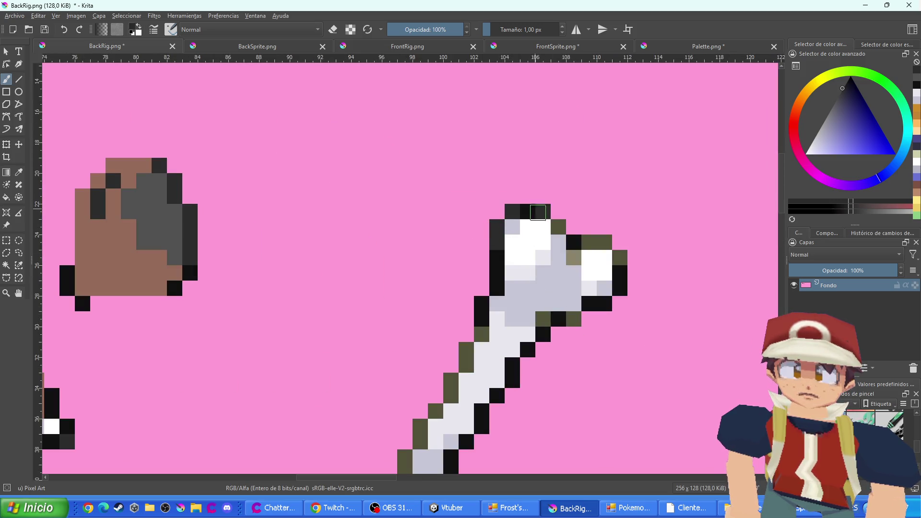
pyautogui.click(558, 227)
pyautogui.click(589, 243)
pyautogui.click(605, 242)
pyautogui.click(620, 259)
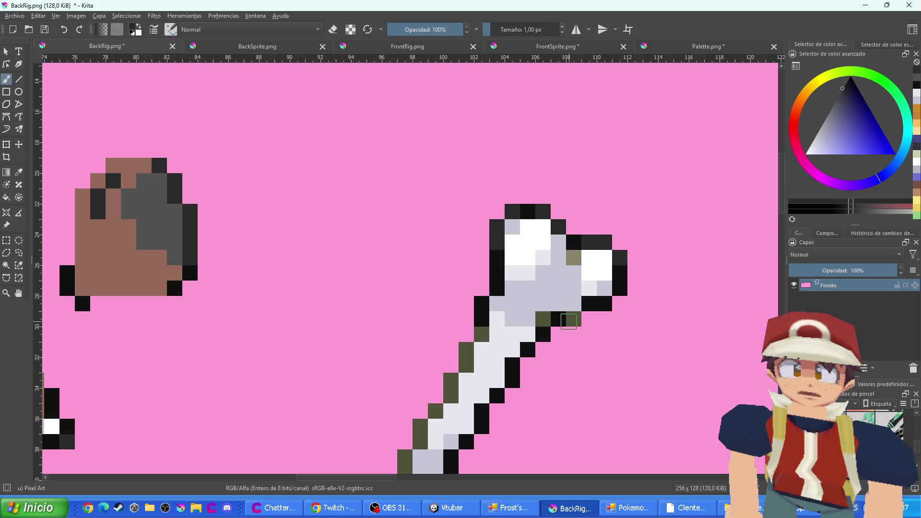
pyautogui.click(574, 318)
pyautogui.click(543, 319)
# Darken the olive outline pixels down the bone handle
pyautogui.click(481, 334)
pyautogui.moveTo(466, 350); pyautogui.dragTo(451, 396)
pyautogui.click(437, 410)
pyautogui.moveTo(437, 434); pyautogui.dragTo(449, 316)
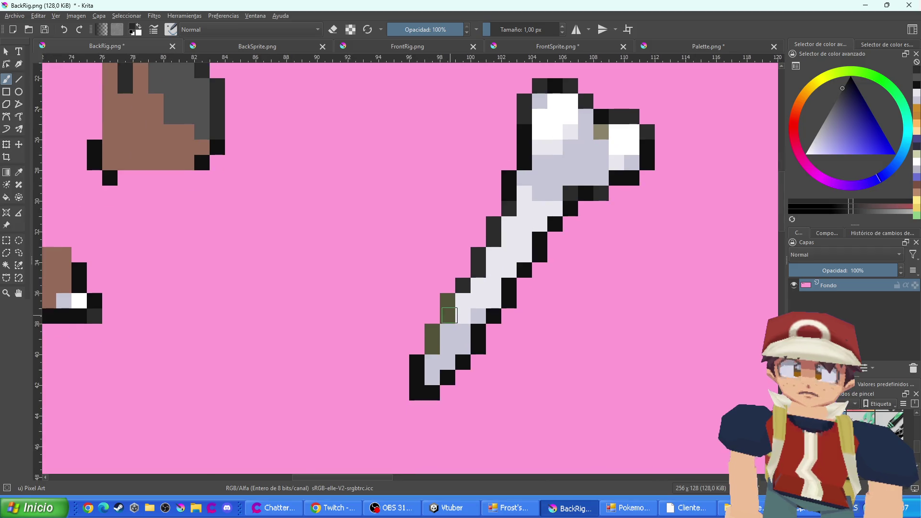
pyautogui.click(447, 301)
pyautogui.click(433, 339)
pyautogui.scroll(-4, 432, 338)
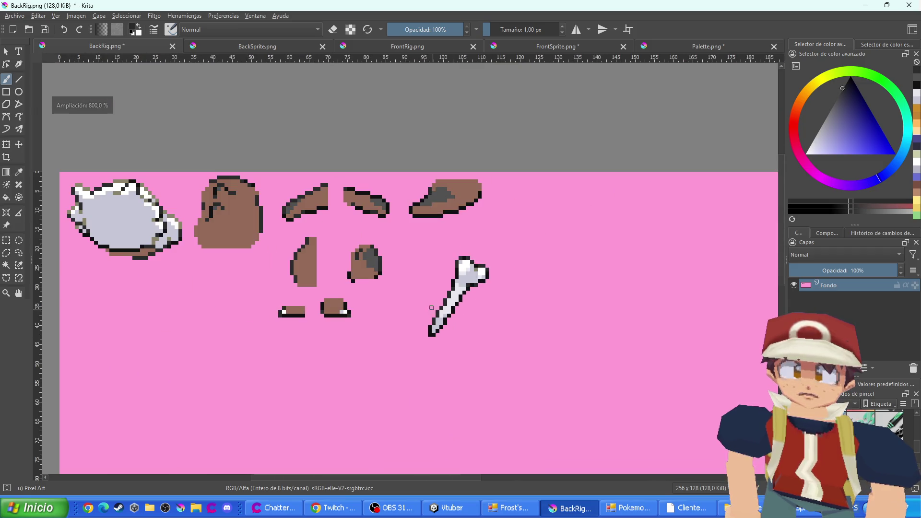
pyautogui.moveTo(375, 265); pyautogui.dragTo(416, 297)
# Repaint the left sprite's olive outline near its right bulge dark grey
pyautogui.scroll(3, 432, 308)
pyautogui.scroll(-2, 477, 307)
pyautogui.scroll(1, 435, 294)
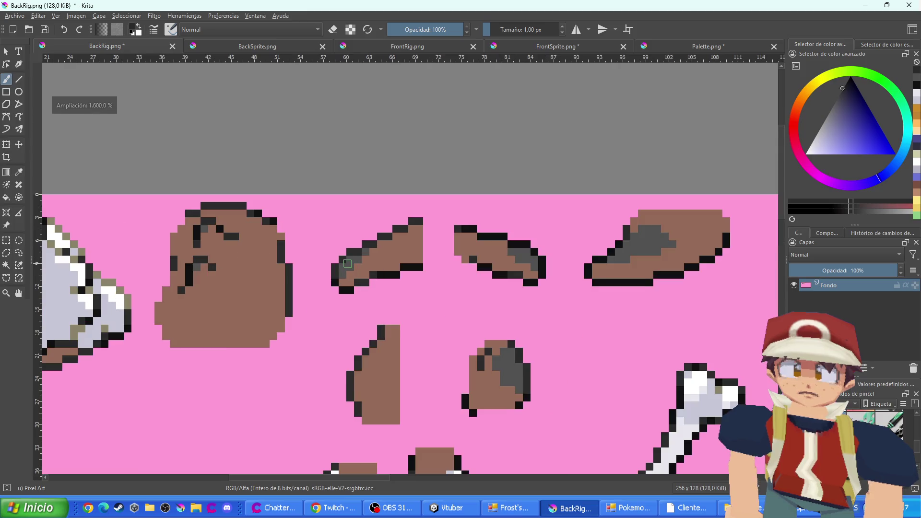
pyautogui.scroll(-1, 436, 294)
pyautogui.scroll(3, 494, 323)
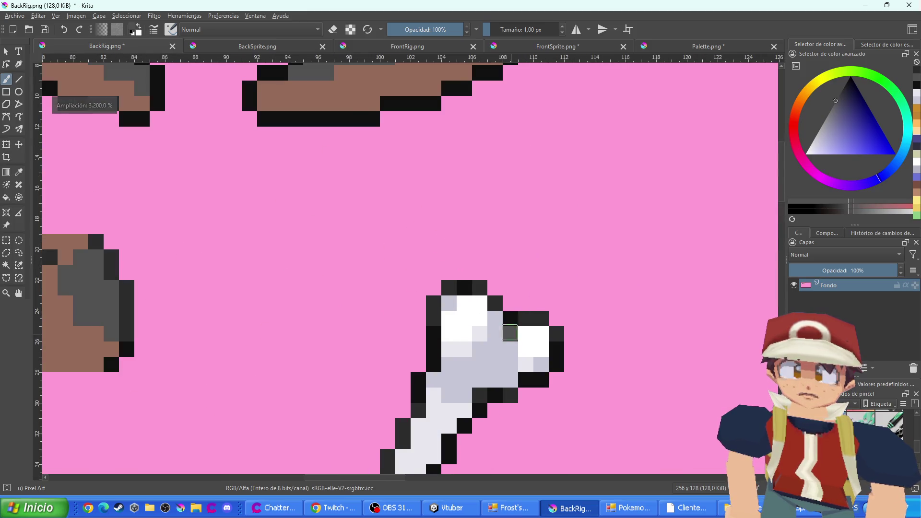
pyautogui.scroll(-3, 499, 329)
pyautogui.scroll(-1, 328, 298)
pyautogui.scroll(4, 415, 307)
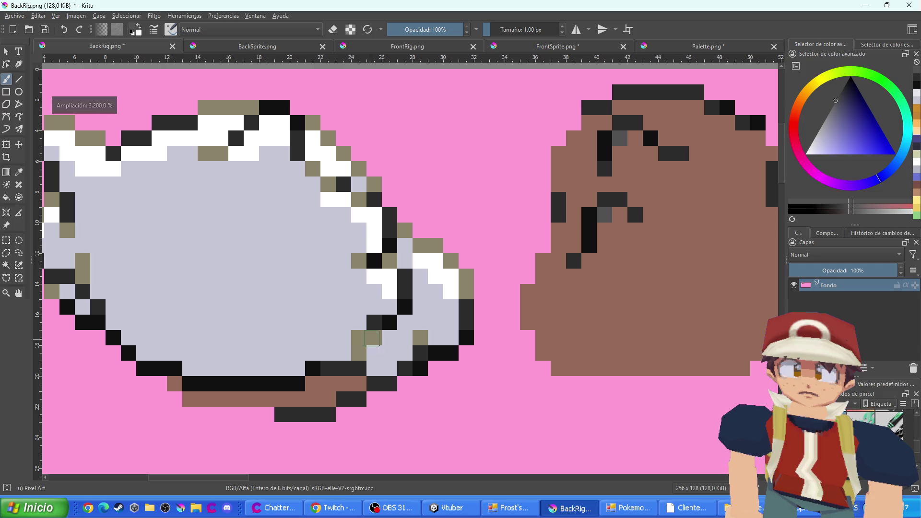
pyautogui.moveTo(372, 337); pyautogui.dragTo(359, 352)
pyautogui.click(420, 337)
pyautogui.moveTo(467, 276); pyautogui.dragTo(467, 291)
pyautogui.click(451, 261)
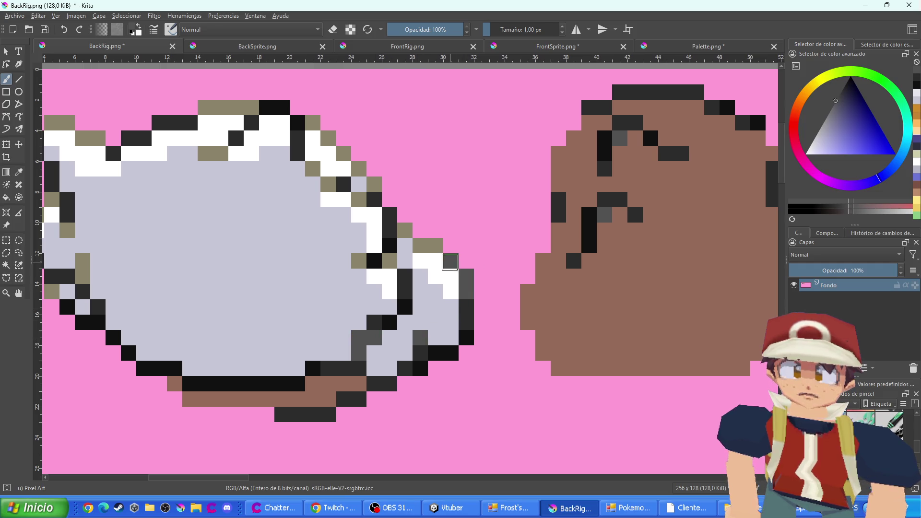
pyautogui.moveTo(436, 245); pyautogui.dragTo(420, 246)
pyautogui.click(405, 230)
pyautogui.click(390, 261)
pyautogui.click(359, 261)
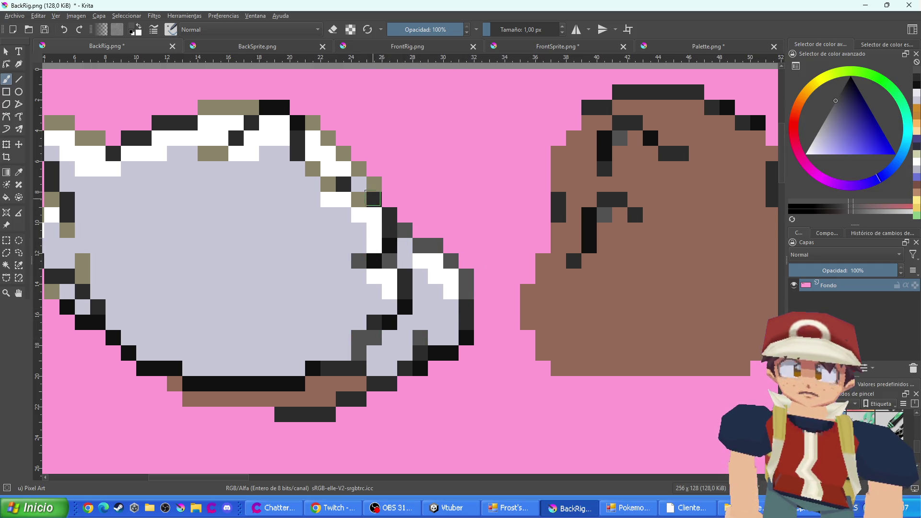
# Darken the olive upper-right edge and diagonal outline pixels, redoing one stroke
pyautogui.moveTo(373, 199); pyautogui.dragTo(374, 184)
pyautogui.click(360, 202)
pyautogui.hotkey('ctrl', 'z')
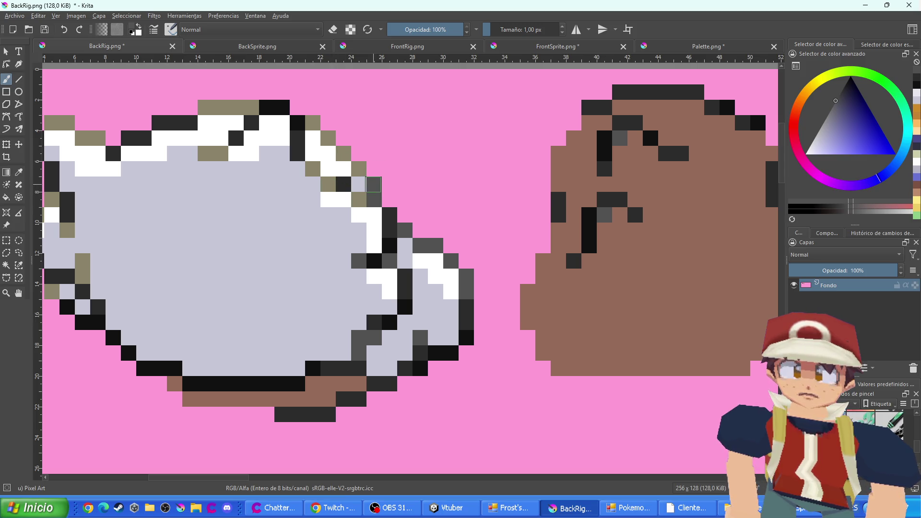
pyautogui.hotkey('ctrl', 'z')
pyautogui.click(374, 185)
pyautogui.click(359, 200)
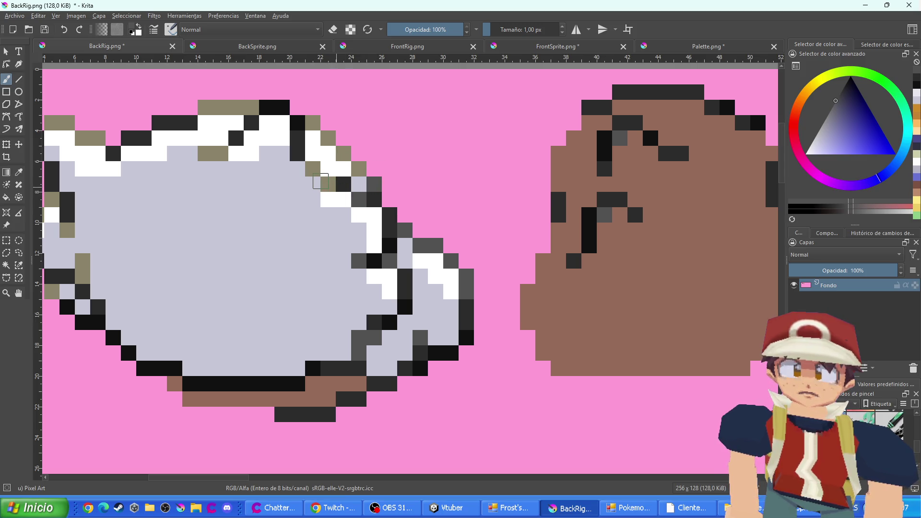
pyautogui.click(329, 184)
pyautogui.click(313, 169)
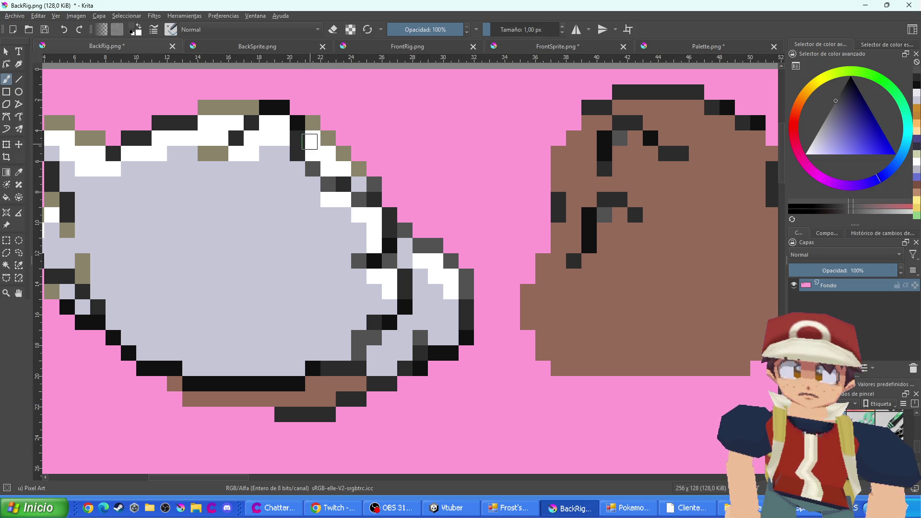
pyautogui.moveTo(313, 123); pyautogui.dragTo(359, 169)
# Darken the olive top edge and the upper left-edge outline pixels
pyautogui.moveTo(221, 156); pyautogui.dragTo(205, 156)
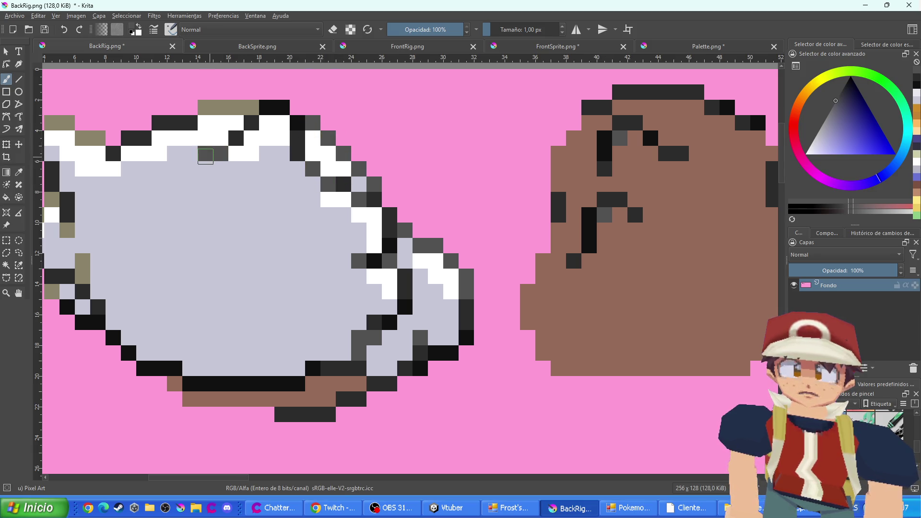
pyautogui.moveTo(247, 106); pyautogui.dragTo(205, 108)
pyautogui.moveTo(175, 192); pyautogui.dragTo(438, 232)
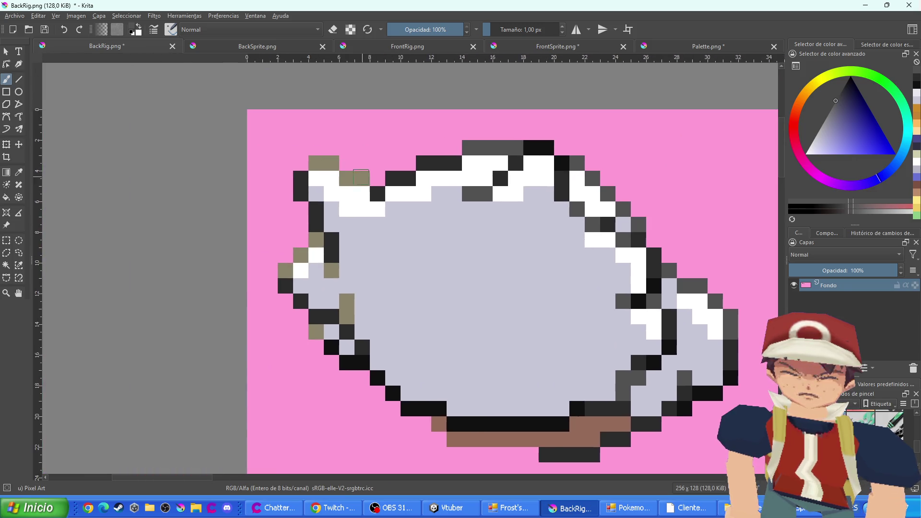
pyautogui.click(361, 177)
pyautogui.click(323, 163)
pyautogui.click(316, 240)
pyautogui.click(331, 270)
pyautogui.click(301, 255)
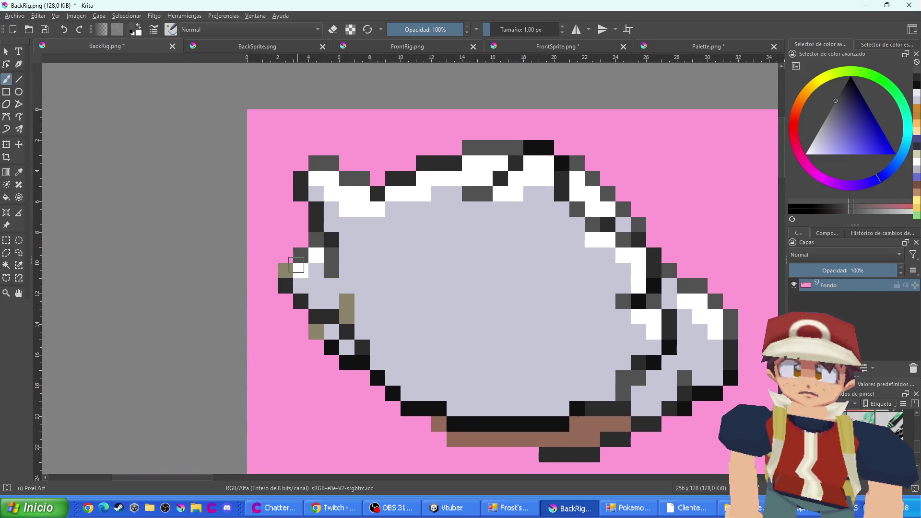
# Redo the lower left-edge outline pixels in dark grey after undoing a stroke
pyautogui.hotkey('ctrl', 'z')
pyautogui.hotkey('ctrl', 'z')
pyautogui.click(331, 270)
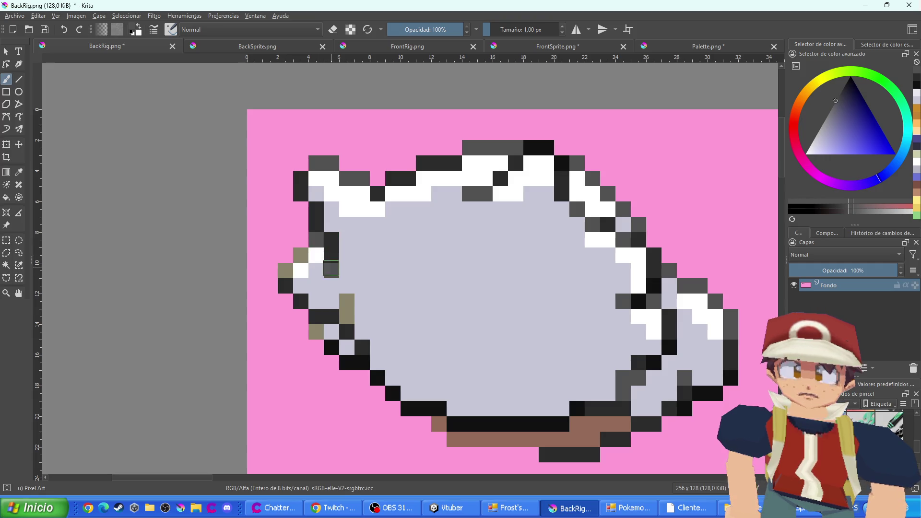
pyautogui.moveTo(343, 301); pyautogui.dragTo(345, 316)
pyautogui.click(317, 333)
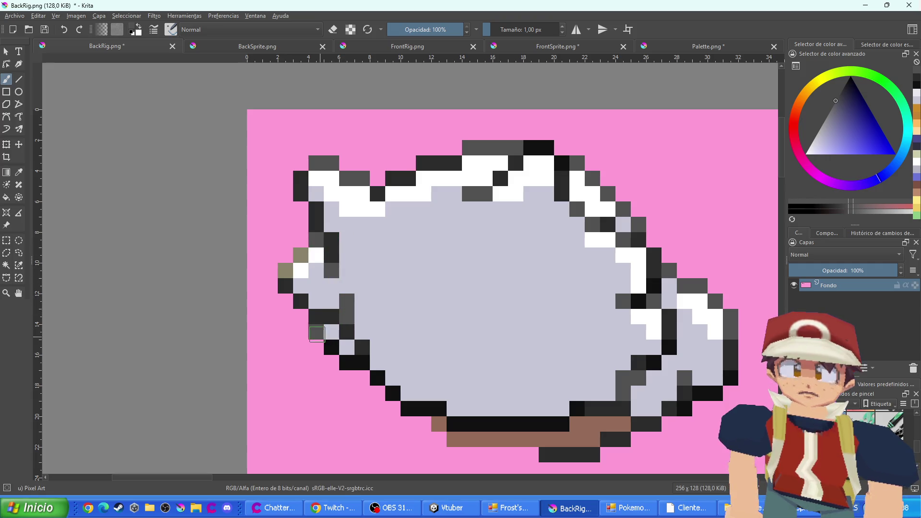
pyautogui.moveTo(306, 254); pyautogui.dragTo(285, 270)
pyautogui.scroll(-2, 326, 280)
pyautogui.scroll(2, 392, 333)
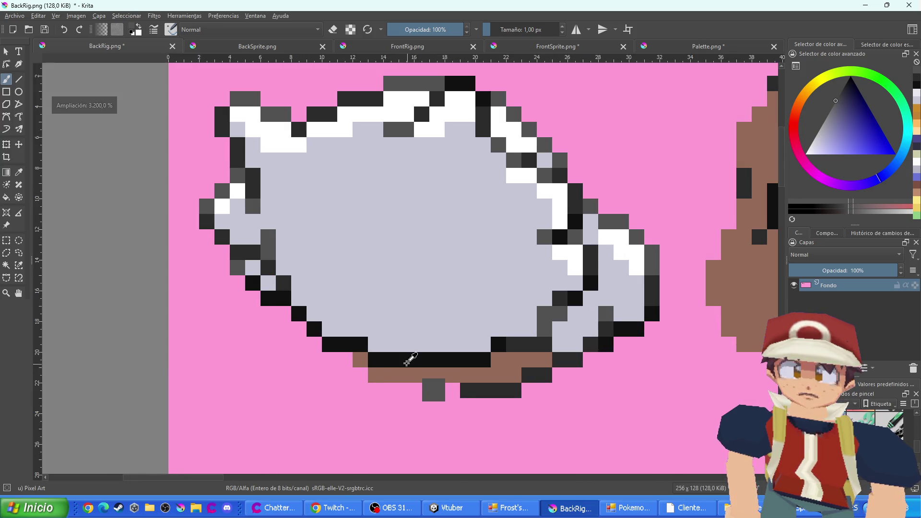
pyautogui.moveTo(448, 369); pyautogui.dragTo(337, 296)
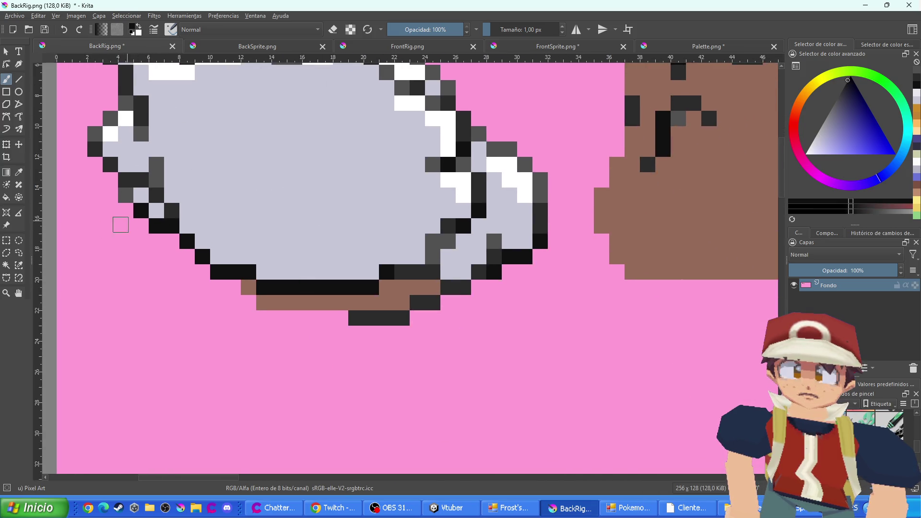
# Bucket-fill every brown rig piece in BackRig.png with black
pyautogui.click(6, 201)
pyautogui.click(336, 305)
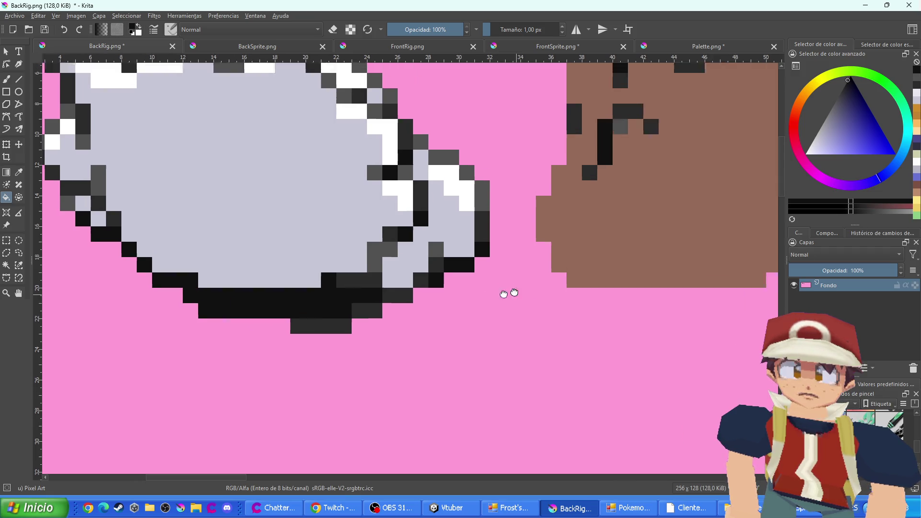
pyautogui.click(497, 232)
pyautogui.scroll(-2, 562, 254)
pyautogui.click(562, 254)
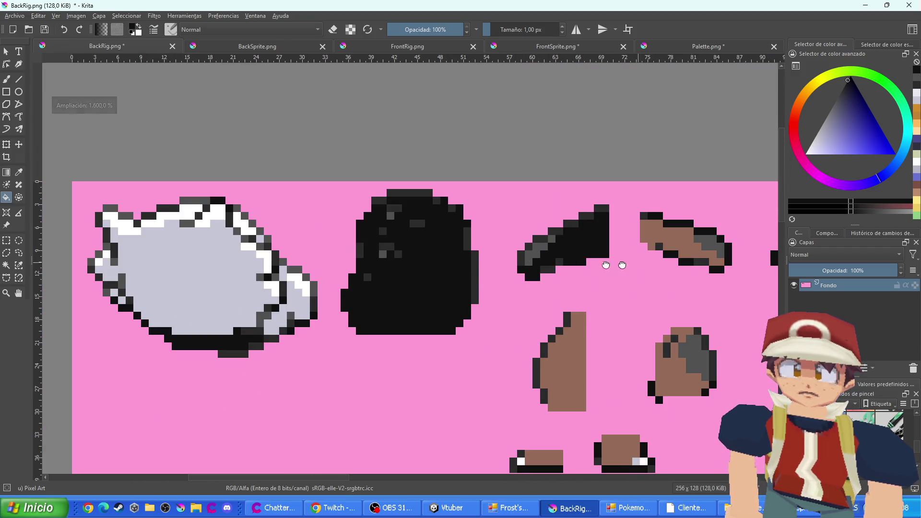
pyautogui.moveTo(613, 264); pyautogui.dragTo(410, 246)
pyautogui.click(469, 222)
pyautogui.click(678, 204)
pyautogui.scroll(-5, 528, 269)
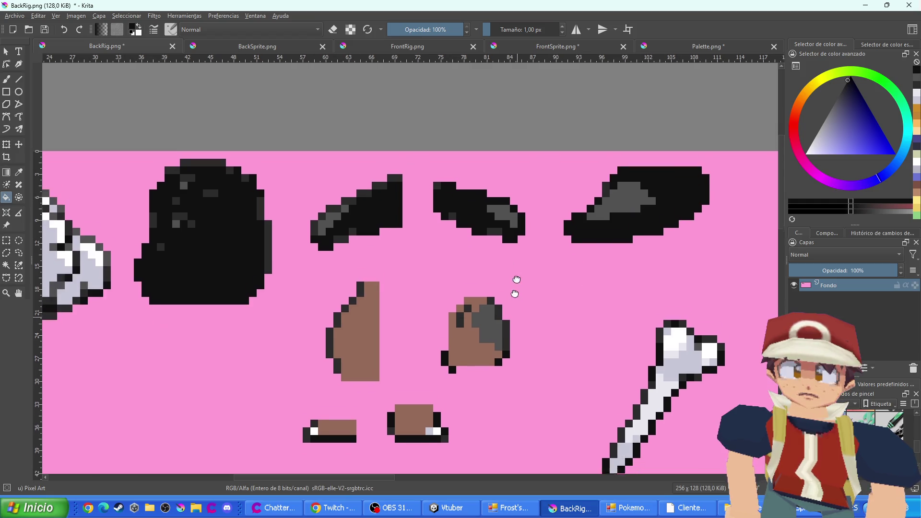
pyautogui.click(493, 235)
pyautogui.click(472, 192)
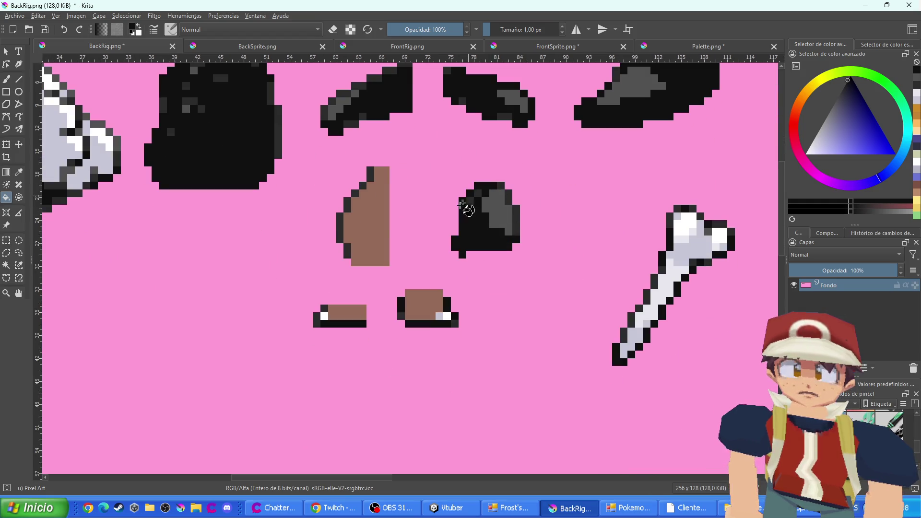
pyautogui.click(367, 217)
pyautogui.click(346, 314)
pyautogui.click(417, 299)
pyautogui.scroll(-3, 417, 299)
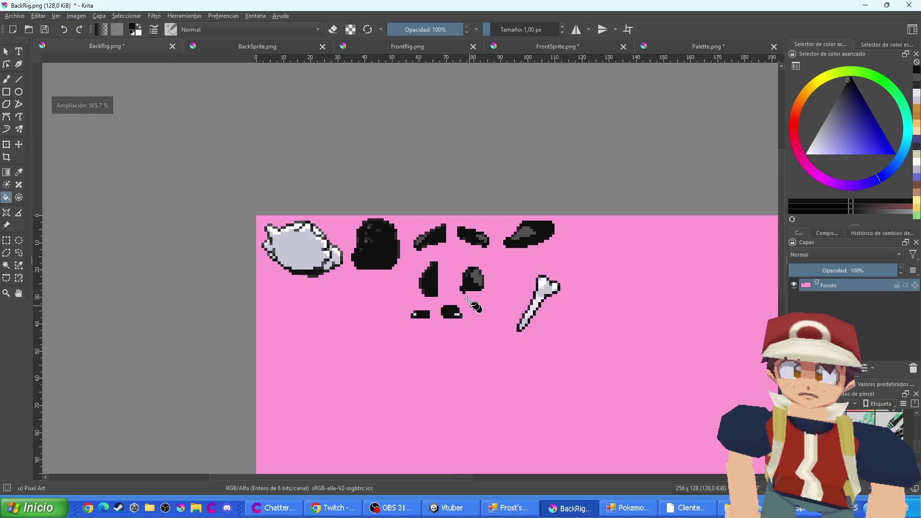
# Save BackRig.png, confirming the PNG export options
pyautogui.hotkey('ctrl', 's')
pyautogui.press('Return')
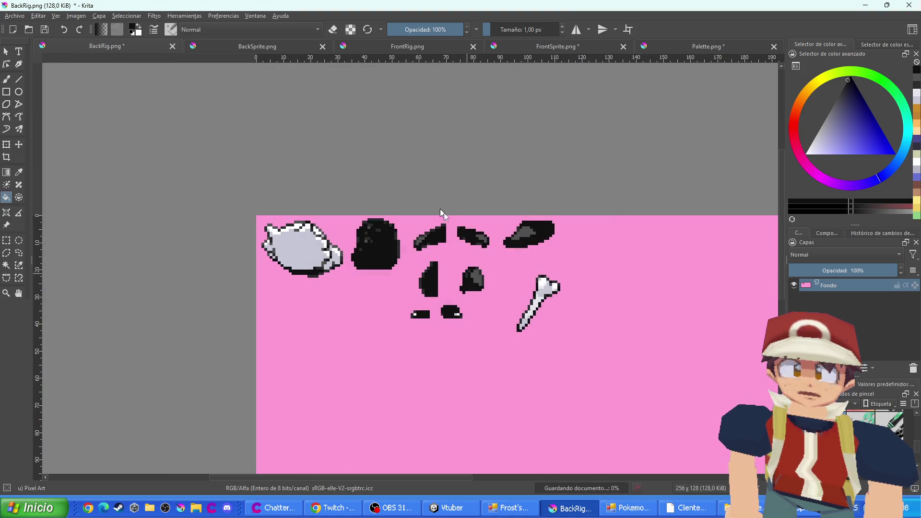
pyautogui.hotkey('ctrl', 'Tab')
pyautogui.scroll(-2, 472, 234)
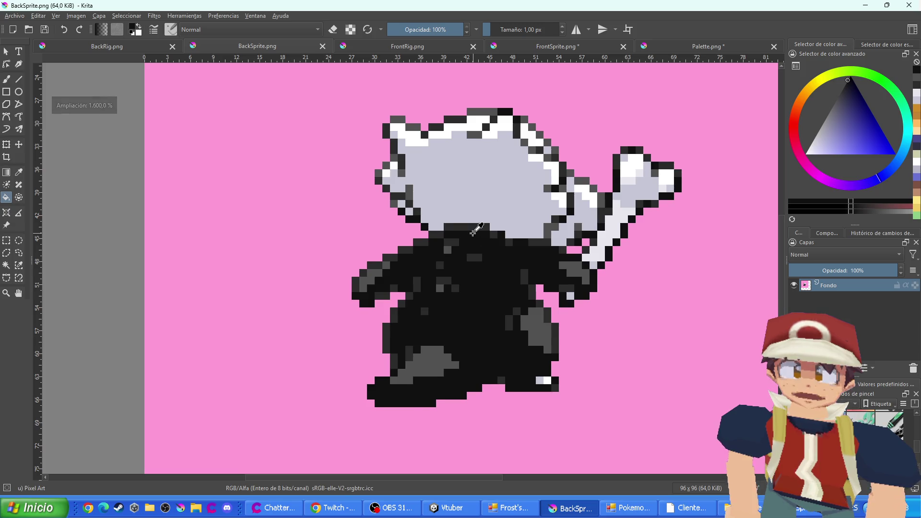
pyautogui.hotkey('ctrl', 'shift', 'Tab')
pyautogui.scroll(-1, 527, 230)
pyautogui.hotkey('ctrl', 'Tab')
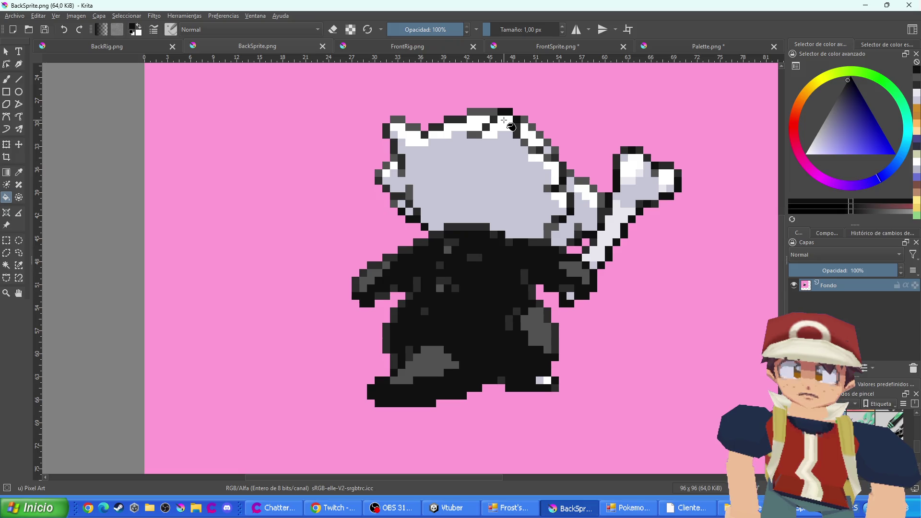
# Save FrontSprite.png, confirming the PNG export options
pyautogui.click(522, 53)
pyautogui.scroll(-1, 498, 112)
pyautogui.hotkey('ctrl', 's')
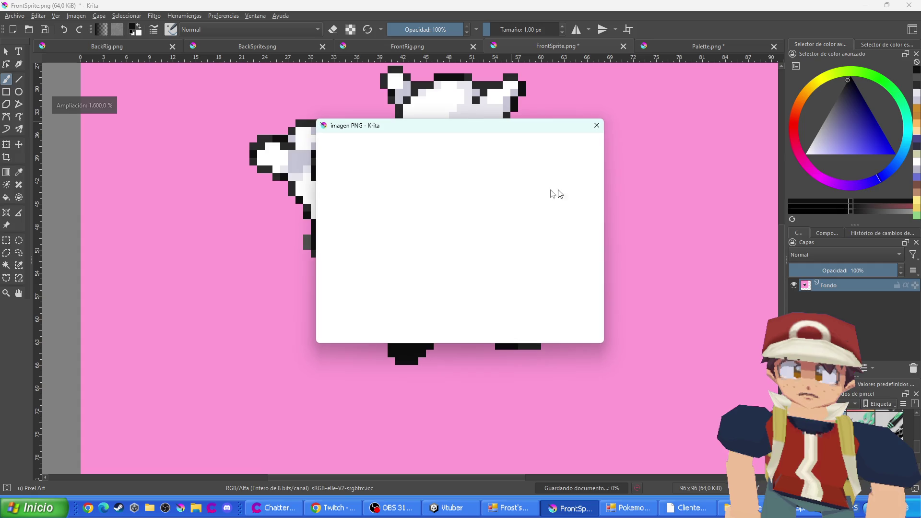
pyautogui.click(533, 333)
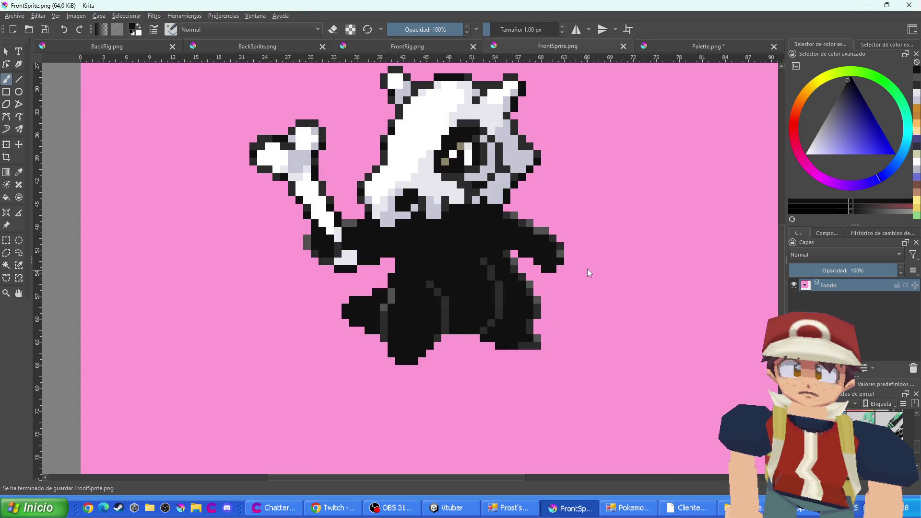
pyautogui.hotkey('ctrl', 'Tab')
pyautogui.scroll(-1, 587, 268)
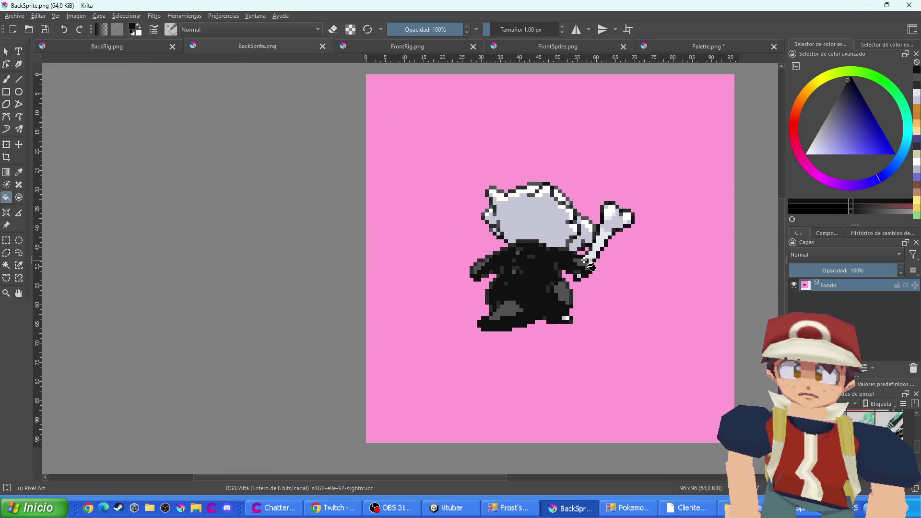
# Save Palette.png and return to the BackRig.png document
pyautogui.click(699, 48)
pyautogui.scroll(-1, 617, 163)
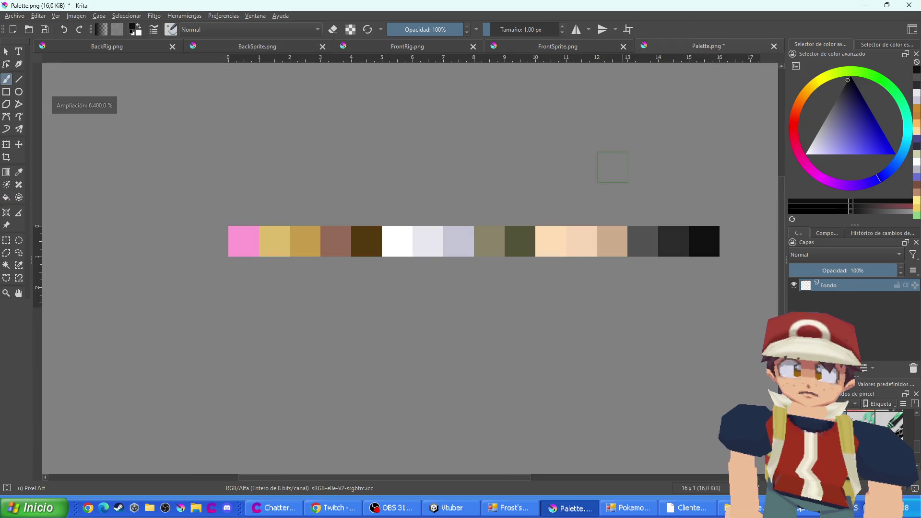
pyautogui.hotkey('ctrl', 's')
pyautogui.press('Return')
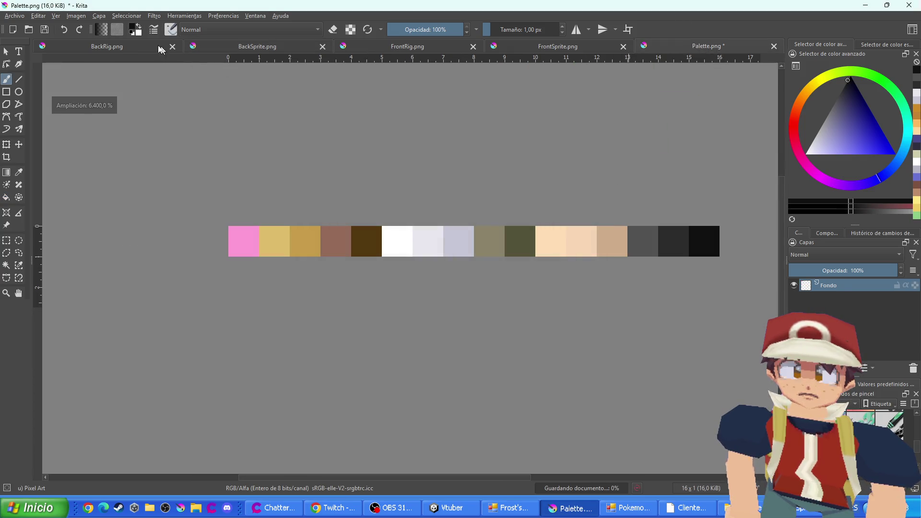
pyautogui.click(161, 50)
pyautogui.hotkey('alt', 'Tab')
pyautogui.hotkey('alt', 'Tab')
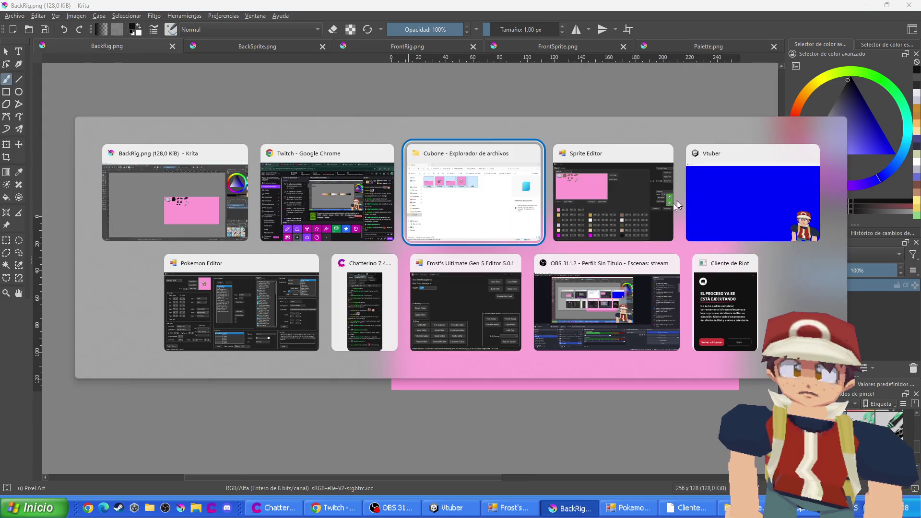
# Import the edited Palette file into Cubone's sprite data
pyautogui.click(676, 201)
pyautogui.click(91, 79)
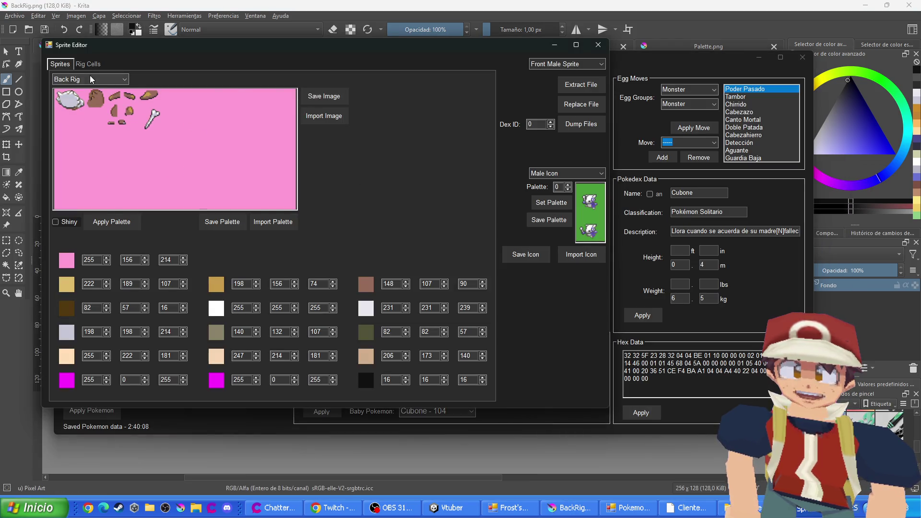
pyautogui.click(72, 88)
pyautogui.click(324, 116)
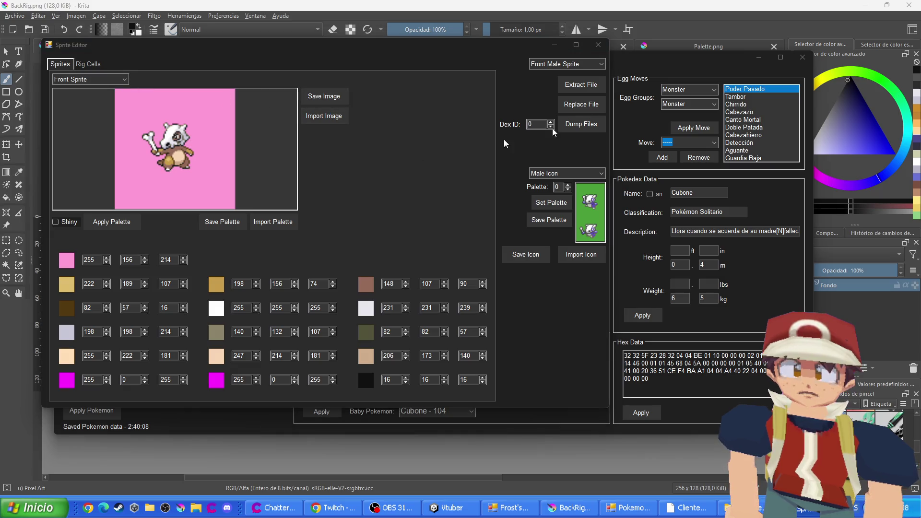
pyautogui.click(492, 61)
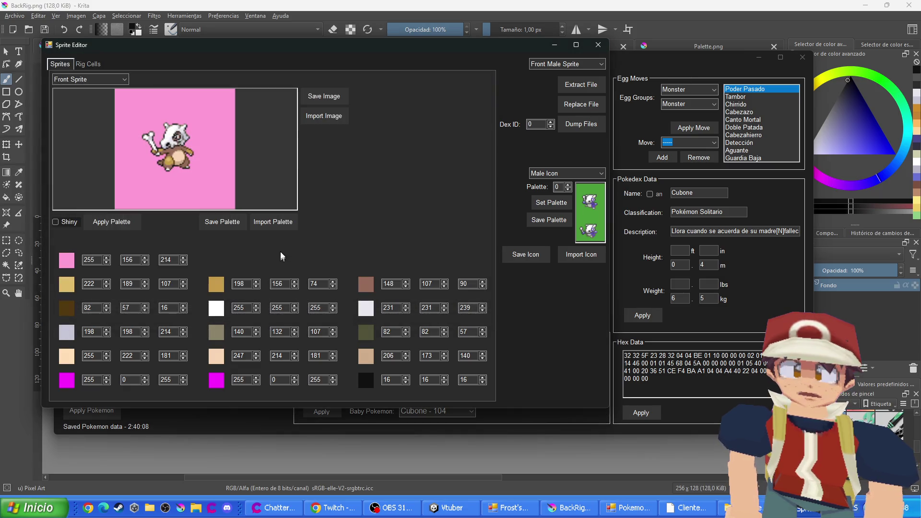
pyautogui.click(281, 225)
pyautogui.doubleClick(367, 142)
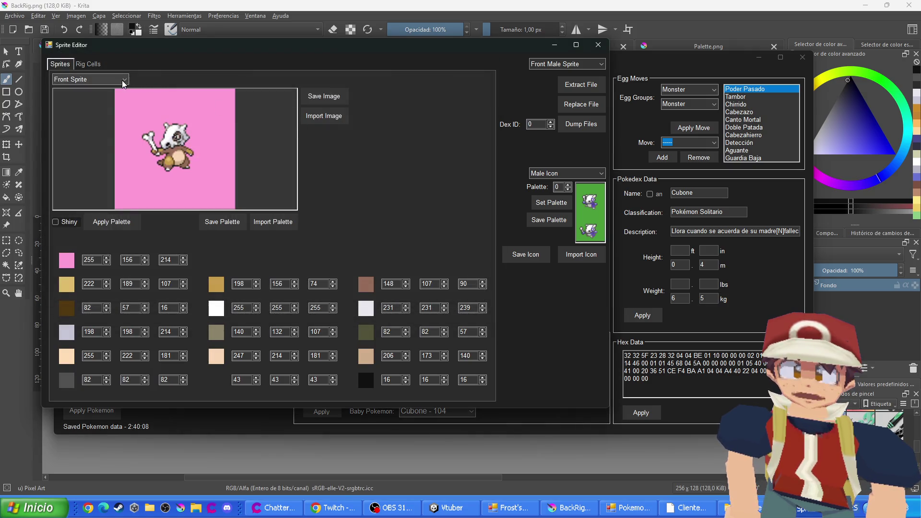
# Import FrontSprite into Front Sprite and FrontRig into Front Rig
pyautogui.click(334, 117)
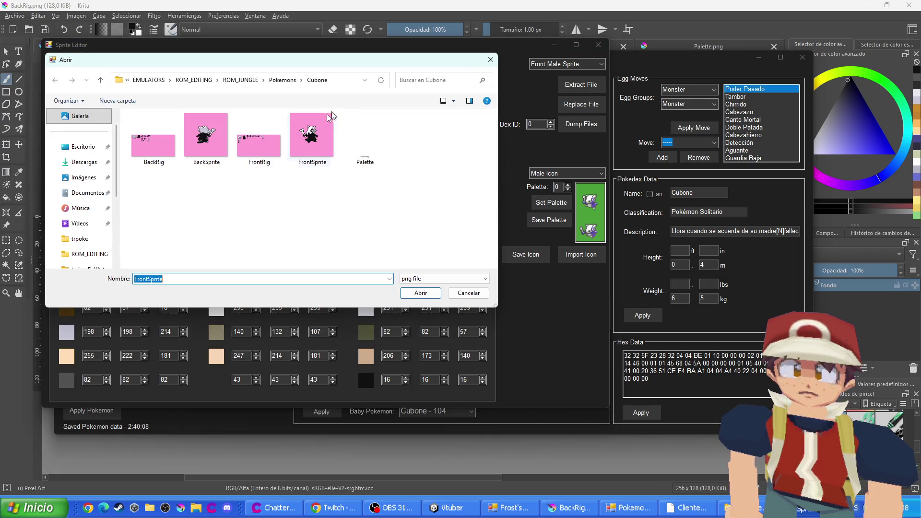
pyautogui.doubleClick(316, 142)
pyautogui.click(85, 90)
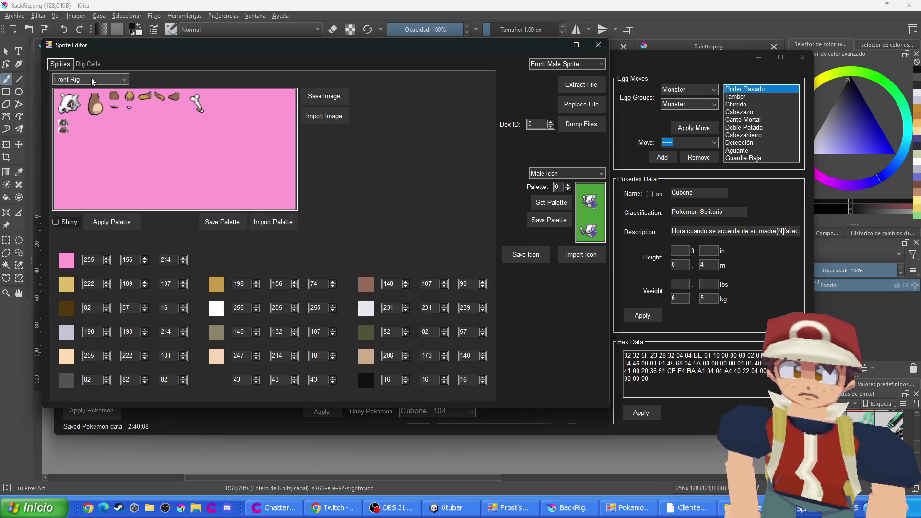
pyautogui.click(330, 116)
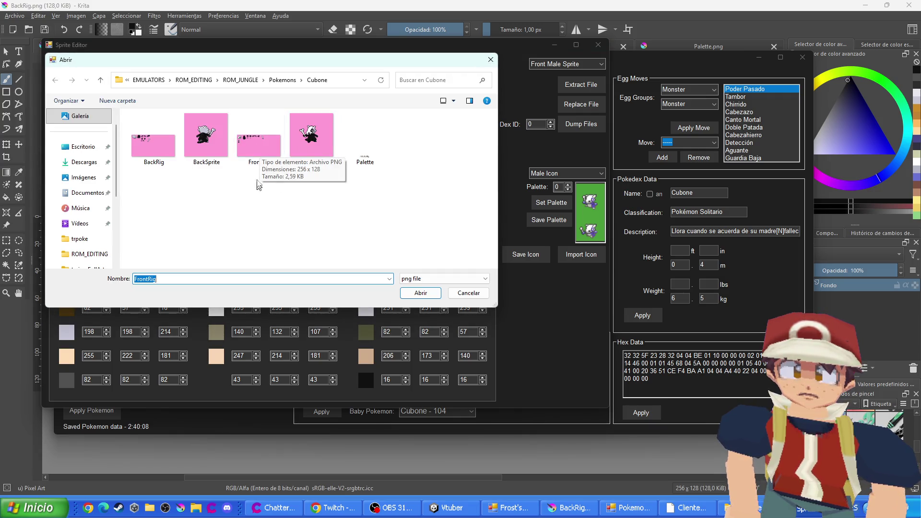
pyautogui.doubleClick(257, 164)
# Import BackSprite and the recoloured BackRig, then close the Sprite Editor
pyautogui.scroll(-1, 86, 81)
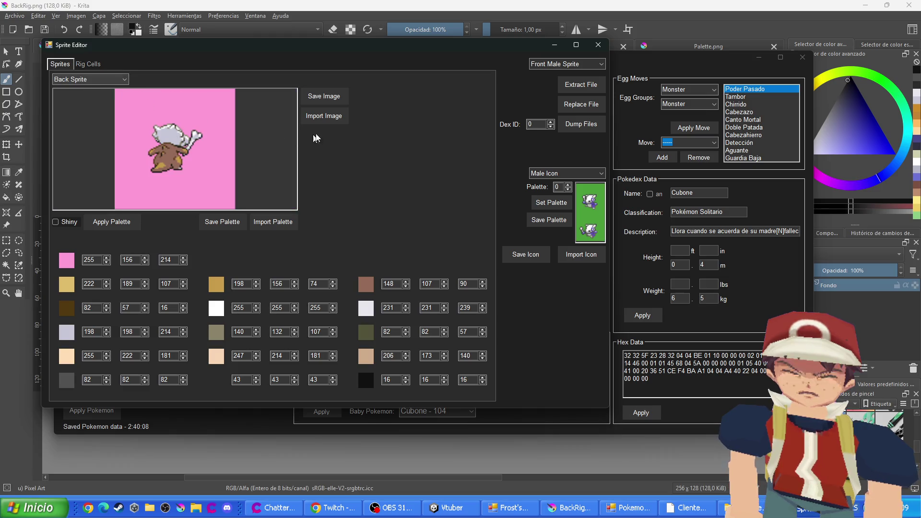
pyautogui.click(319, 122)
pyautogui.doubleClick(224, 137)
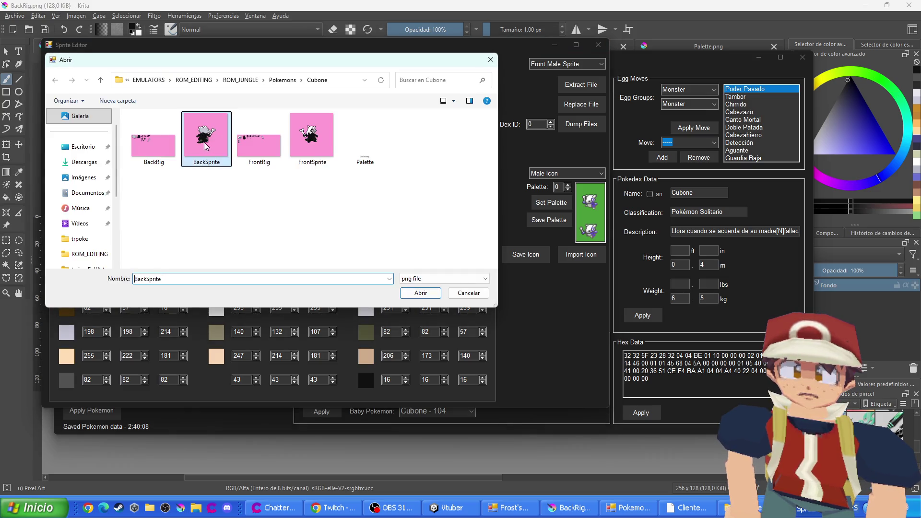
pyautogui.click(318, 121)
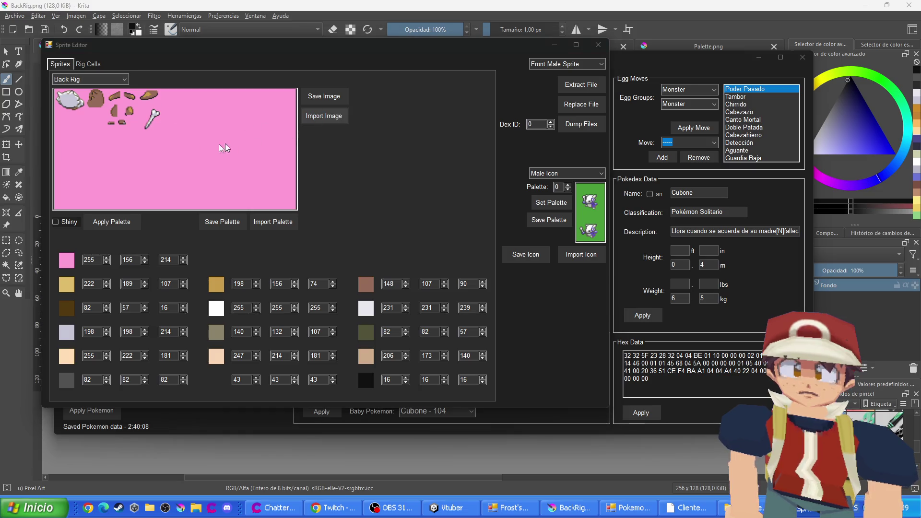
pyautogui.click(160, 153)
pyautogui.doubleClick(160, 153)
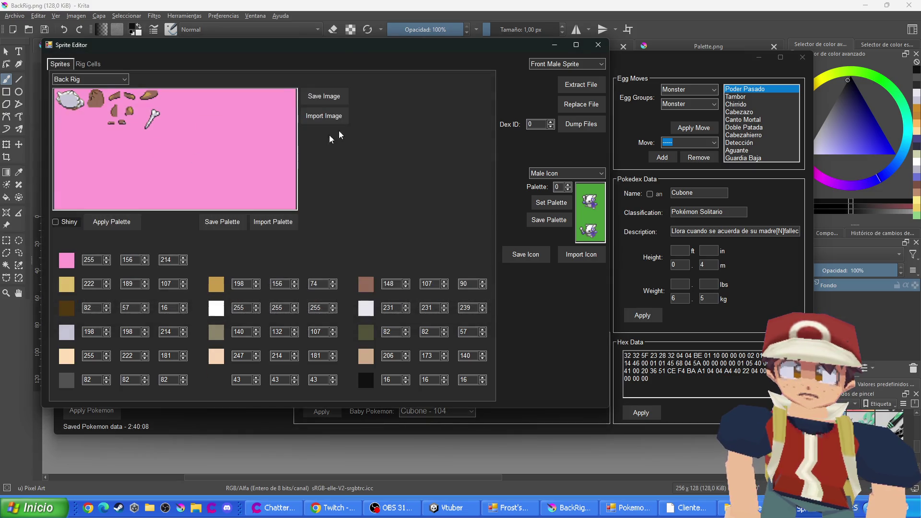
pyautogui.click(598, 44)
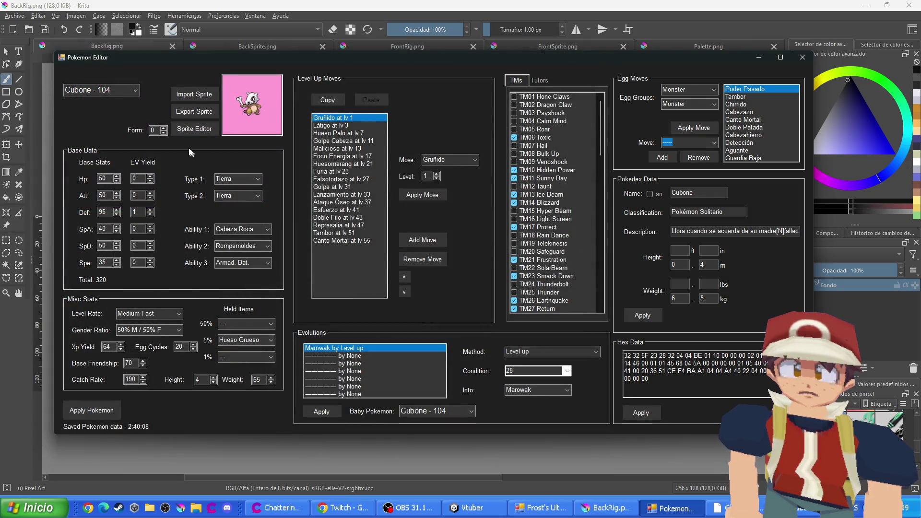
# Apply Cubone - 104's edited data and close the Pokémon Editor window
pyautogui.scroll(-1, 107, 89)
pyautogui.scroll(1, 108, 88)
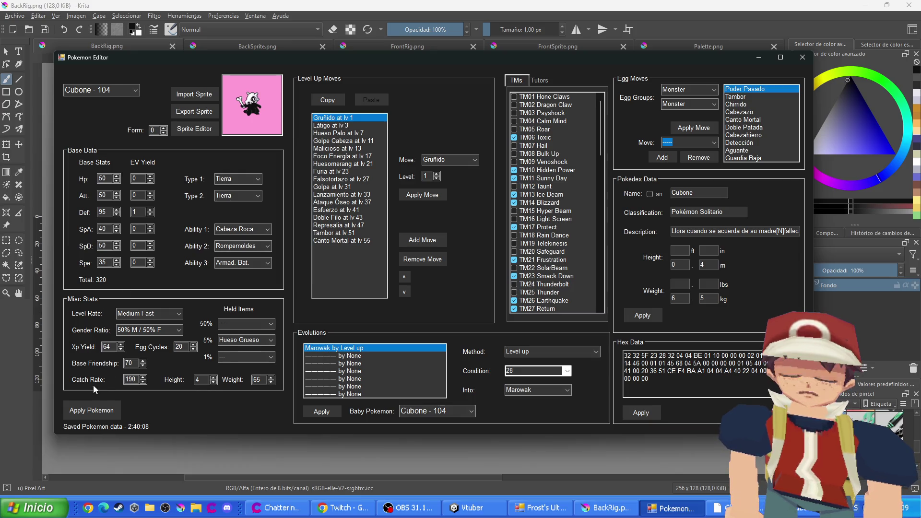
pyautogui.click(98, 407)
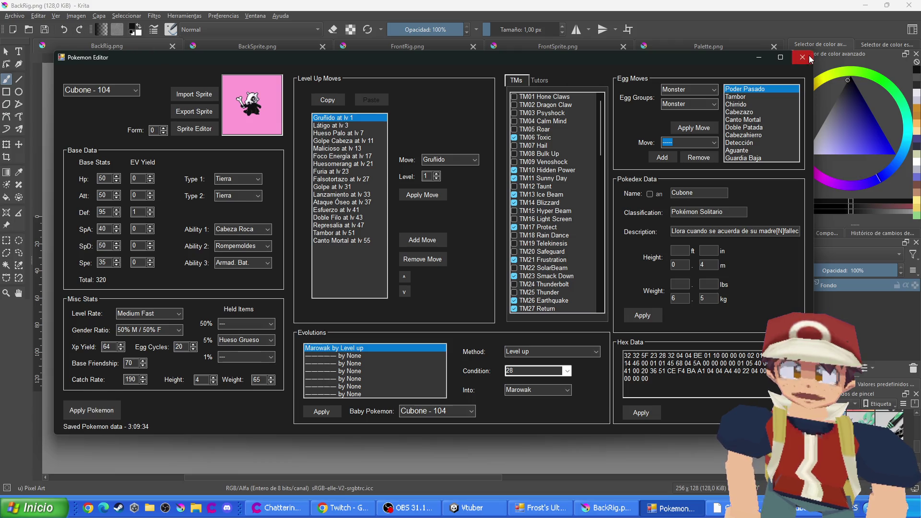
pyautogui.click(810, 59)
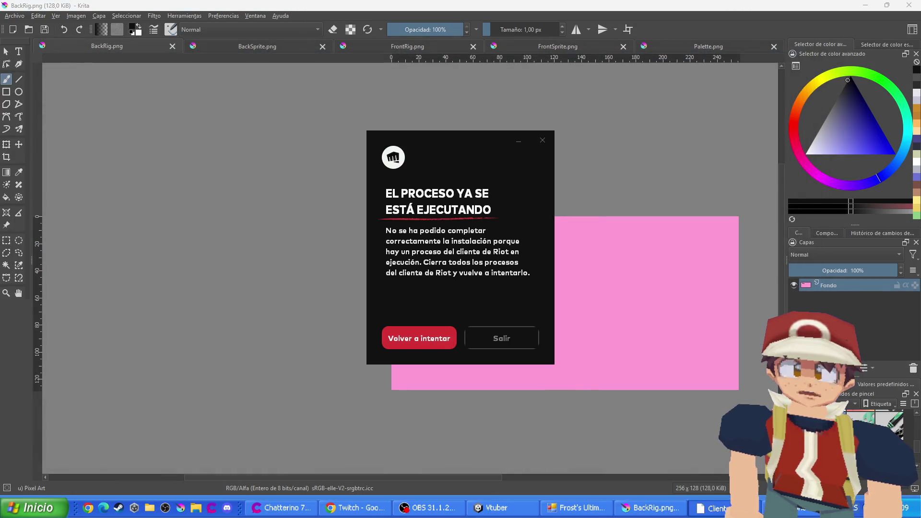
# Save the ROM over ROM_EDITING's testBWJungle.nds, confirming the overwrite
pyautogui.click(542, 140)
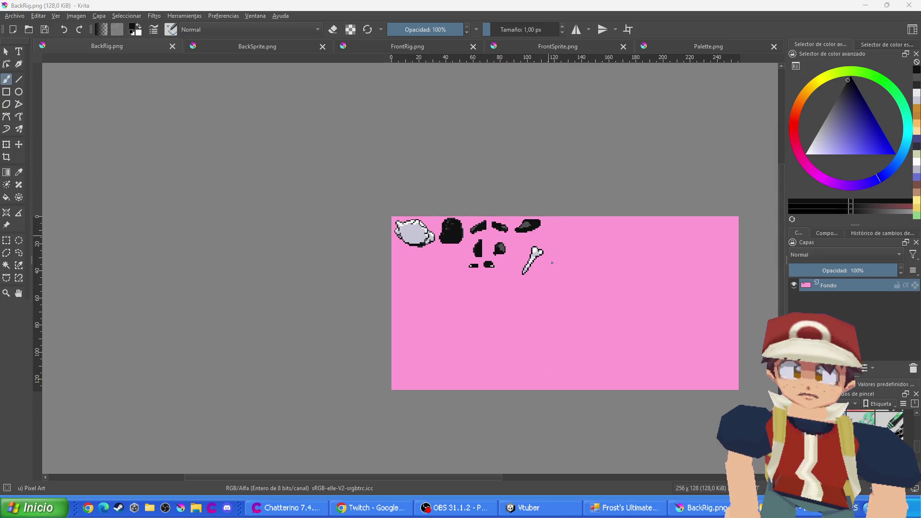
pyautogui.click(626, 508)
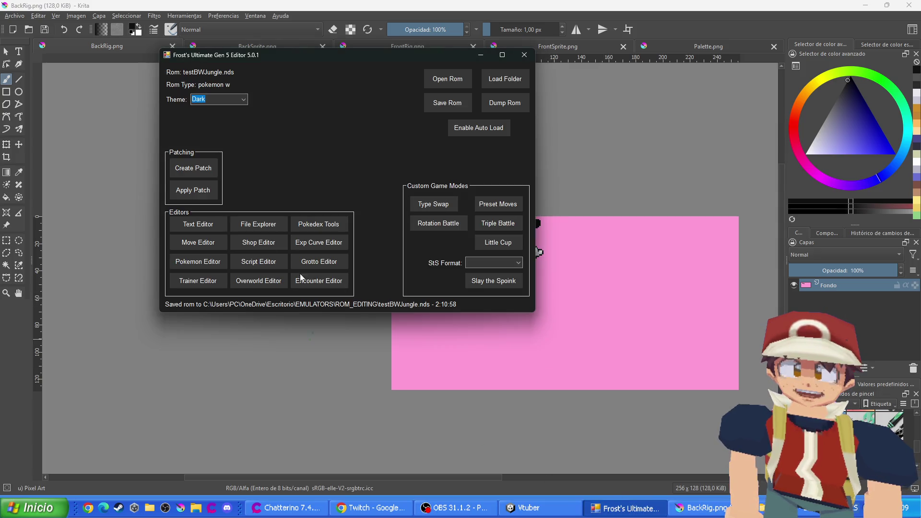
pyautogui.click(446, 102)
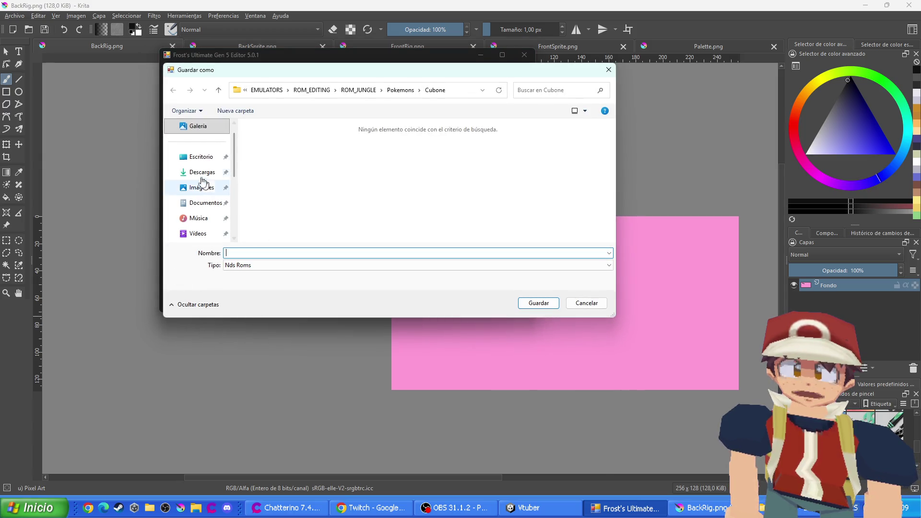
pyautogui.click(360, 90)
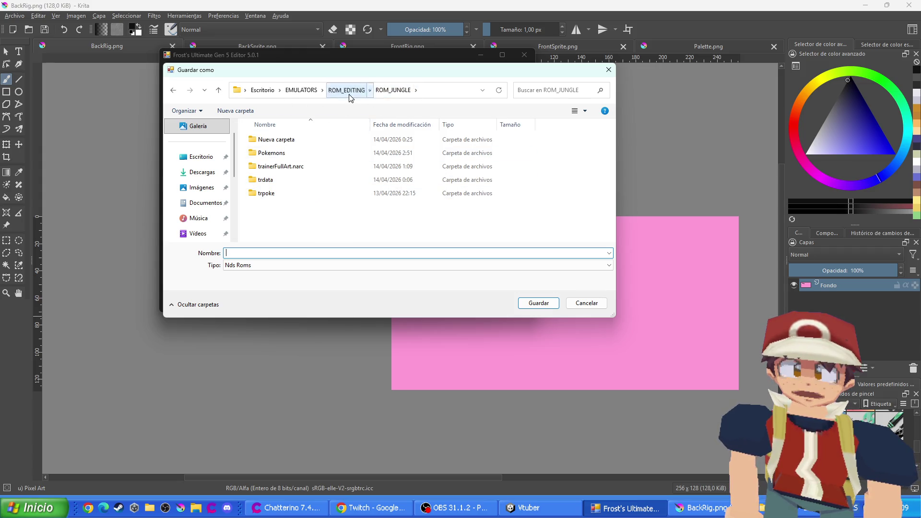
pyautogui.click(346, 90)
pyautogui.scroll(-1, 288, 202)
pyautogui.click(307, 197)
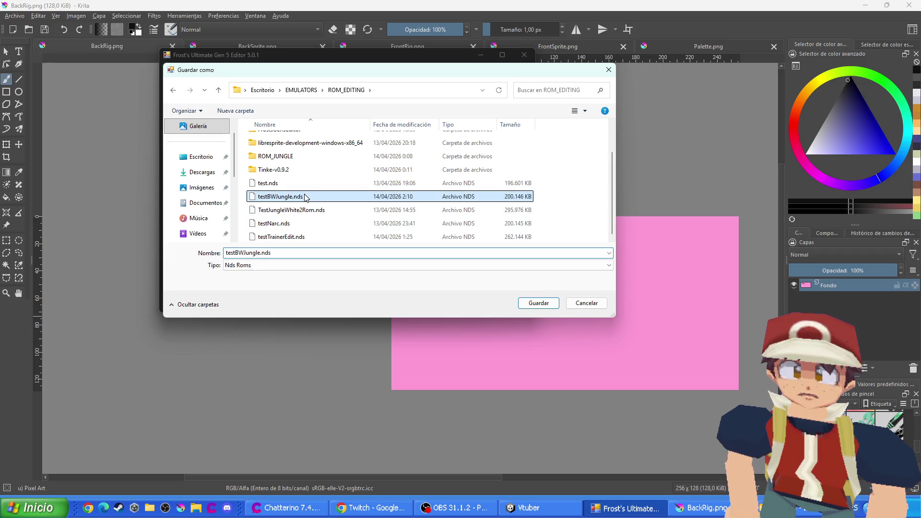
pyautogui.click(532, 302)
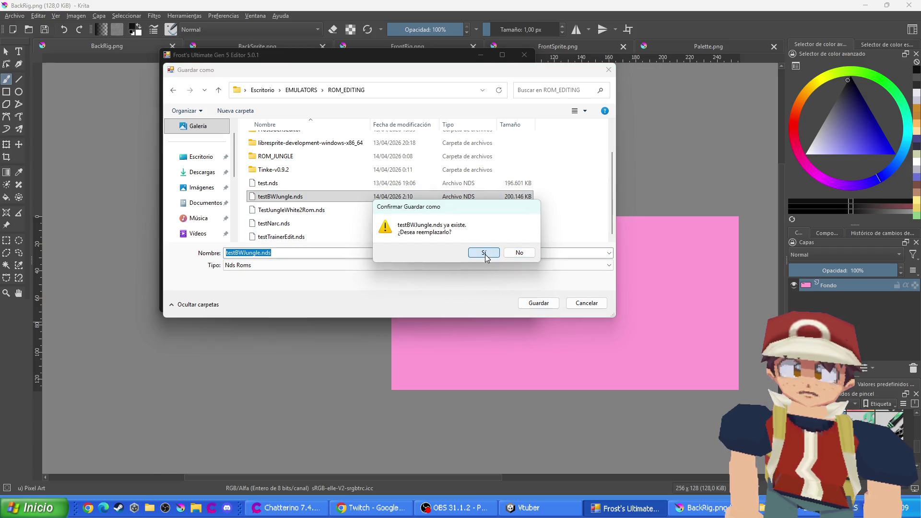
pyautogui.click(478, 251)
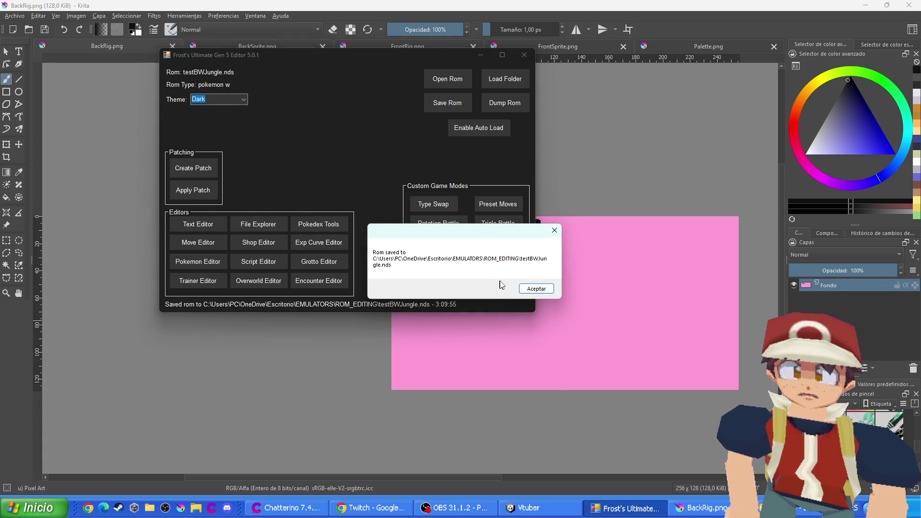
pyautogui.click(532, 289)
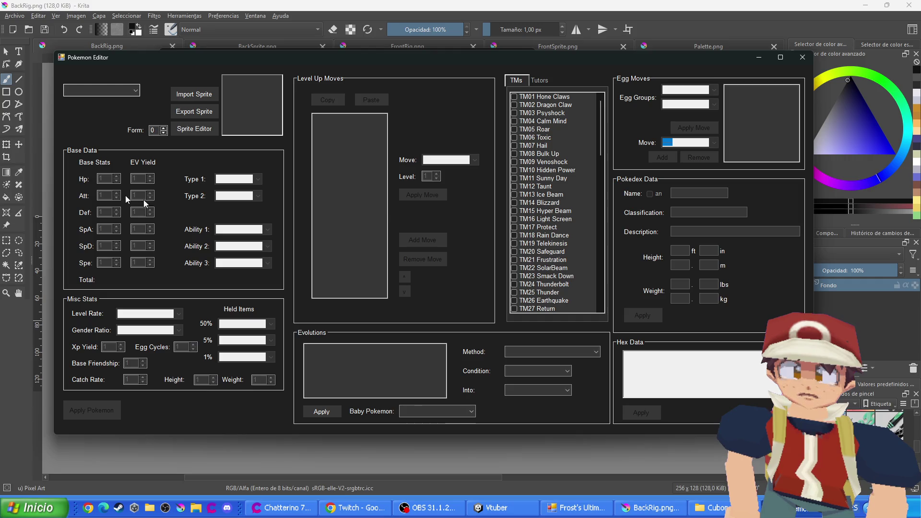
pyautogui.click(117, 94)
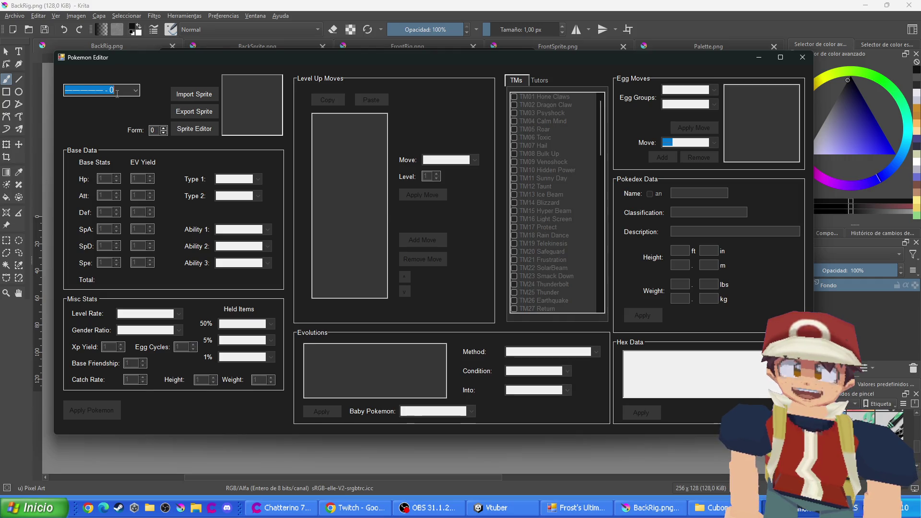
pyautogui.scroll(-5, 117, 94)
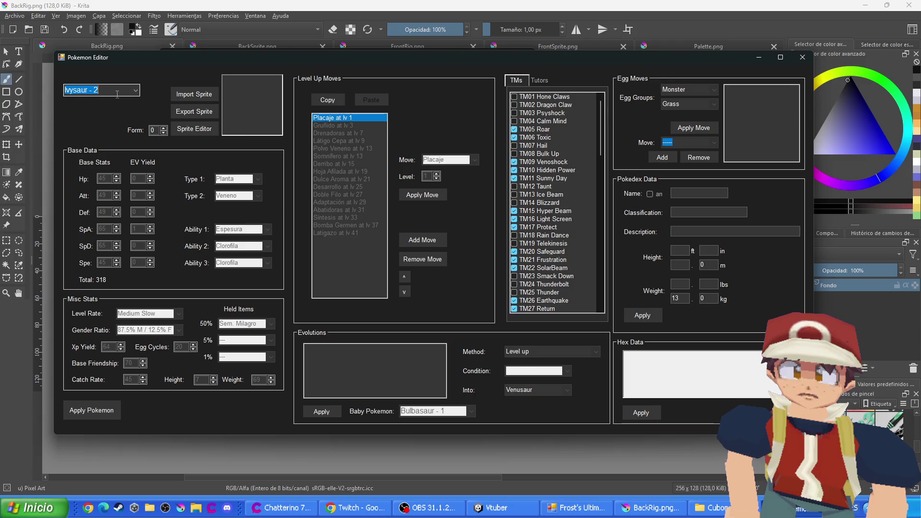
pyautogui.write('cub')
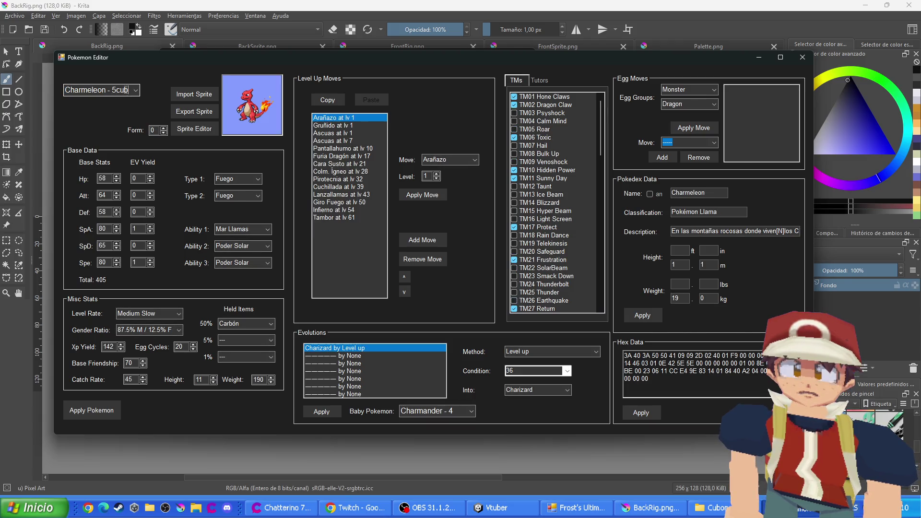
pyautogui.hotkey('ctrl', 'a')
pyautogui.write('C')
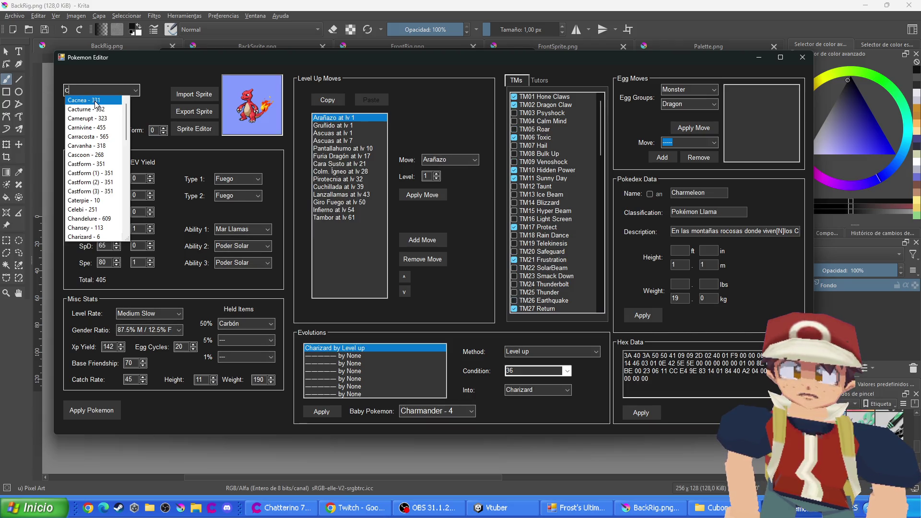
pyautogui.write('u')
pyautogui.click(91, 109)
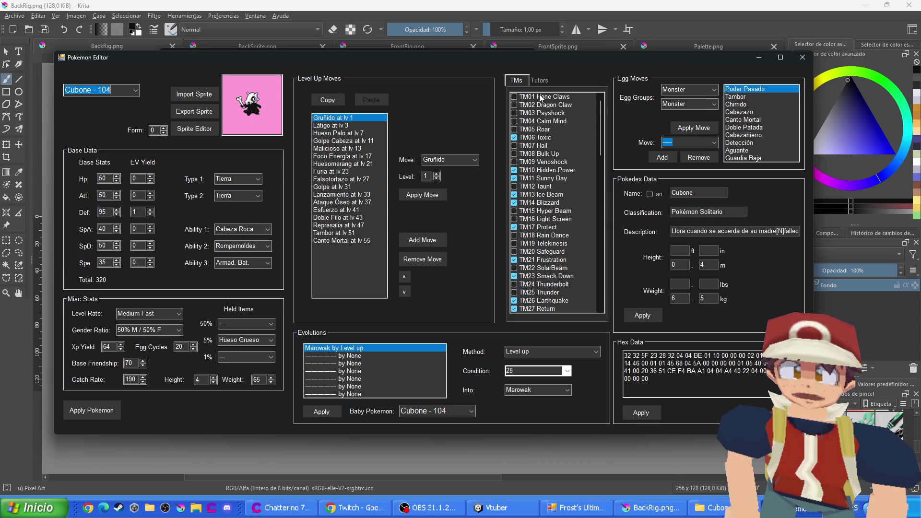
pyautogui.click(804, 57)
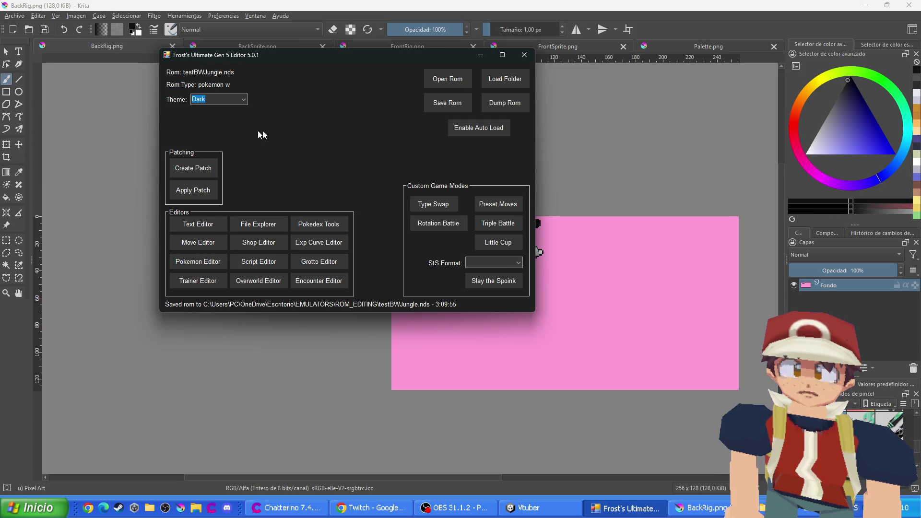
pyautogui.click(655, 4)
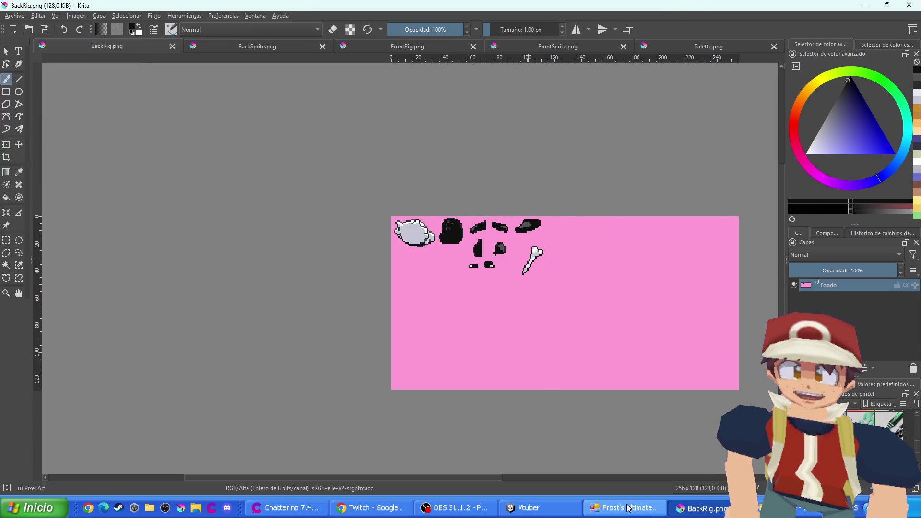
# Bring Frost's Gen 5 editor forward and close it
pyautogui.click(624, 508)
pyautogui.click(525, 54)
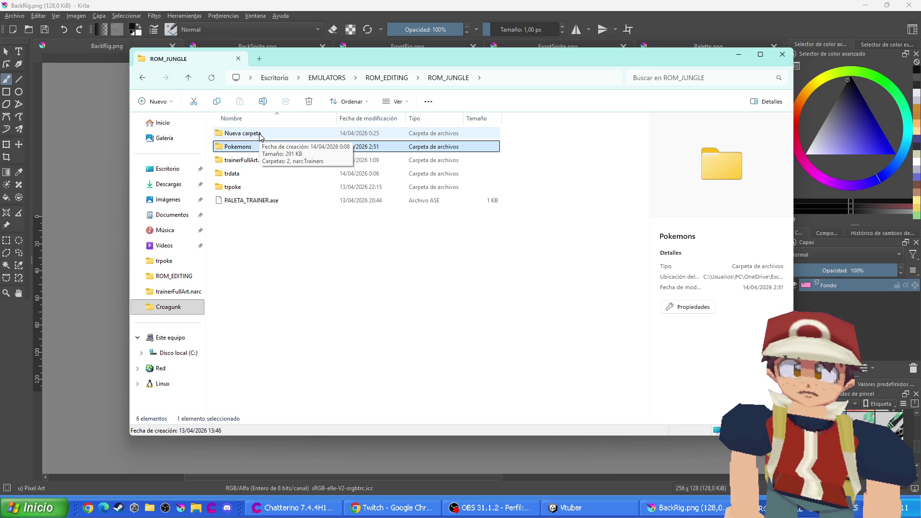
# Go to ROM_EDITING > Tinke-v0.9.2 > Tinke and drag the ROM onto Tinke
pyautogui.click(384, 78)
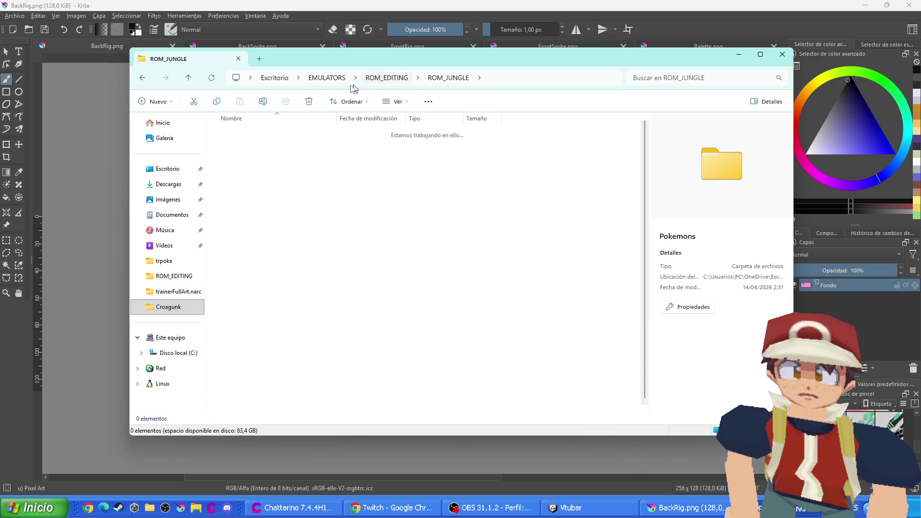
pyautogui.doubleClick(246, 200)
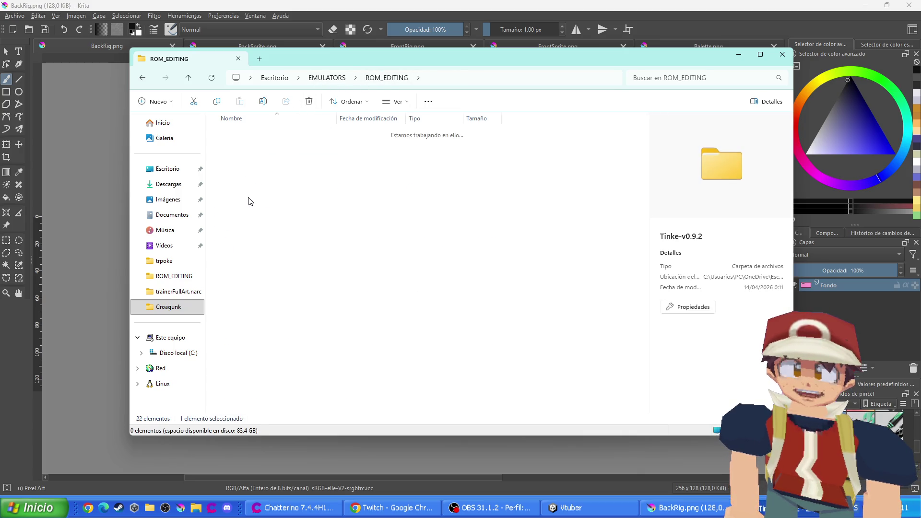
pyautogui.doubleClick(232, 132)
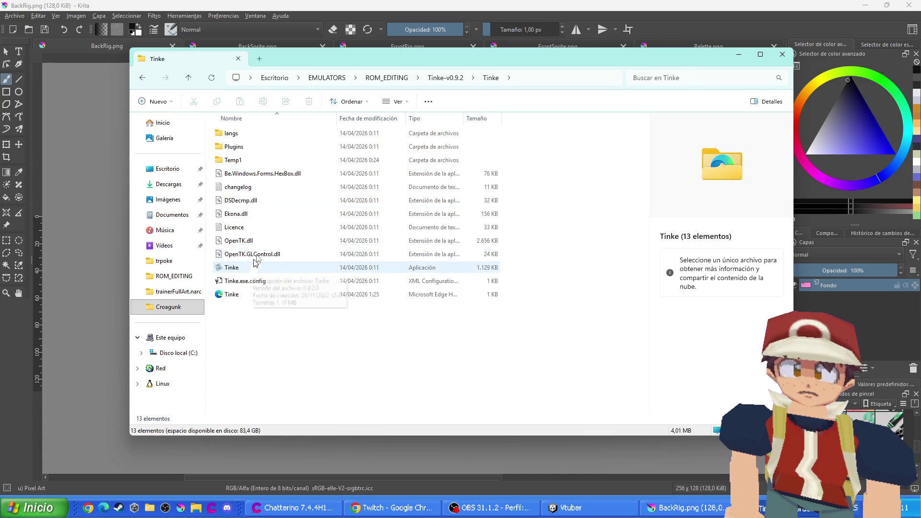
pyautogui.click(259, 58)
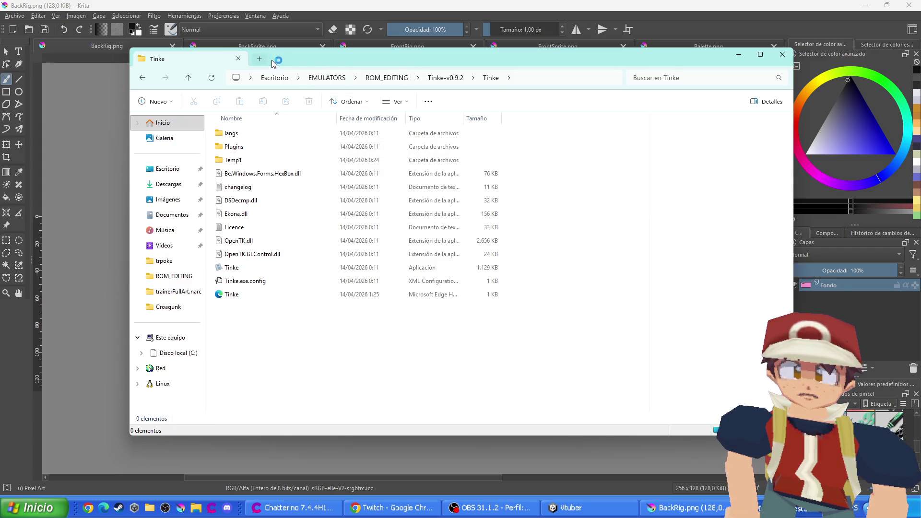
pyautogui.middleClick(282, 60)
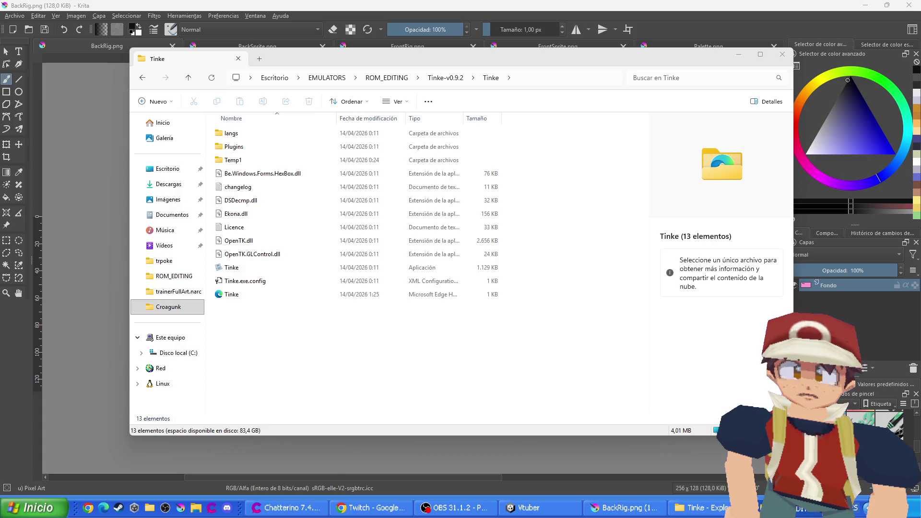
pyautogui.moveTo(197, 304)
pyautogui.mouseDown()
pyautogui.moveTo(244, 287)
pyautogui.moveTo(256, 211)
pyautogui.moveTo(240, 287)
pyautogui.moveTo(244, 271)
pyautogui.mouseUp()
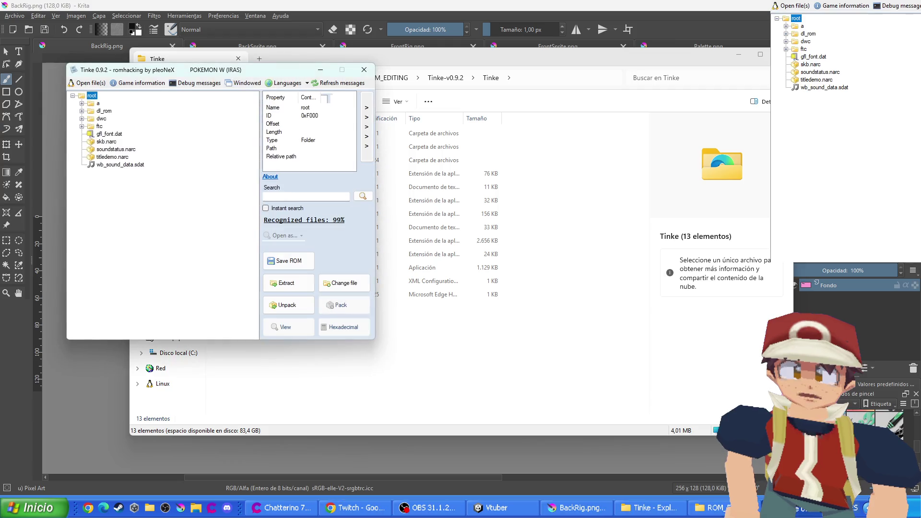
# Centre the Tinke window, expand folders a and a/0, then return to Explorer
pyautogui.moveTo(196, 71); pyautogui.dragTo(409, 63)
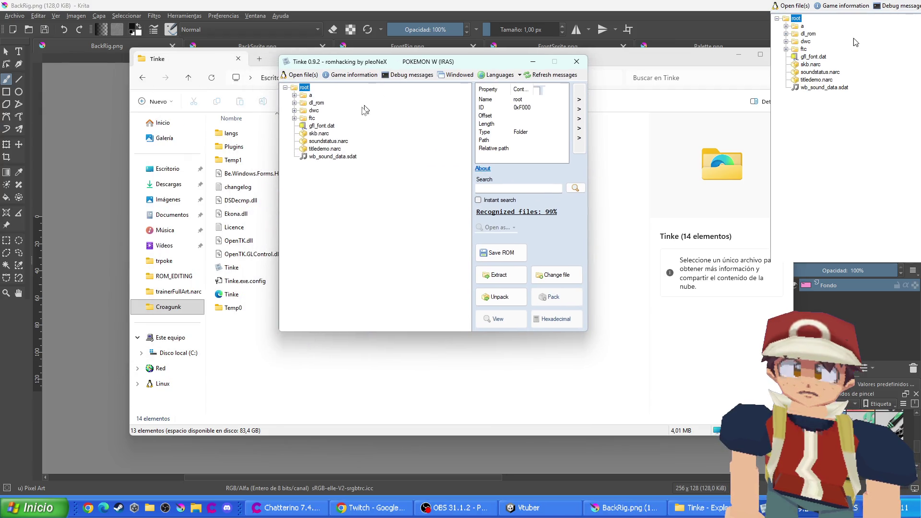
pyautogui.click(296, 95)
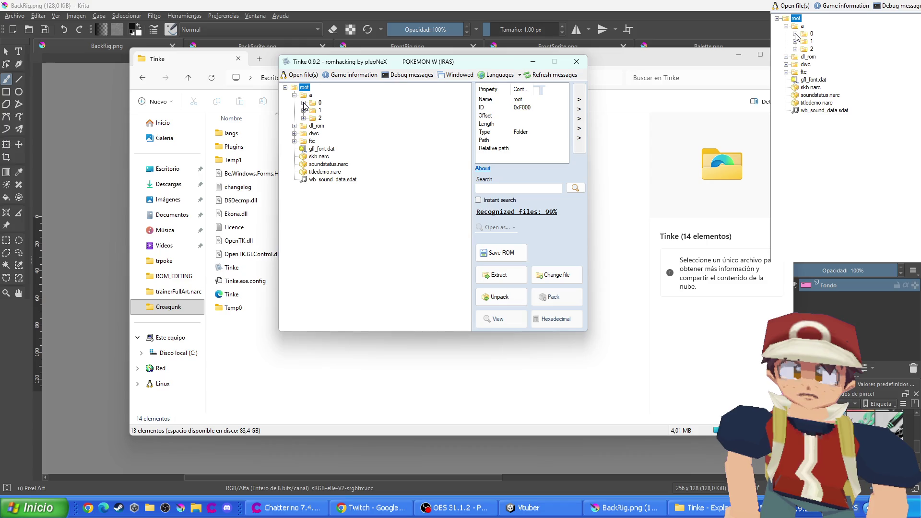
pyautogui.click(304, 103)
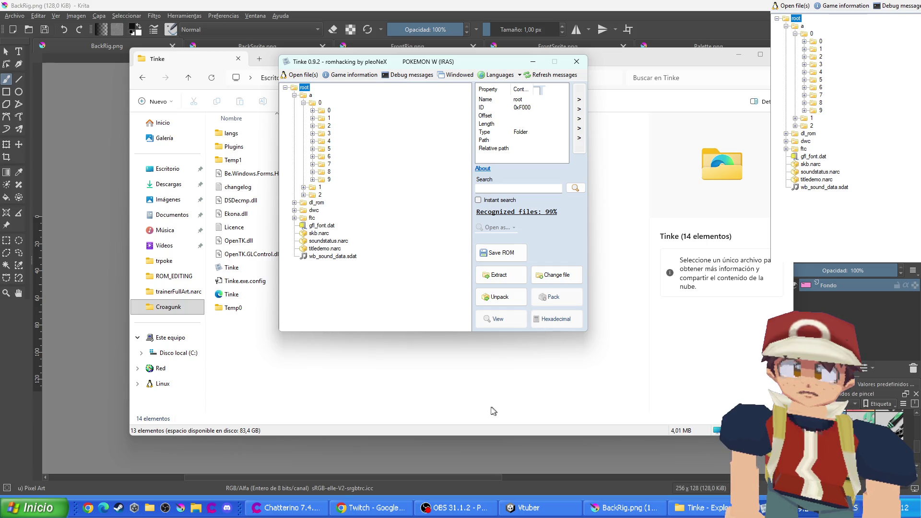
pyautogui.click(440, 394)
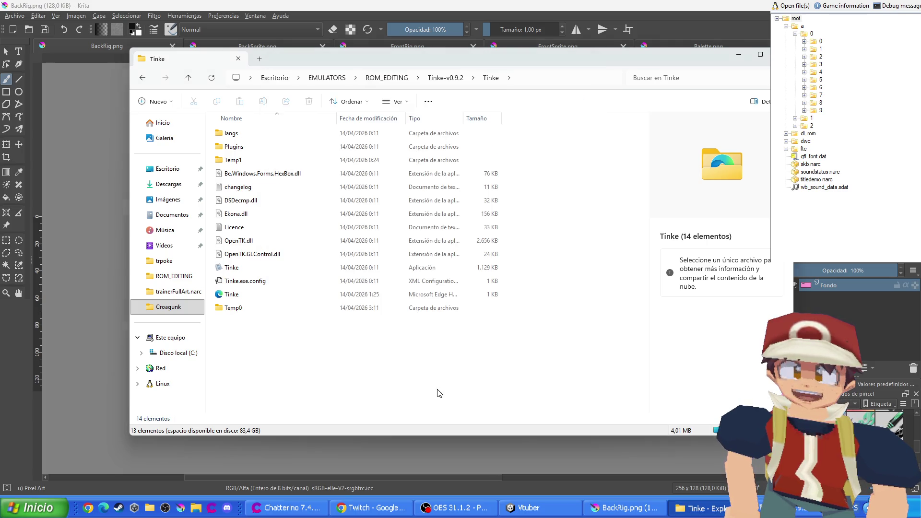
# Open ROM_JUNGLE's trainerFullArt.narc folder in Explorer, then switch back to Tinke
pyautogui.click(435, 82)
pyautogui.click(377, 78)
pyautogui.click(430, 287)
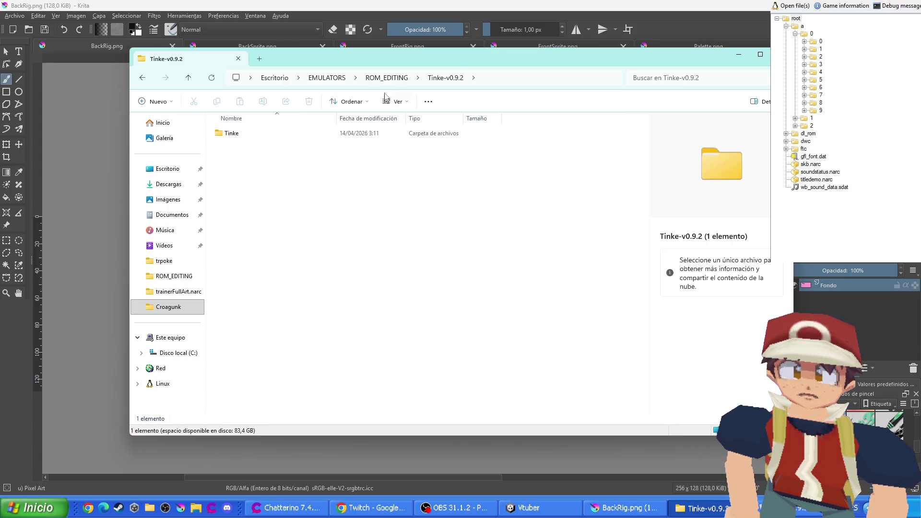
pyautogui.click(387, 78)
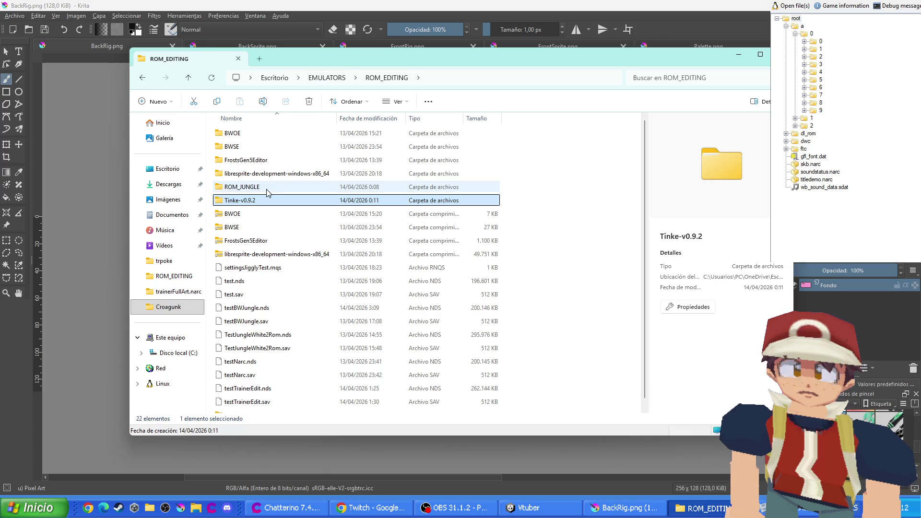
pyautogui.doubleClick(263, 190)
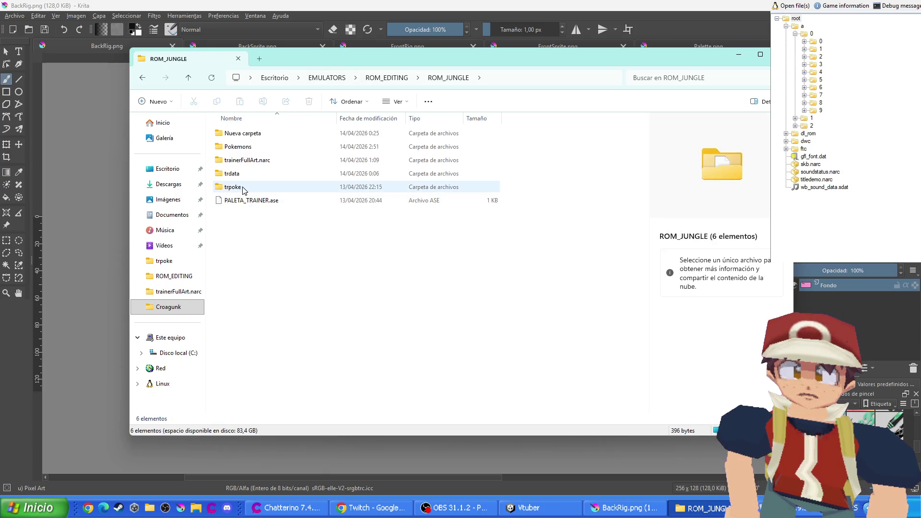
pyautogui.doubleClick(243, 177)
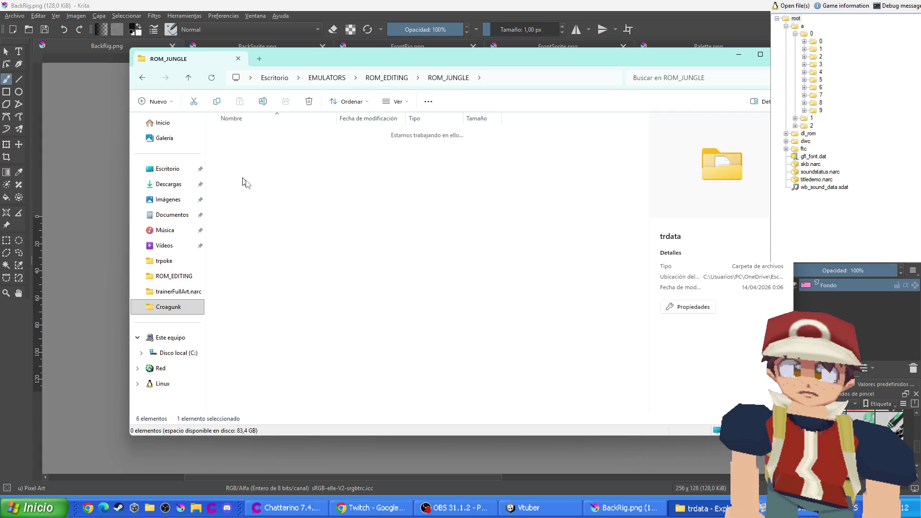
pyautogui.click(143, 78)
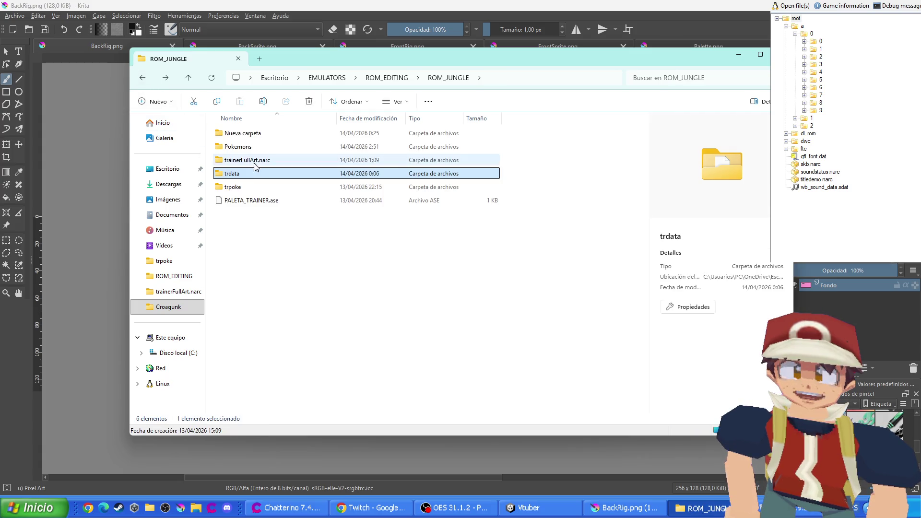
pyautogui.doubleClick(253, 161)
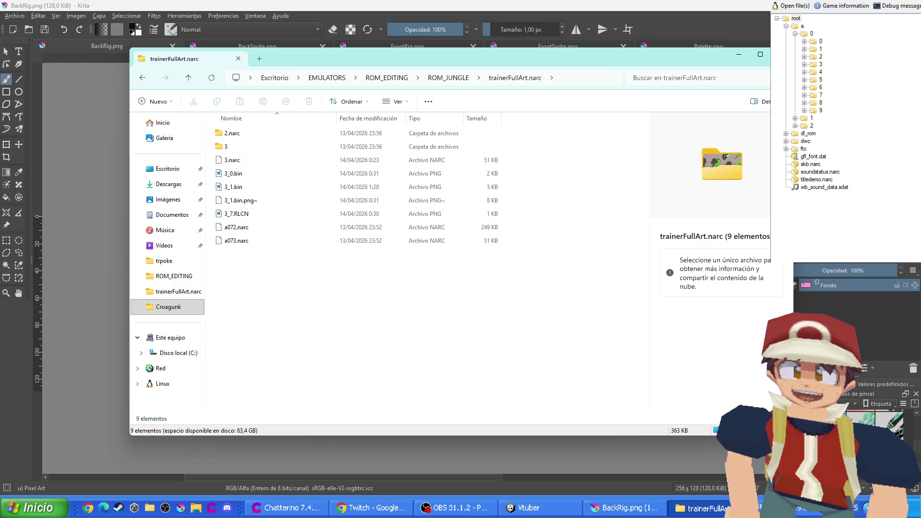
pyautogui.hotkey('alt', 'Tab')
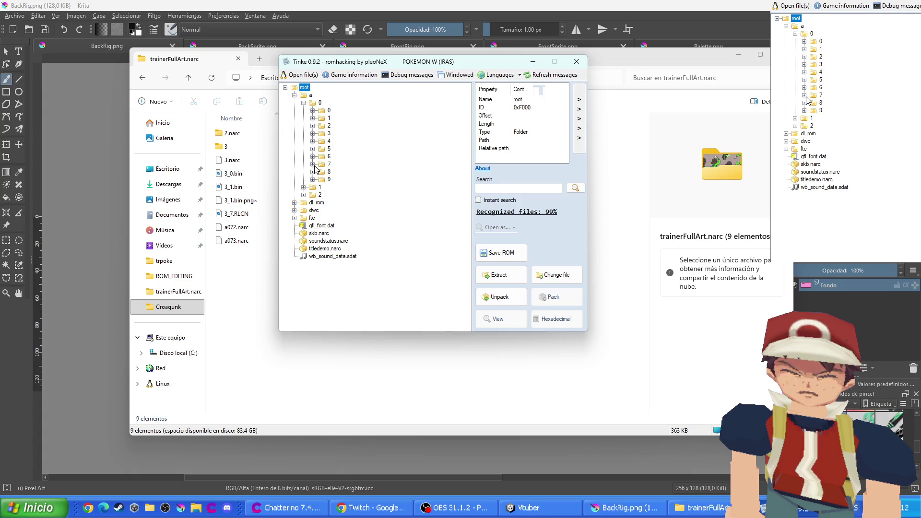
# Unpack archive 2 in a/0/7 into its files
pyautogui.click(312, 165)
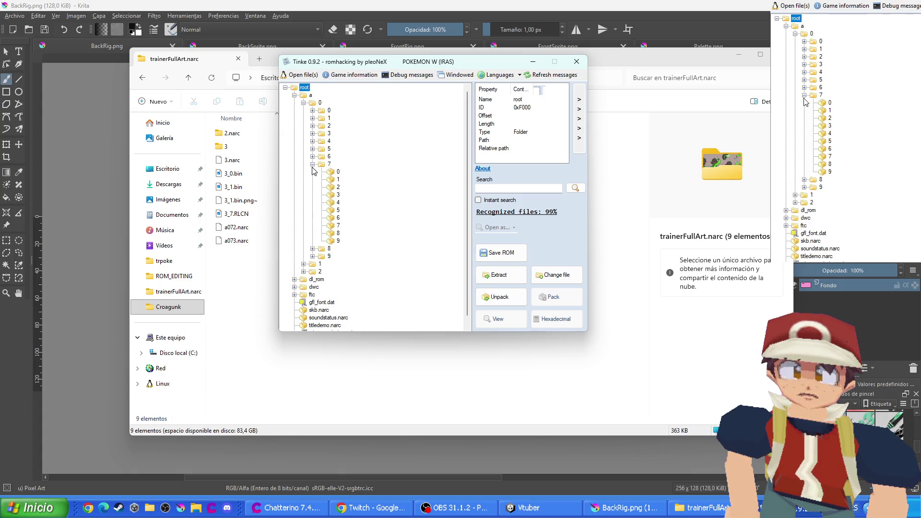
pyautogui.click(331, 190)
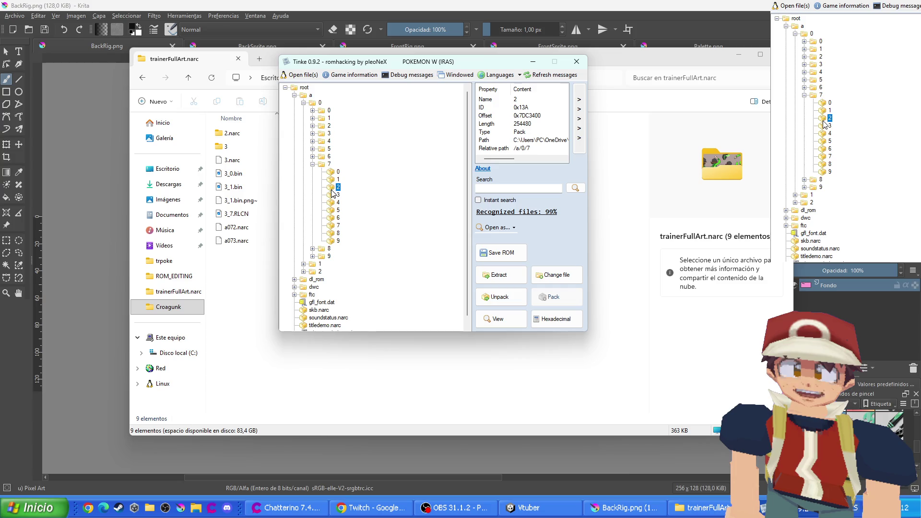
pyautogui.click(497, 297)
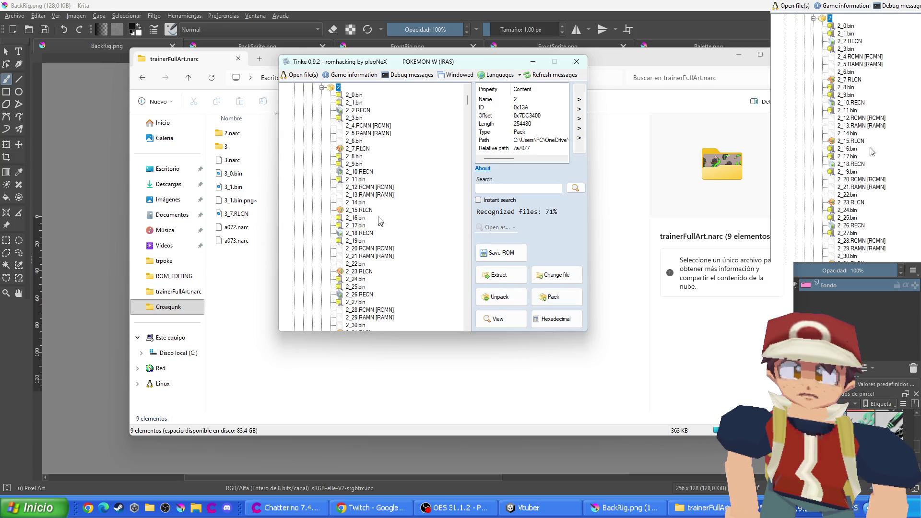
pyautogui.click(321, 88)
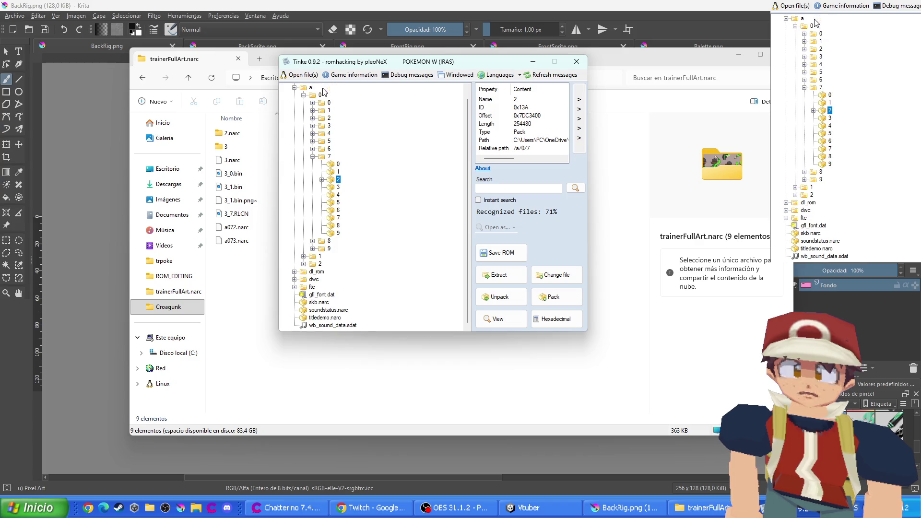
pyautogui.click(510, 298)
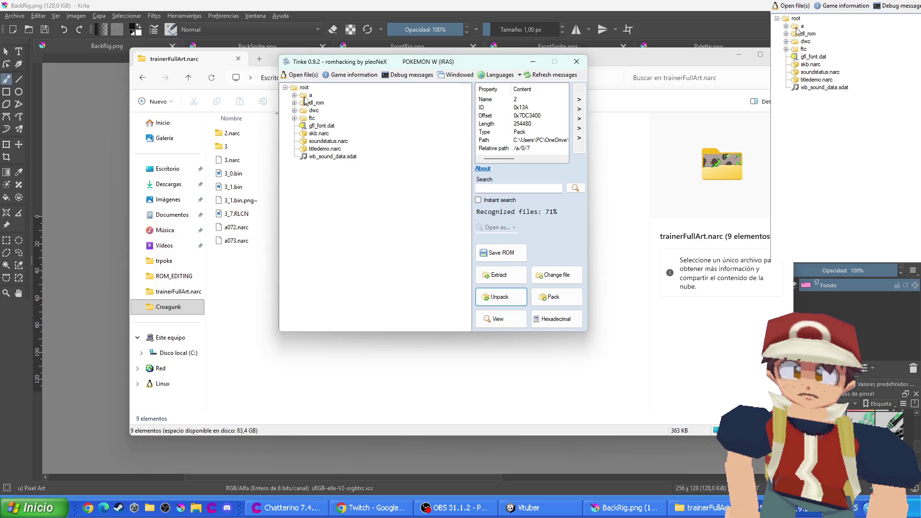
# Unpack archive 3 in a/0/7 and view the 3_7.RLCN palette
pyautogui.click(305, 96)
pyautogui.click(295, 95)
pyautogui.click(303, 118)
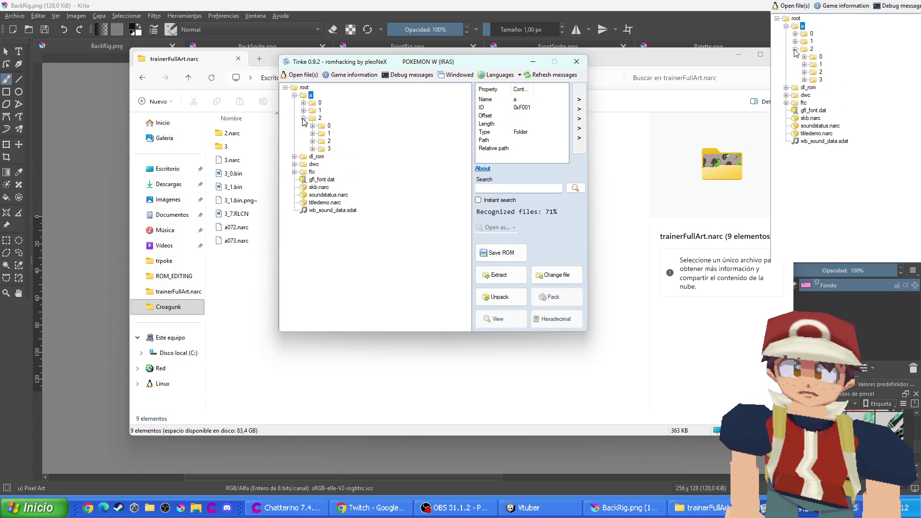
pyautogui.click(303, 118)
pyautogui.click(303, 103)
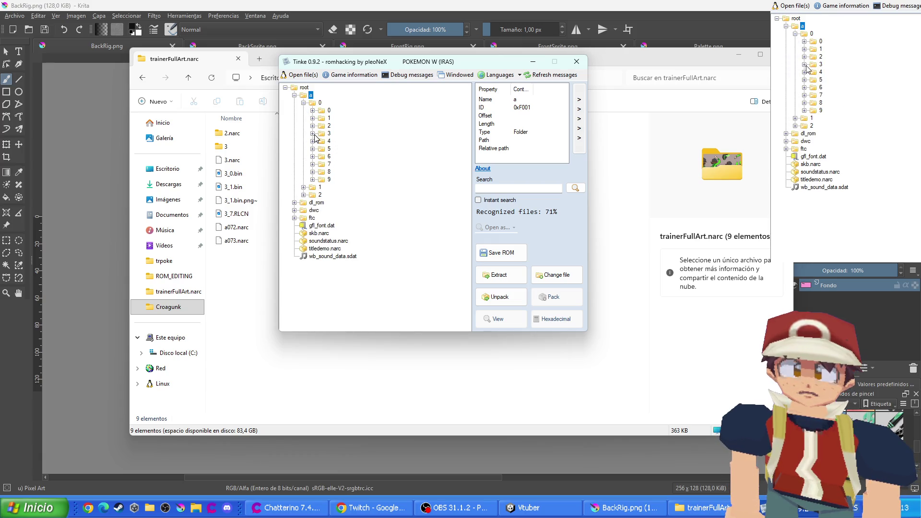
pyautogui.click(313, 165)
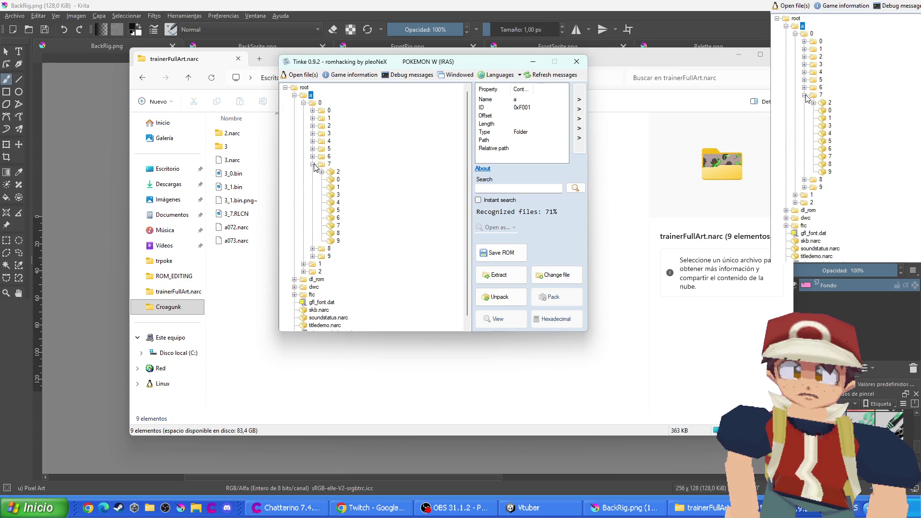
pyautogui.click(335, 197)
pyautogui.click(500, 297)
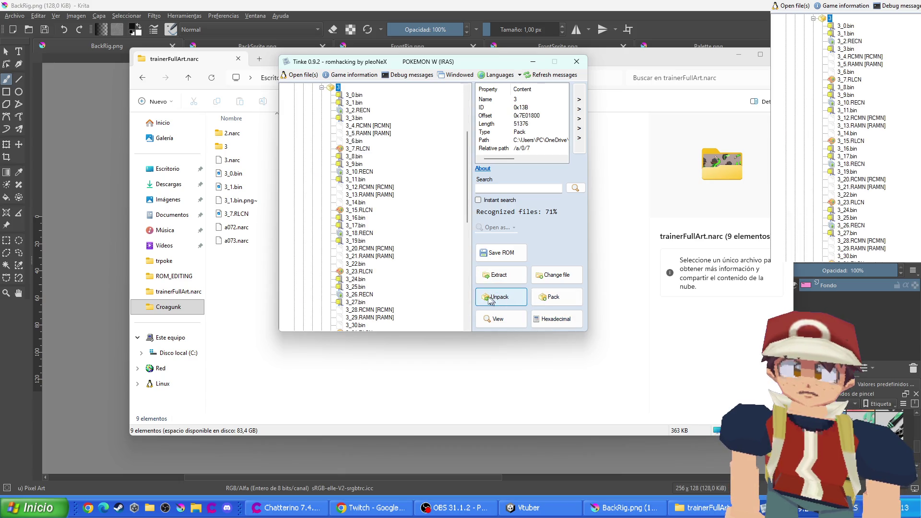
pyautogui.click(364, 150)
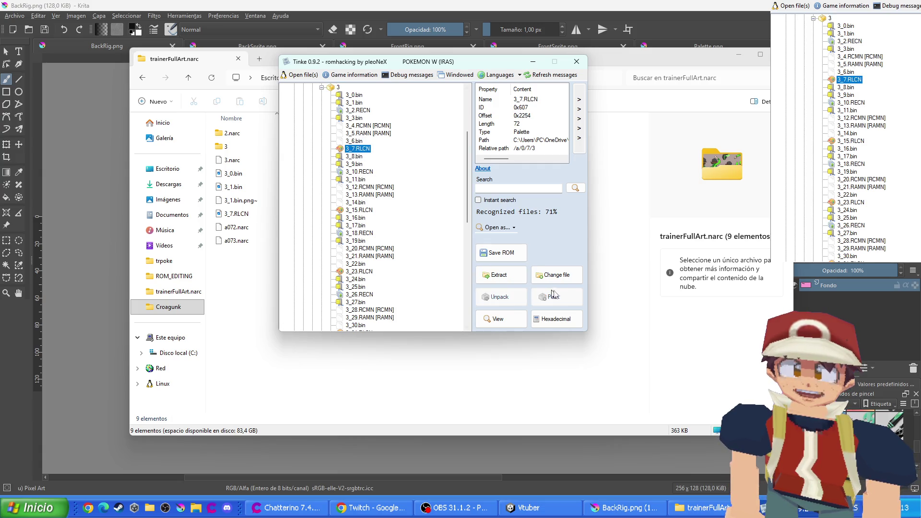
pyautogui.click(579, 138)
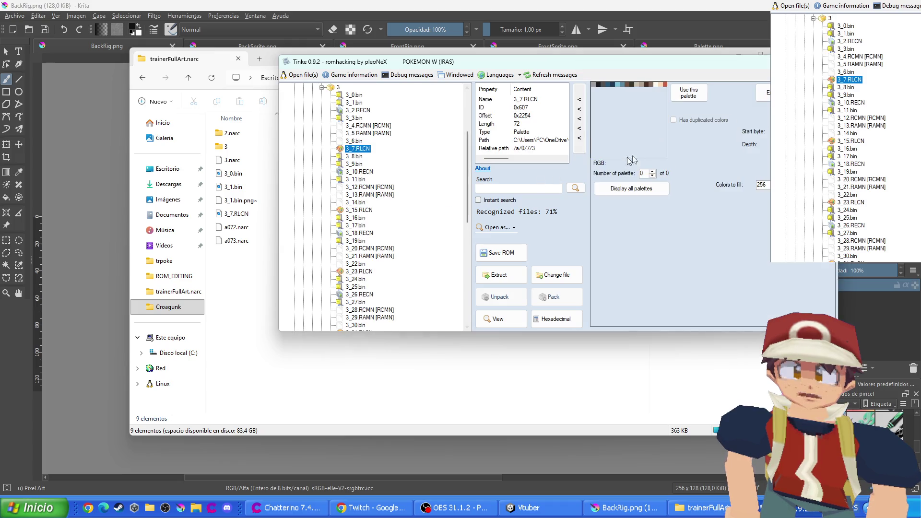
# Unpack 3_1.bin, set import to Replace palette, and start importing a replacement image
pyautogui.click(355, 95)
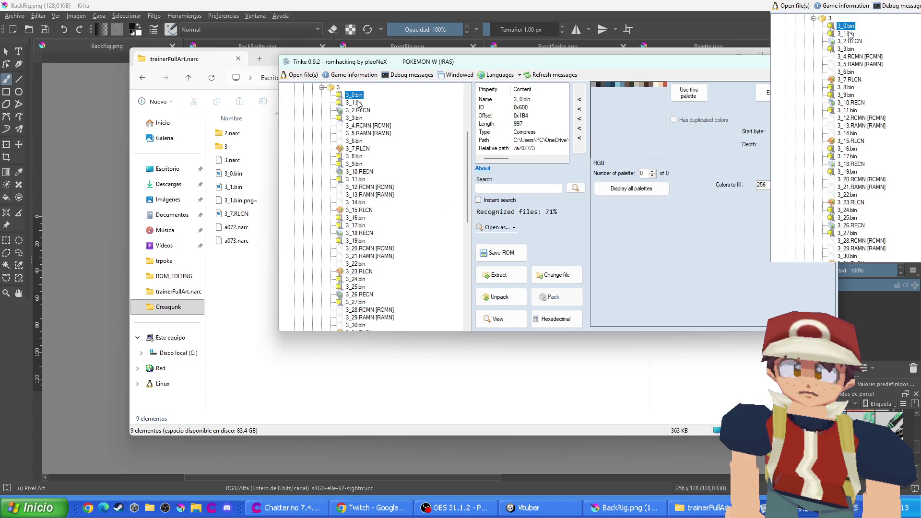
pyautogui.click(356, 102)
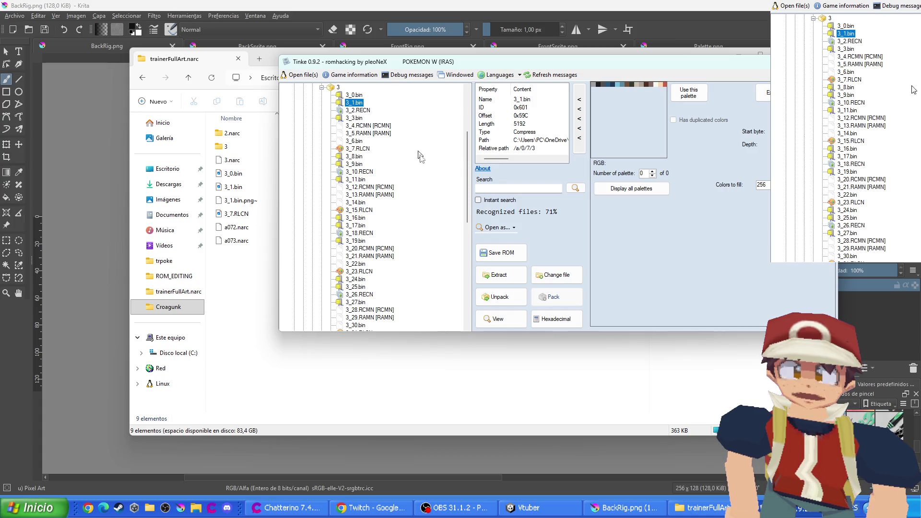
pyautogui.click(499, 296)
pyautogui.click(358, 111)
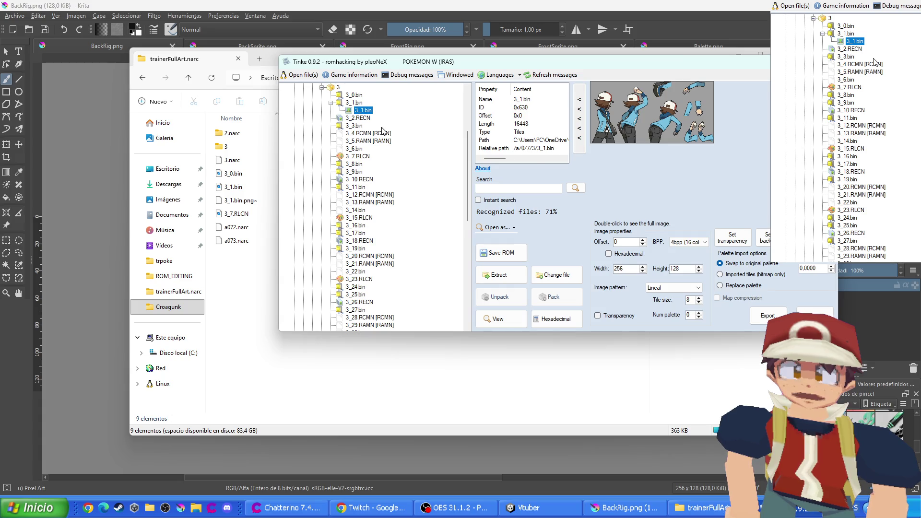
pyautogui.click(737, 287)
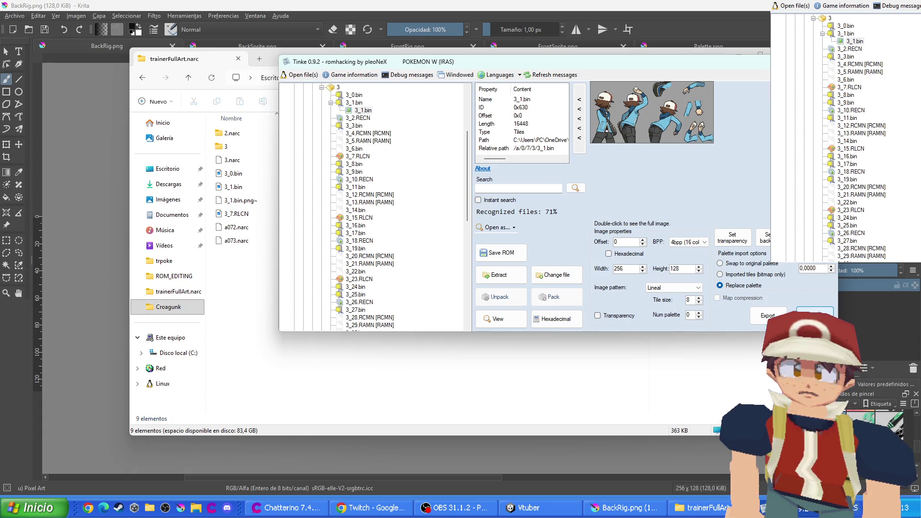
pyautogui.click(808, 314)
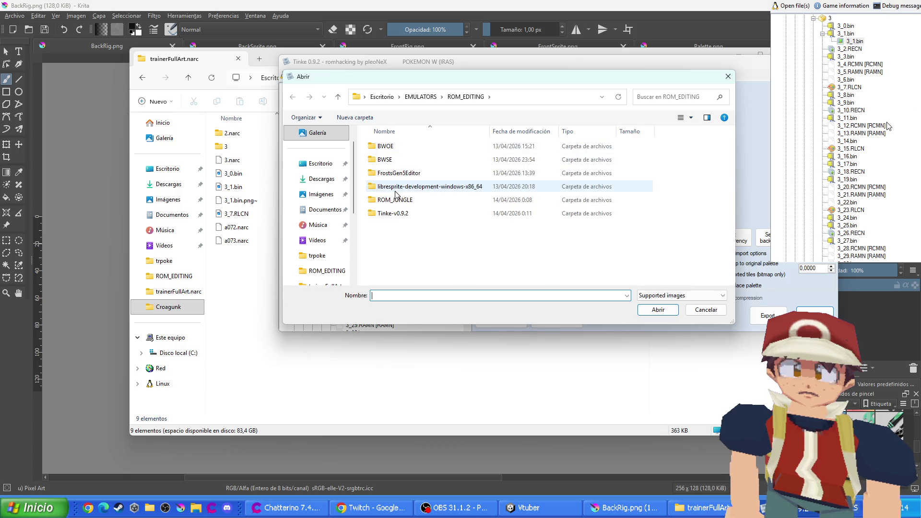
# Import 3_1.bin from ROM_JUNGLE's trainerFullArt.narc folder as the green-recolored trainer sprite sheet
pyautogui.scroll(-3, 403, 202)
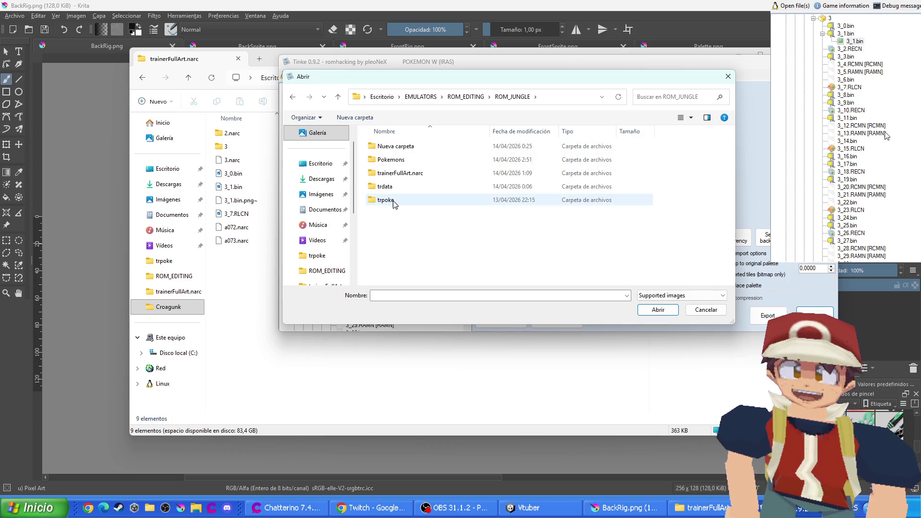
pyautogui.doubleClick(402, 200)
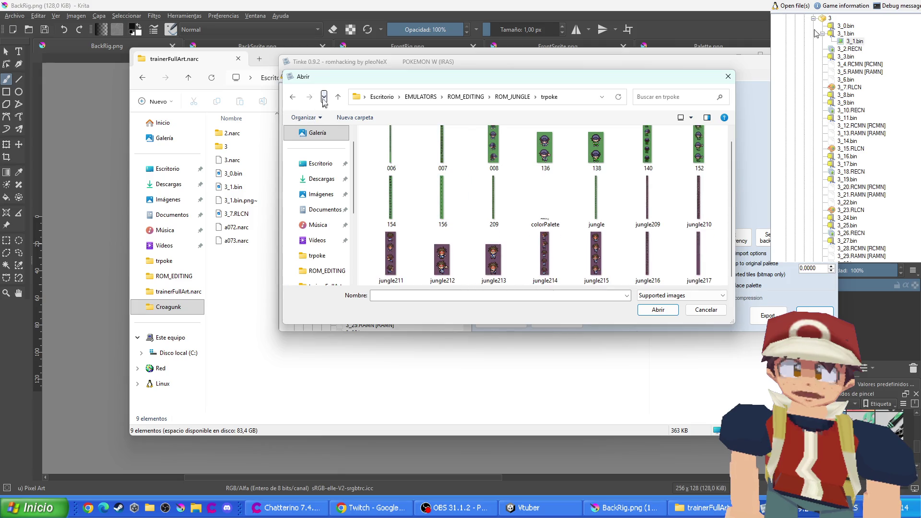
pyautogui.click(292, 96)
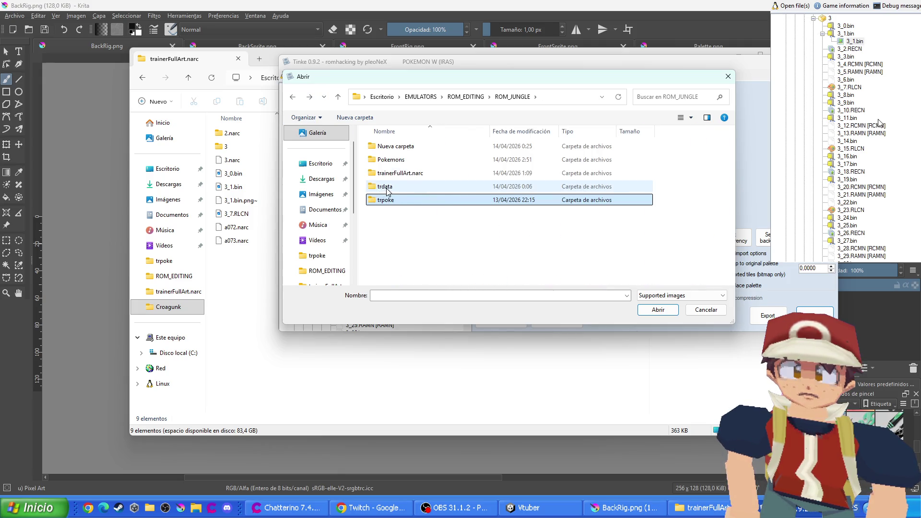
pyautogui.doubleClick(392, 174)
pyautogui.doubleClick(542, 165)
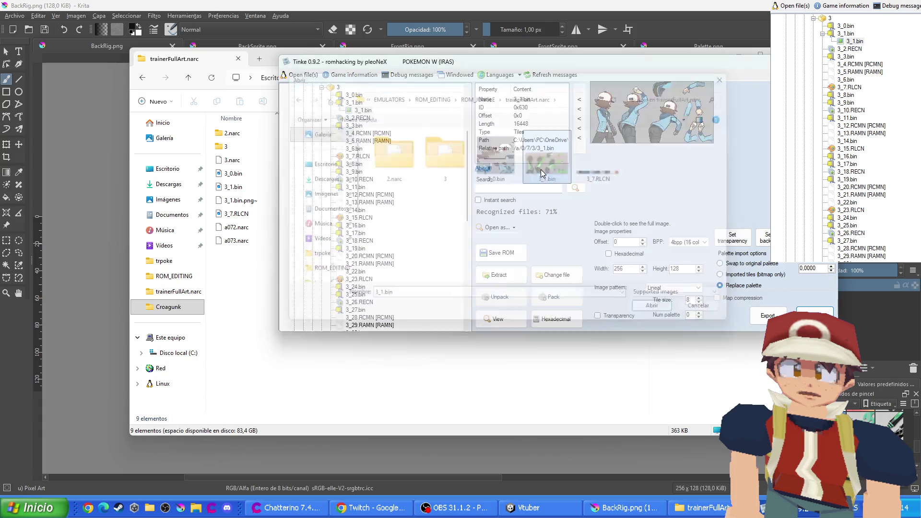